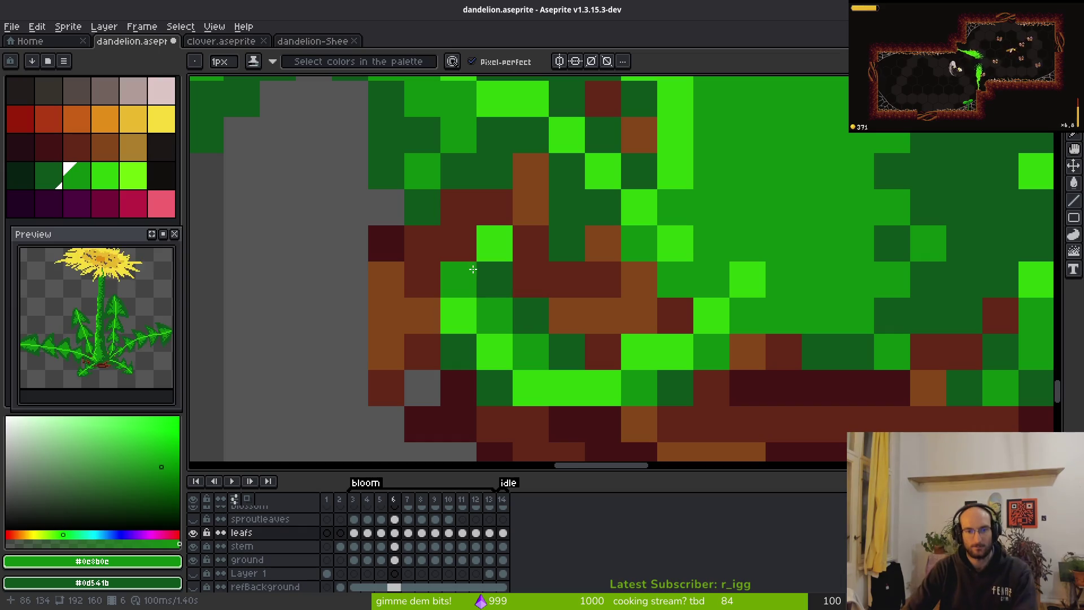
# Touch up two dark leaf pixels, then step back to frame 4 and forward to frame 5.
pyautogui.click(472, 346)
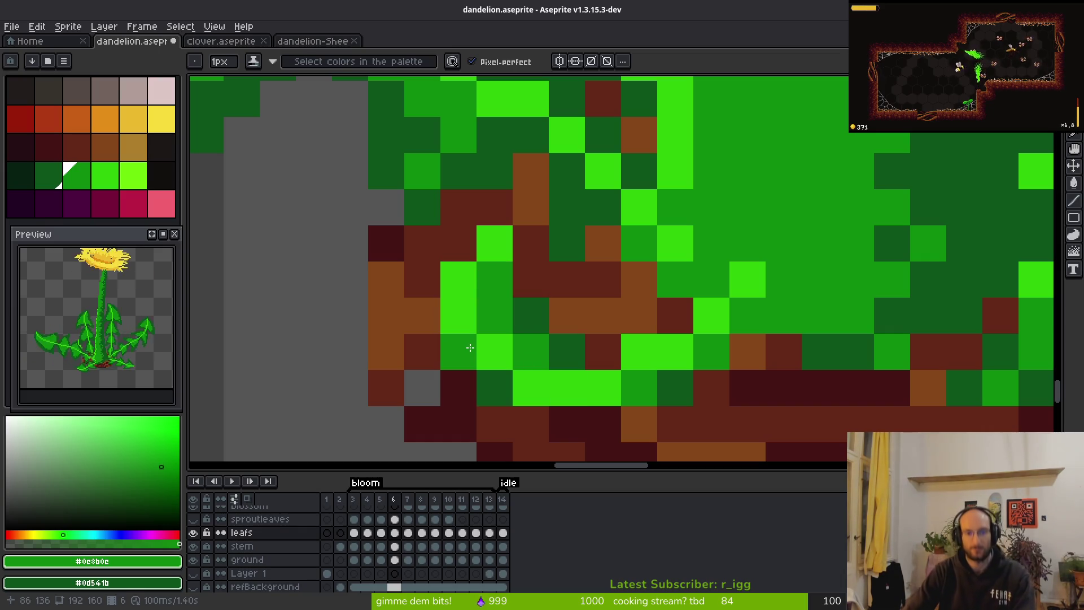
pyautogui.click(496, 380)
pyautogui.scroll(-5, 698, 425)
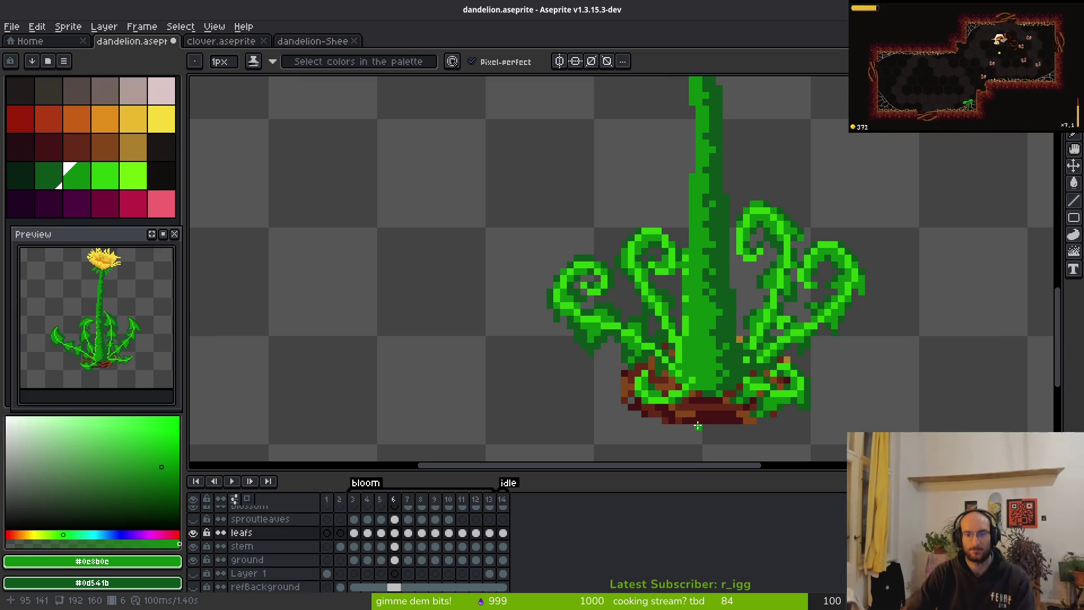
pyautogui.scroll(-1, 674, 415)
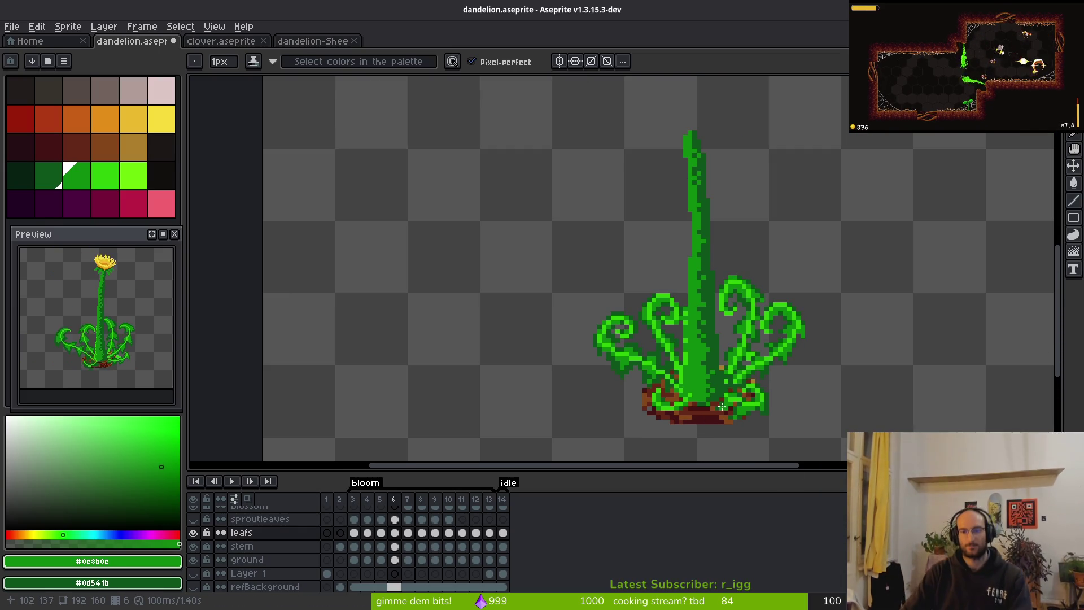
pyautogui.scroll(3, 722, 406)
pyautogui.scroll(3, 564, 339)
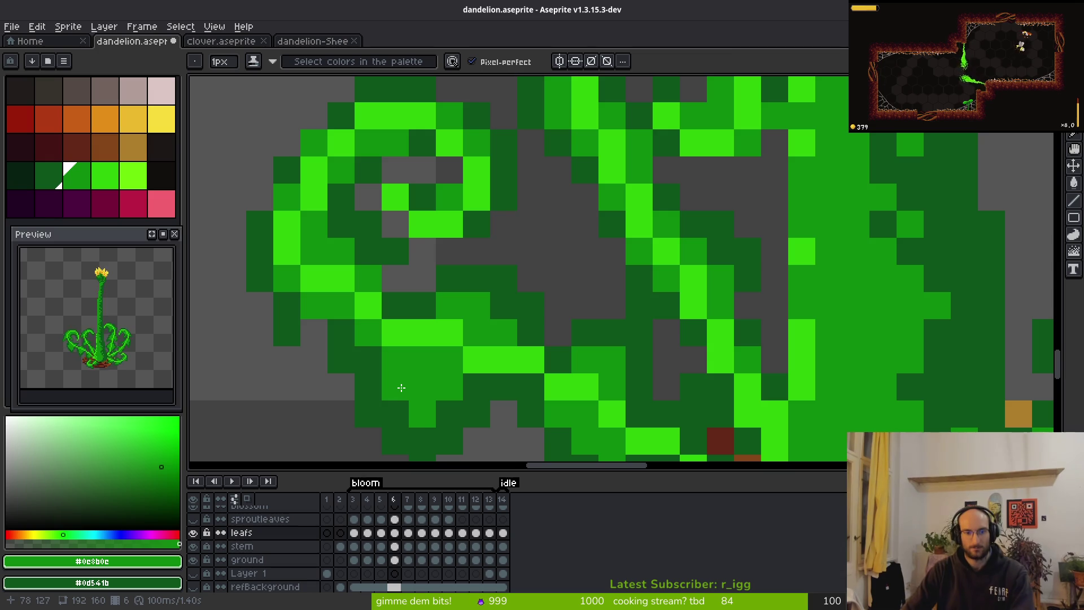
pyautogui.scroll(1, 402, 389)
pyautogui.scroll(1, 427, 446)
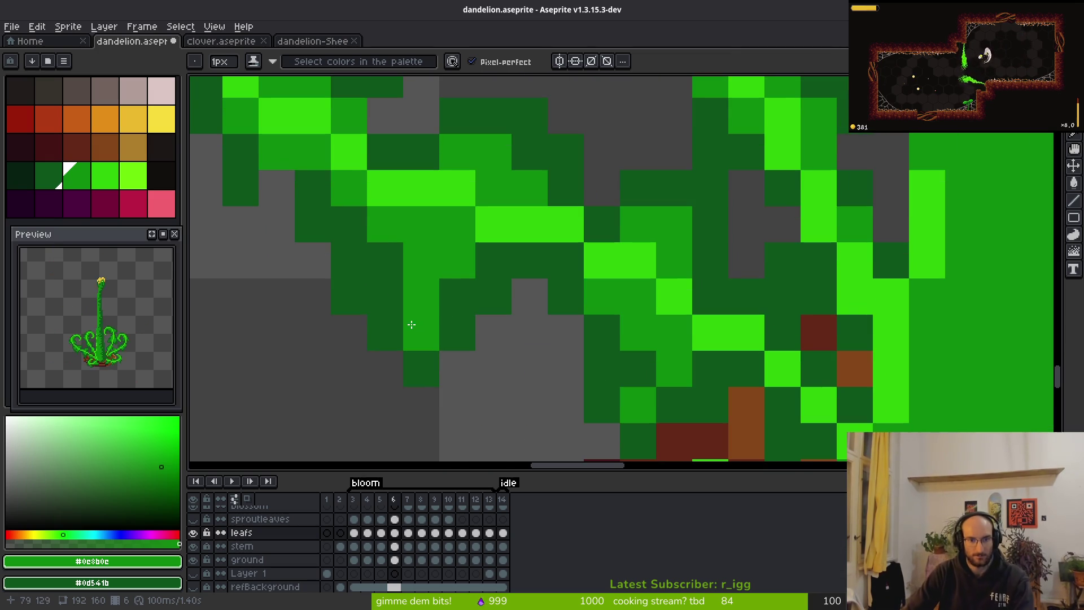
pyautogui.scroll(-5, 531, 361)
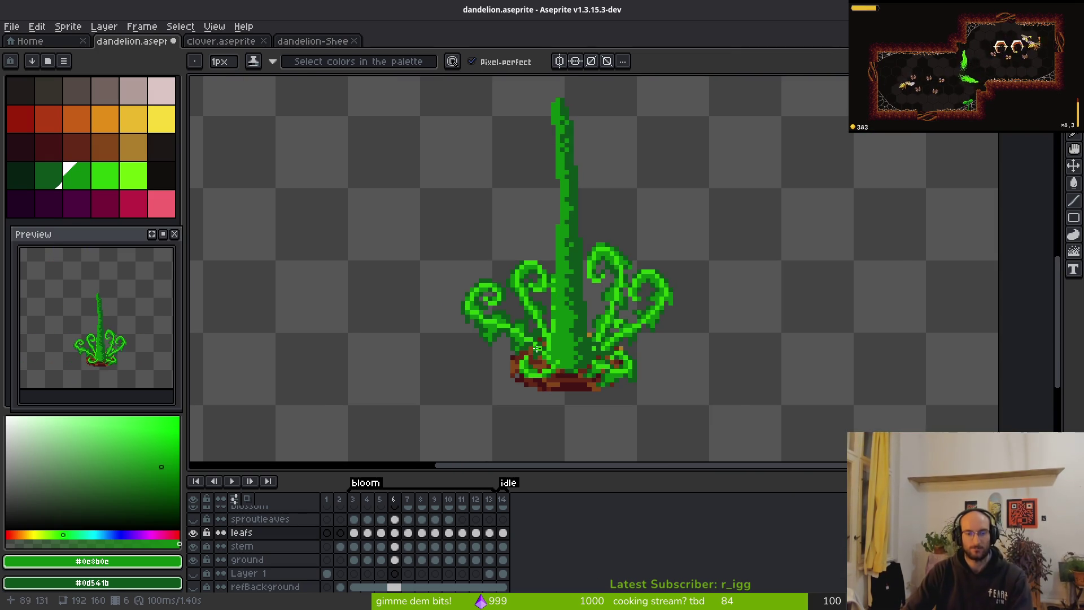
pyautogui.scroll(3, 536, 307)
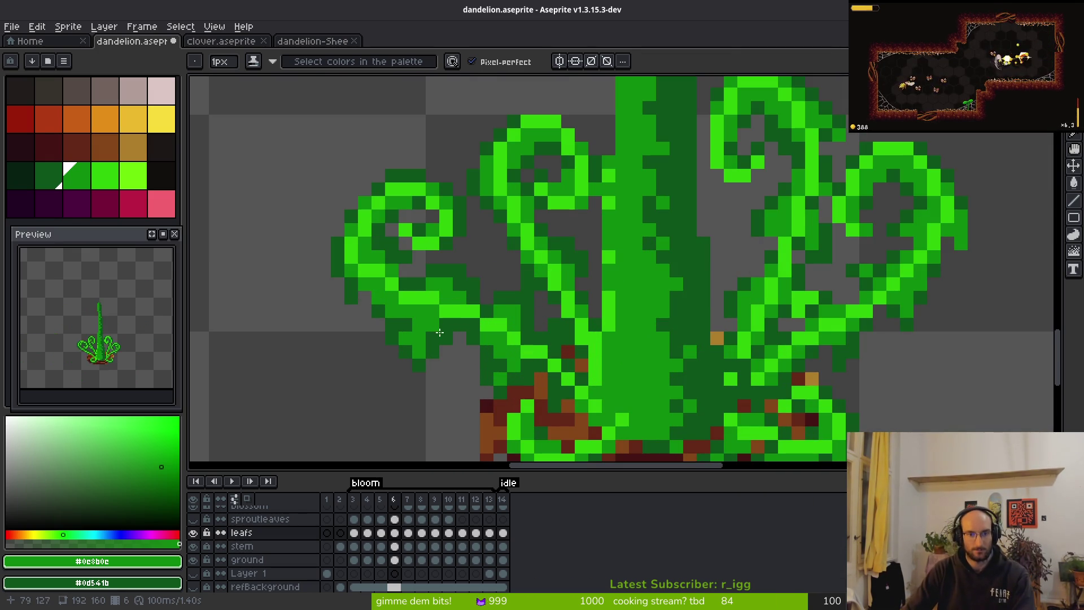
pyautogui.scroll(-3, 504, 357)
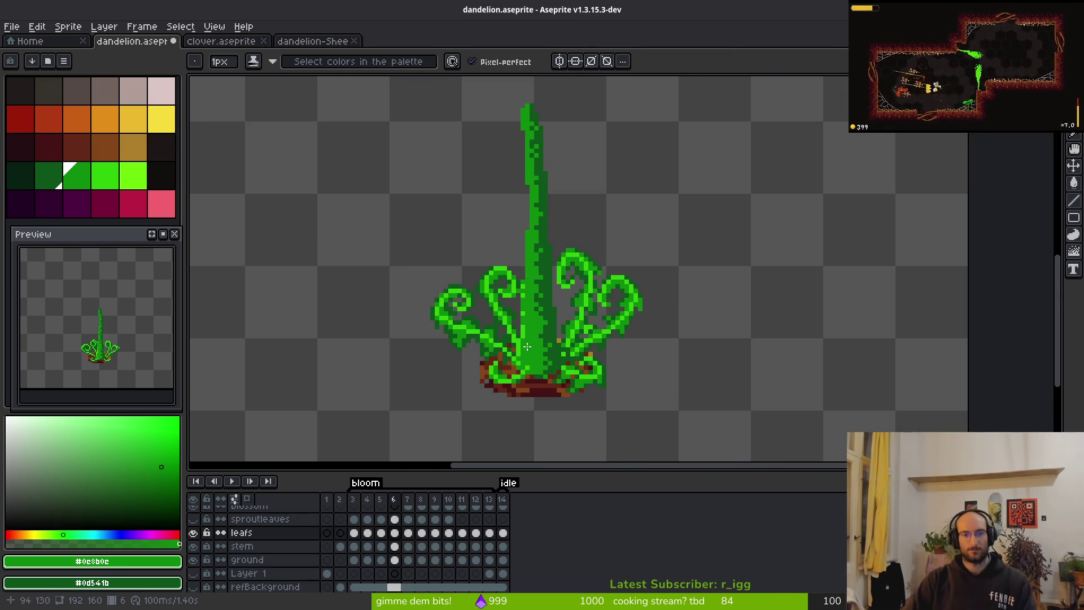
pyautogui.press('Left')
pyautogui.scroll(2, 587, 361)
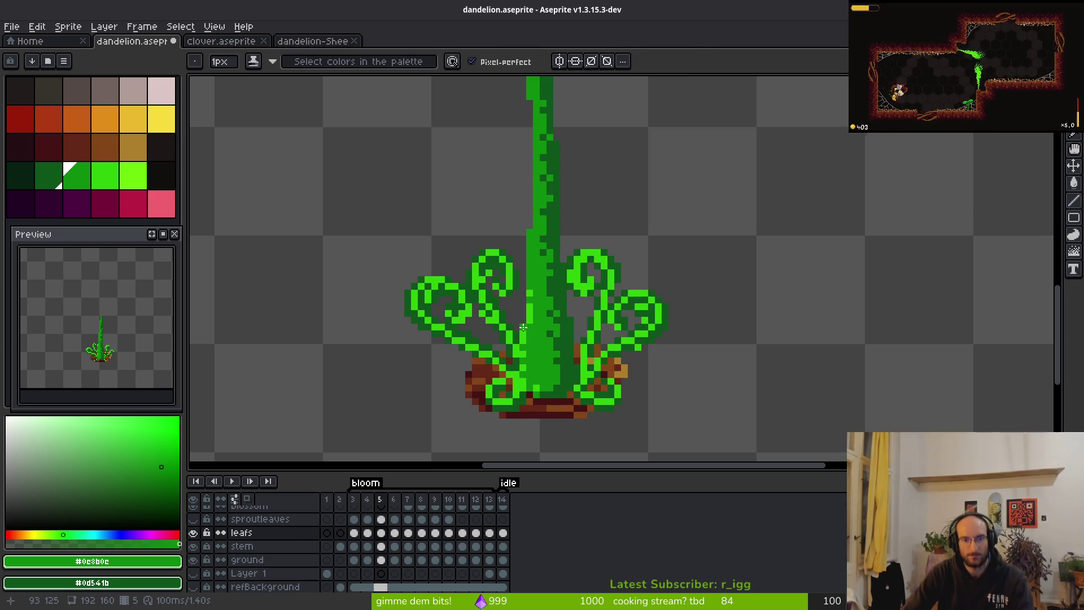
pyautogui.press('Left')
pyautogui.press('Right')
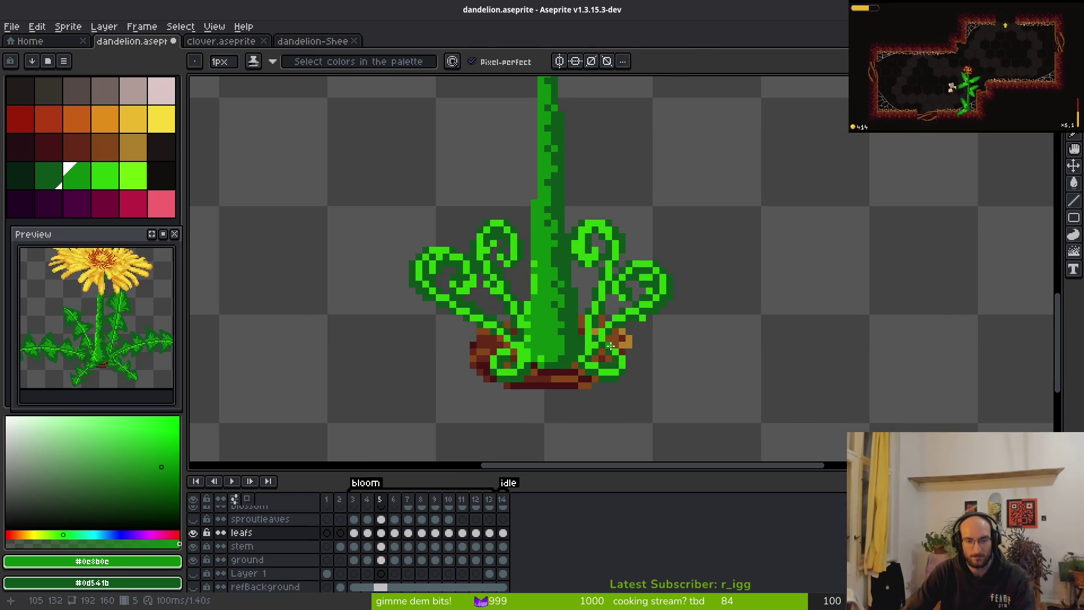
pyautogui.scroll(2, 466, 277)
# Replace the leaves' dark green #0d541b with medium green #0e8b0e and save dandelion.aseprite.
pyautogui.press('alt')
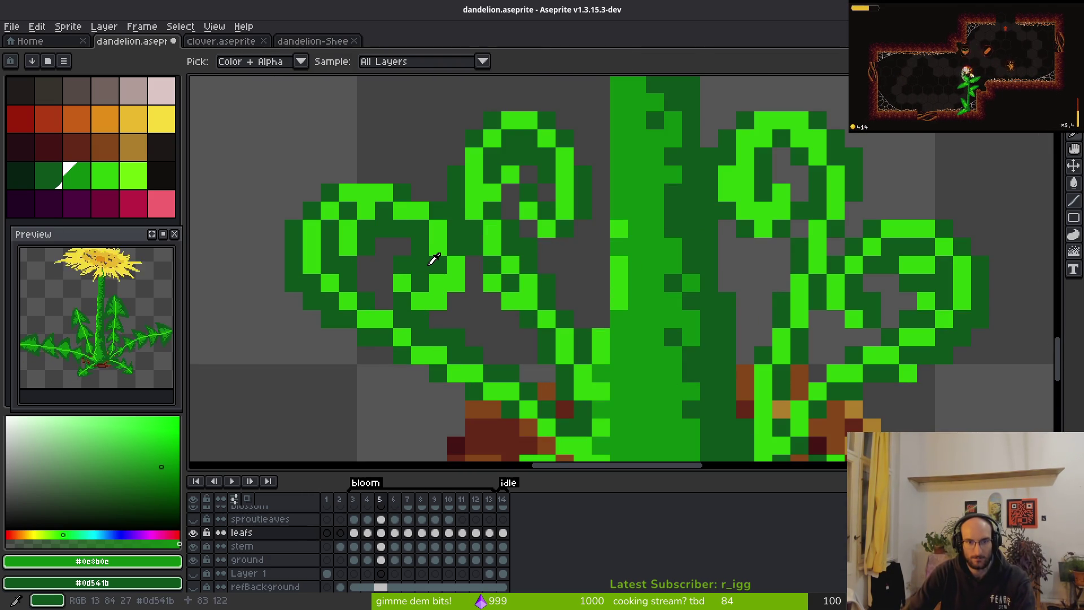
pyautogui.click(429, 262)
pyautogui.rightClick(643, 273)
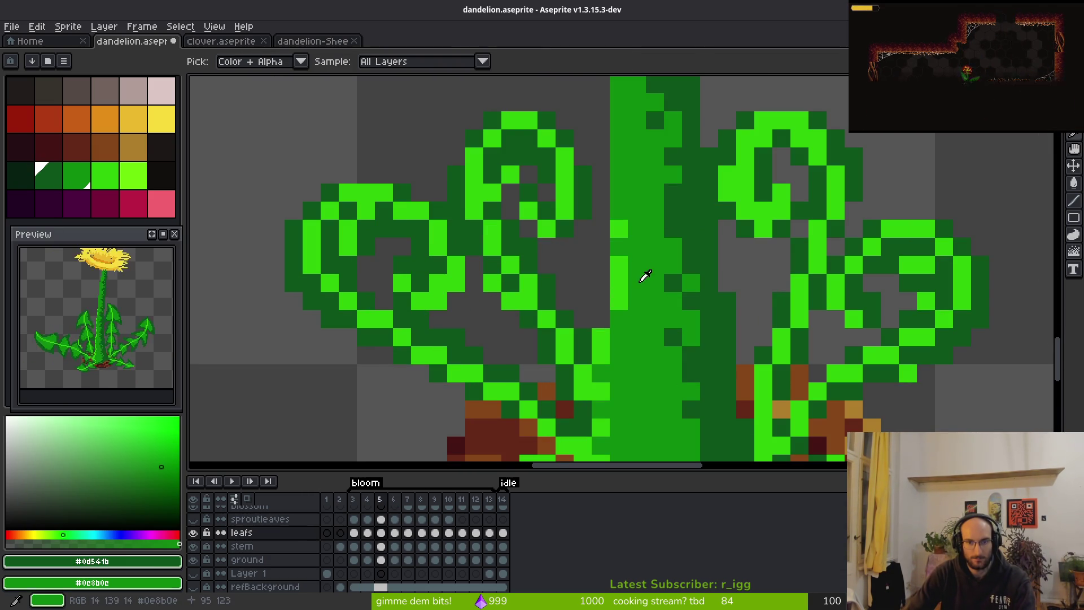
pyautogui.scroll(-2, 649, 303)
pyautogui.hotkey('shift', 'r')
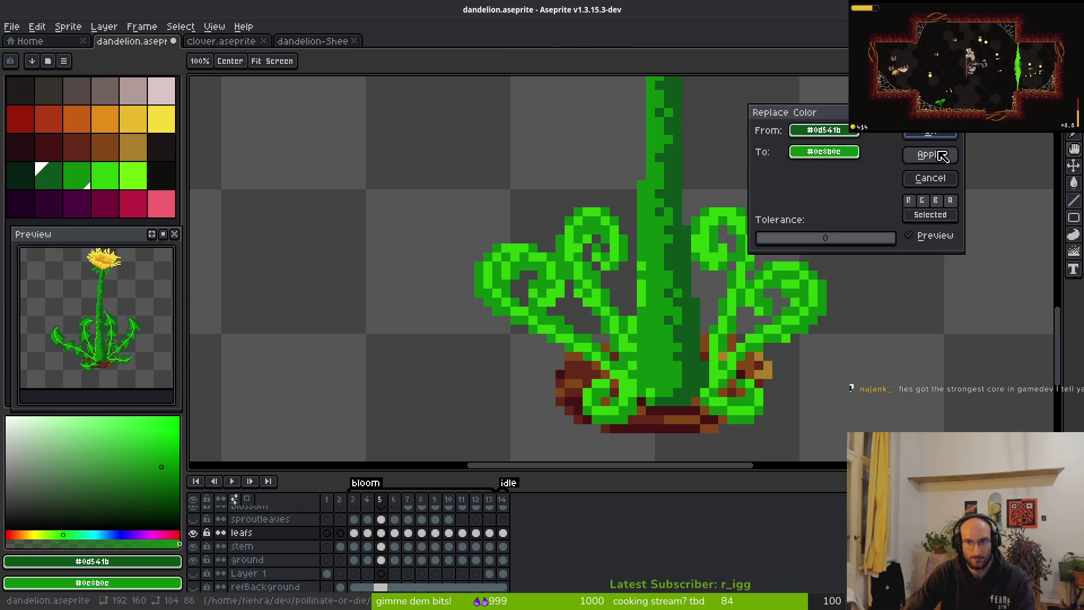
pyautogui.click(929, 154)
pyautogui.hotkey('ctrl', 's')
pyautogui.scroll(-2, 734, 344)
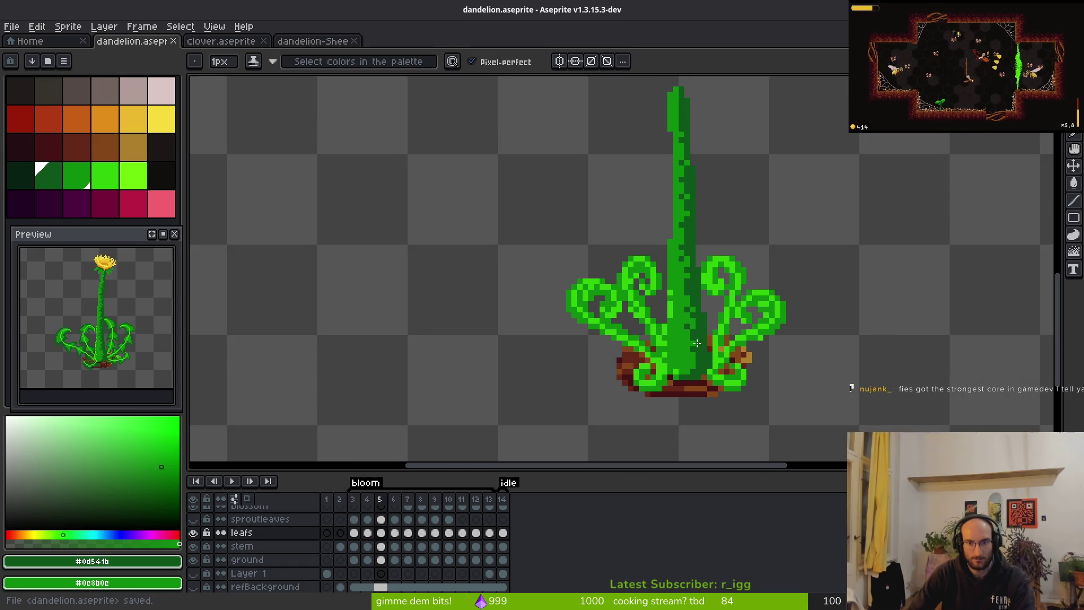
pyautogui.scroll(-1, 690, 359)
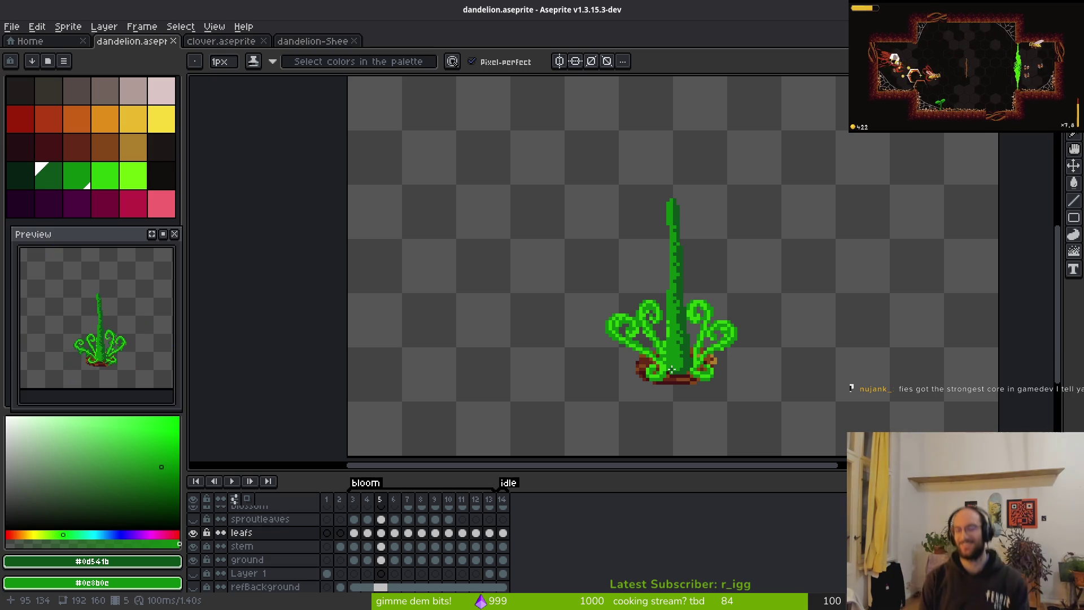
pyautogui.scroll(3, 671, 370)
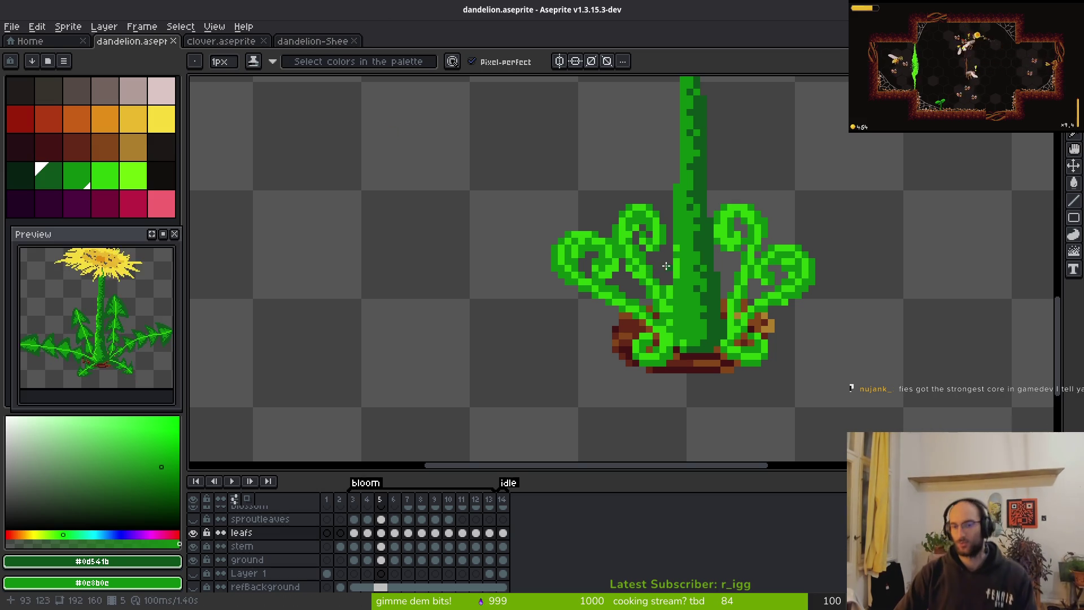
pyautogui.scroll(2, 679, 309)
pyautogui.press('Right')
pyautogui.scroll(-2, 694, 332)
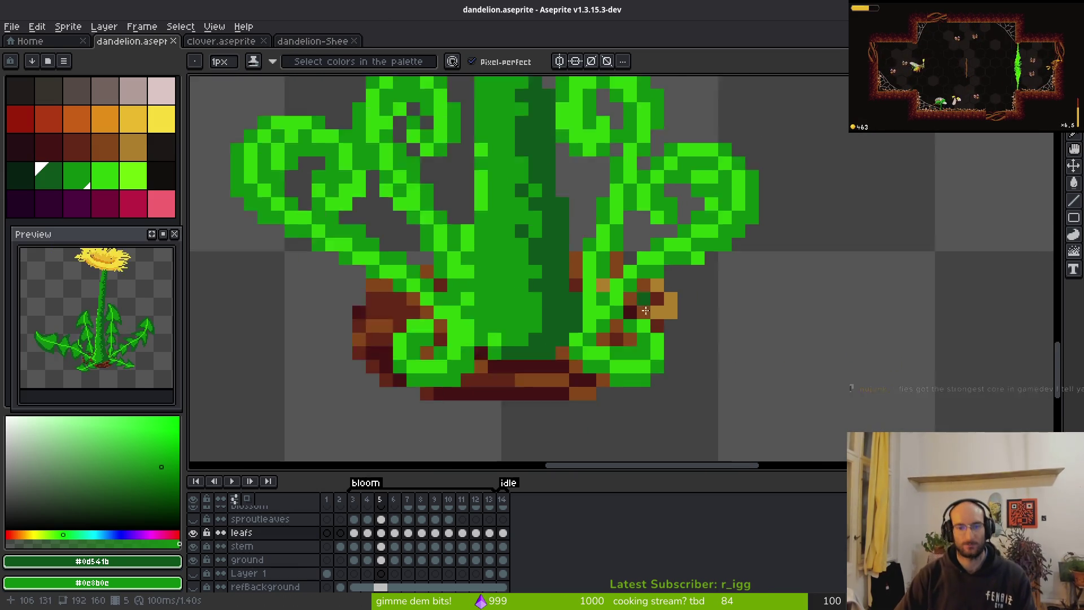
pyautogui.press('alt')
pyautogui.press('Left')
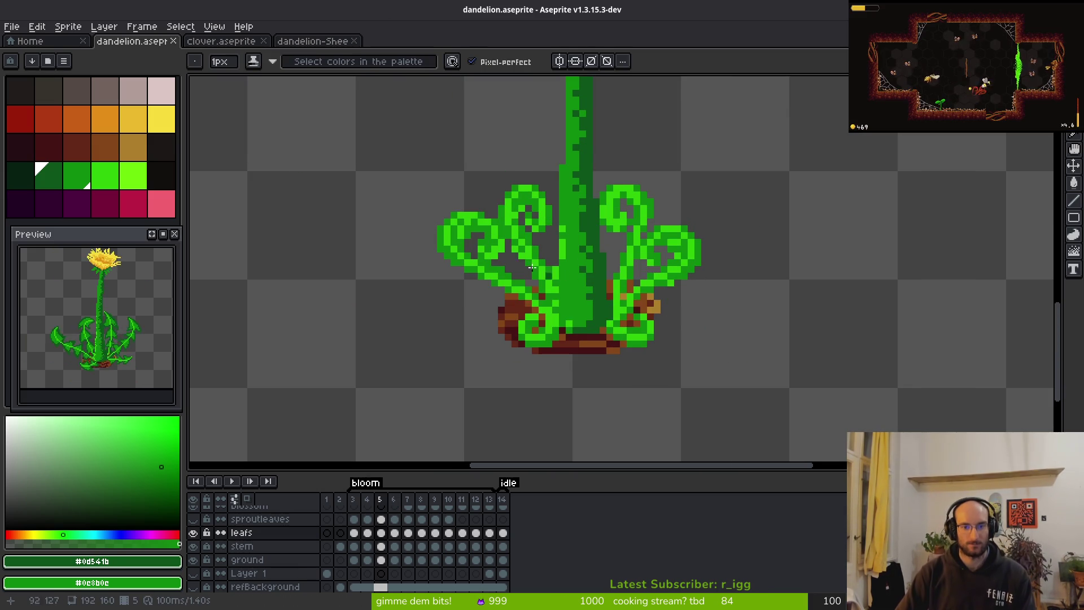
pyautogui.scroll(4, 541, 238)
# Sample #0e8b0e and #2fc809 and repaint two leaf-base pixels at lower left on frame 5.
pyautogui.keyDown('alt'); pyautogui.click(526, 266); pyautogui.keyUp('alt')
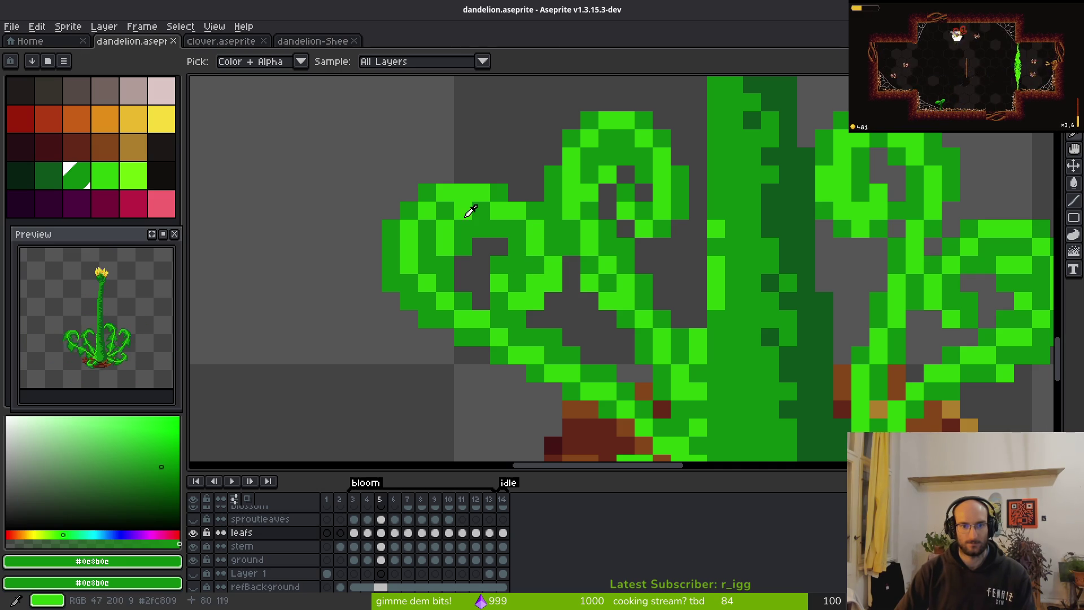
pyautogui.keyDown('alt'); pyautogui.rightClick(561, 288); pyautogui.keyUp('alt')
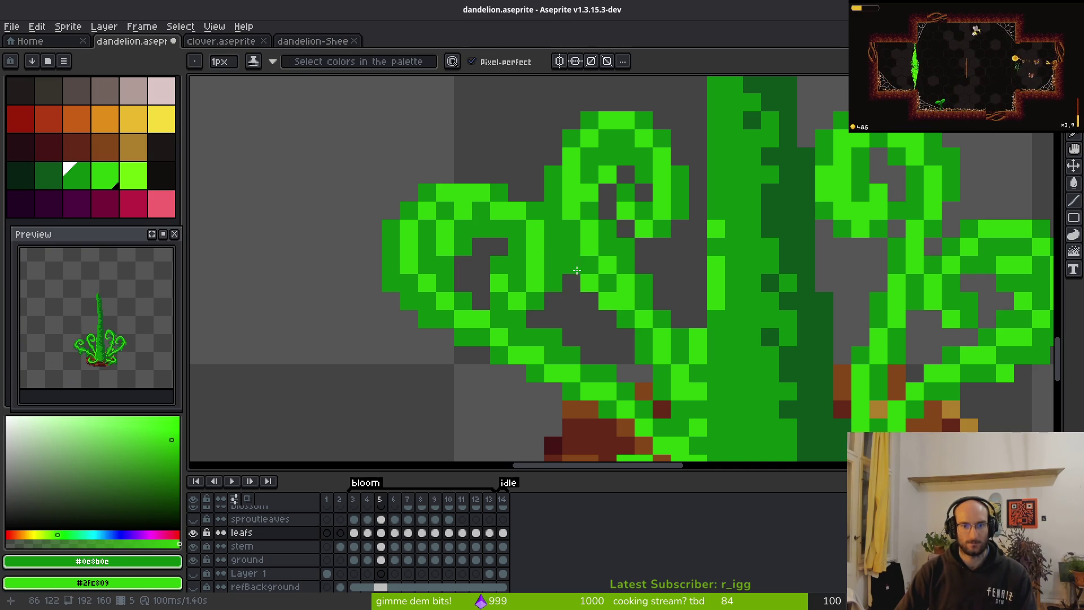
pyautogui.scroll(-5, 576, 271)
pyautogui.scroll(7, 620, 342)
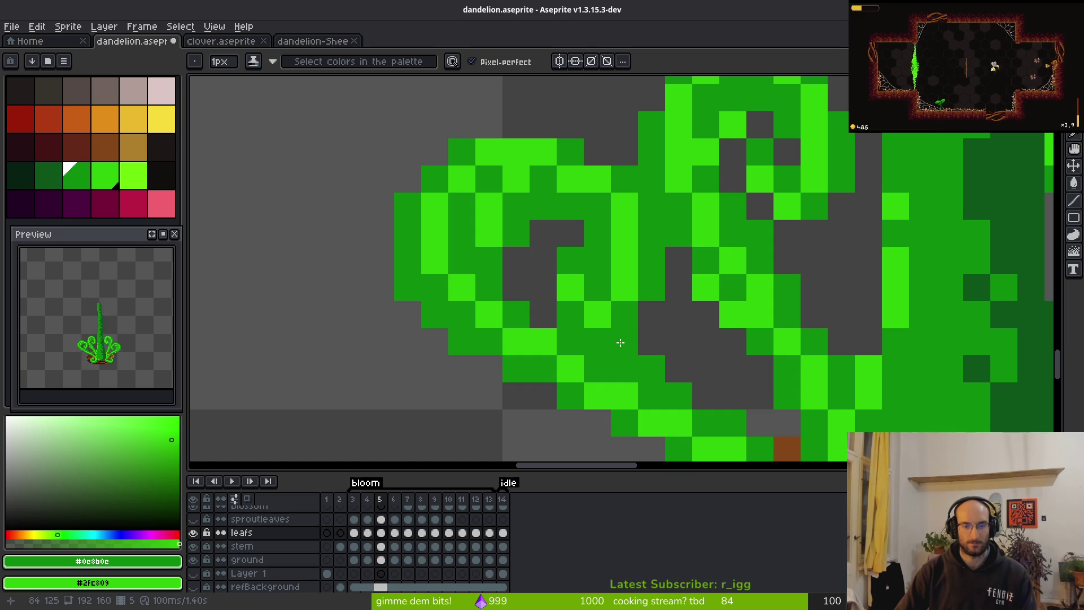
pyautogui.scroll(-4, 727, 219)
pyautogui.scroll(4, 542, 307)
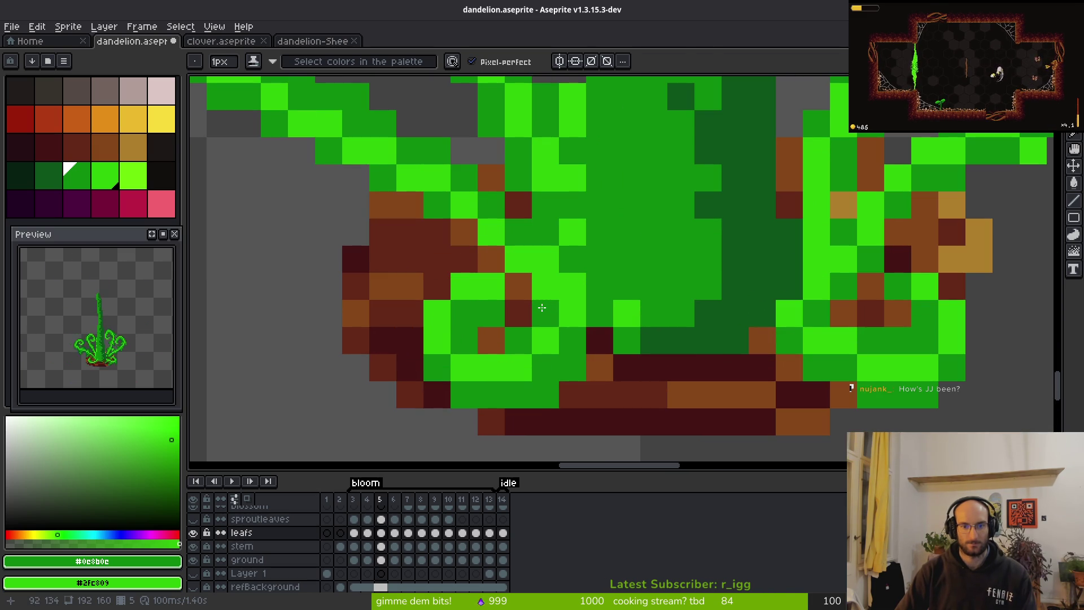
pyautogui.rightClick(542, 308)
pyautogui.click(544, 290)
pyautogui.scroll(-5, 551, 317)
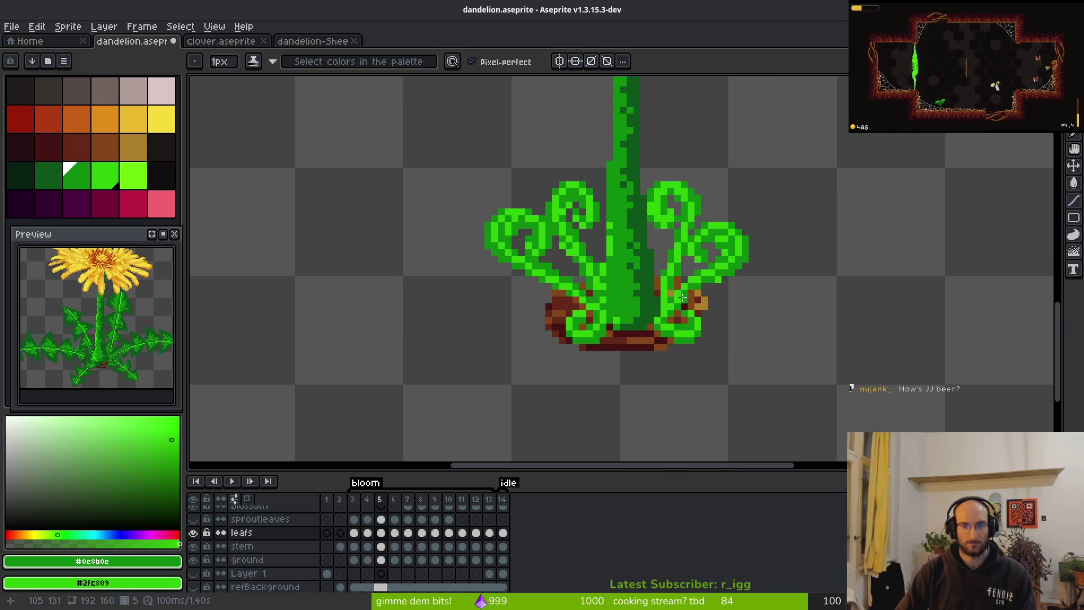
pyautogui.scroll(3, 682, 297)
pyautogui.scroll(-4, 685, 316)
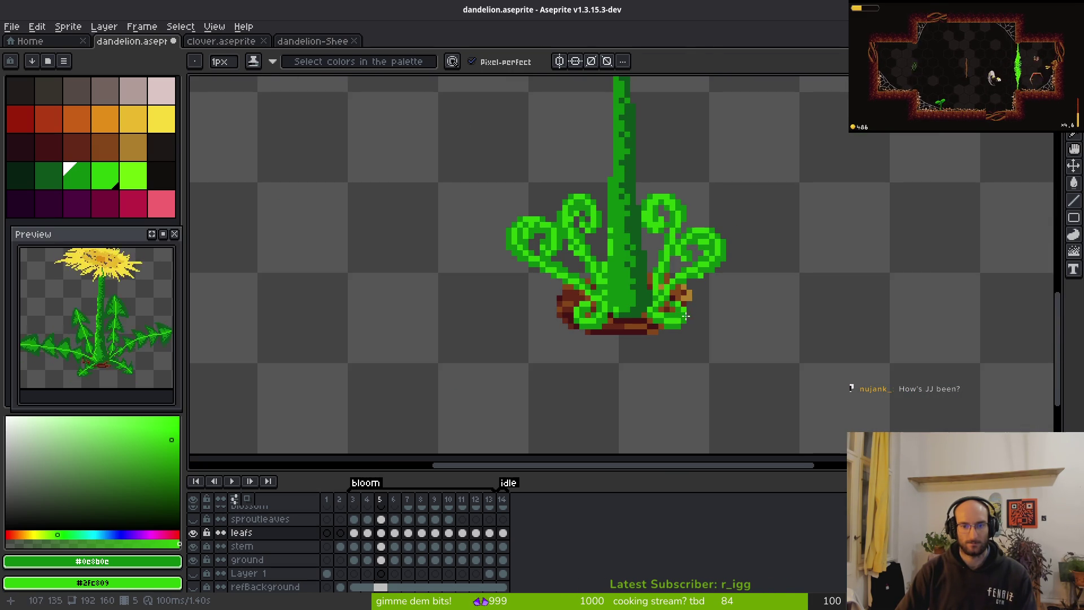
pyautogui.moveTo(685, 316); pyautogui.dragTo(676, 322)
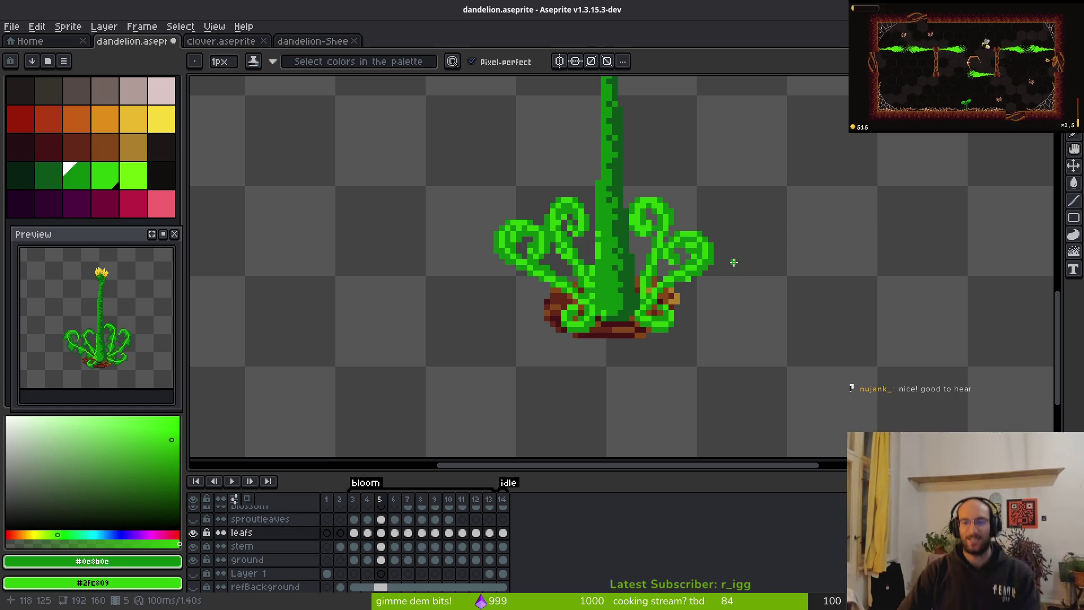
# Save the file, paint a dark-green leaf pixel, and undo a stray eraser stroke.
pyautogui.scroll(5, 580, 271)
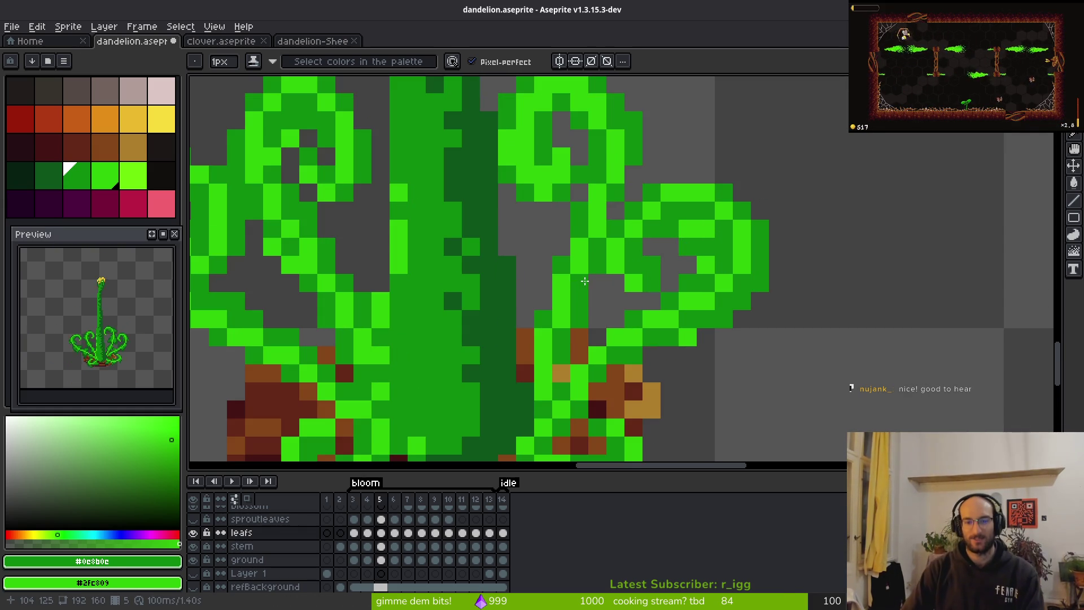
pyautogui.scroll(-5, 634, 314)
pyautogui.hotkey('ctrl', 's')
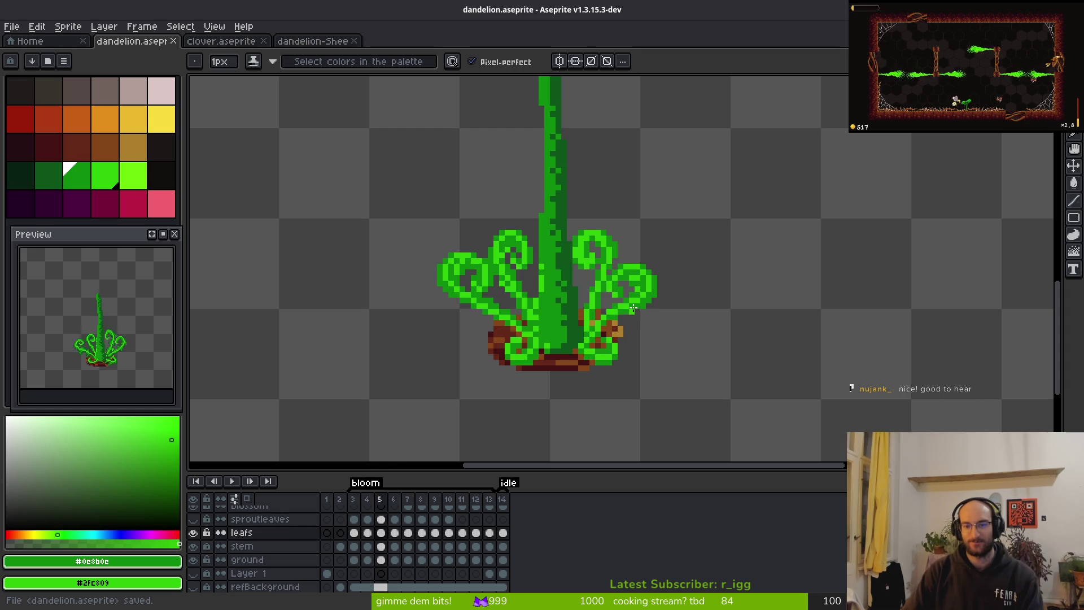
pyautogui.scroll(5, 626, 271)
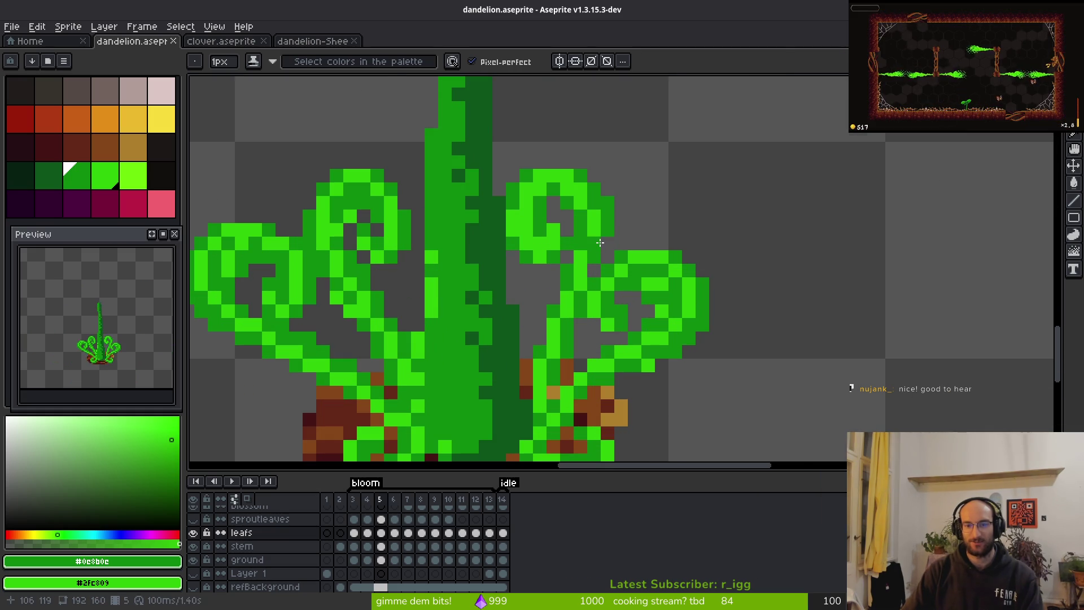
pyautogui.scroll(1, 600, 242)
pyautogui.click(516, 257)
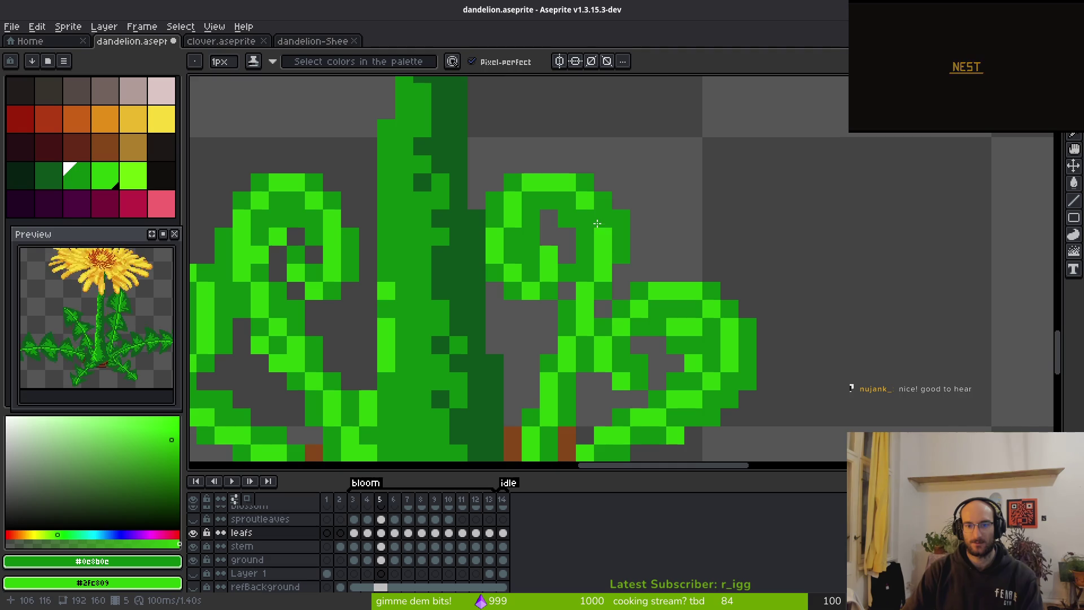
pyautogui.scroll(-4, 597, 224)
pyautogui.scroll(3, 589, 272)
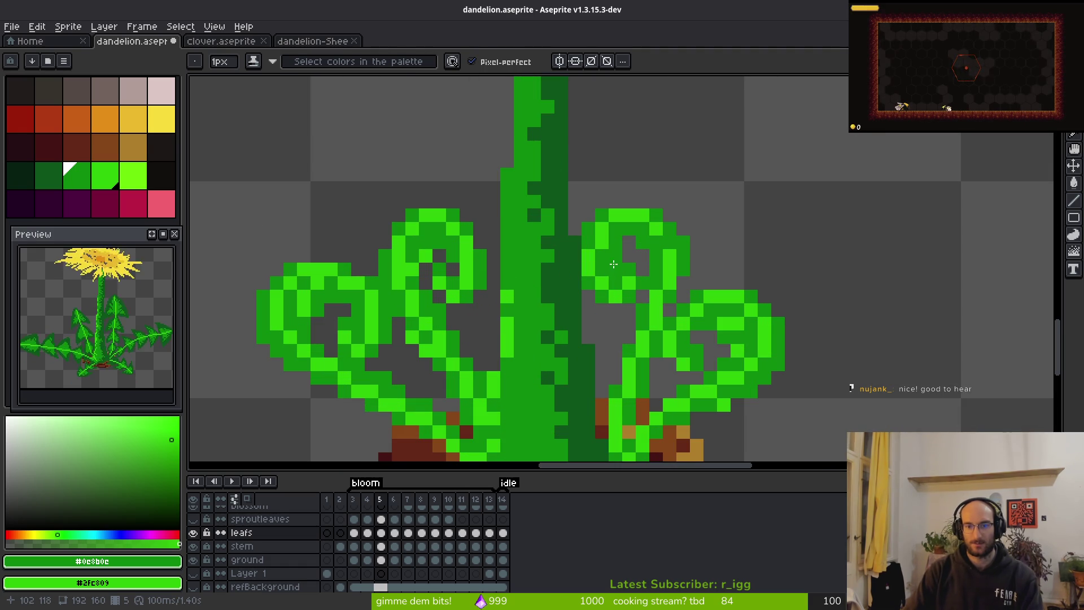
pyautogui.press('e')
pyautogui.scroll(-2, 615, 252)
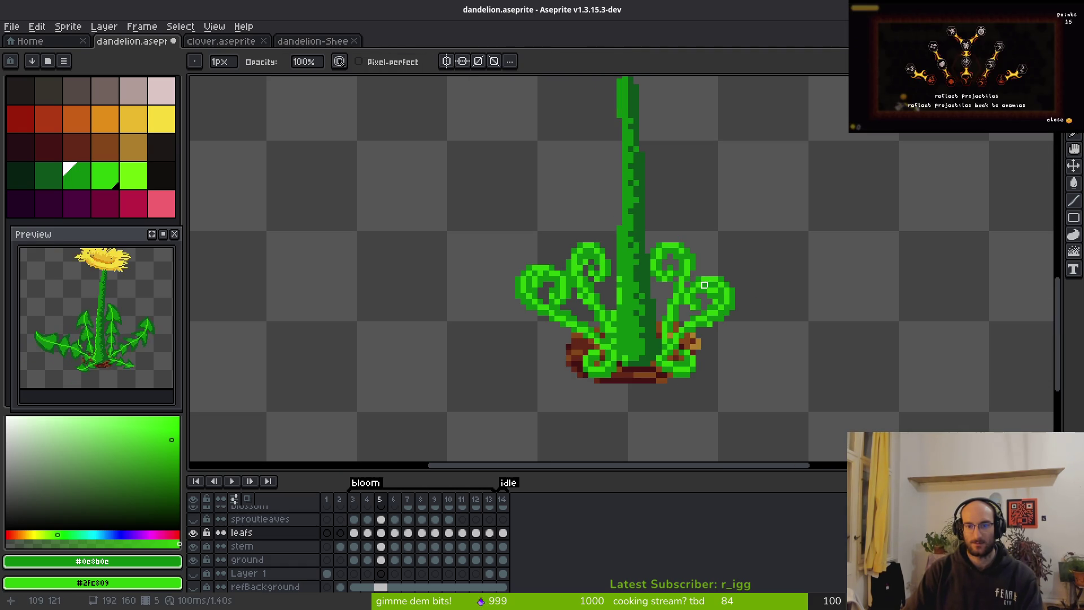
pyautogui.hotkey('ctrl', 'z')
pyautogui.scroll(-2, 711, 271)
pyautogui.press(',')
pyautogui.press('i')
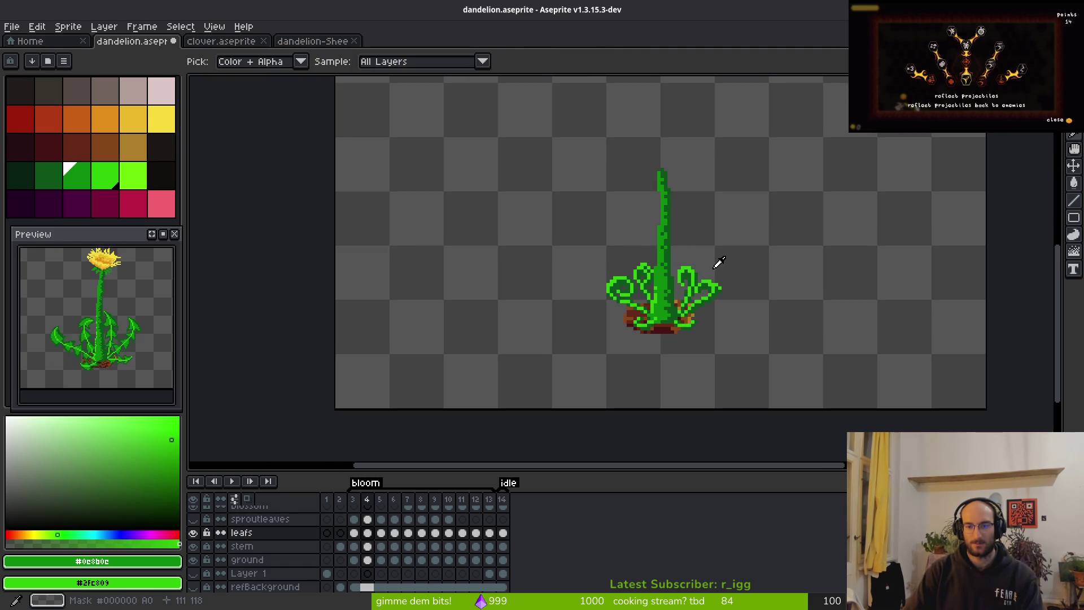
pyautogui.press('b')
pyautogui.scroll(2, 722, 266)
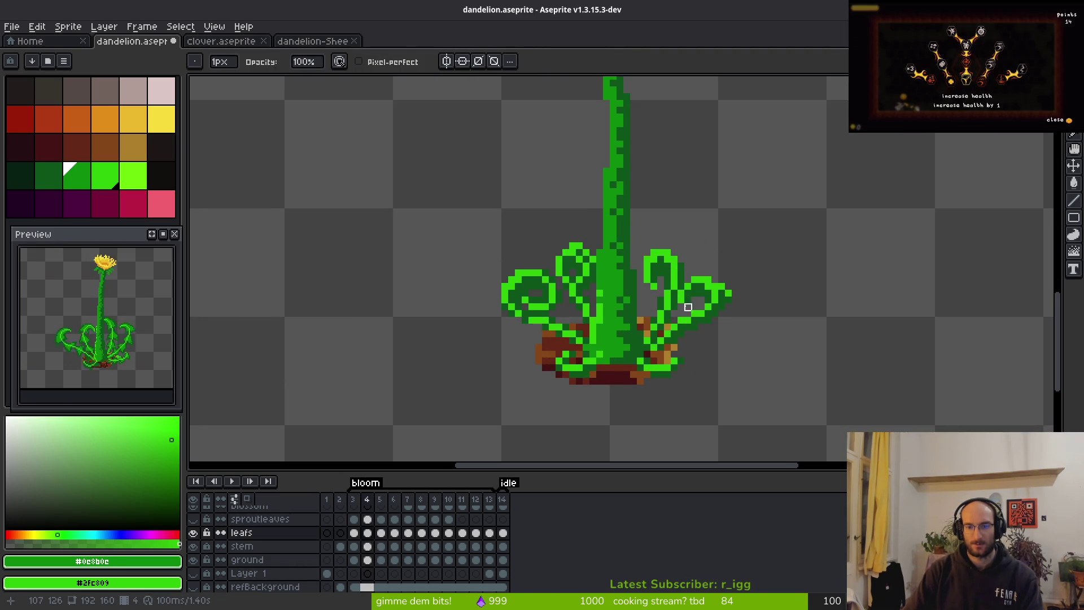
# Replace the bright leaf green with the stem green on bloom frame 4 and save.
pyautogui.hotkey('shift', 'r')
pyautogui.press('Escape')
pyautogui.scroll(2, 686, 267)
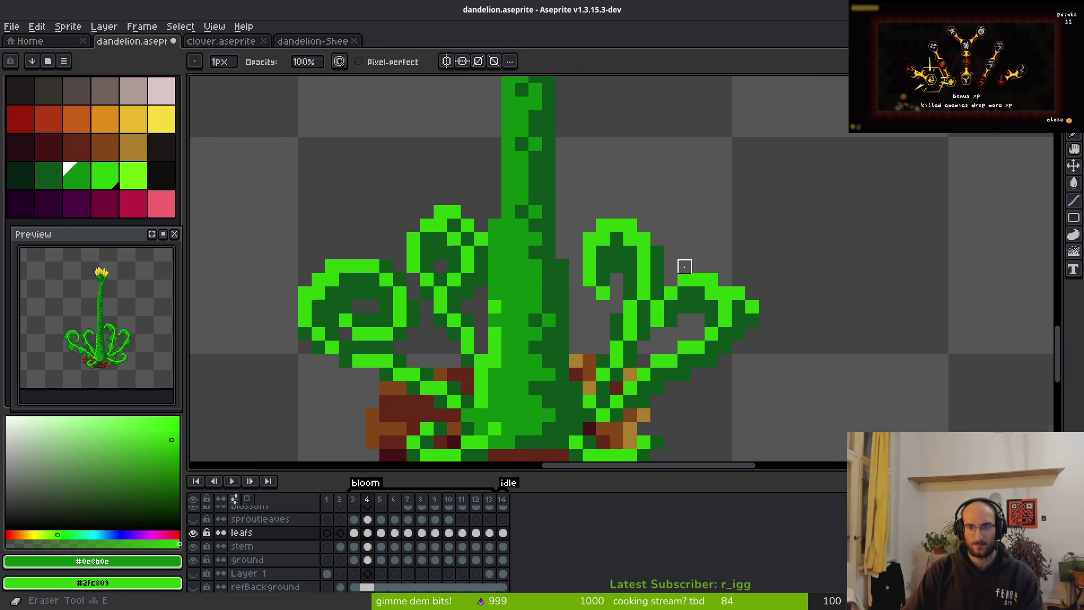
pyautogui.press('i')
pyautogui.click(647, 251)
pyautogui.rightClick(542, 266)
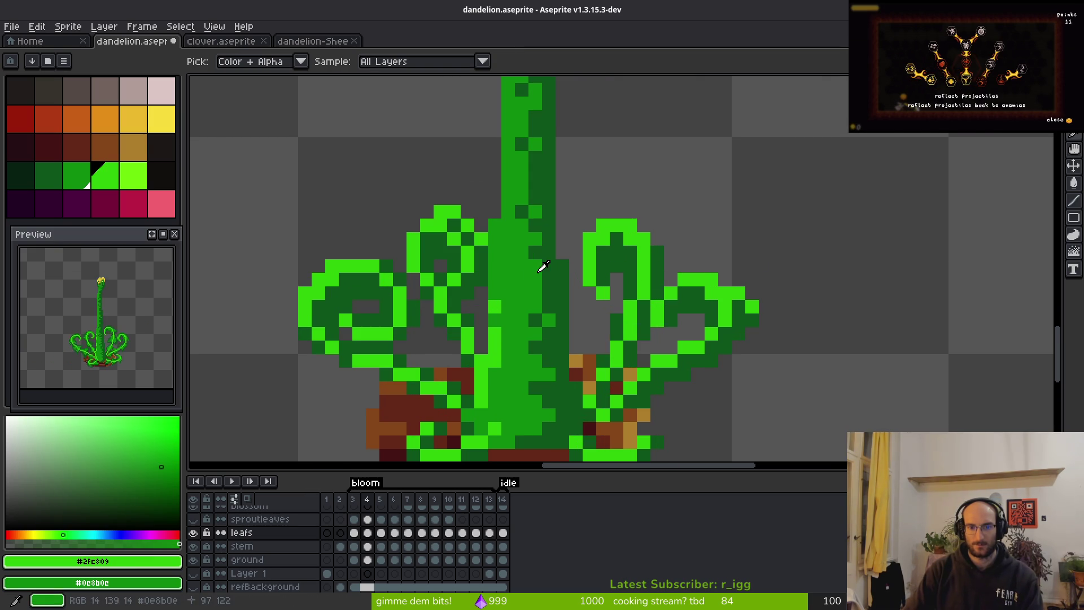
pyautogui.hotkey('shift', 'r')
pyautogui.click(918, 137)
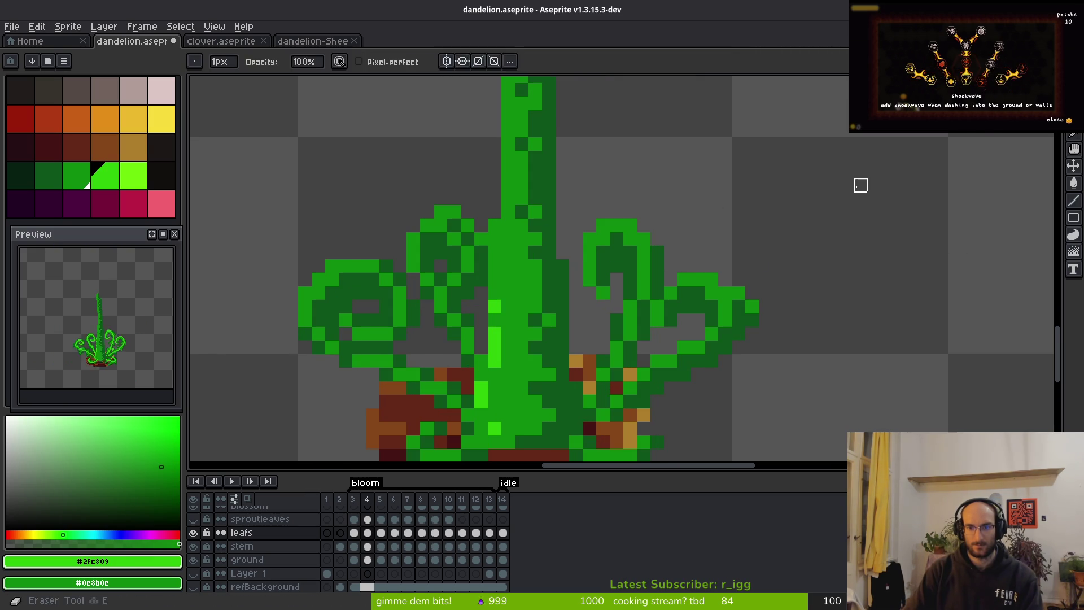
pyautogui.press('Right')
pyautogui.hotkey('ctrl', 's')
# Apply the same green replacement on bloom frame 3.
pyautogui.press('b')
pyautogui.scroll(-1, 820, 200)
pyautogui.scroll(-1, 820, 200)
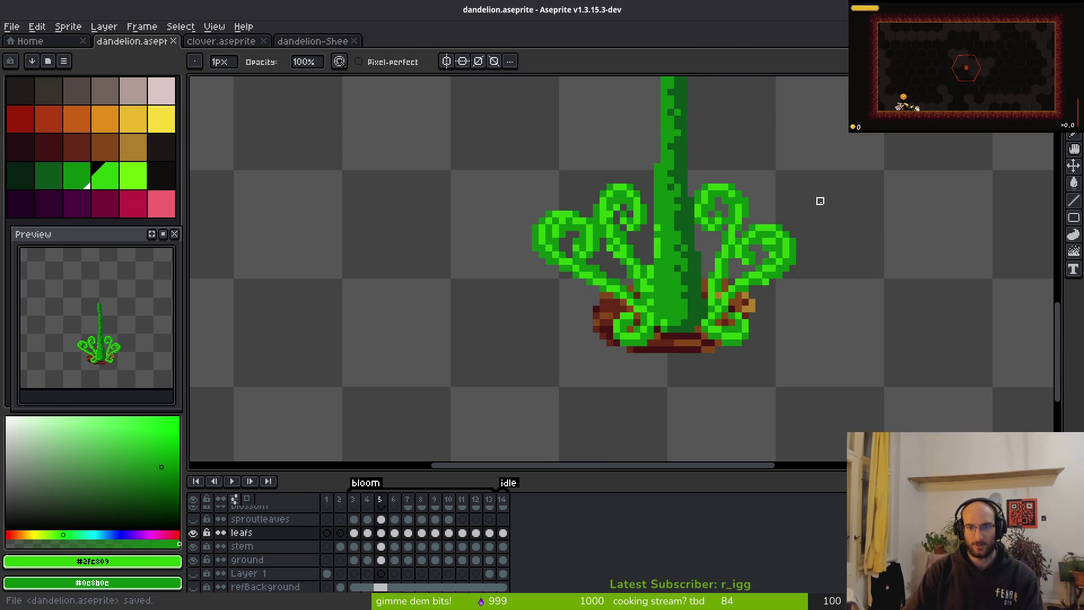
pyautogui.press('i')
pyautogui.press('Left')
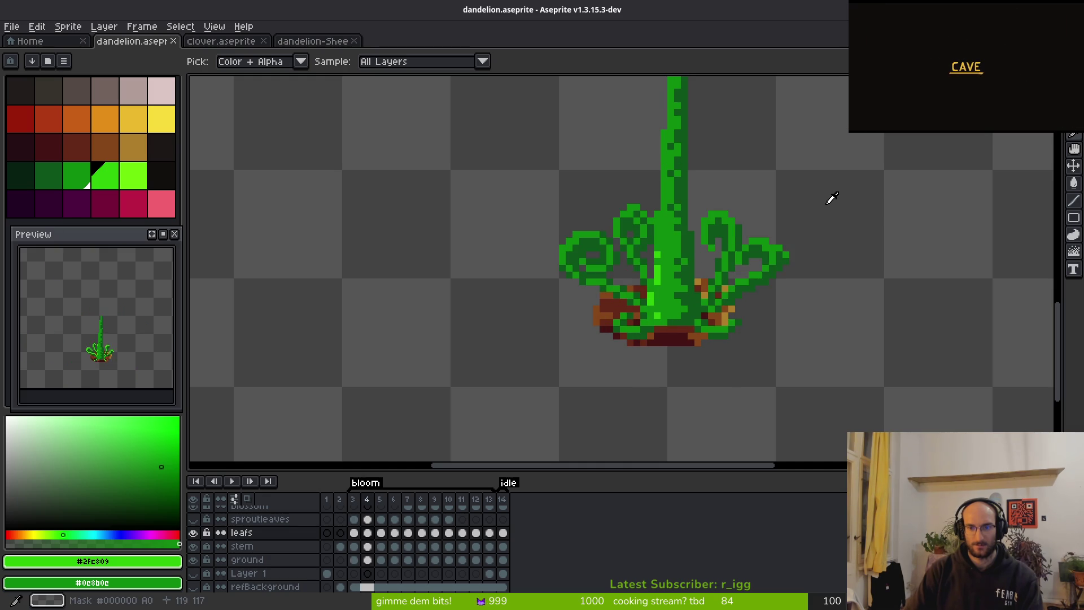
pyautogui.press('Left')
pyautogui.press('Right')
pyautogui.press('b')
pyautogui.scroll(-1, 832, 219)
pyautogui.press('Left')
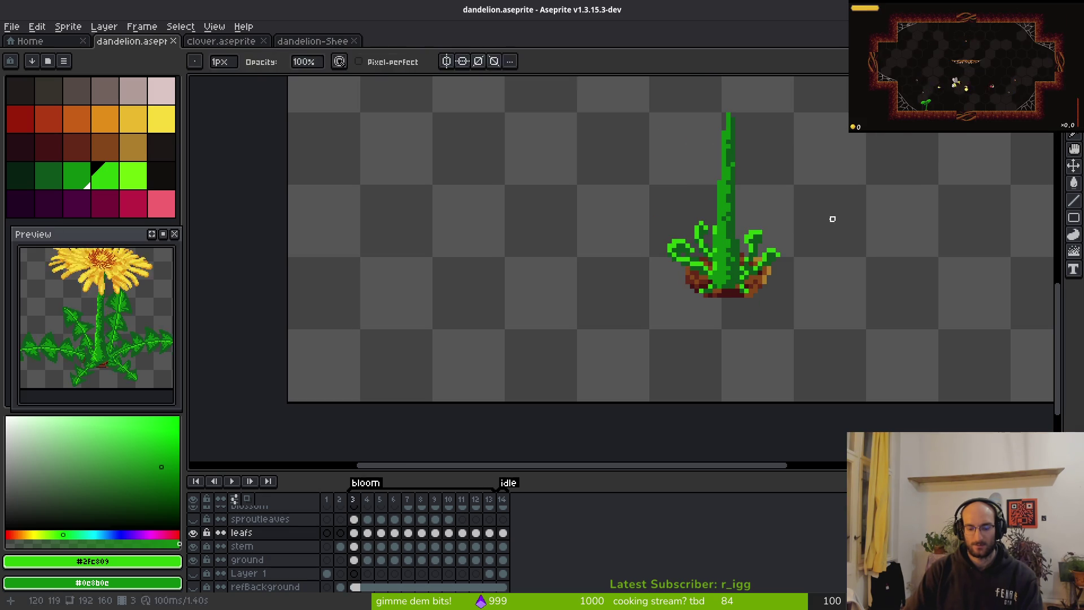
pyautogui.hotkey('shift', 'r')
pyautogui.click(927, 153)
# On frame 5, set up Replace Color swapping stem green #0e8b0e for #0d541b.
pyautogui.press('i')
pyautogui.press('Left')
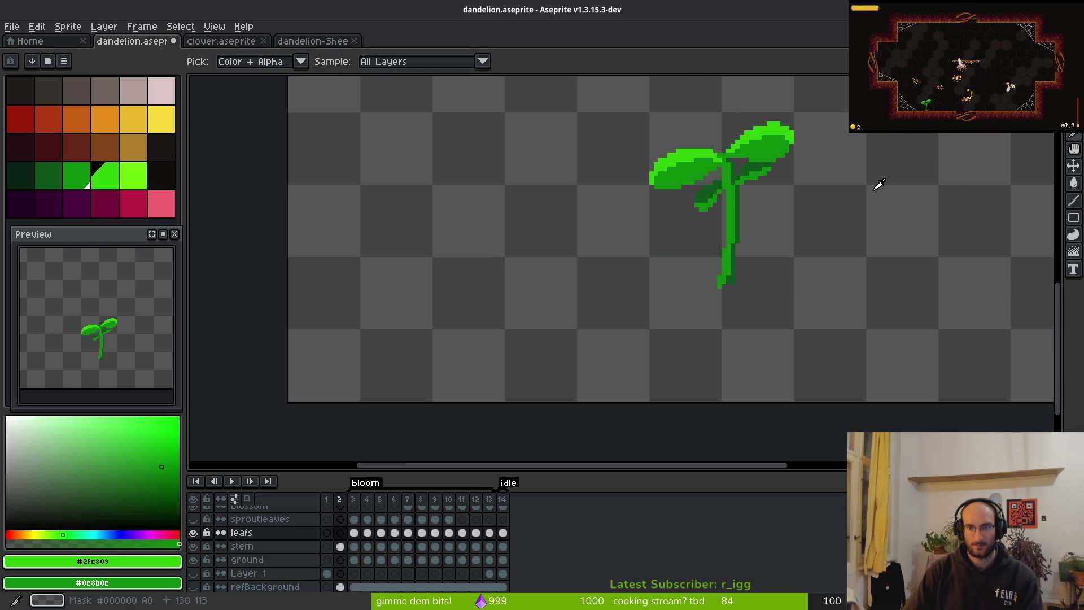
pyautogui.press('Right')
pyautogui.press('Right')
pyautogui.press('Right')
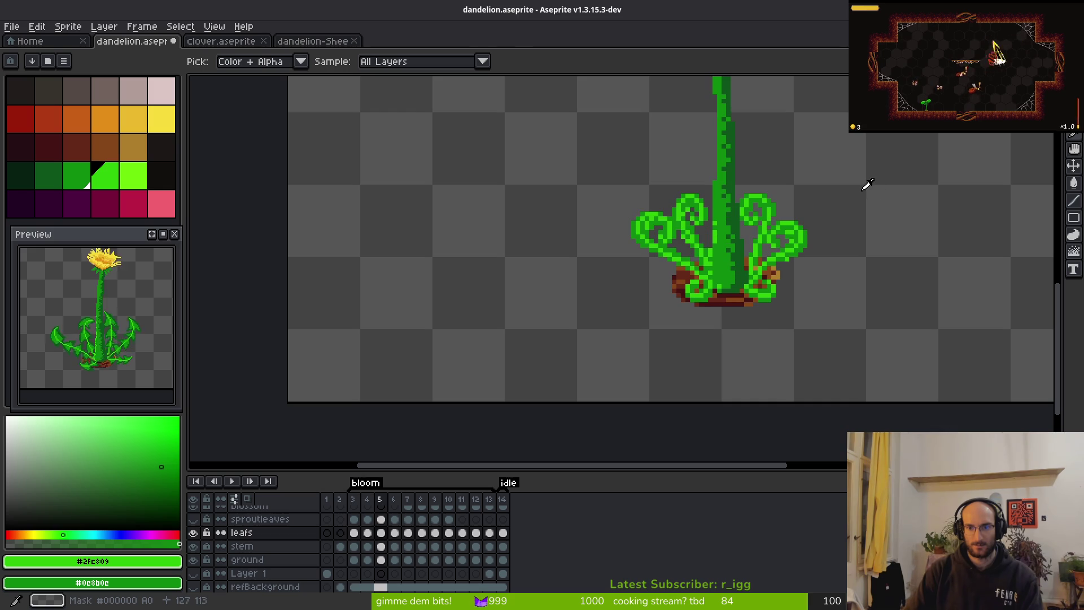
pyautogui.scroll(3, 876, 210)
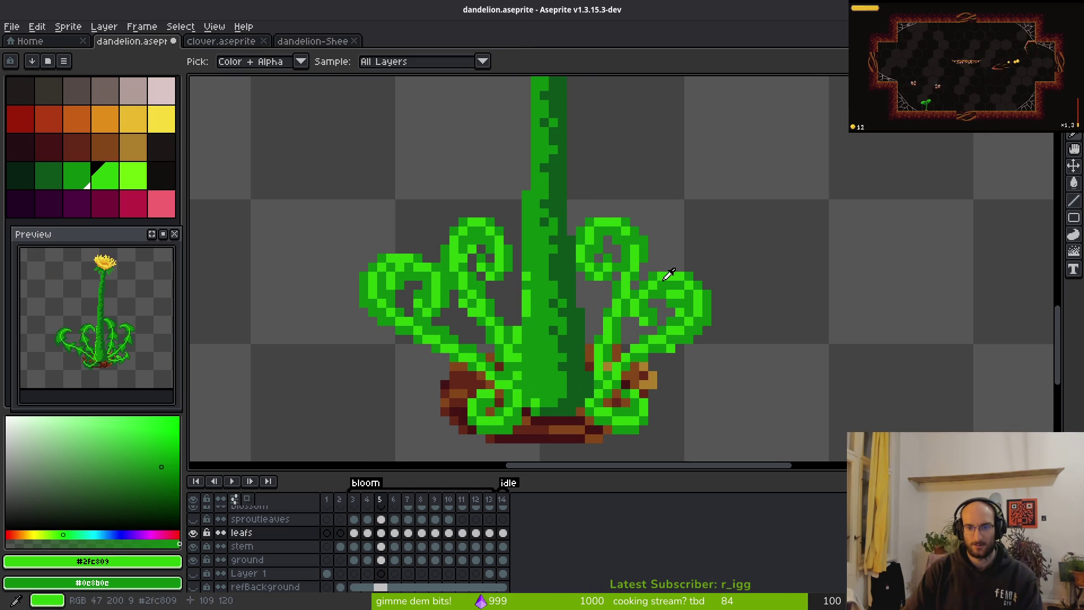
pyautogui.click(551, 265)
pyautogui.rightClick(569, 261)
pyautogui.hotkey('shift', 'r')
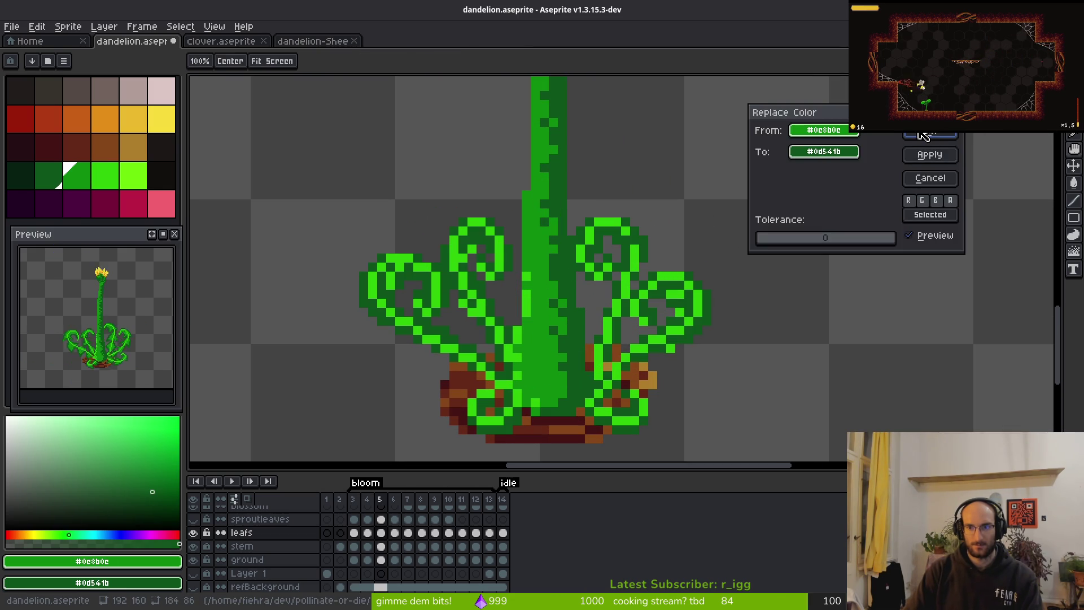
# Turn the stem green, then leaf green #2fc809, into #0d541b on frame 5 and save.
pyautogui.click(923, 135)
pyautogui.press('i')
pyautogui.click(683, 274)
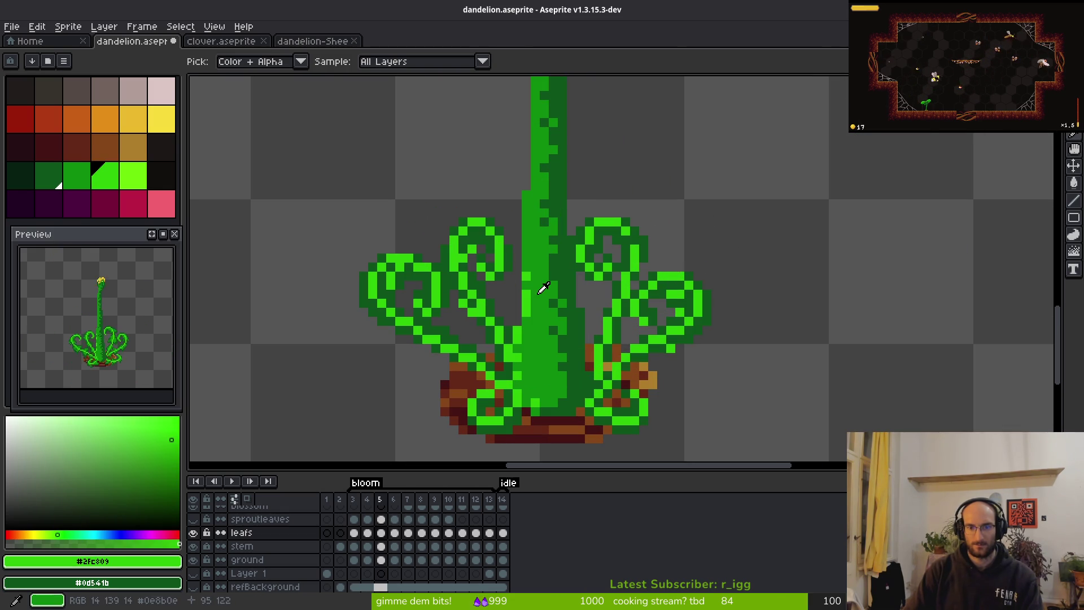
pyautogui.rightClick(542, 288)
pyautogui.hotkey('shift', 'r')
pyautogui.click(923, 138)
pyautogui.press('b')
pyautogui.hotkey('ctrl', 's')
# Step through the bloom frames to compare them, ending on frame 6.
pyautogui.scroll(-2, 786, 225)
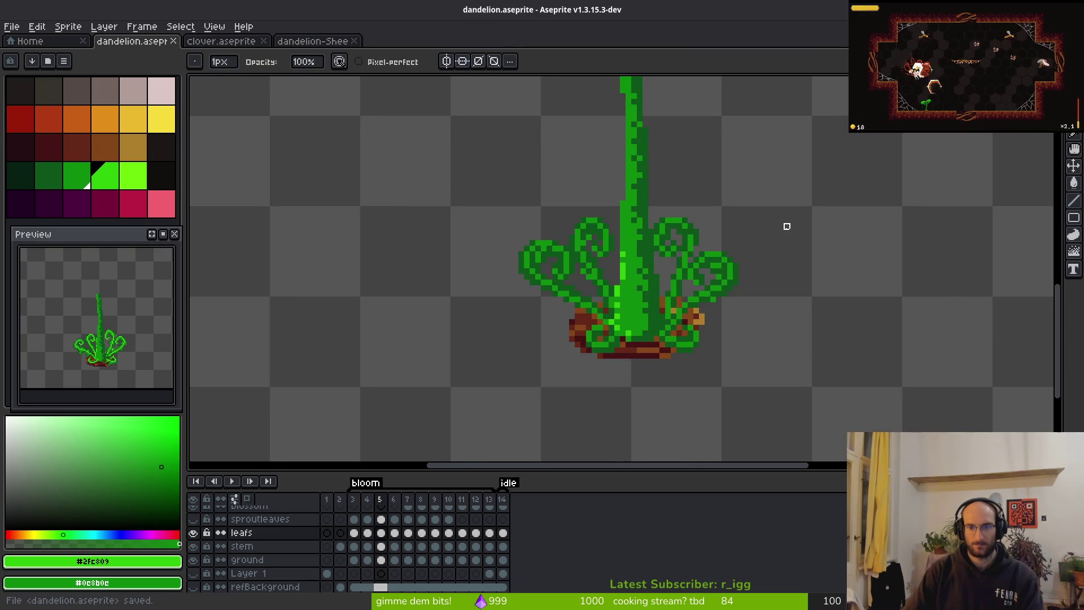
pyautogui.scroll(-2, 786, 226)
pyautogui.press('i')
pyautogui.press('Right')
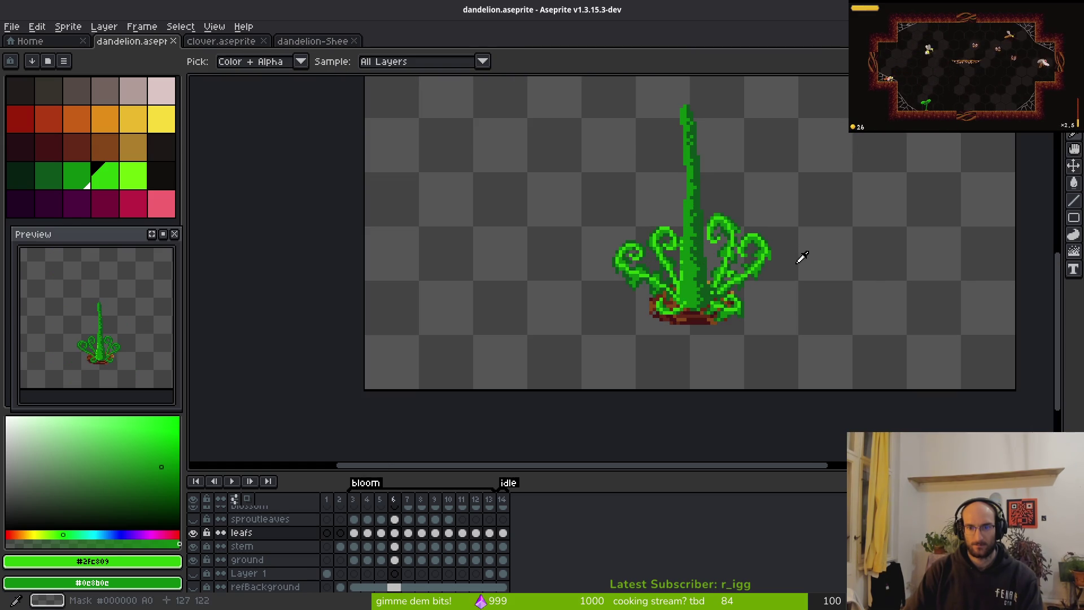
pyautogui.press('Right')
pyautogui.press('Right')
pyautogui.press('Right')
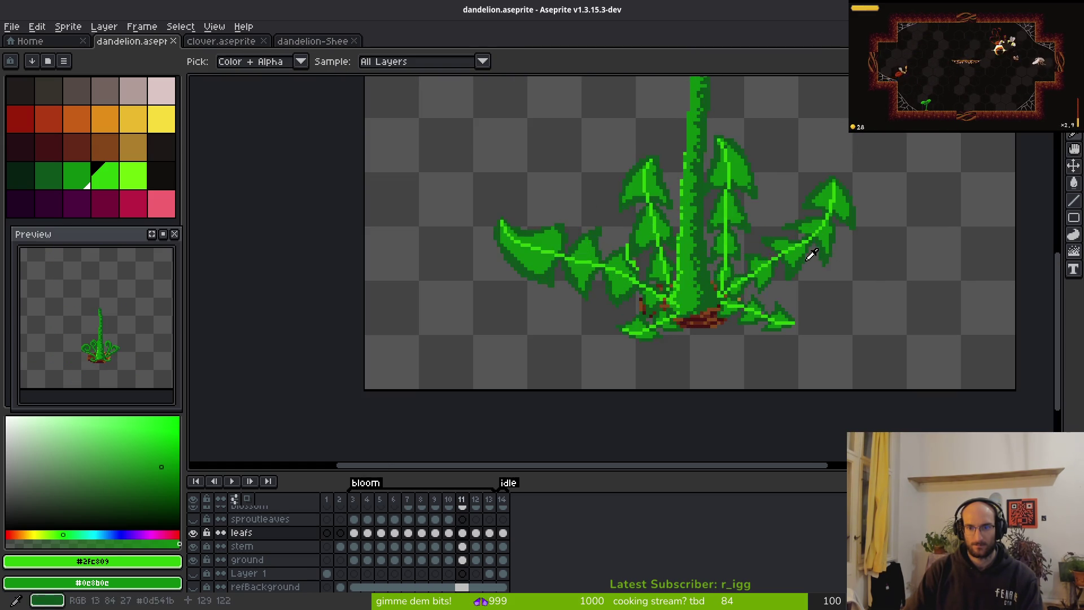
pyautogui.press('Right')
pyautogui.press('Right')
pyautogui.press('Right')
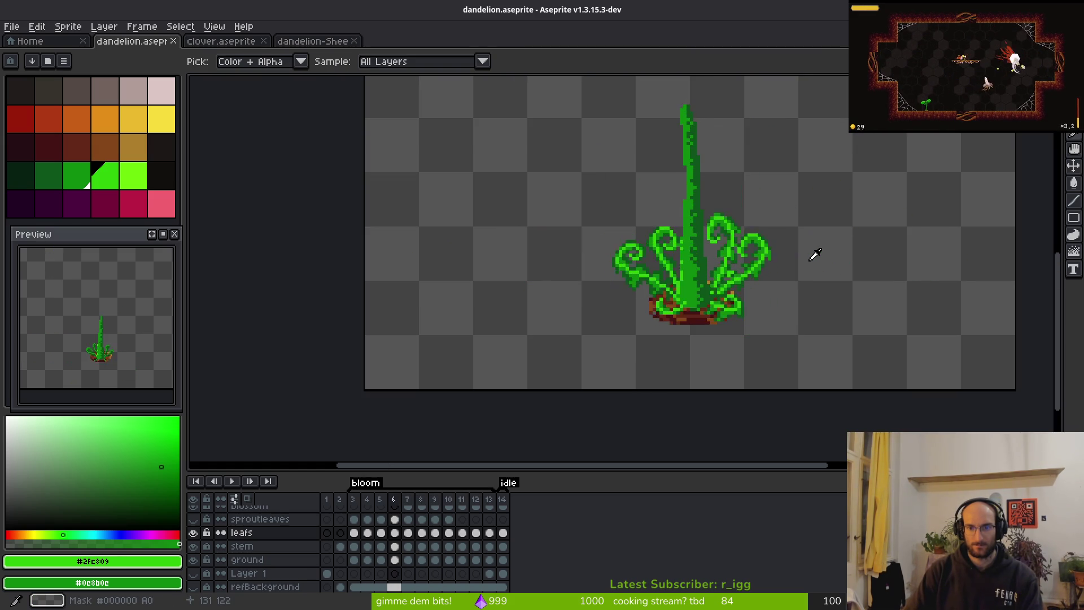
pyautogui.press('Right')
pyautogui.press('Right')
pyautogui.press('Right')
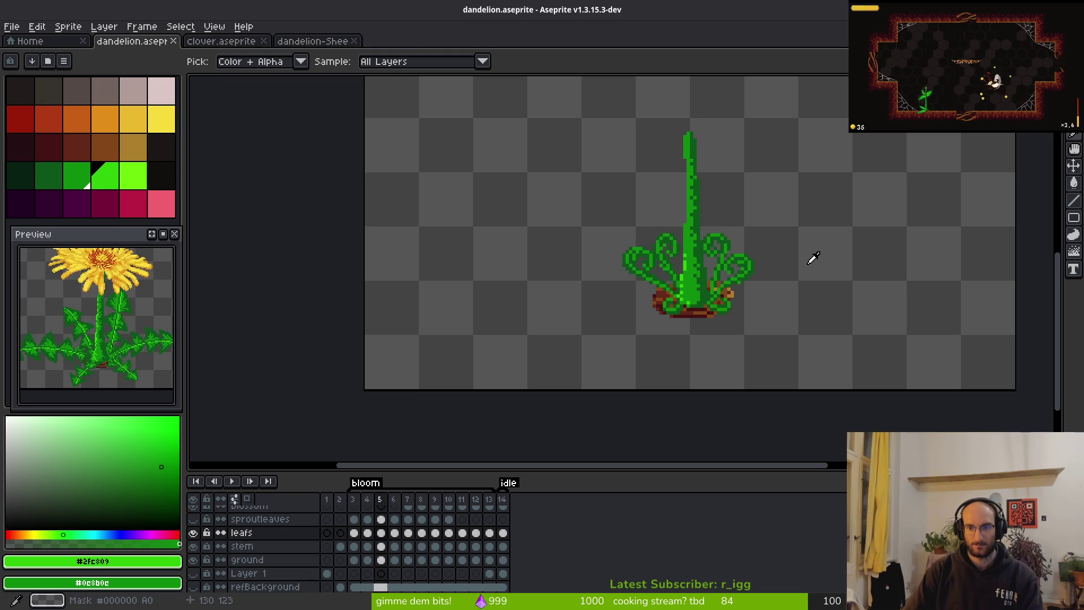
pyautogui.press('Right')
pyautogui.press('Left')
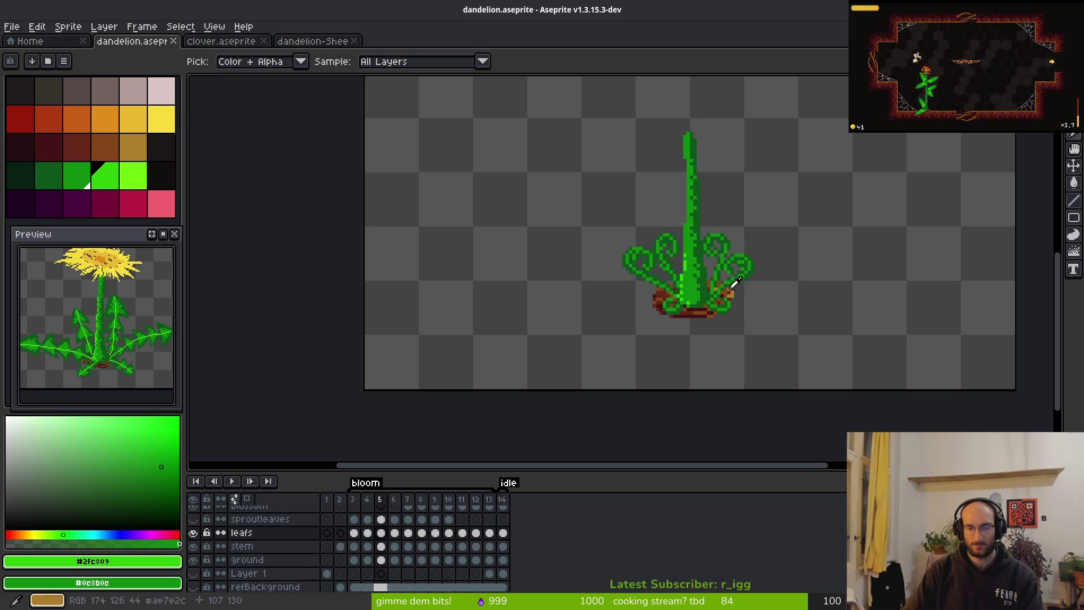
pyautogui.hscroll(1, 636, 307)
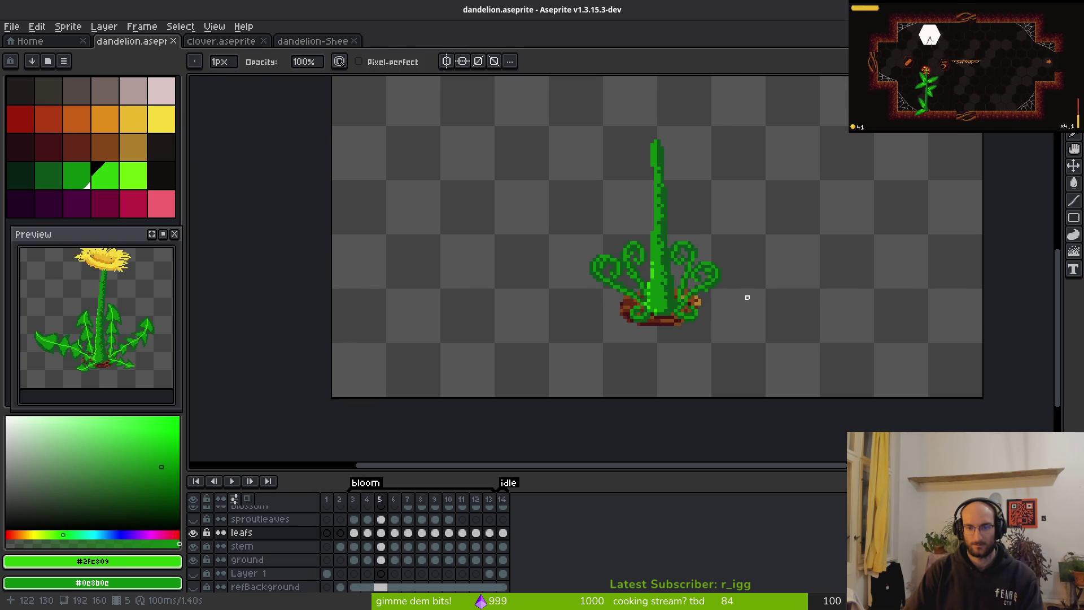
pyautogui.press('Right')
pyautogui.scroll(1, 669, 290)
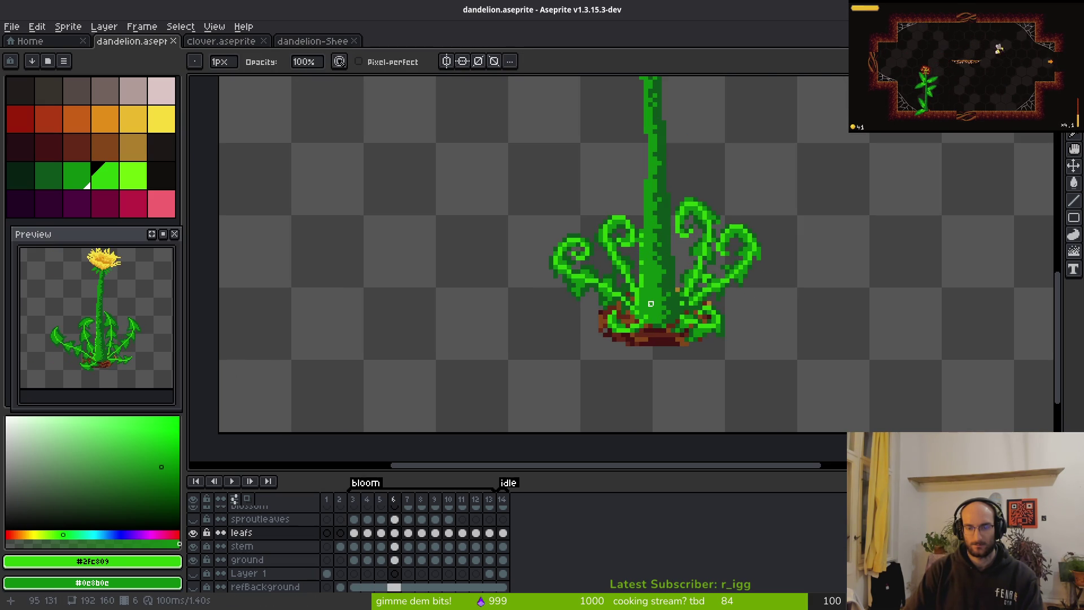
pyautogui.scroll(1, 700, 214)
# On frame 6, preview replacing the leaf green with dark green, then cancel it.
pyautogui.press('alt')
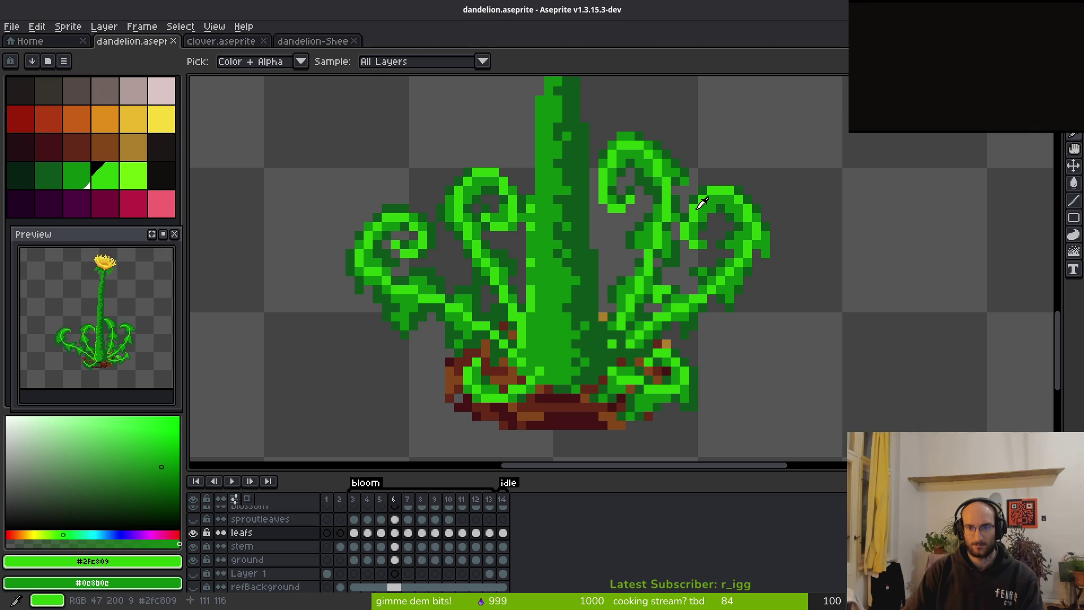
pyautogui.keyDown('alt'); pyautogui.rightClick(700, 195); pyautogui.keyUp('alt')
pyautogui.hotkey('shift', 'r')
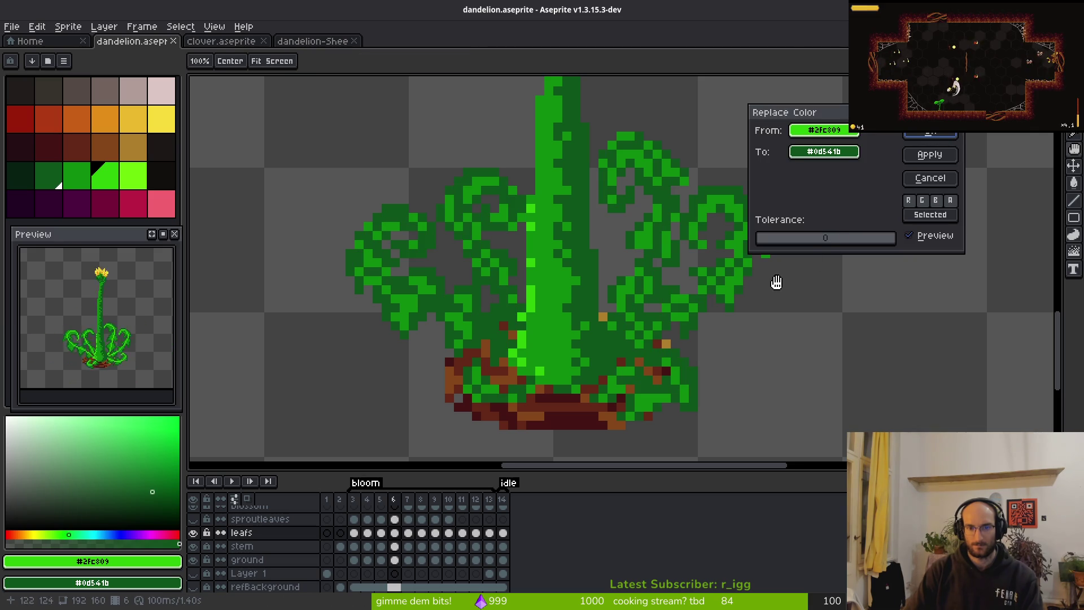
pyautogui.scroll(-3, 644, 306)
pyautogui.press('Escape')
# Scroll to bloom frame 12 and zoom in on its large right-hand leaf.
pyautogui.press('e')
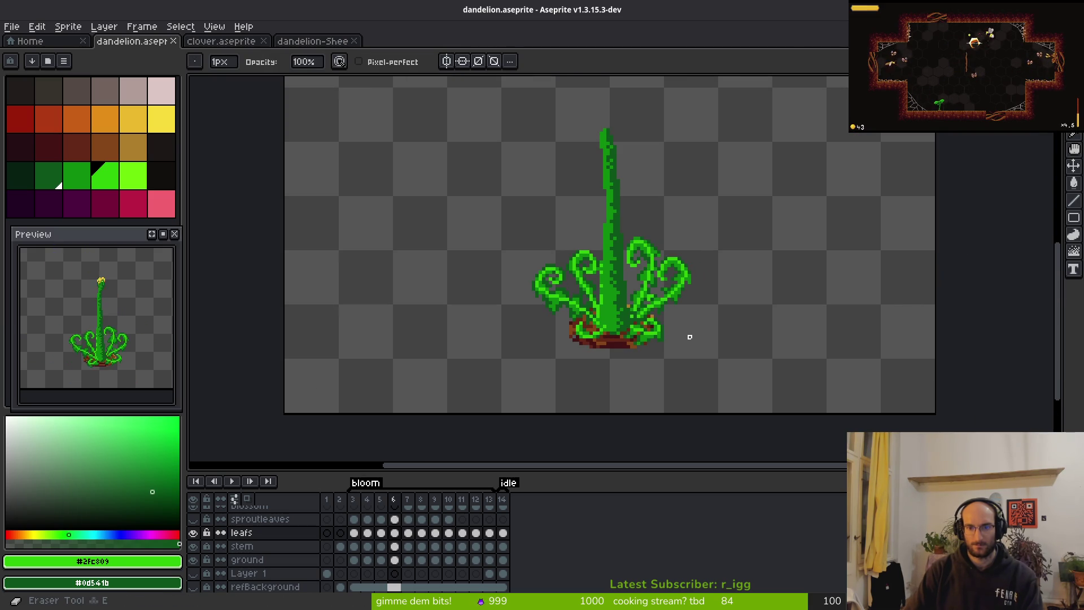
pyautogui.scroll(2, 689, 336)
pyautogui.scroll(2, 695, 280)
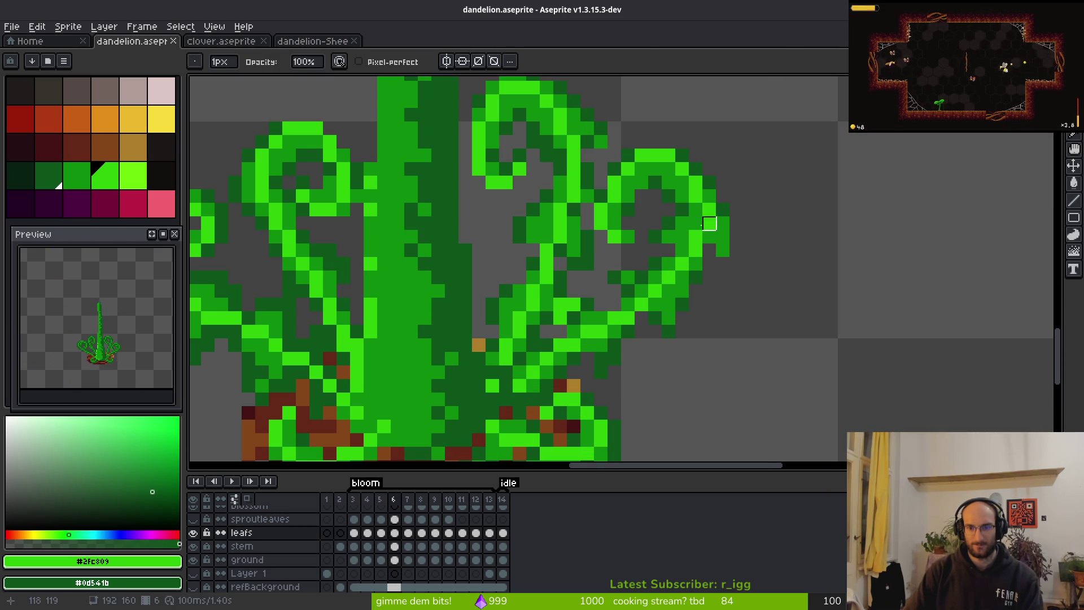
pyautogui.scroll(-4, 709, 223)
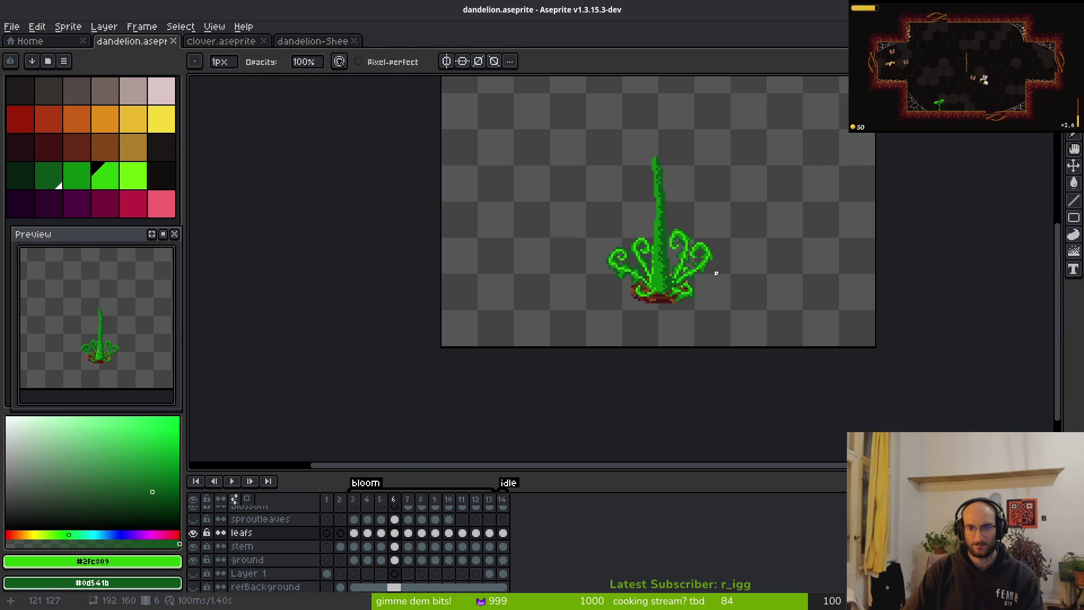
pyautogui.scroll(1, 716, 273)
pyautogui.scroll(-2, 720, 272)
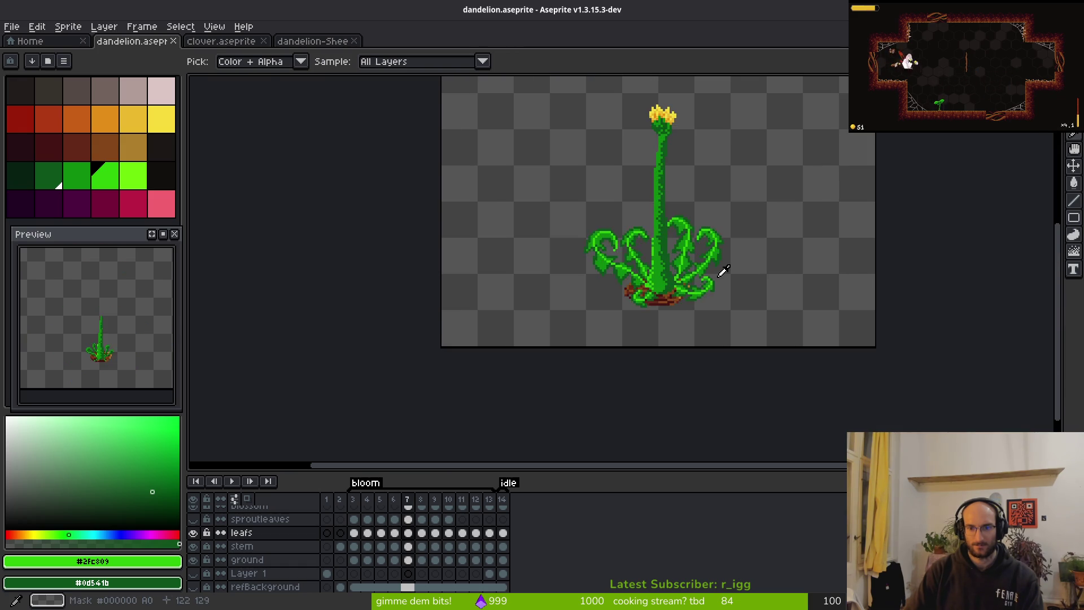
pyautogui.scroll(-6, 723, 271)
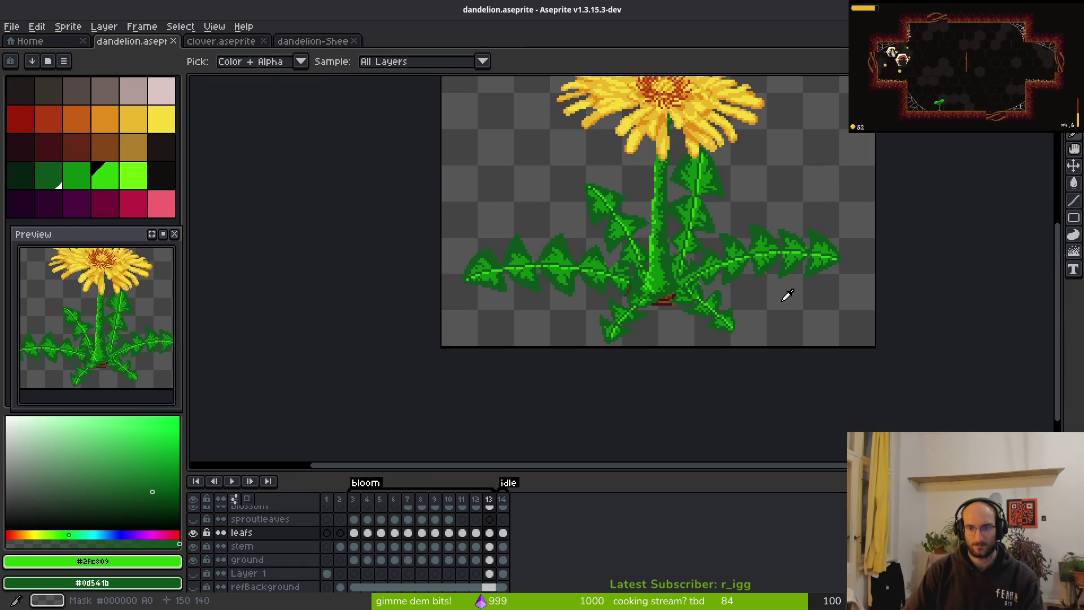
pyautogui.scroll(1, 768, 282)
pyautogui.scroll(3, 738, 261)
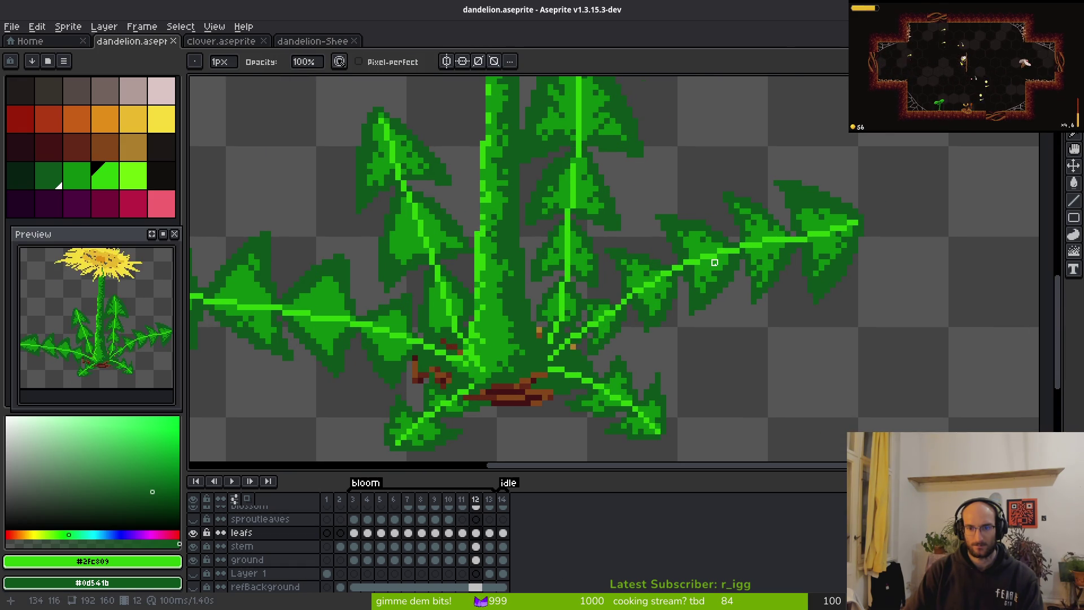
pyautogui.hscroll(2, 745, 262)
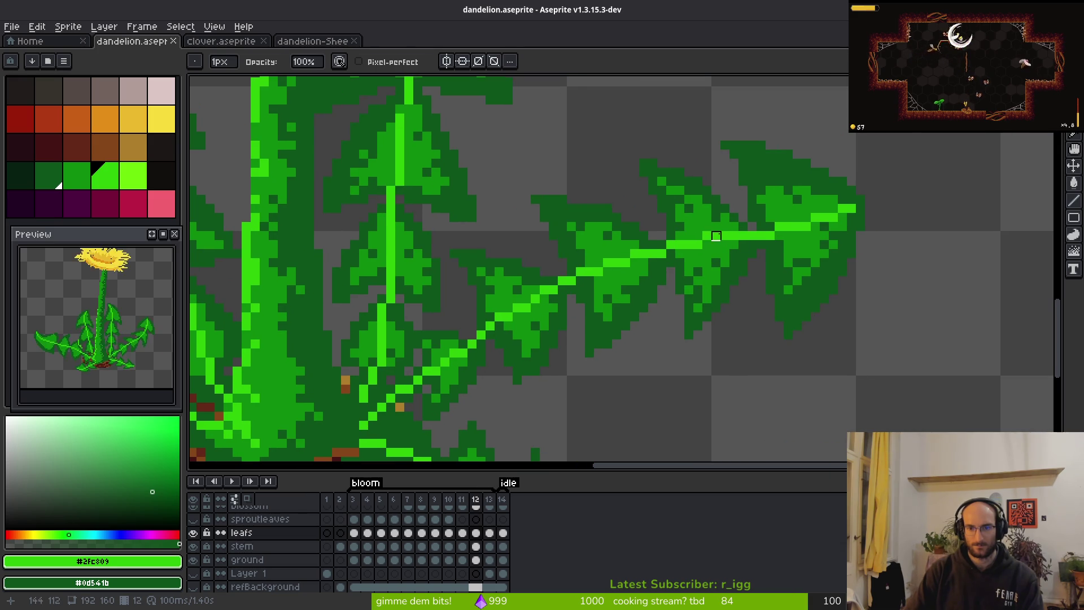
pyautogui.press('alt')
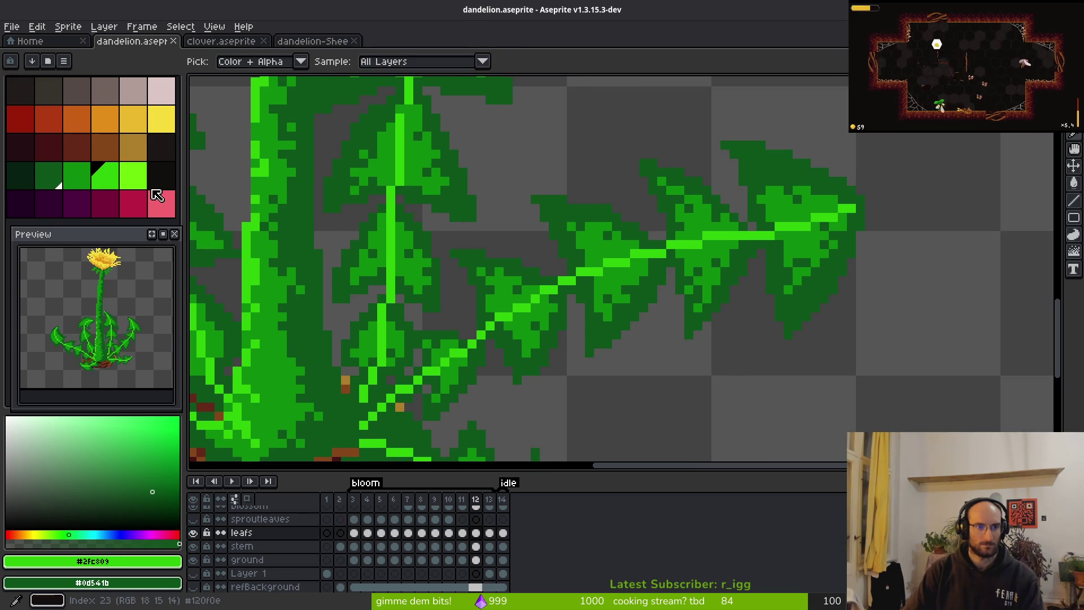
# Recolour the light-green leaf veins to red with Replace Color.
pyautogui.rightClick(49, 120)
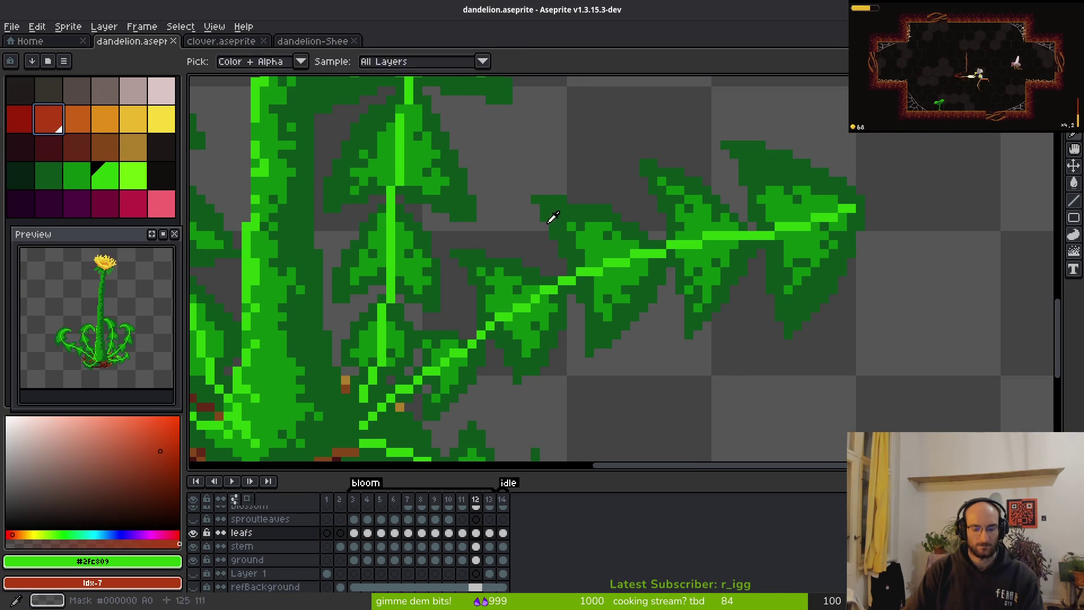
pyautogui.hotkey('shift', 'r')
pyautogui.scroll(-3, 641, 246)
pyautogui.press('Return')
pyautogui.scroll(1, 700, 251)
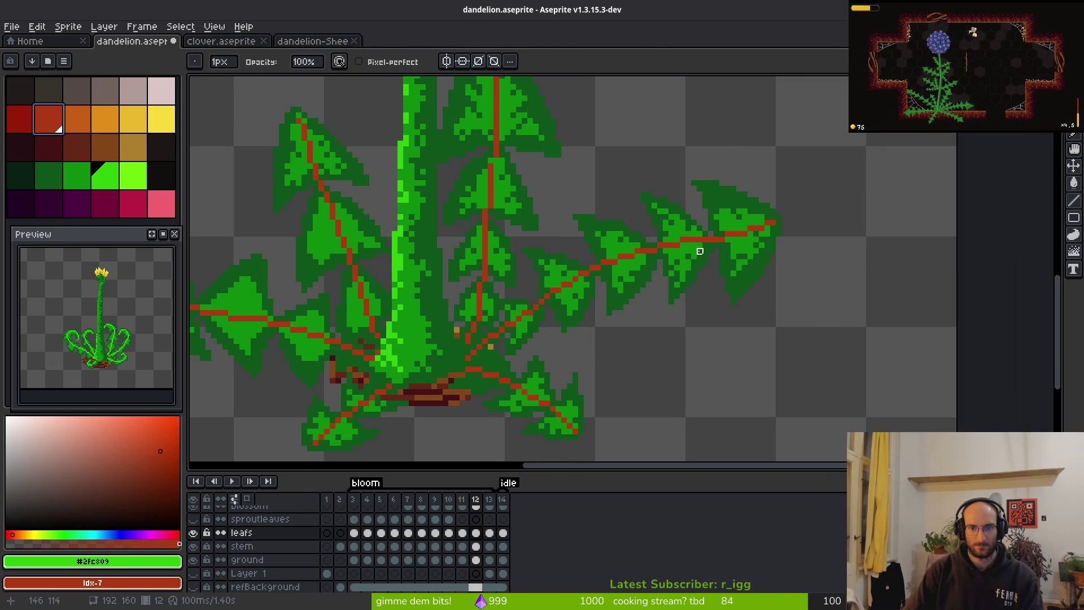
# Select all red vein pixels with the non-contiguous magic wand, then deselect.
pyautogui.press('w')
pyautogui.click(706, 239)
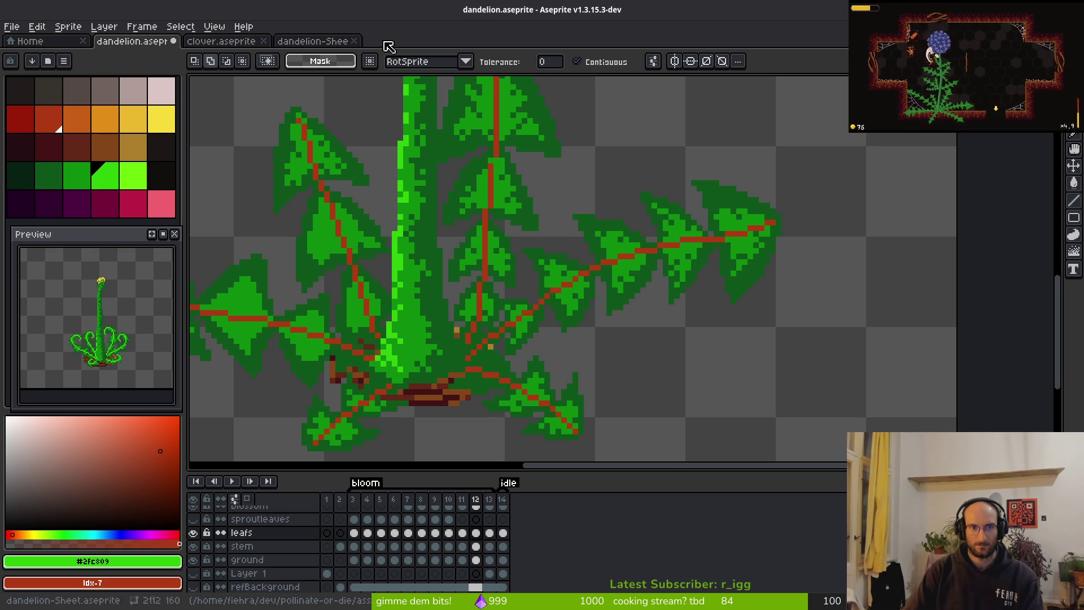
pyautogui.click(576, 62)
pyautogui.scroll(3, 726, 202)
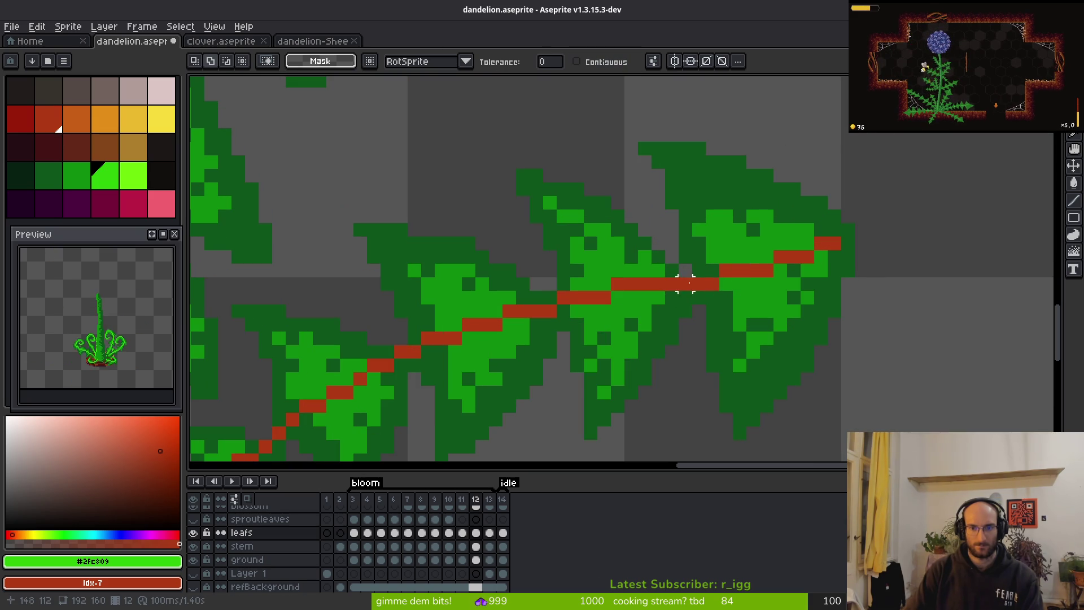
pyautogui.scroll(-3, 685, 282)
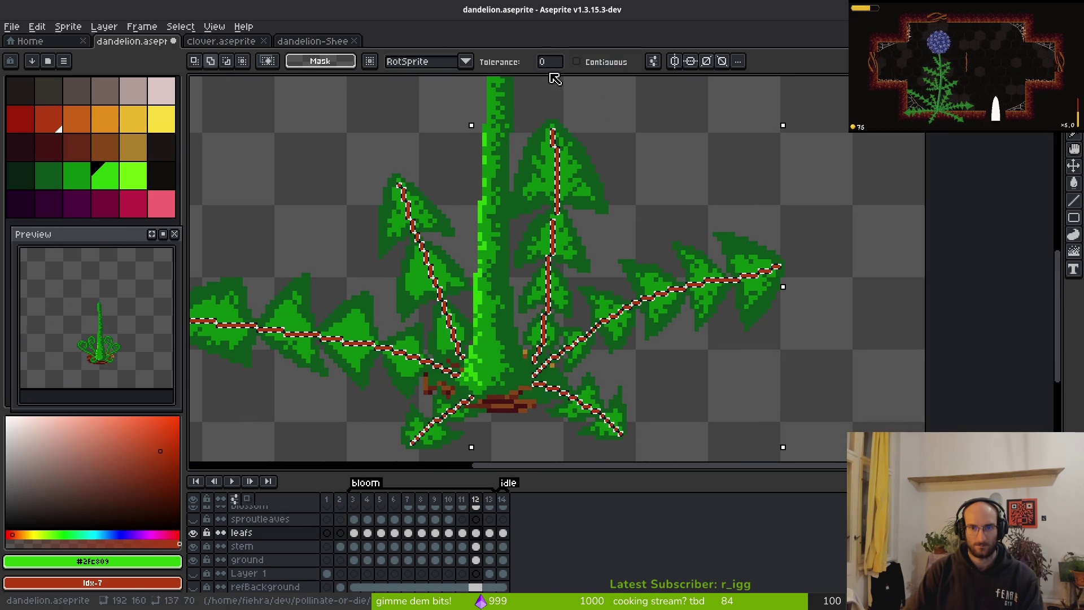
pyautogui.hotkey('ctrl', 'd')
pyautogui.scroll(-3, 684, 201)
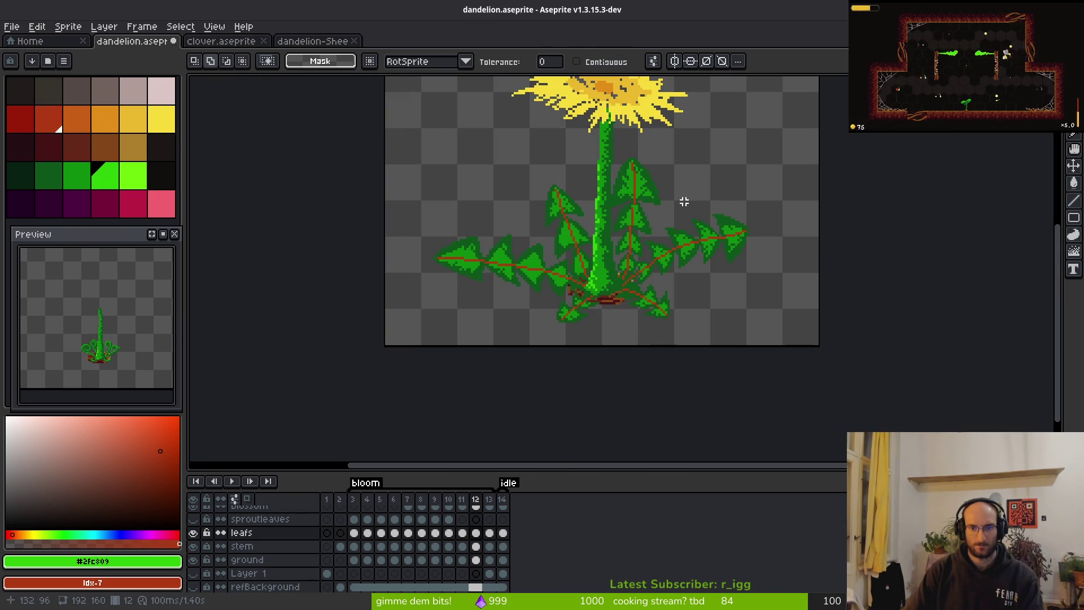
# Lasso the right-hand leaves and preview a light-green Outline effect around them.
pyautogui.hotkey('shift', 'm')
pyautogui.moveTo(731, 159)
pyautogui.mouseDown()
pyautogui.moveTo(429, 339)
pyautogui.moveTo(740, 215)
pyautogui.moveTo(570, 244)
pyautogui.mouseUp()
pyautogui.scroll(3, 678, 232)
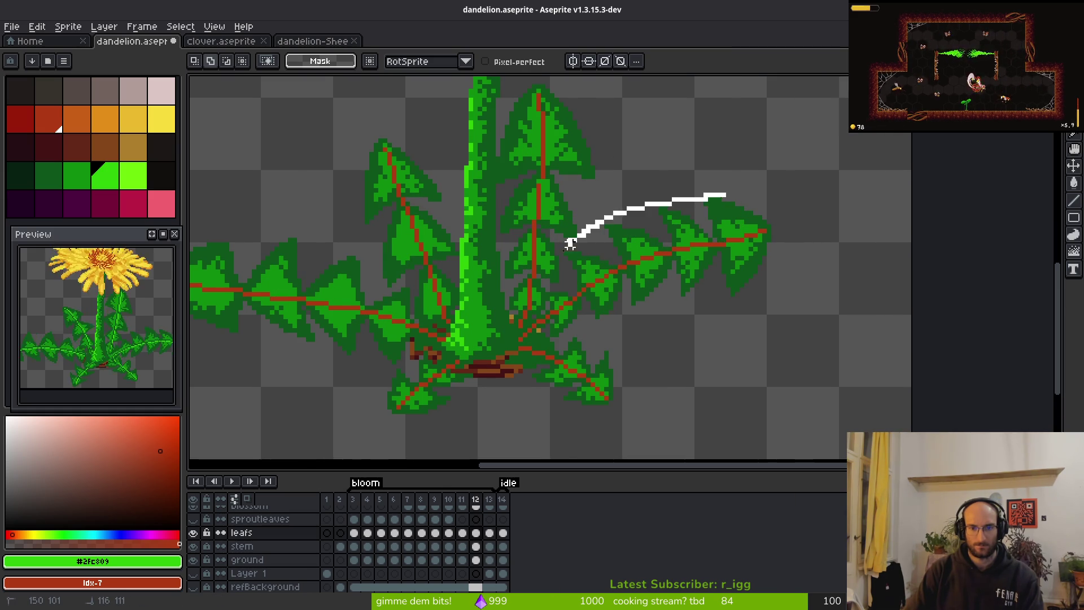
pyautogui.moveTo(516, 335)
pyautogui.mouseDown()
pyautogui.moveTo(685, 322)
pyautogui.moveTo(700, 192)
pyautogui.mouseUp()
pyautogui.scroll(1, 701, 278)
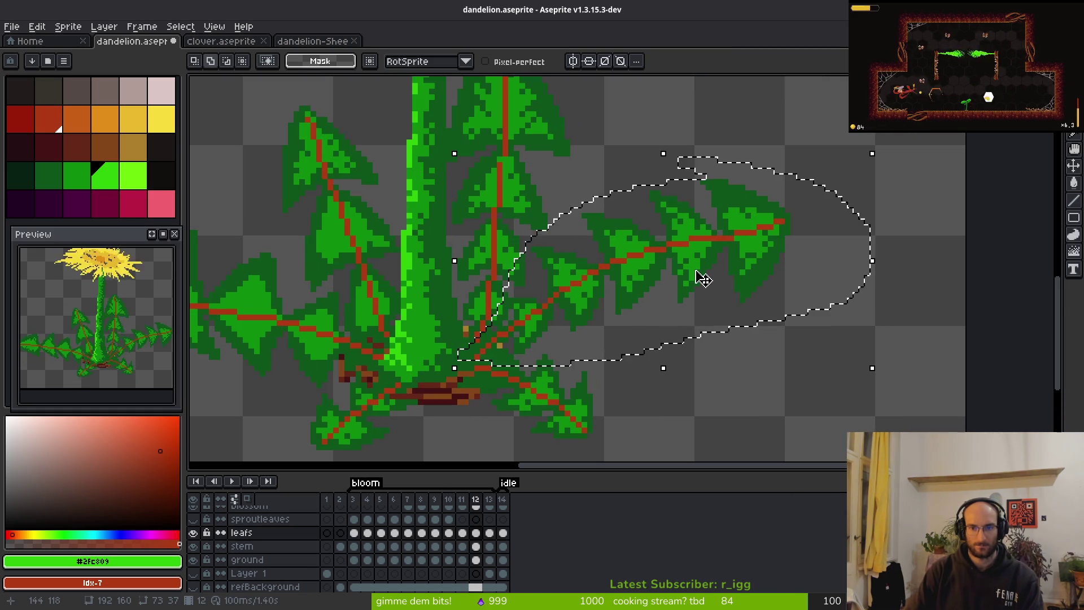
pyautogui.hotkey('shift', 'o')
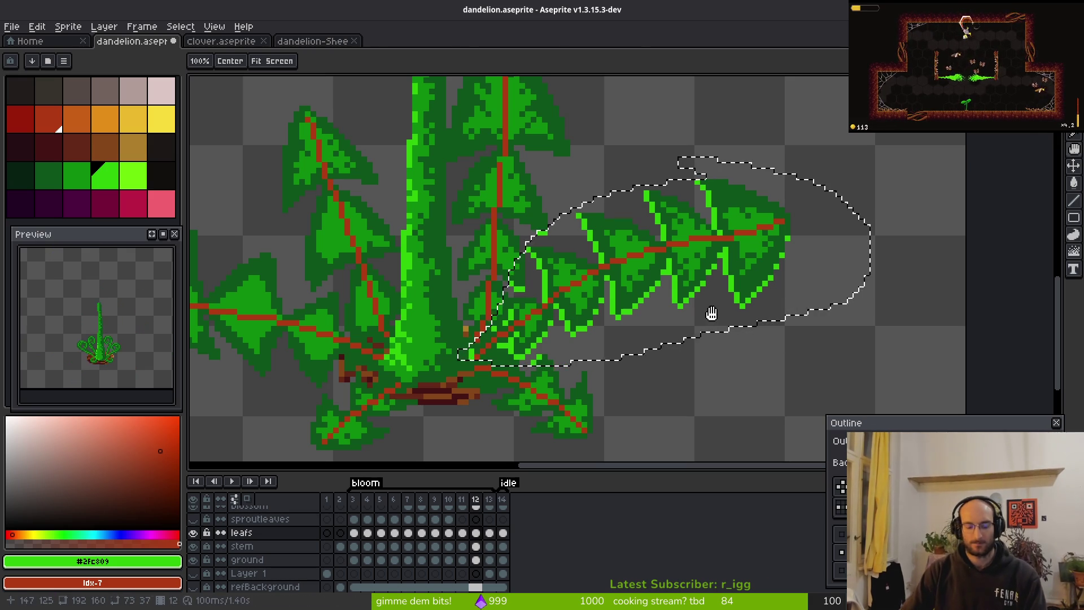
# Cancel the outline, reselect the red leaf veins by colour, and try Outline again without applying it.
pyautogui.press('Escape')
pyautogui.press('w')
pyautogui.hotkey('ctrl', 'd')
pyautogui.click(708, 238)
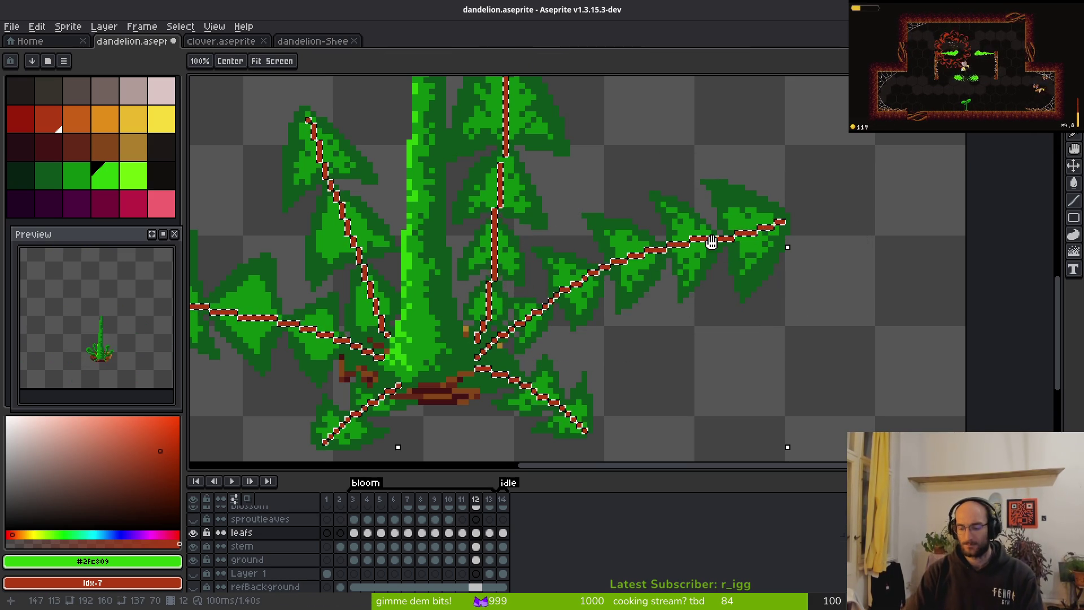
pyautogui.hotkey('shift', 'o')
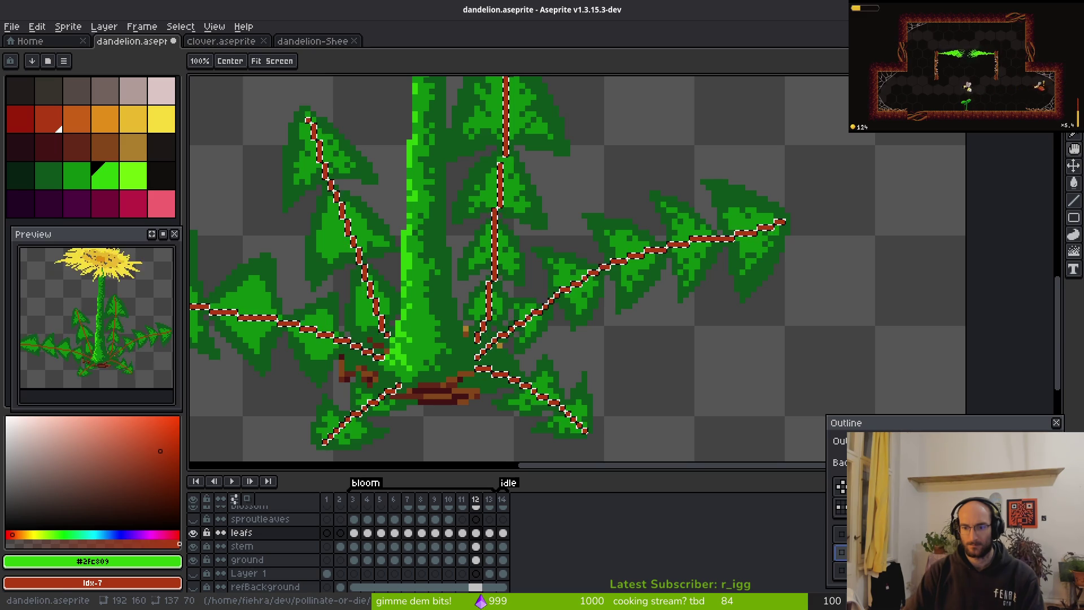
pyautogui.click(869, 441)
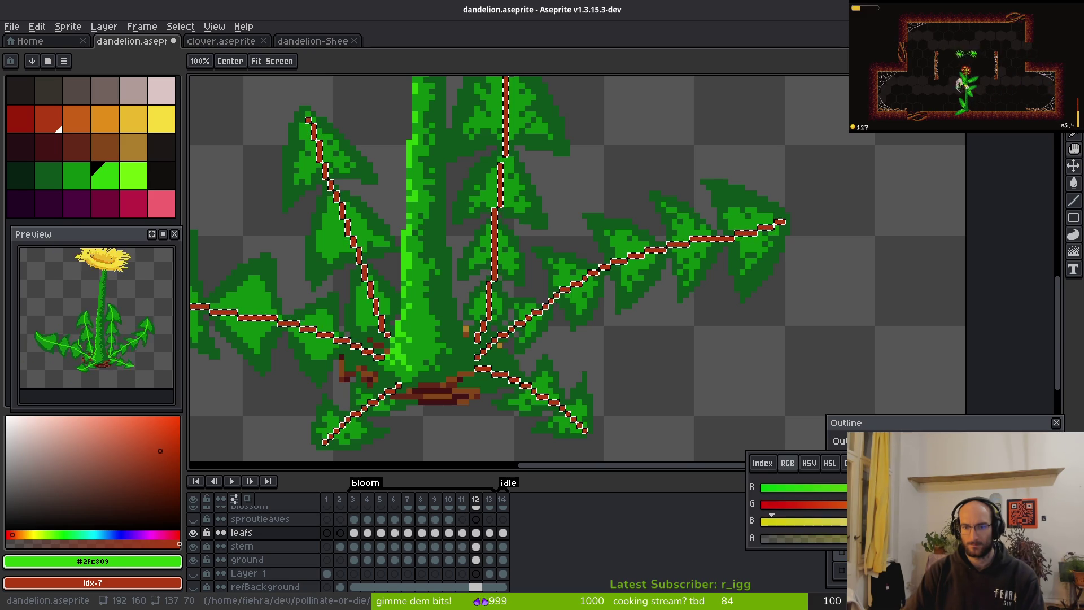
pyautogui.press('Escape')
pyautogui.press('Escape')
# Undo back through the history until the leaf veins are light green again.
pyautogui.hotkey('ctrl', 'z')
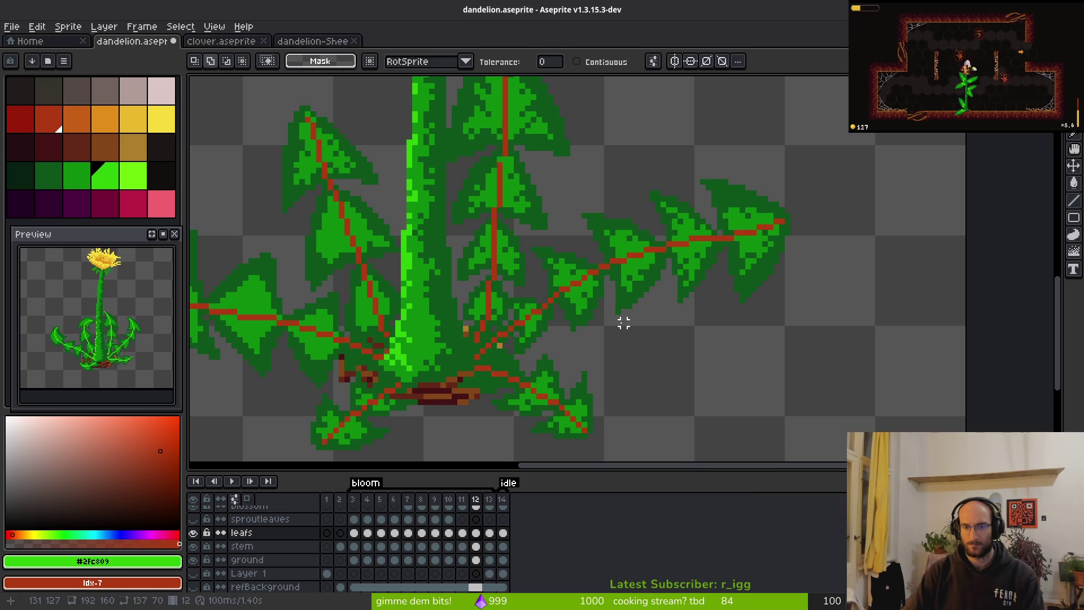
pyautogui.hotkey('ctrl', 'z')
pyautogui.hotkey('ctrl', 'y')
pyautogui.hotkey('ctrl', 'z')
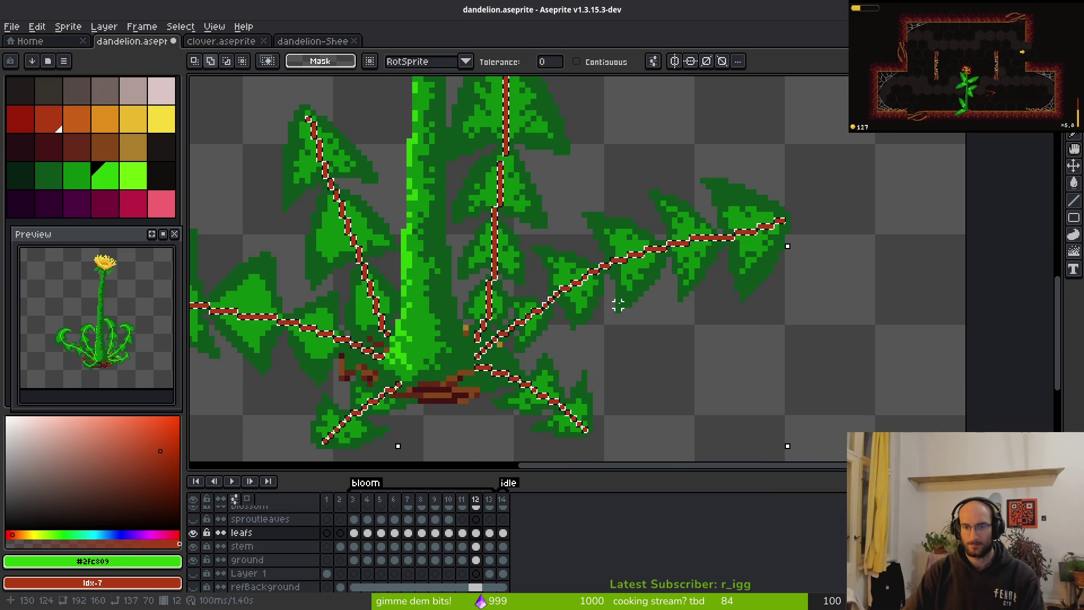
pyautogui.hotkey('ctrl', 'z')
pyautogui.hotkey('ctrl', 'z')
pyautogui.hotkey('ctrl', 'z')
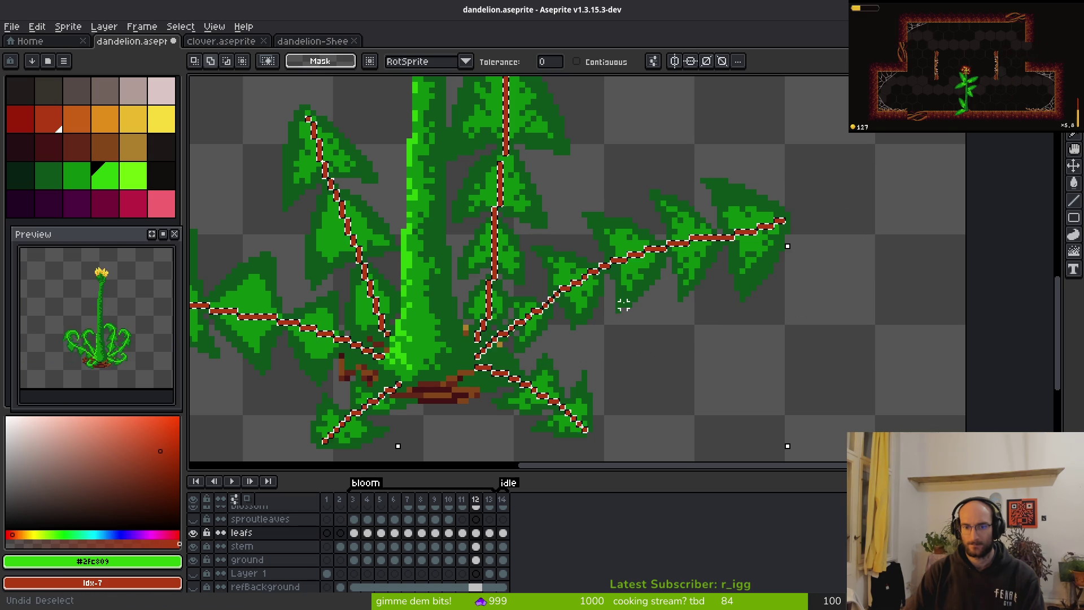
pyautogui.hotkey('ctrl', 'z')
pyautogui.hotkey('ctrl', 'z')
pyautogui.hotkey('ctrl', 'z')
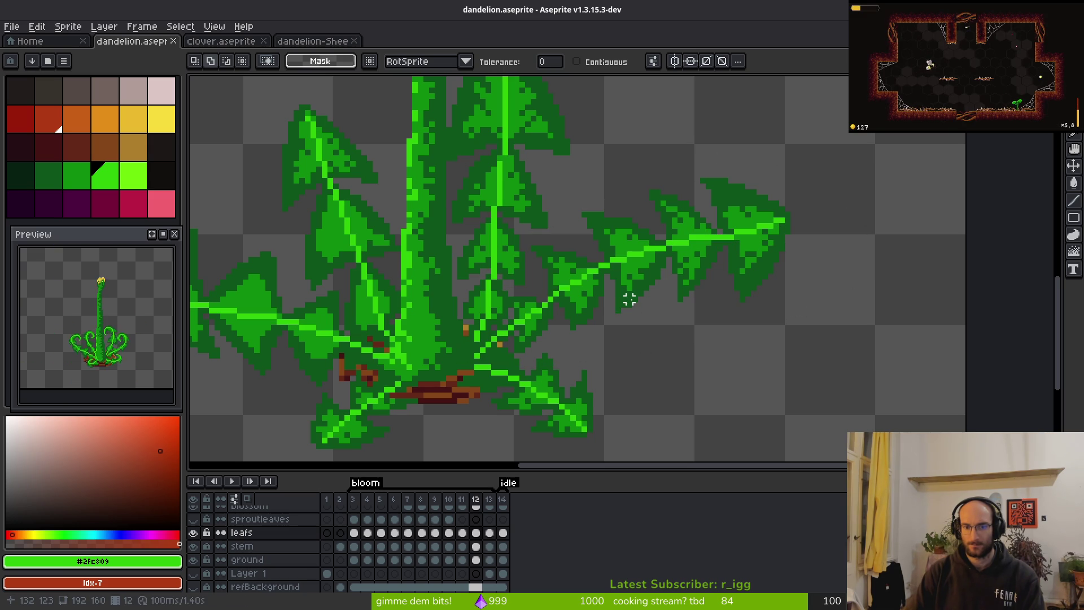
# Save the dandelion and eyedrop the dark leaf green as the secondary colour.
pyautogui.hotkey('ctrl', 's')
pyautogui.scroll(-2, 629, 299)
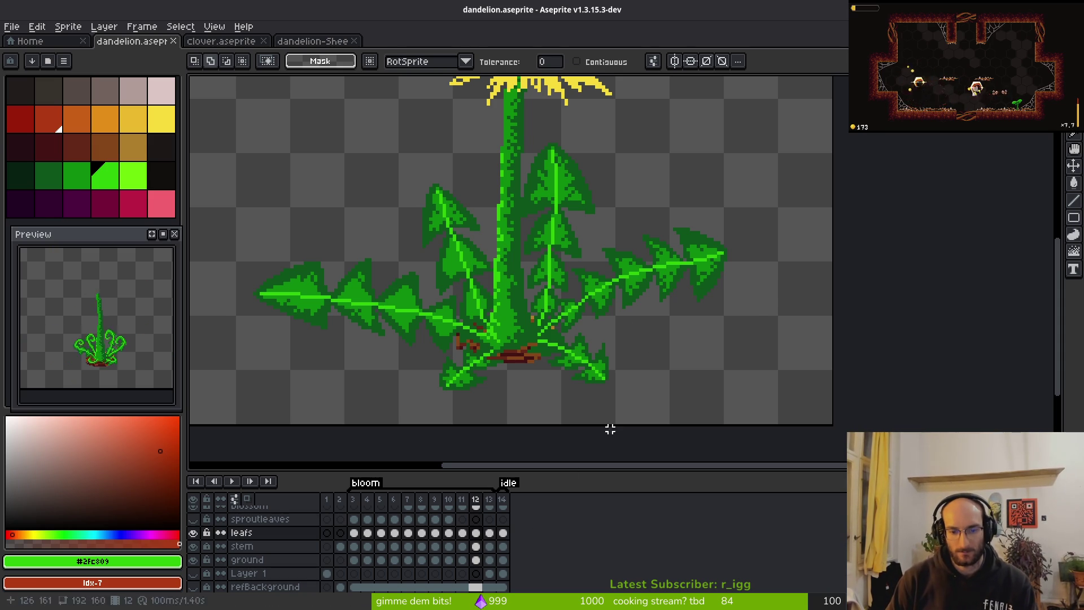
pyautogui.press('Right')
pyautogui.press('b')
pyautogui.scroll(4, 689, 299)
pyautogui.press('alt')
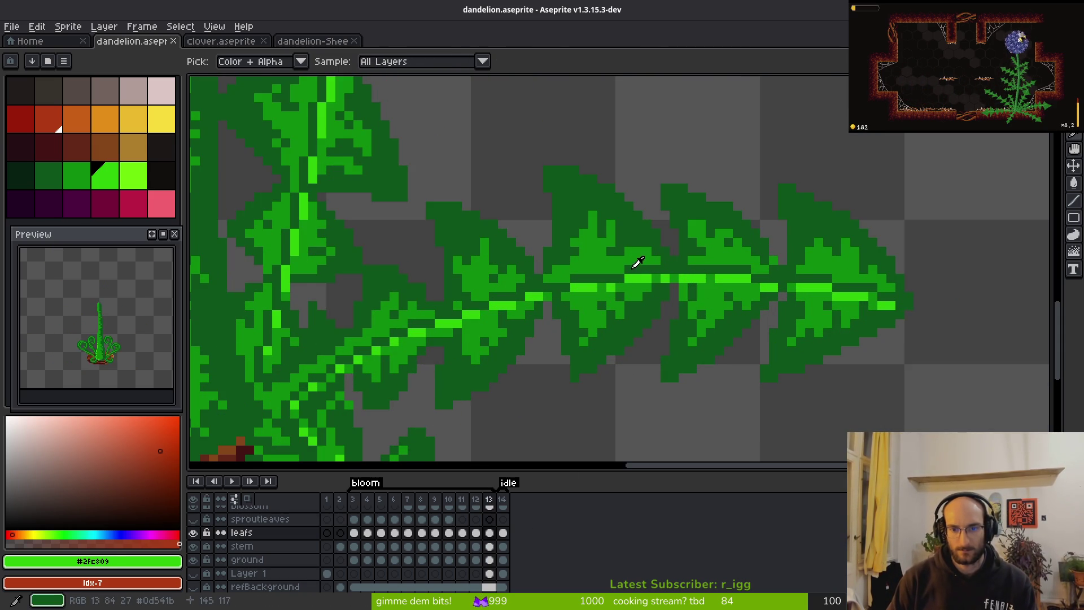
pyautogui.rightClick(637, 263)
# On frame 12, pencil two light-green pixels extending the vein to the right leaf tip, then save.
pyautogui.press('Left')
pyautogui.press('m')
pyautogui.press('b')
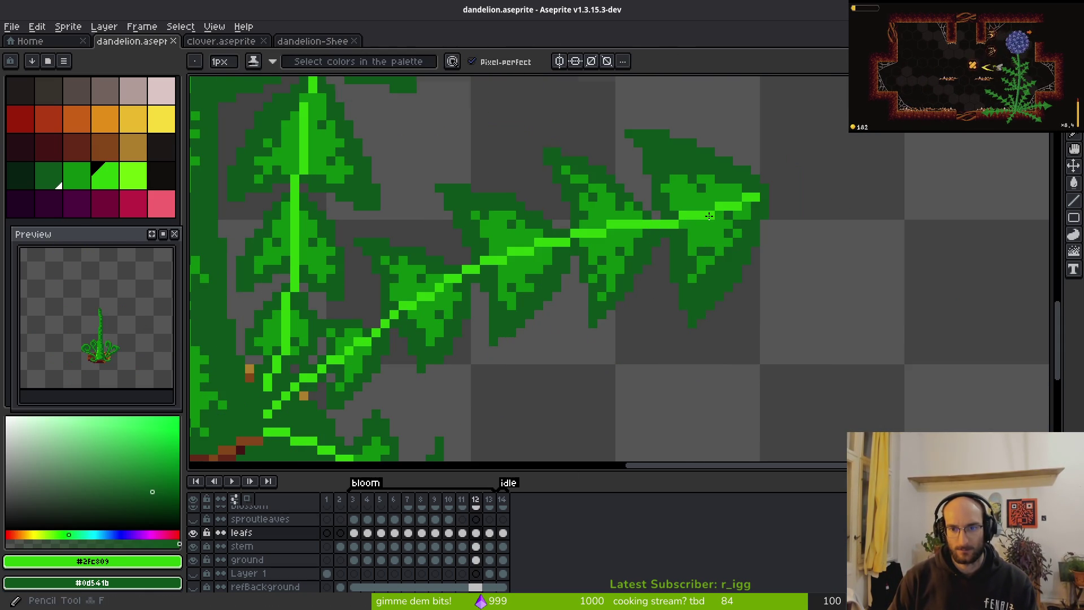
pyautogui.scroll(2, 734, 237)
pyautogui.click(782, 268)
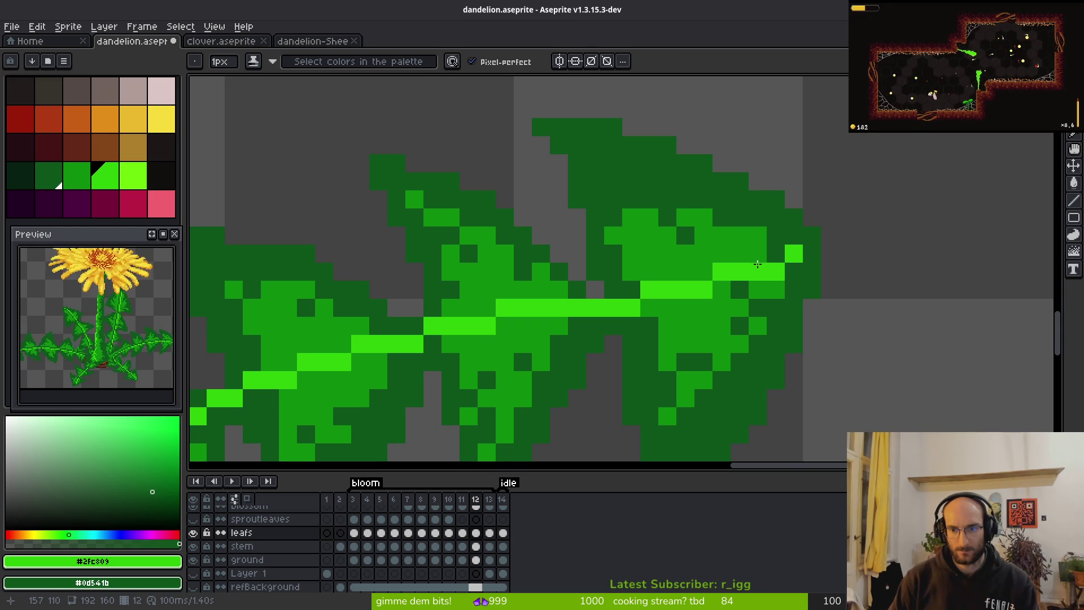
pyautogui.click(769, 256)
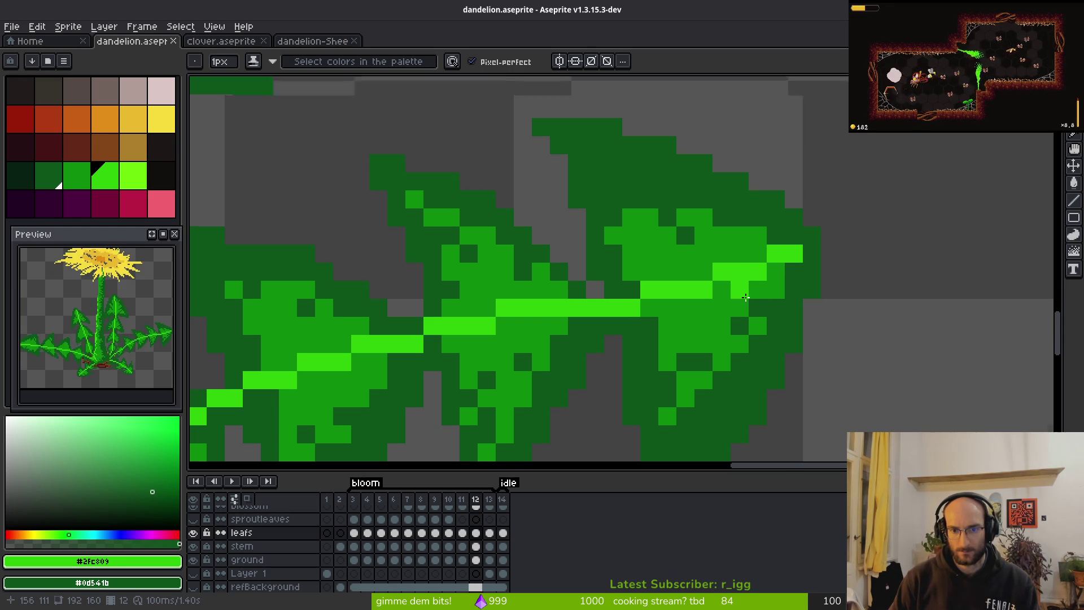
pyautogui.scroll(-3, 791, 294)
pyautogui.hotkey('ctrl', 's')
# Bring the plant base into view and Magic Wand-select all the bright leaf veins.
pyautogui.scroll(1, 598, 343)
pyautogui.moveTo(598, 343)
pyautogui.mouseDown()
pyautogui.moveTo(624, 308)
pyautogui.moveTo(736, 237)
pyautogui.mouseUp()
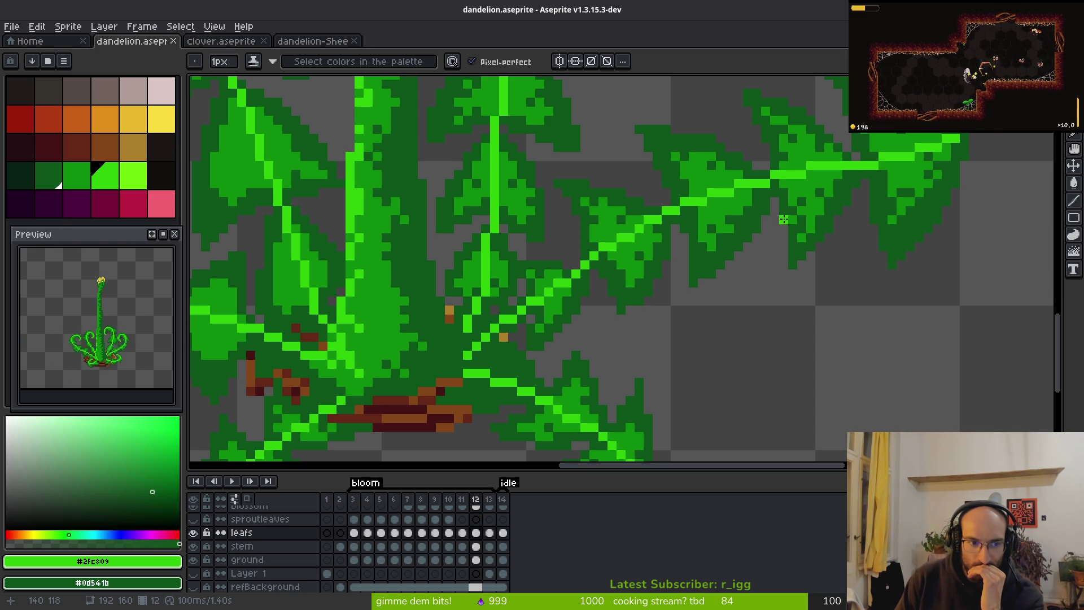
pyautogui.scroll(-2, 788, 217)
pyautogui.press('w')
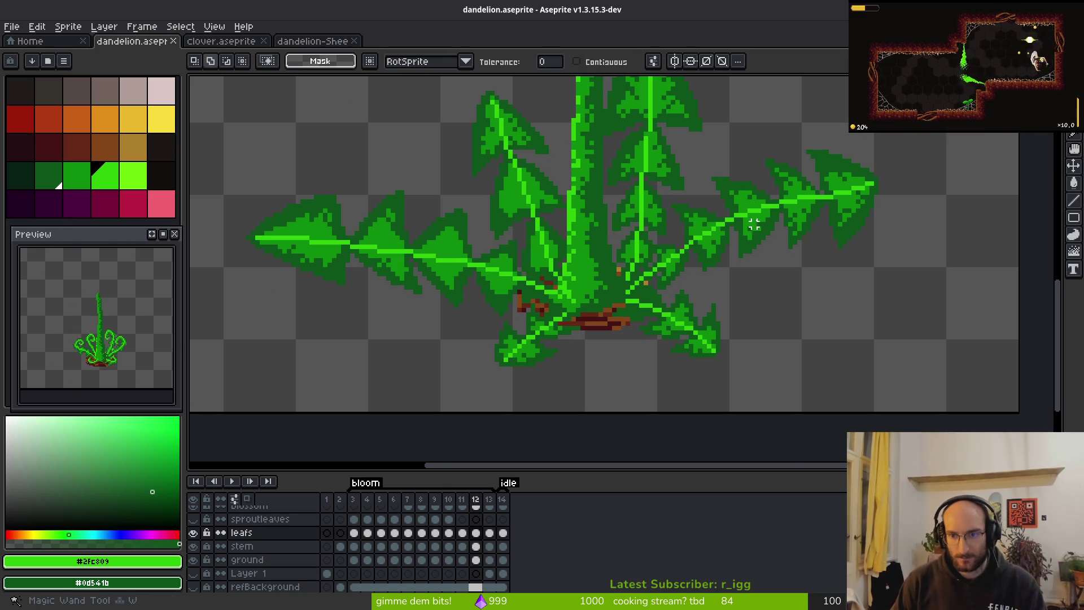
pyautogui.click(772, 205)
# Cut the selected veins and paste them onto a new Layer 3.
pyautogui.press('Delete')
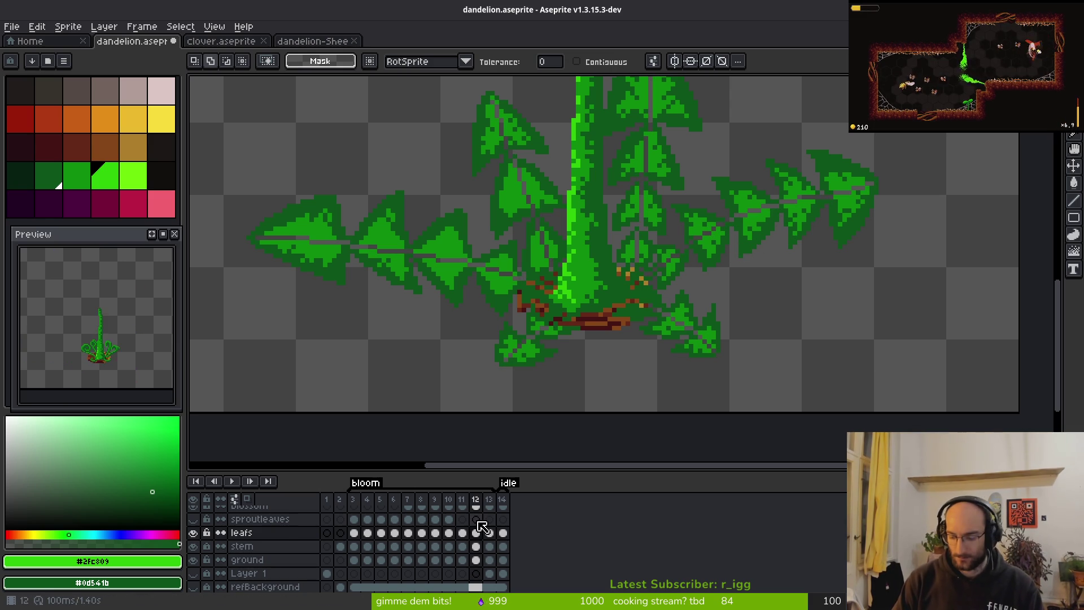
pyautogui.hotkey('shift', 'n')
pyautogui.hotkey('ctrl', 'v')
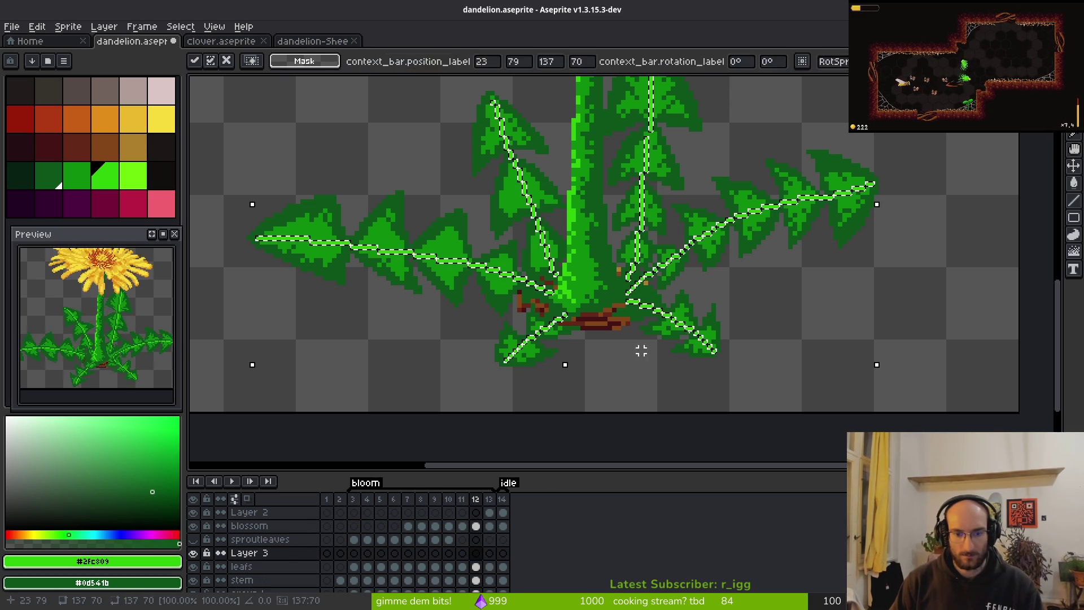
pyautogui.press('Return')
pyautogui.scroll(-1, 700, 273)
# Lasso the whole leaf rosette and try the Outline effect, then cancel it.
pyautogui.press('q')
pyautogui.moveTo(691, 125)
pyautogui.mouseDown()
pyautogui.moveTo(628, 399)
pyautogui.moveTo(546, 146)
pyautogui.mouseUp()
pyautogui.hotkey('shift', 'o')
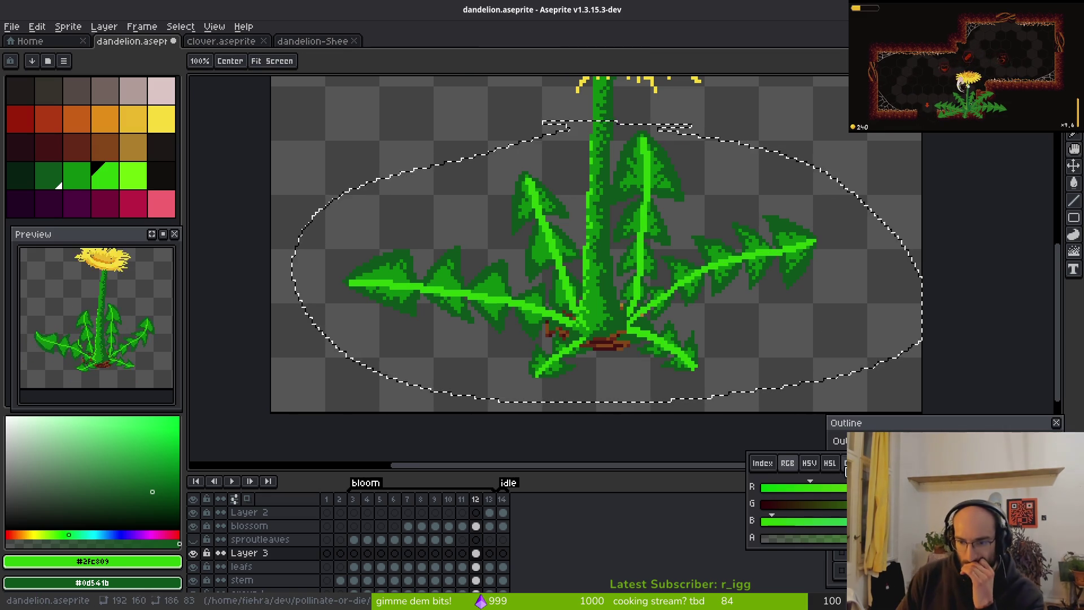
pyautogui.click(832, 407)
pyautogui.press('Escape')
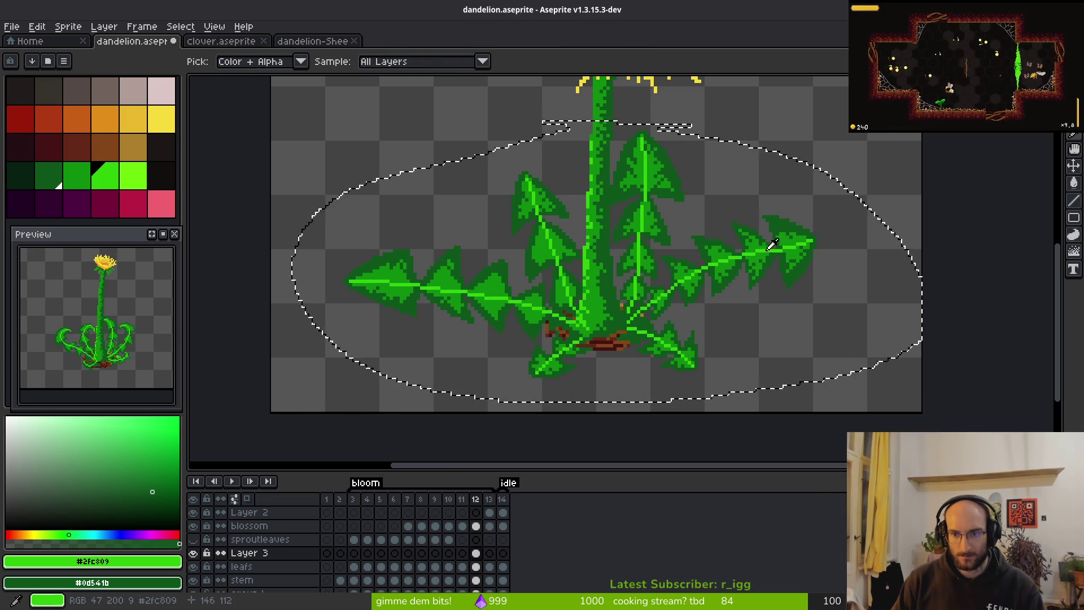
# Recolour the veins from green to the flower yellow and try Outline again without applying it.
pyautogui.scroll(-1, 692, 158)
pyautogui.moveTo(691, 158); pyautogui.dragTo(672, 257)
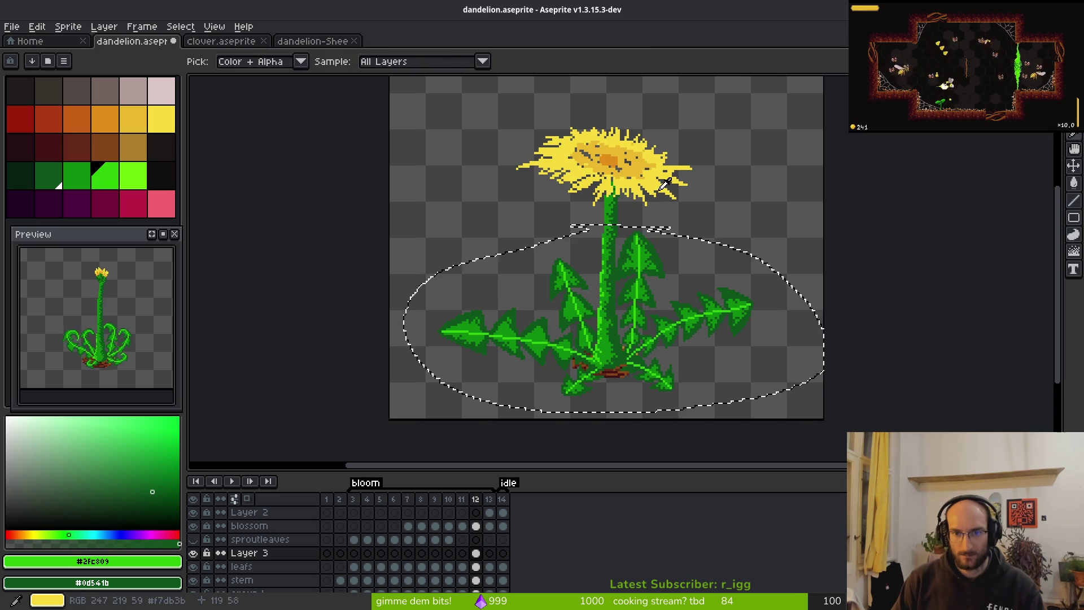
pyautogui.keyDown('alt'); pyautogui.rightClick(666, 169); pyautogui.keyUp('alt')
pyautogui.hotkey('shift', 'r')
pyautogui.press('Escape')
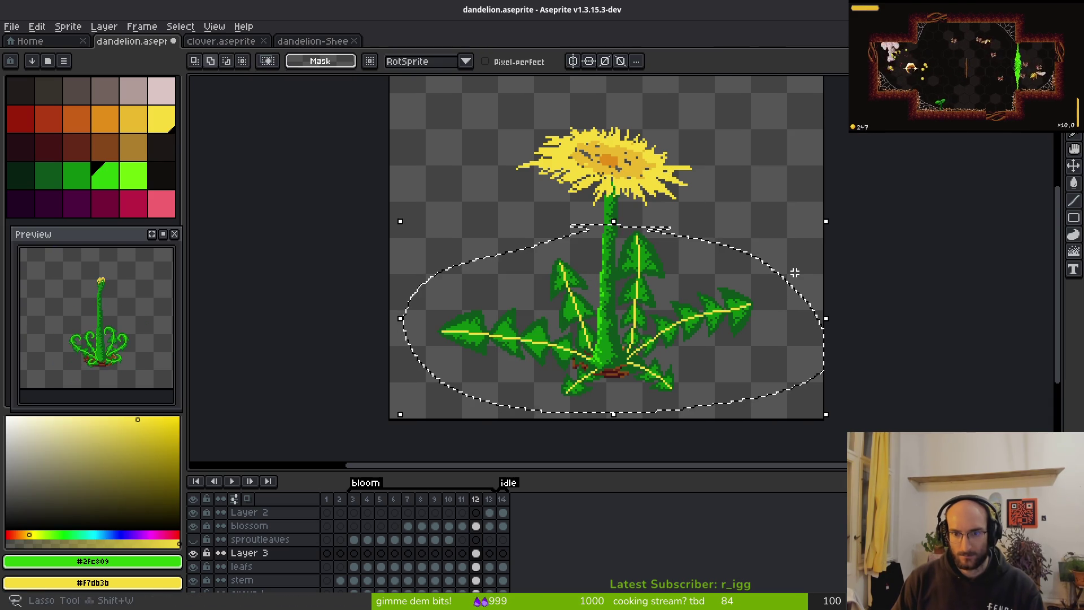
pyautogui.hotkey('shift', 'o')
pyautogui.scroll(2, 666, 361)
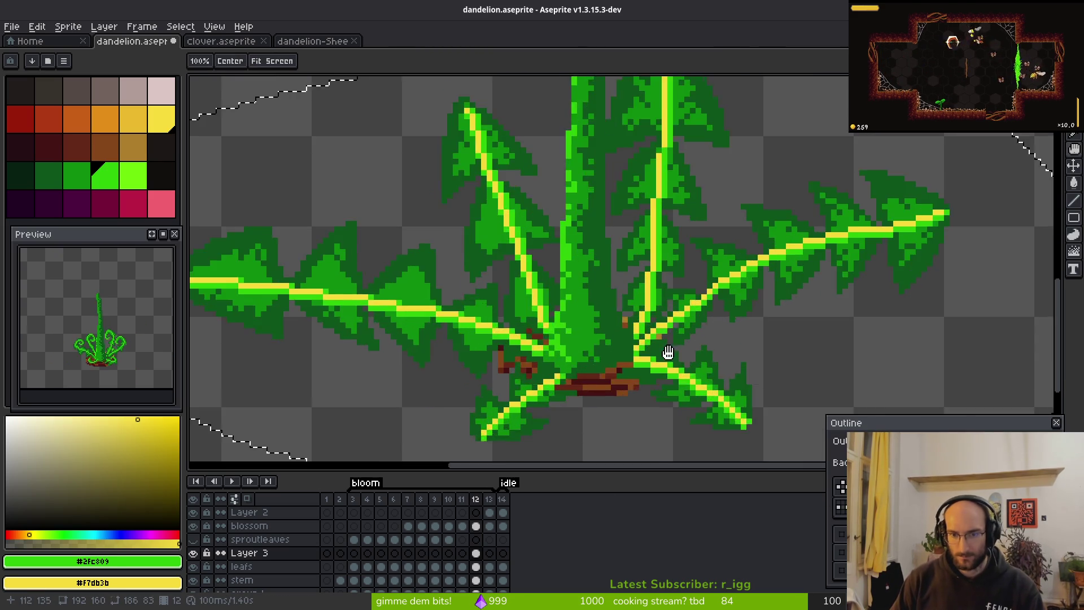
pyautogui.moveTo(769, 233); pyautogui.dragTo(741, 290)
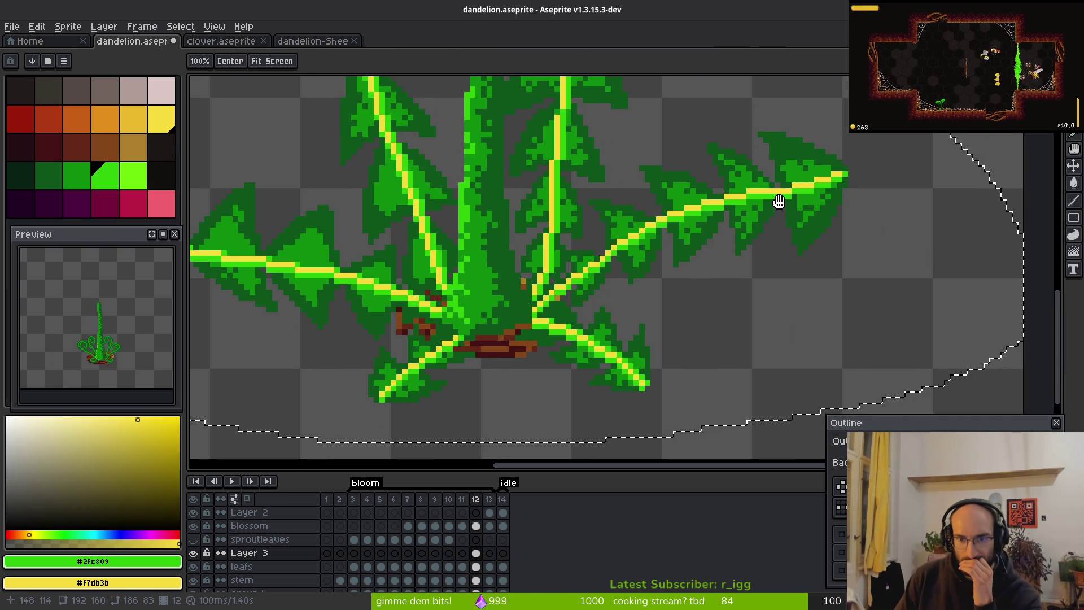
pyautogui.press('Escape')
# Undo the yellow recolouring so the veins are green again, and drop the leaf selection.
pyautogui.scroll(1, 721, 322)
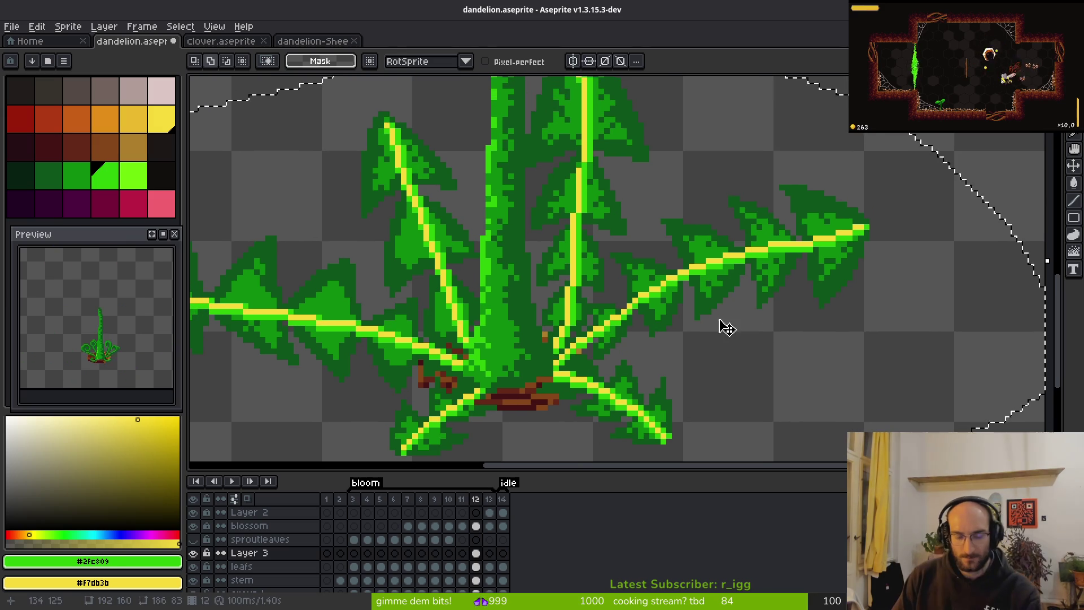
pyautogui.press('i')
pyautogui.click(834, 232)
pyautogui.rightClick(845, 292)
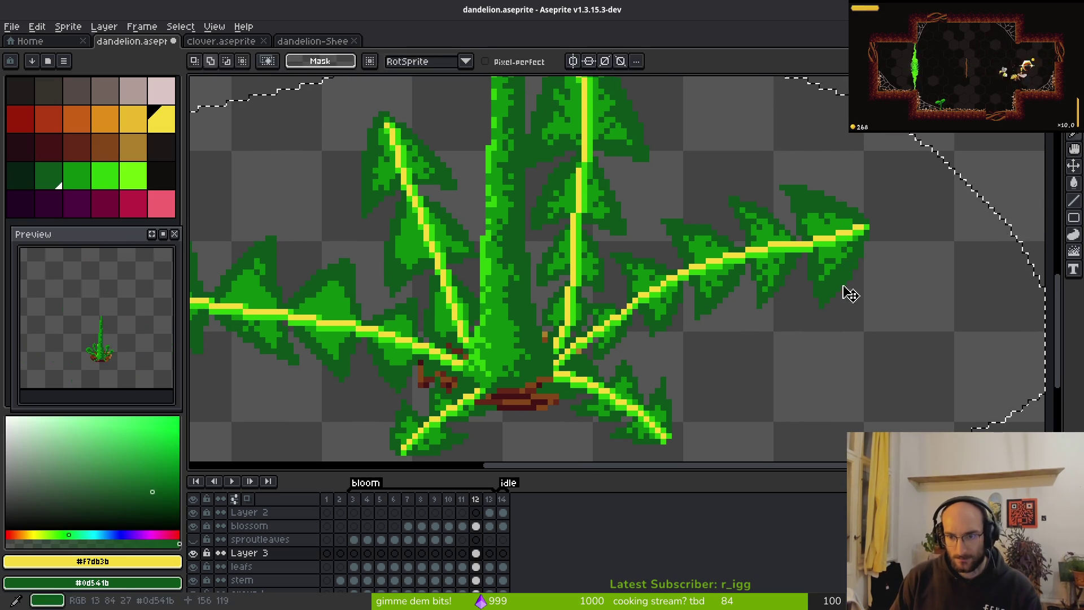
pyautogui.hotkey('shift', 'r')
pyautogui.press('Escape')
pyautogui.press('m')
pyautogui.scroll(-3, 591, 226)
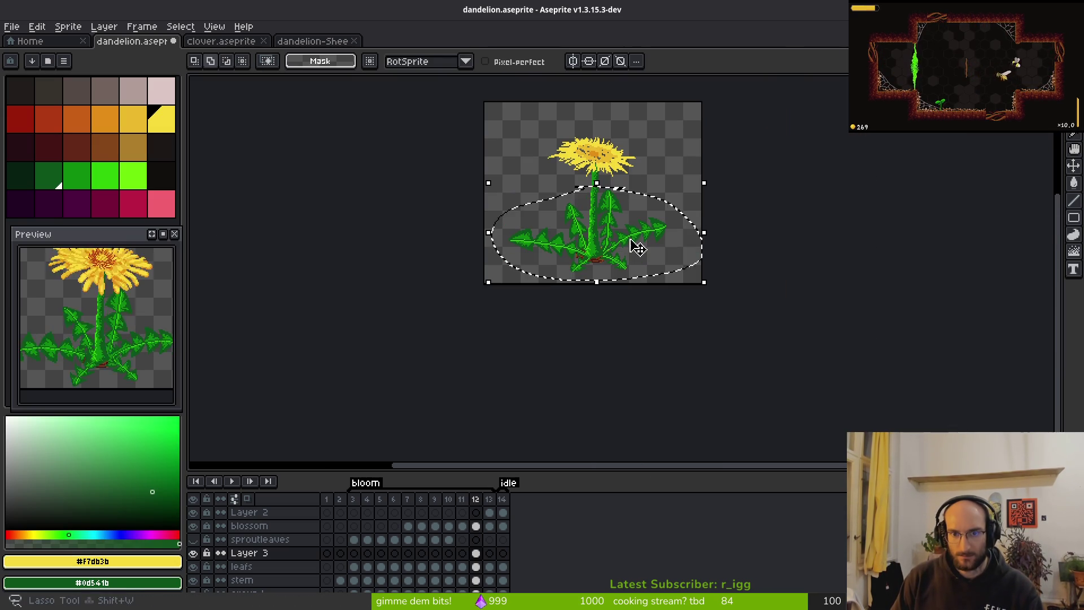
pyautogui.scroll(3, 602, 246)
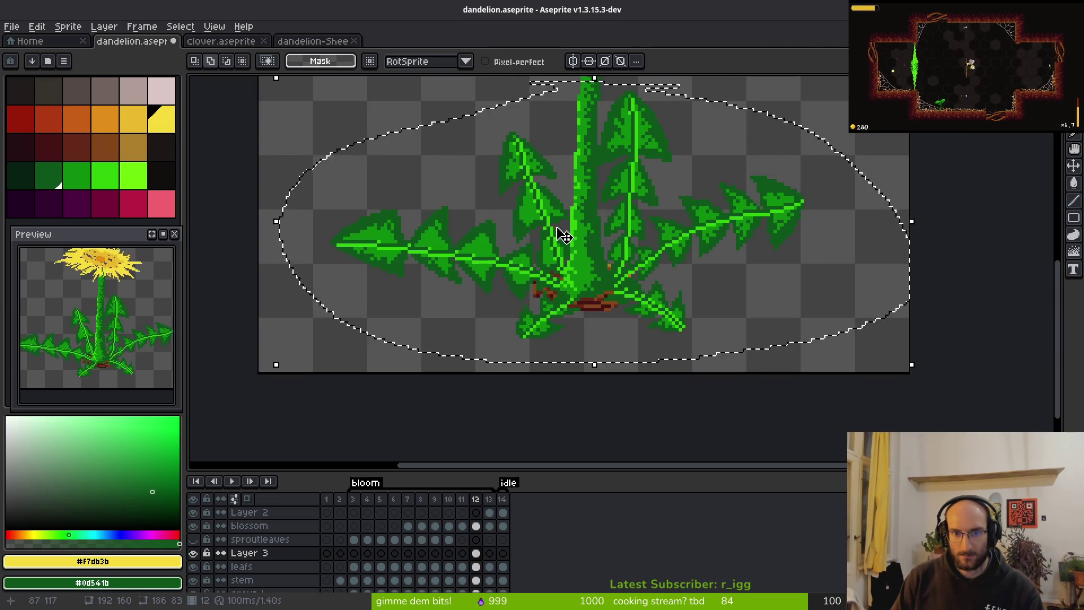
pyautogui.scroll(1, 552, 186)
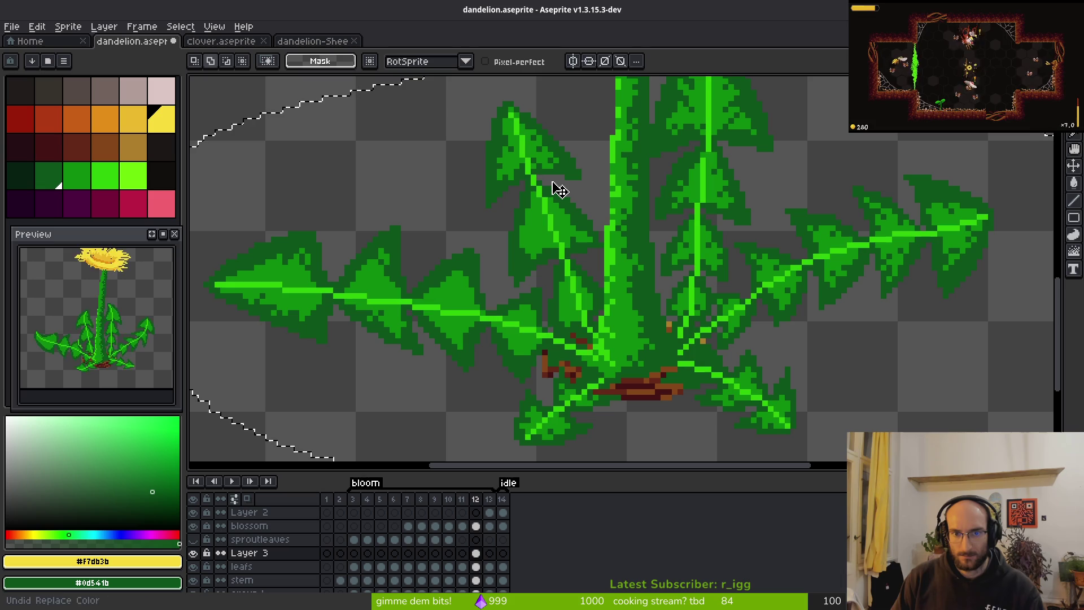
pyautogui.hotkey('ctrl', 'd')
# Compare with frame 13, then return to frame 12.
pyautogui.scroll(-1, 561, 183)
pyautogui.scroll(-1, 719, 249)
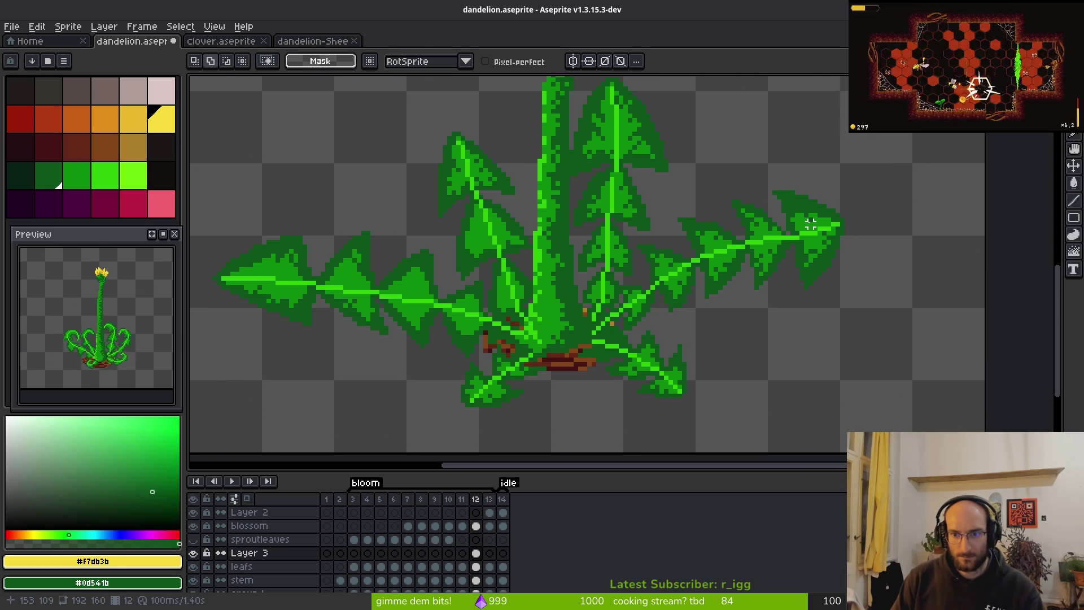
pyautogui.scroll(-2, 779, 226)
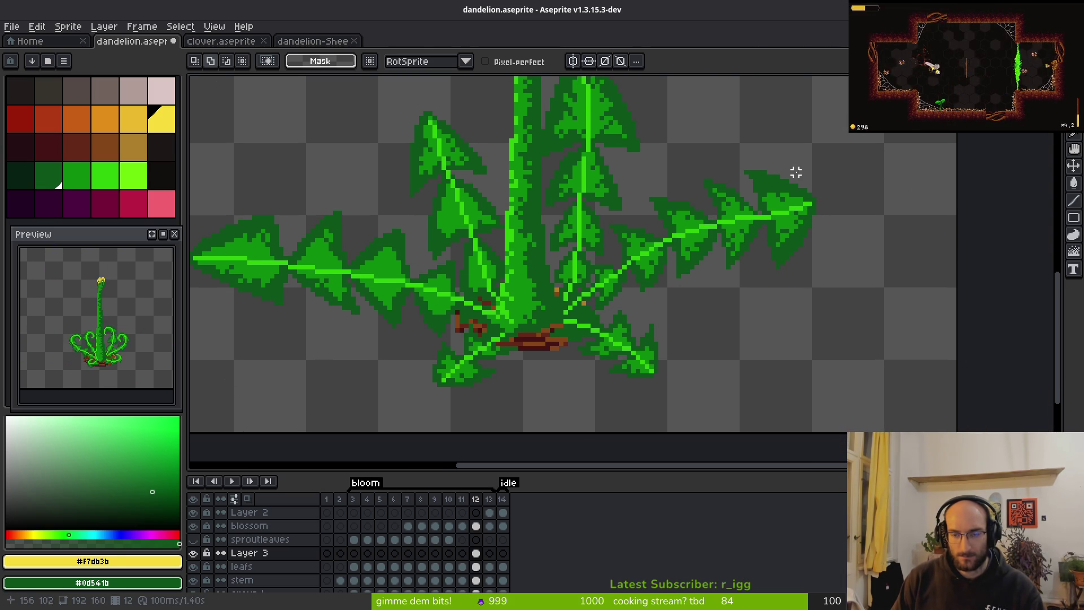
pyautogui.press('Right')
pyautogui.scroll(2, 624, 310)
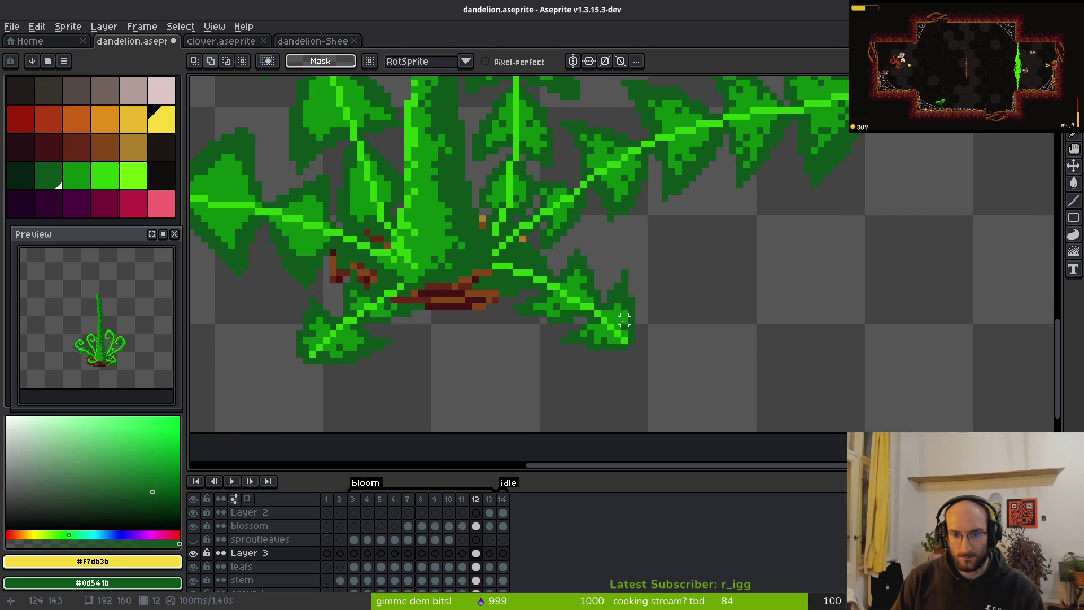
pyautogui.press('i')
pyautogui.press('Left')
pyautogui.press('m')
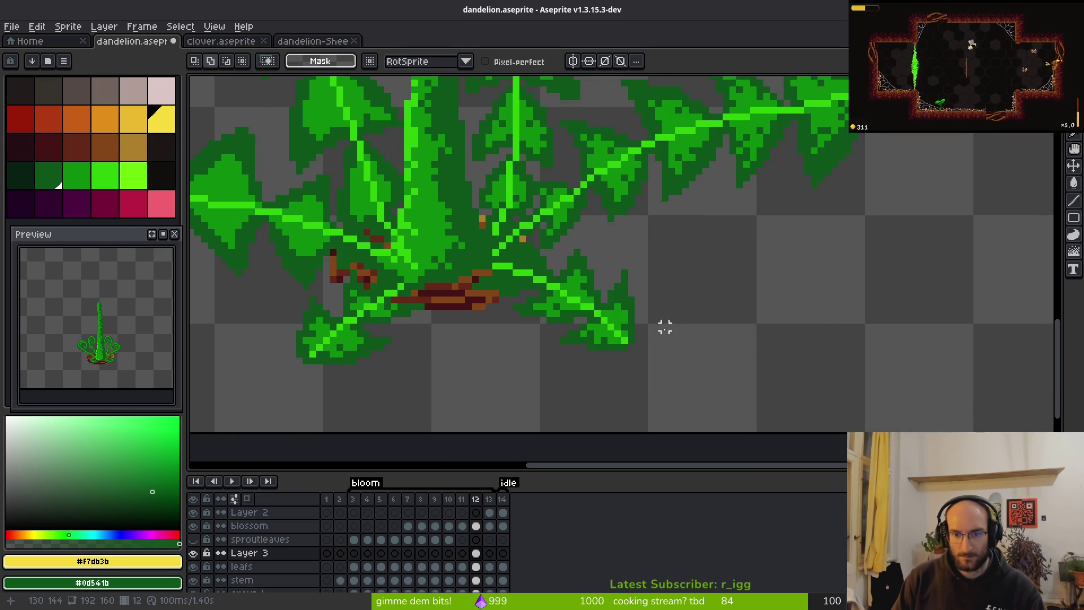
pyautogui.scroll(2, 765, 338)
pyautogui.scroll(1, 845, 283)
# Darken a light-green pixel on the right leaf with the dark leaf green.
pyautogui.press('b')
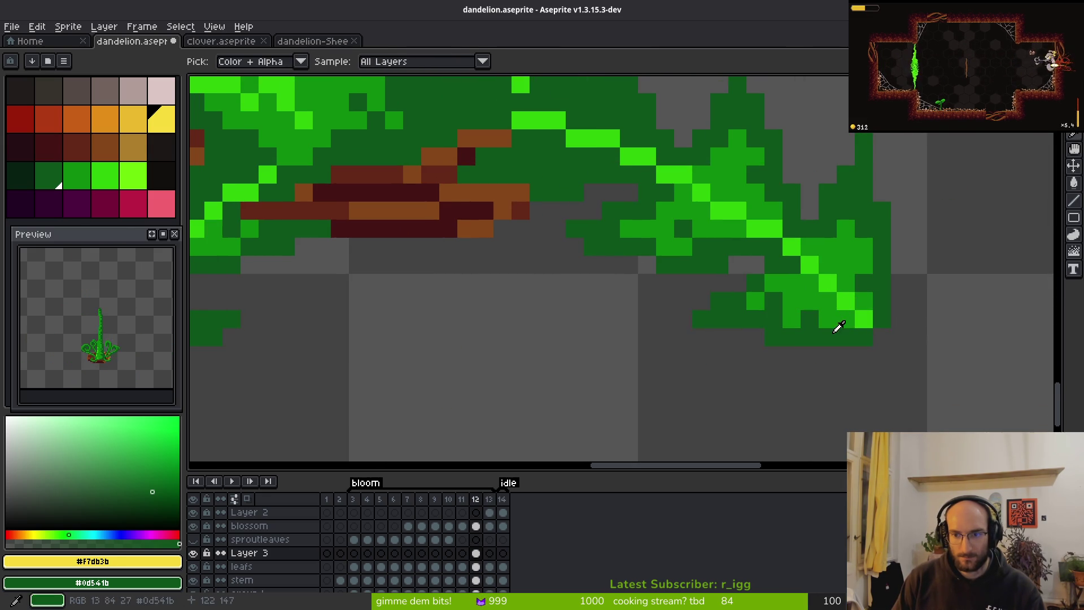
pyautogui.keyDown('alt'); pyautogui.click(845, 322); pyautogui.keyUp('alt')
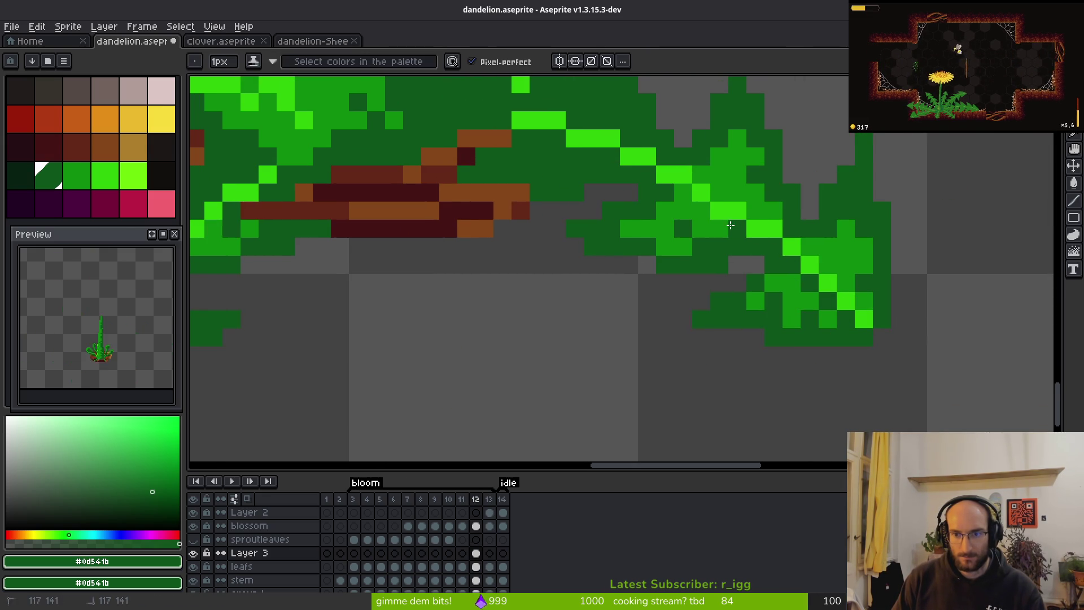
pyautogui.click(720, 221)
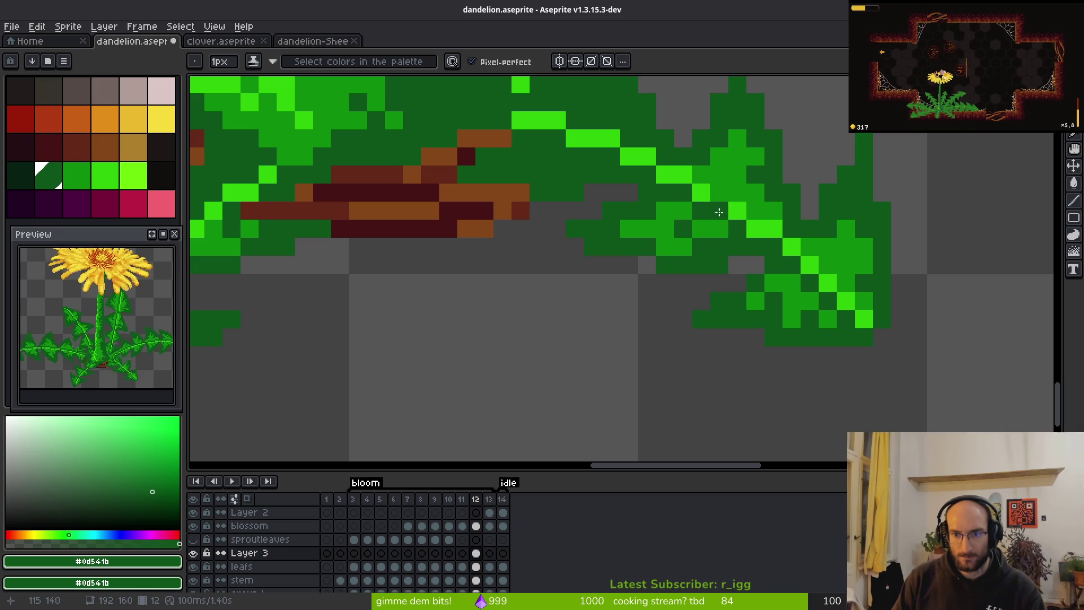
pyautogui.scroll(-3, 823, 294)
pyautogui.scroll(3, 708, 254)
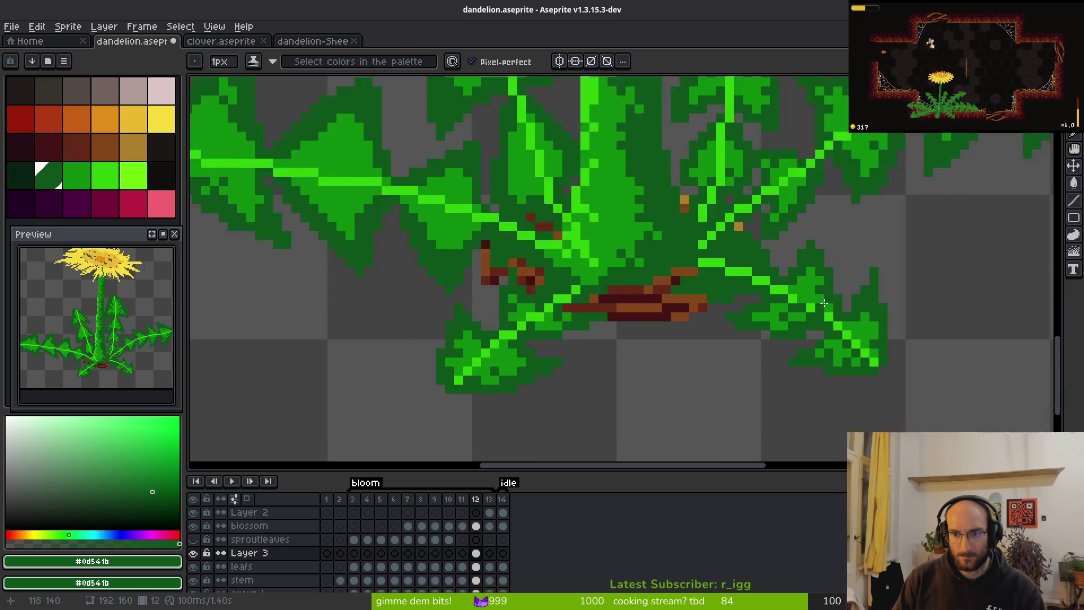
pyautogui.scroll(-2, 720, 266)
pyautogui.scroll(2, 684, 331)
# Paint stray bright vein pixels along the leaf dark green.
pyautogui.keyDown('alt'); pyautogui.click(709, 298); pyautogui.keyUp('alt')
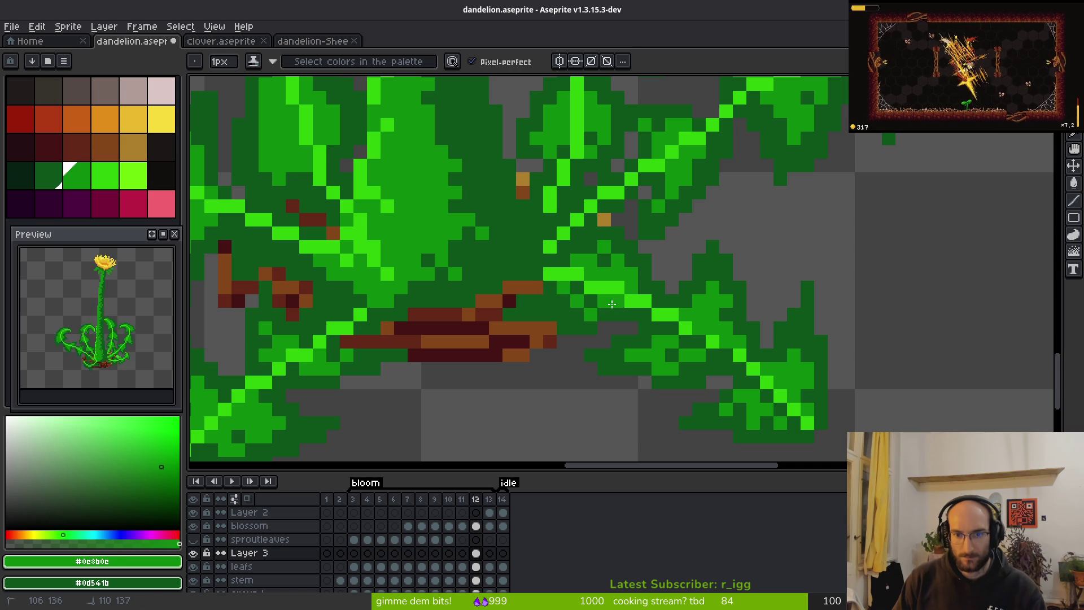
pyautogui.scroll(2, 572, 289)
pyautogui.keyDown('alt'); pyautogui.click(661, 257); pyautogui.keyUp('alt')
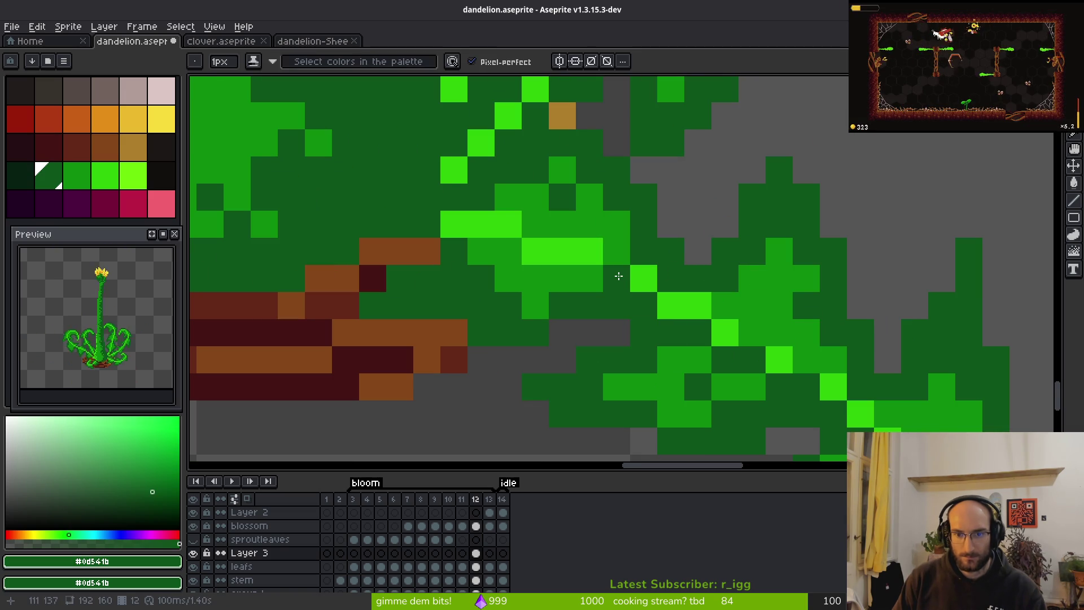
pyautogui.click(565, 253)
pyautogui.moveTo(492, 233); pyautogui.dragTo(449, 229)
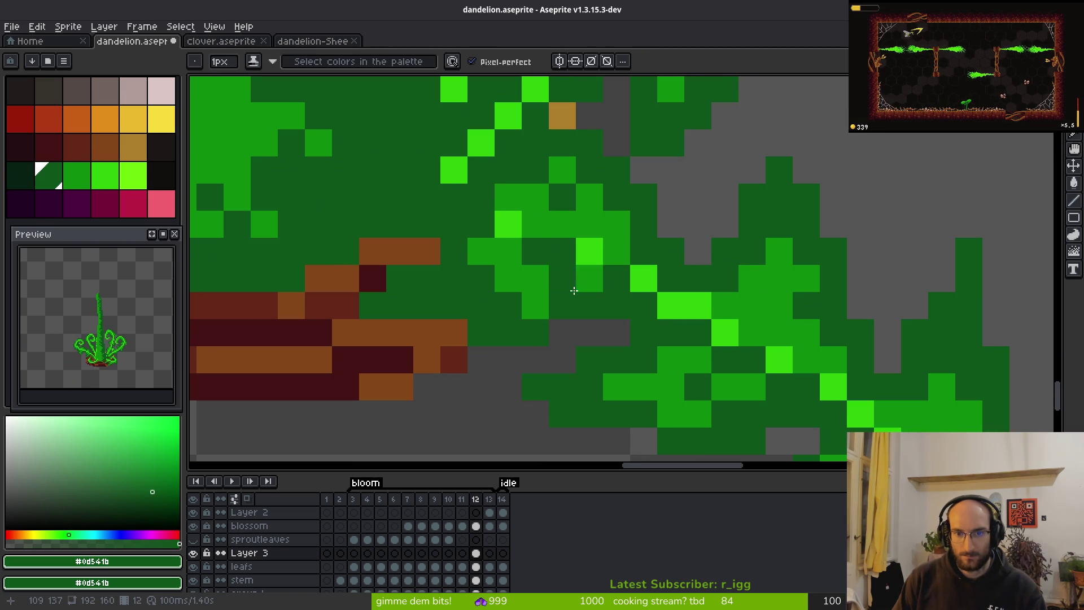
pyautogui.scroll(-5, 565, 249)
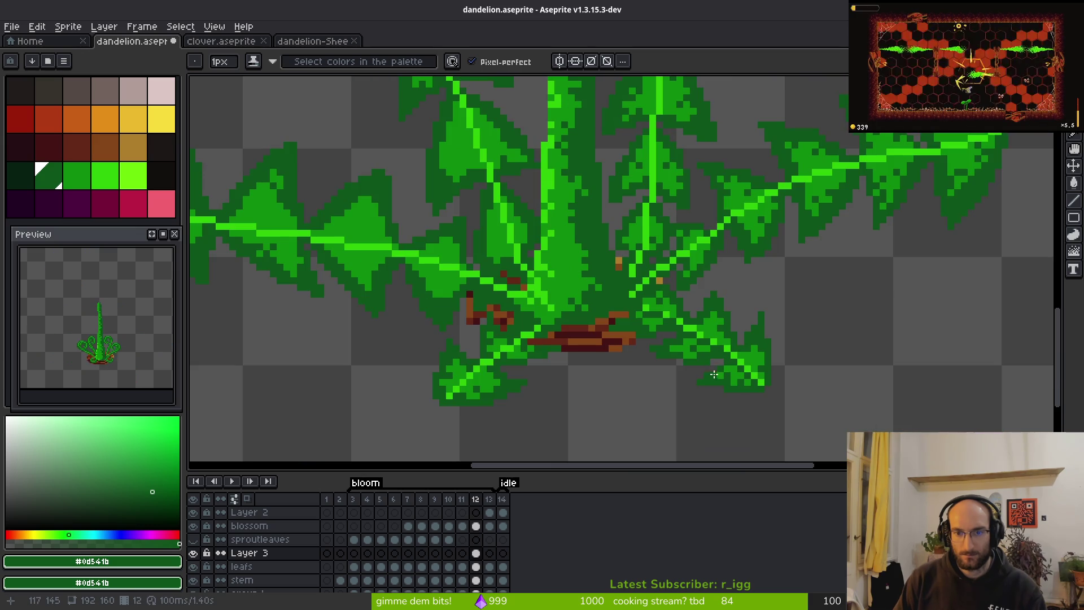
pyautogui.scroll(5, 627, 268)
# Add a bright green #2fc809 pixel to the leaf's central vein.
pyautogui.keyDown('alt'); pyautogui.click(631, 276); pyautogui.keyUp('alt')
pyautogui.click(650, 307)
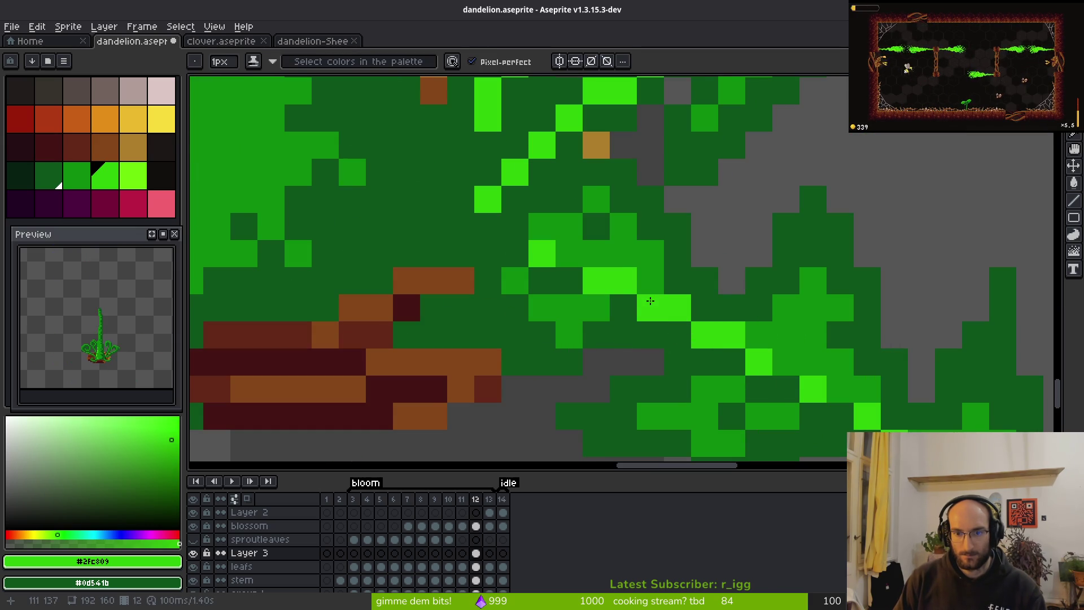
pyautogui.scroll(-3, 666, 348)
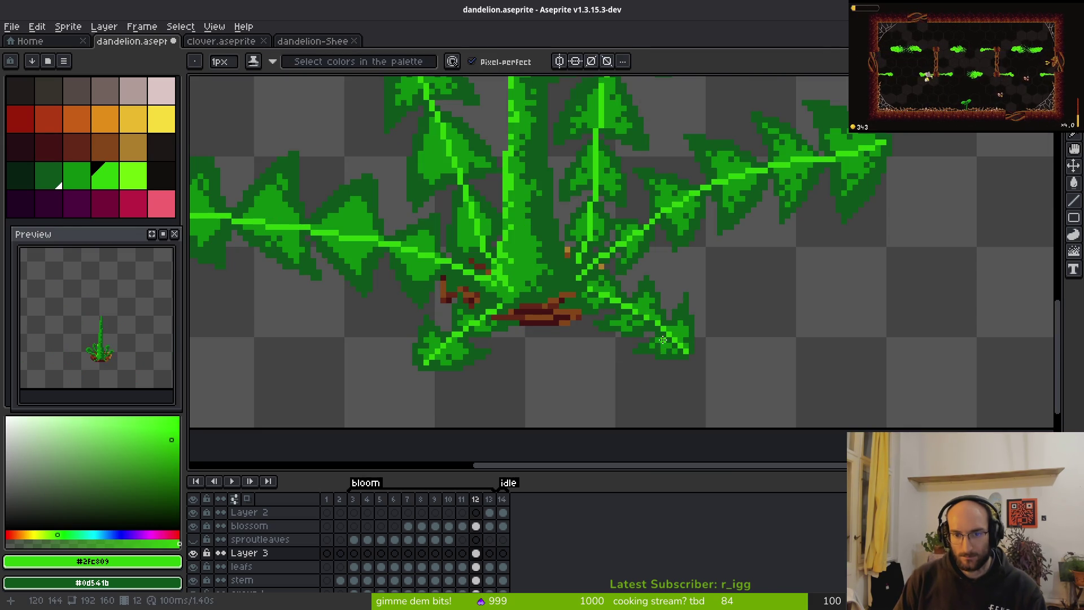
pyautogui.scroll(-2, 663, 339)
pyautogui.scroll(4, 660, 339)
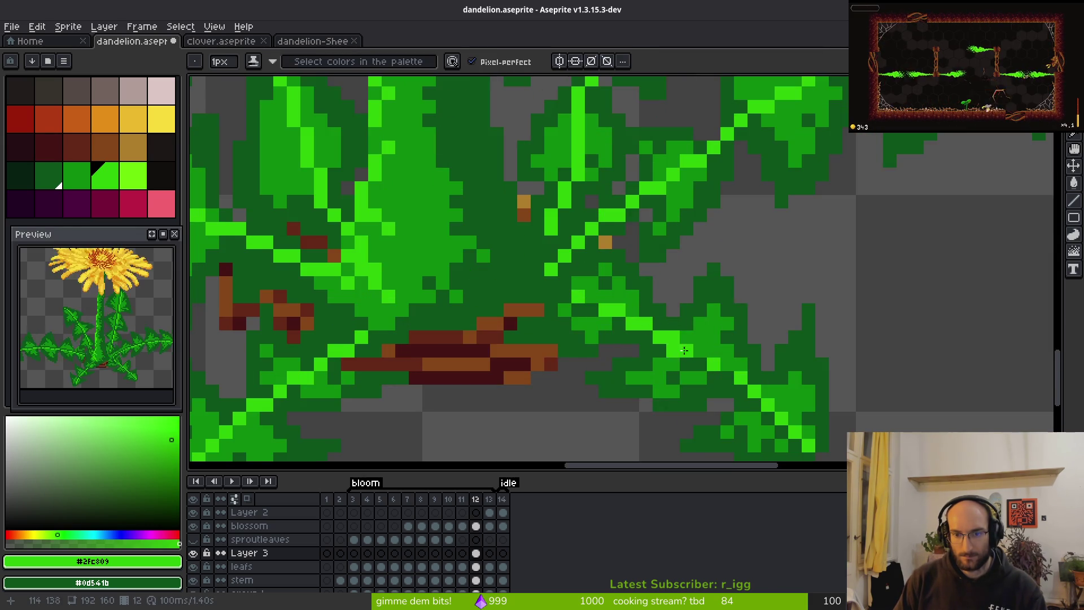
pyautogui.scroll(-2, 621, 316)
pyautogui.scroll(1, 565, 279)
pyautogui.scroll(4, 565, 278)
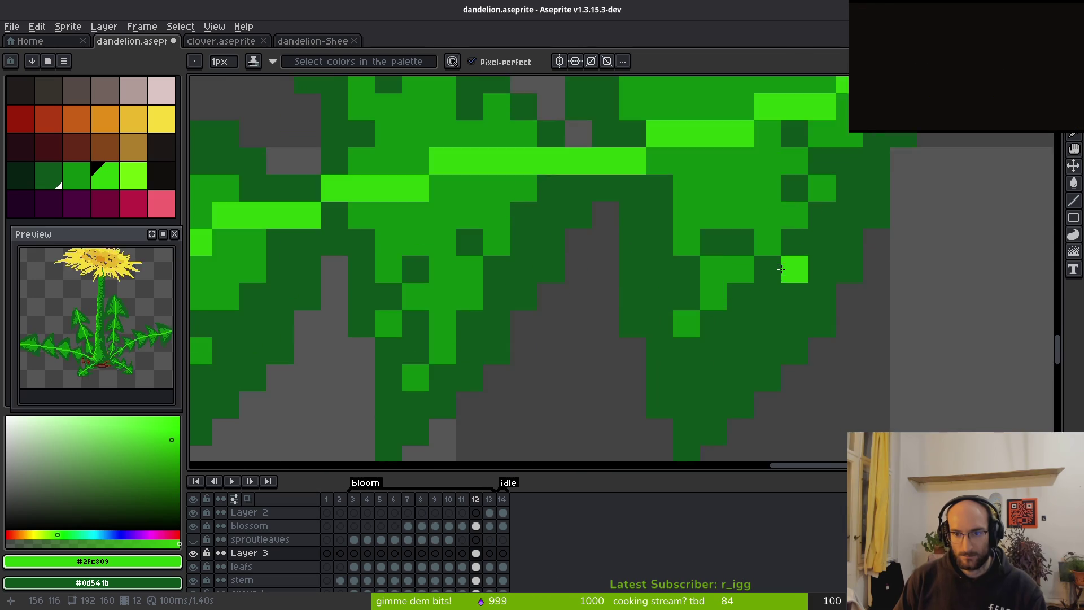
pyautogui.scroll(-3, 721, 305)
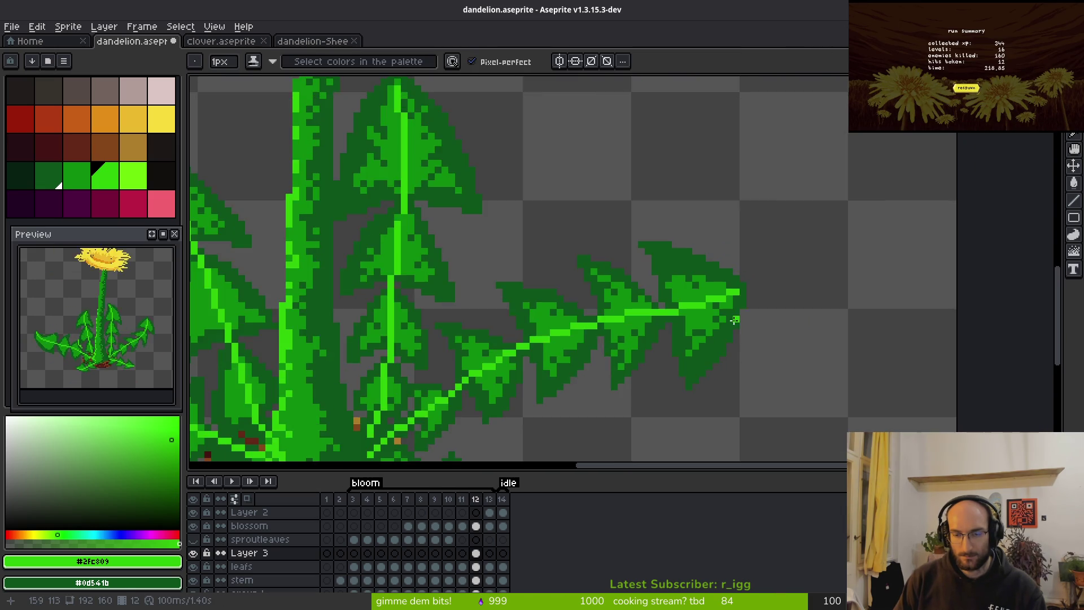
pyautogui.scroll(3, 649, 313)
pyautogui.scroll(-1, 631, 317)
pyautogui.scroll(-3, 631, 317)
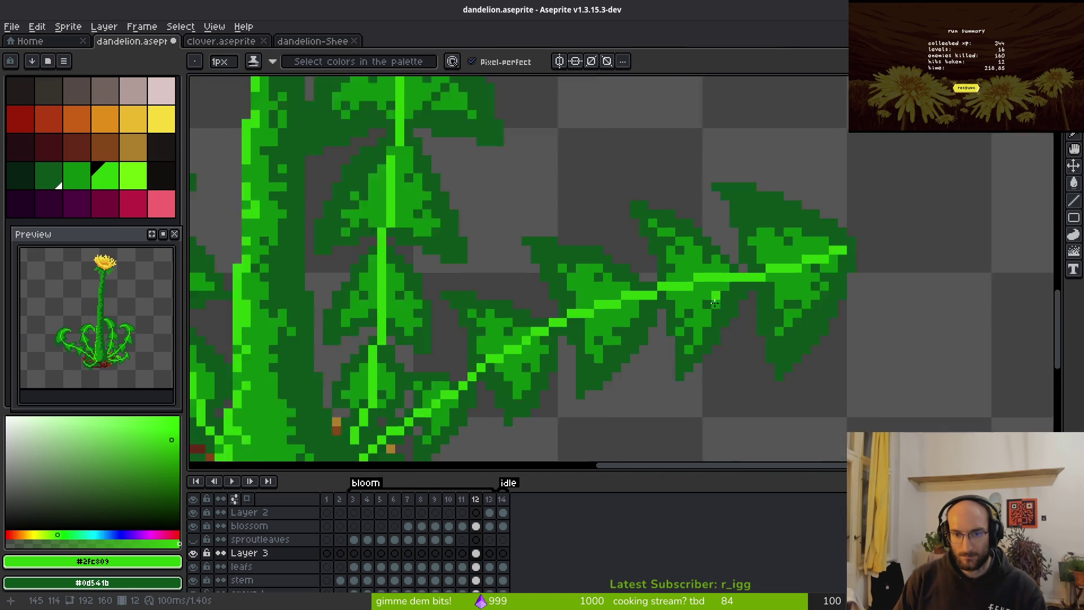
pyautogui.scroll(1, 666, 254)
# Hide Layer 3 to compare the leaves, testing and clearing vein selections.
pyautogui.press('q')
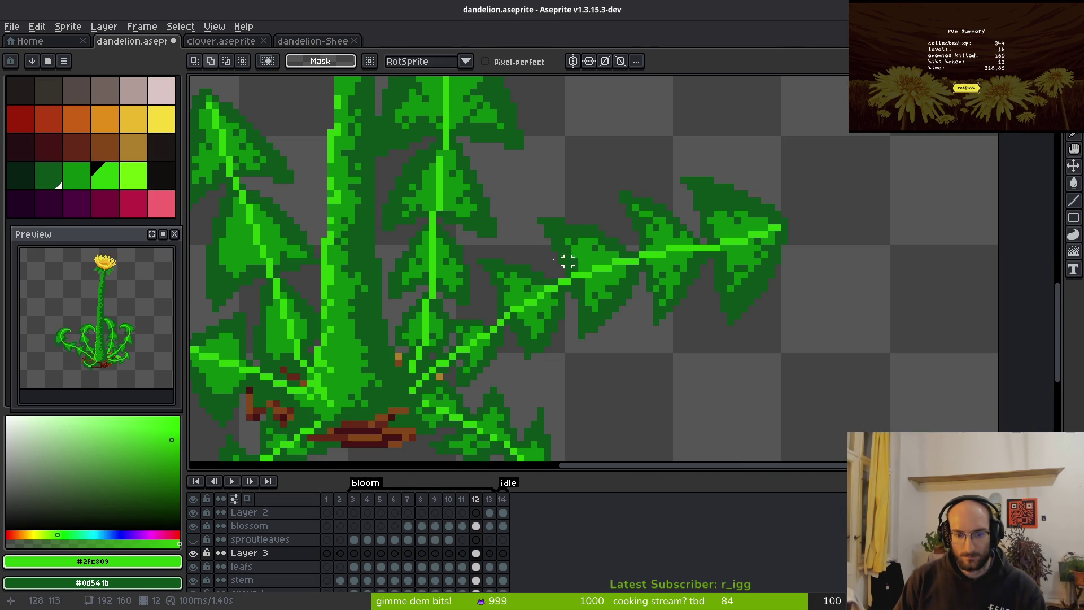
pyautogui.moveTo(710, 200)
pyautogui.mouseDown()
pyautogui.moveTo(496, 278)
pyautogui.moveTo(460, 333)
pyautogui.mouseUp()
pyautogui.hotkey('ctrl', 'd')
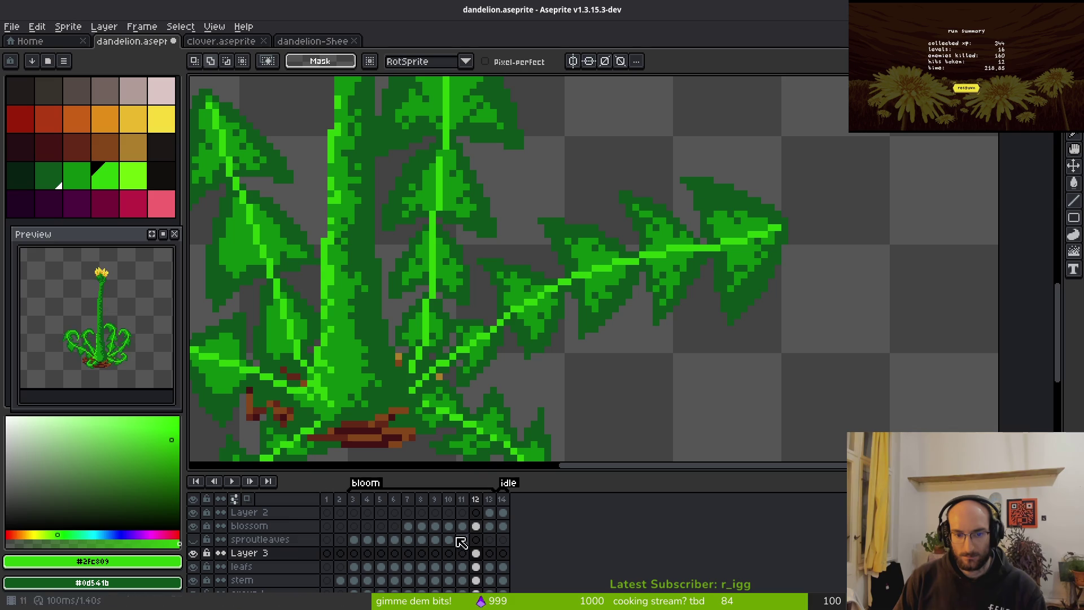
pyautogui.click(193, 556)
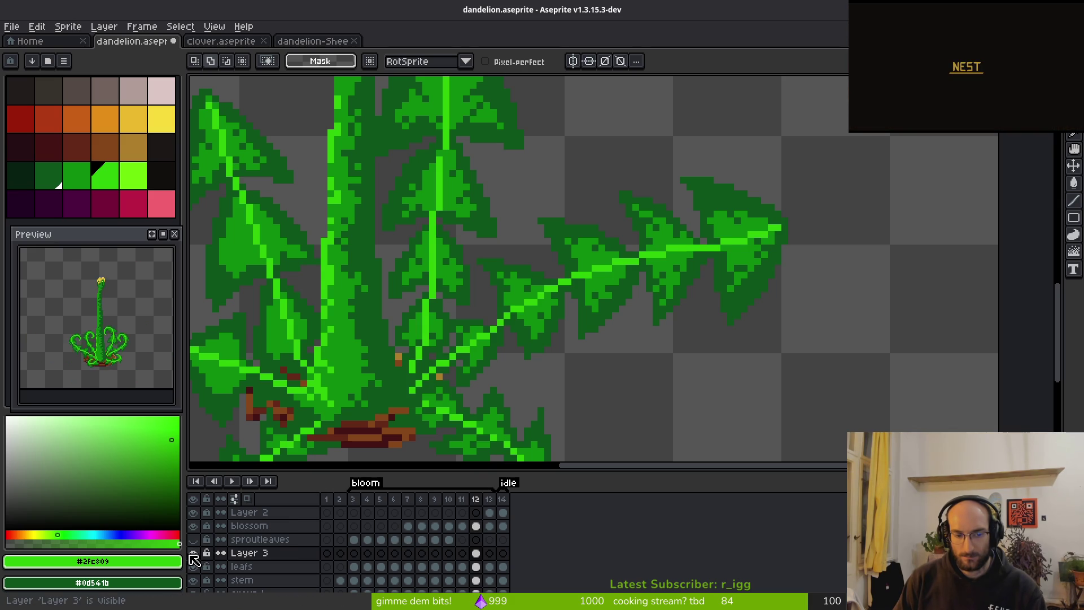
pyautogui.click(476, 553)
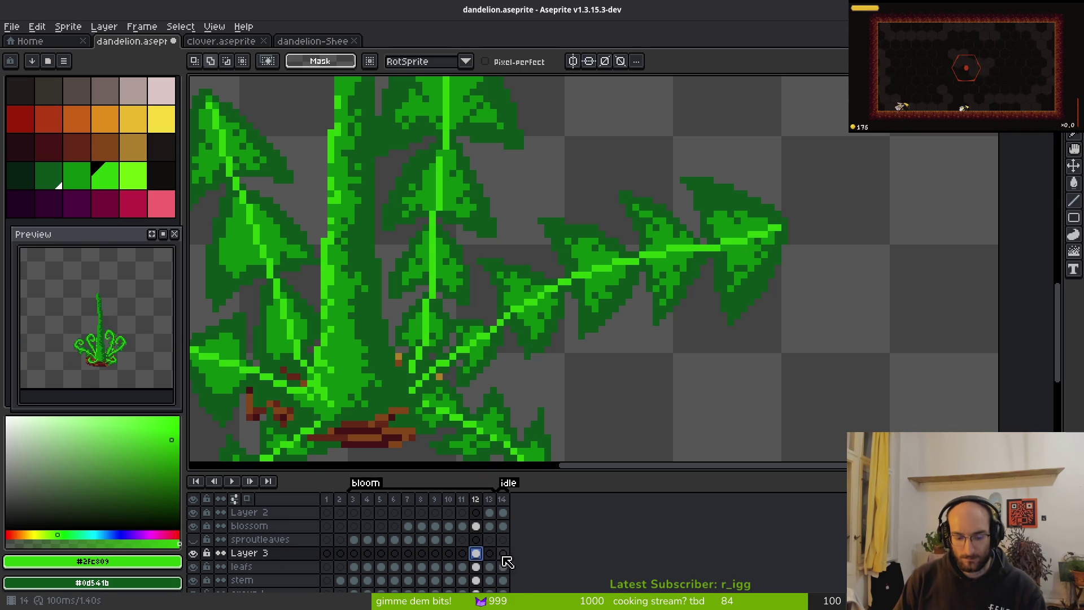
pyautogui.keyDown('ctrl'); pyautogui.click(476, 553); pyautogui.keyUp('ctrl')
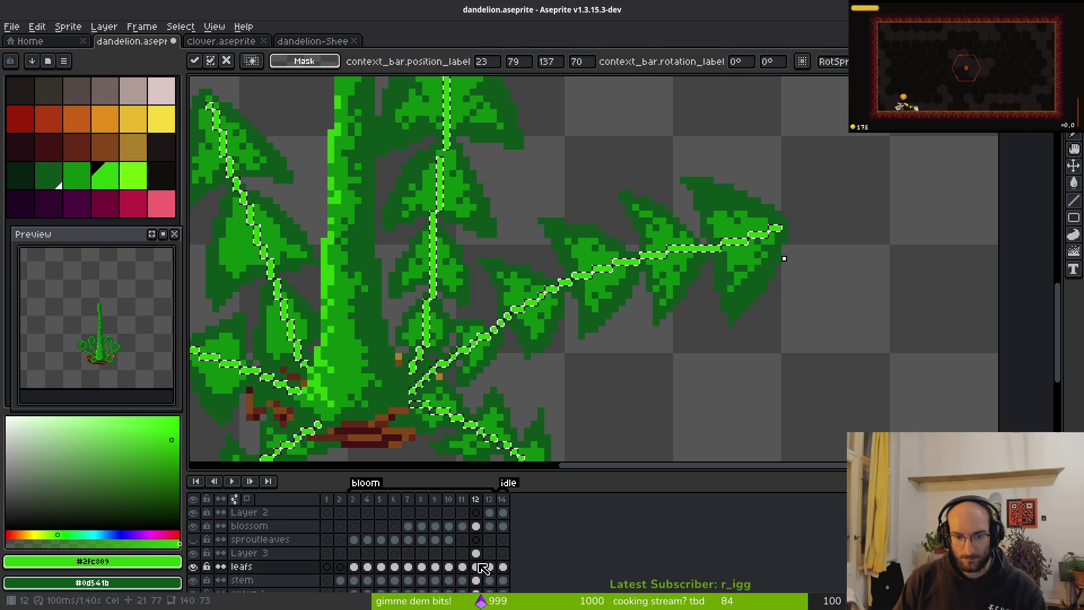
pyautogui.hotkey('ctrl', 'd')
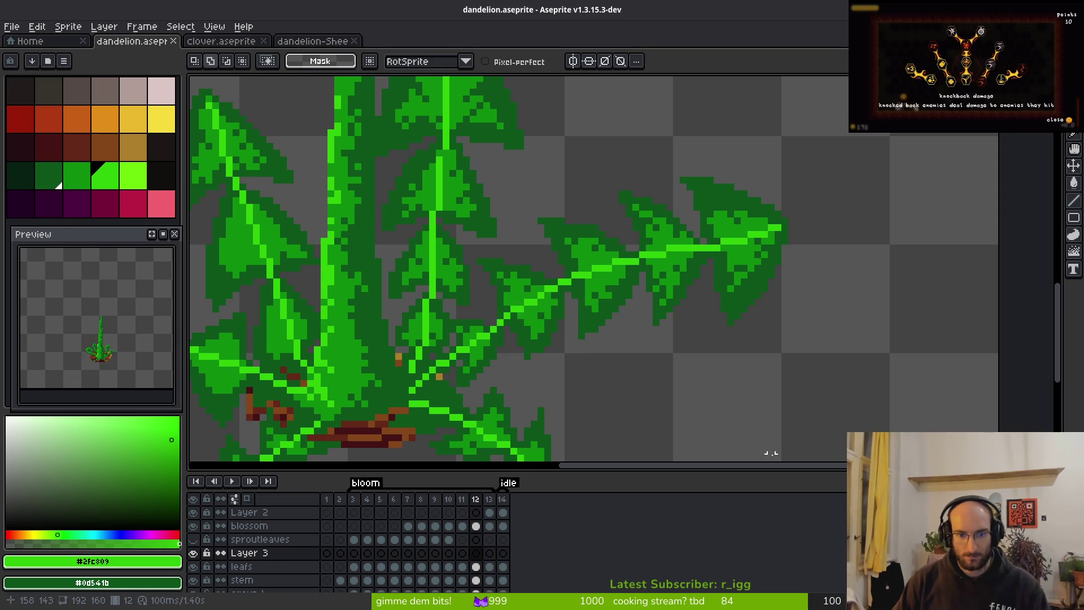
# Try a light-green vein stroke toward the lower-right leaf, then undo it.
pyautogui.scroll(-3, 658, 226)
pyautogui.hotkey('ctrl', 'z')
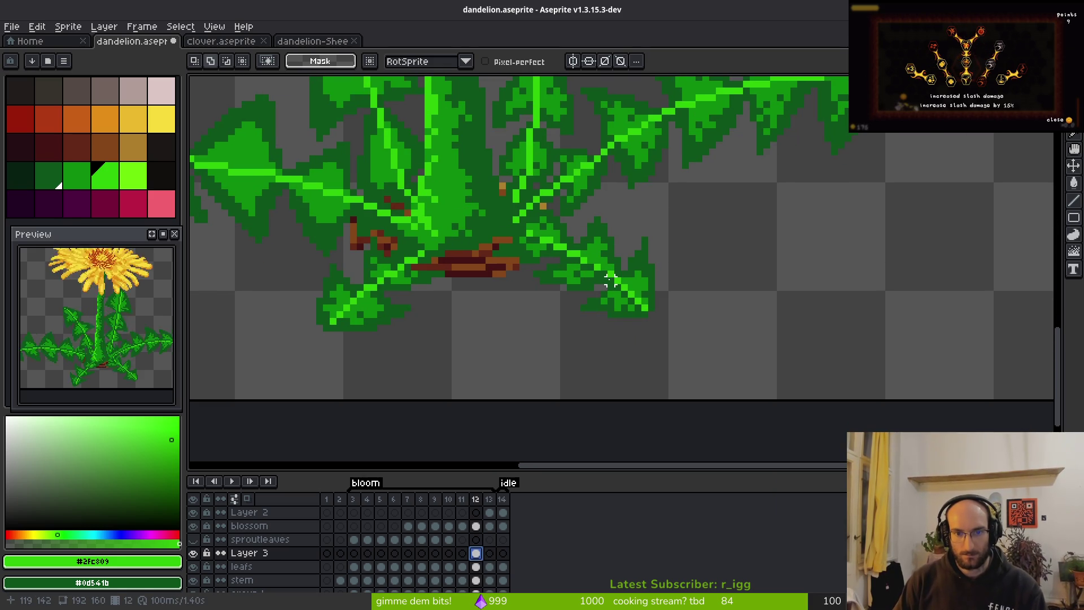
pyautogui.moveTo(611, 281)
pyautogui.mouseDown()
pyautogui.moveTo(651, 314)
pyautogui.moveTo(624, 310)
pyautogui.mouseUp()
pyautogui.hotkey('ctrl', 'z')
pyautogui.hotkey('ctrl', 'z')
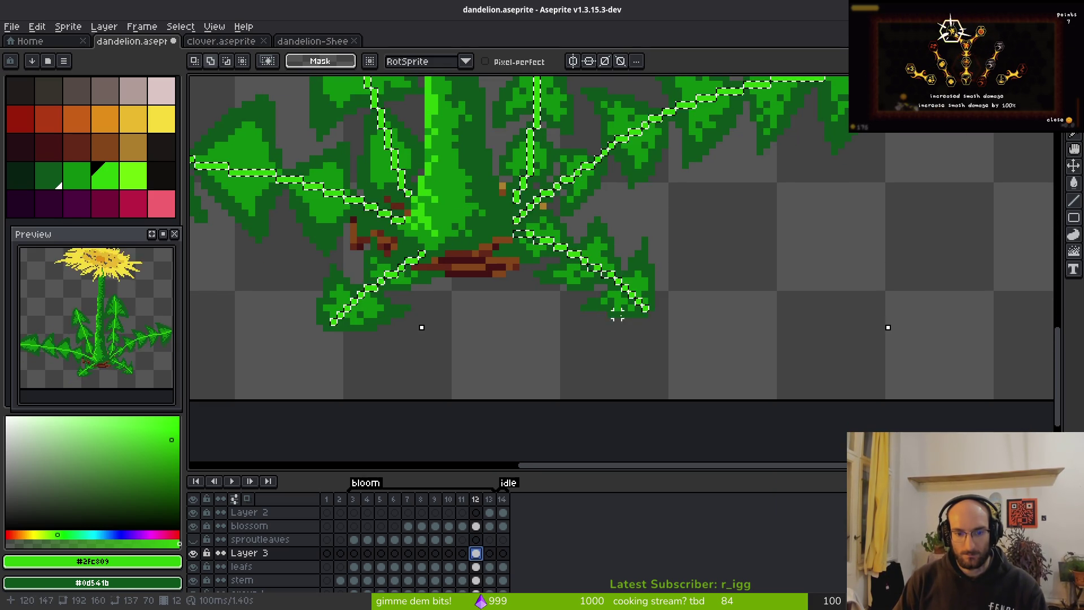
pyautogui.hotkey('ctrl', 'y')
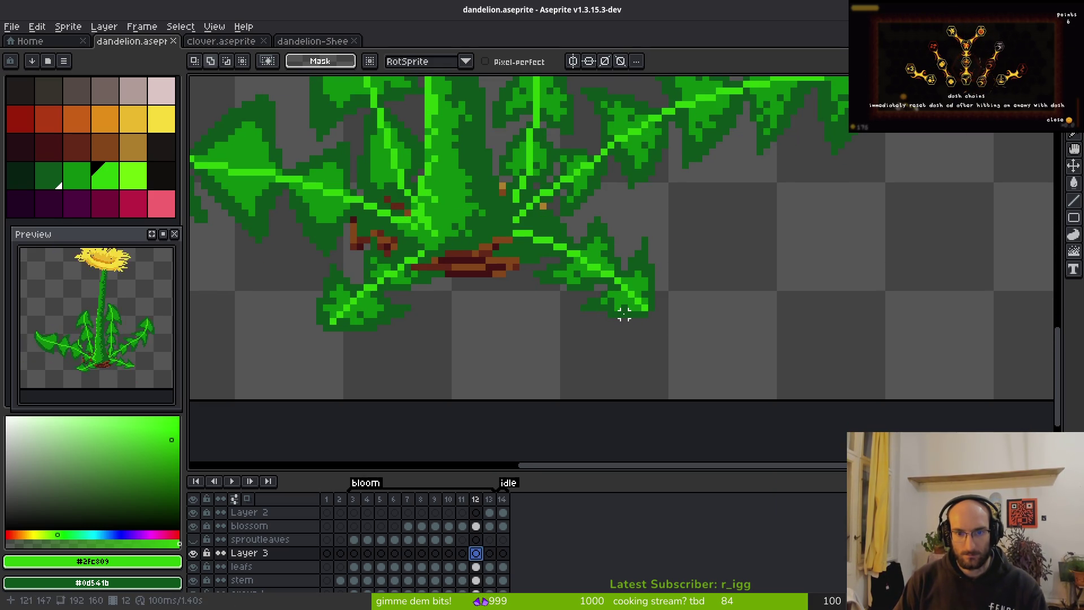
# Select the right part of the dandelion and inspect the leafs layer's frame 12 cel.
pyautogui.press('m')
pyautogui.scroll(-3, 672, 327)
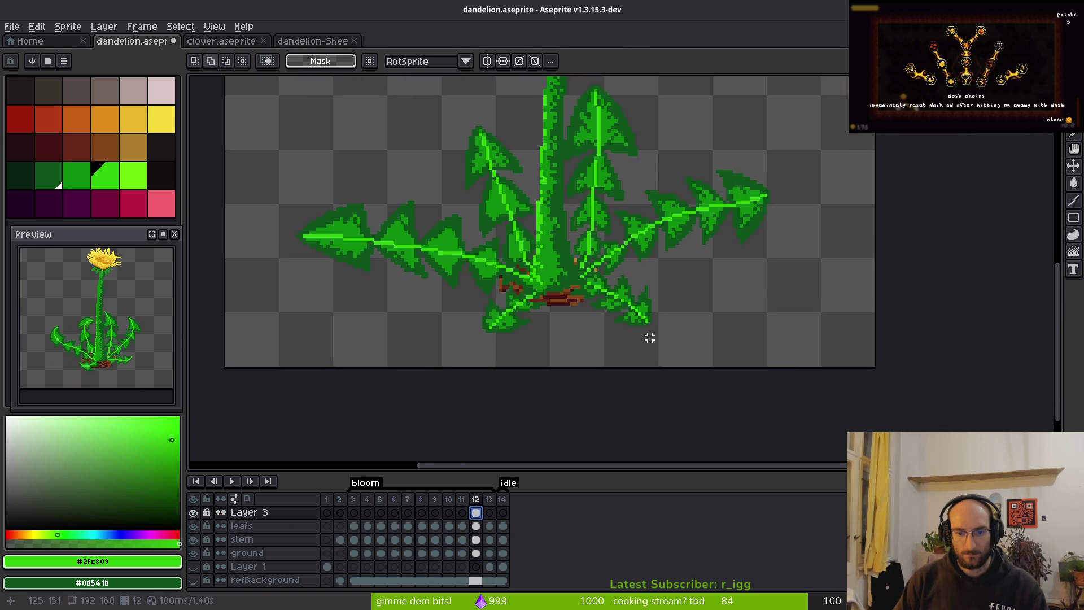
pyautogui.moveTo(485, 196); pyautogui.dragTo(866, 427)
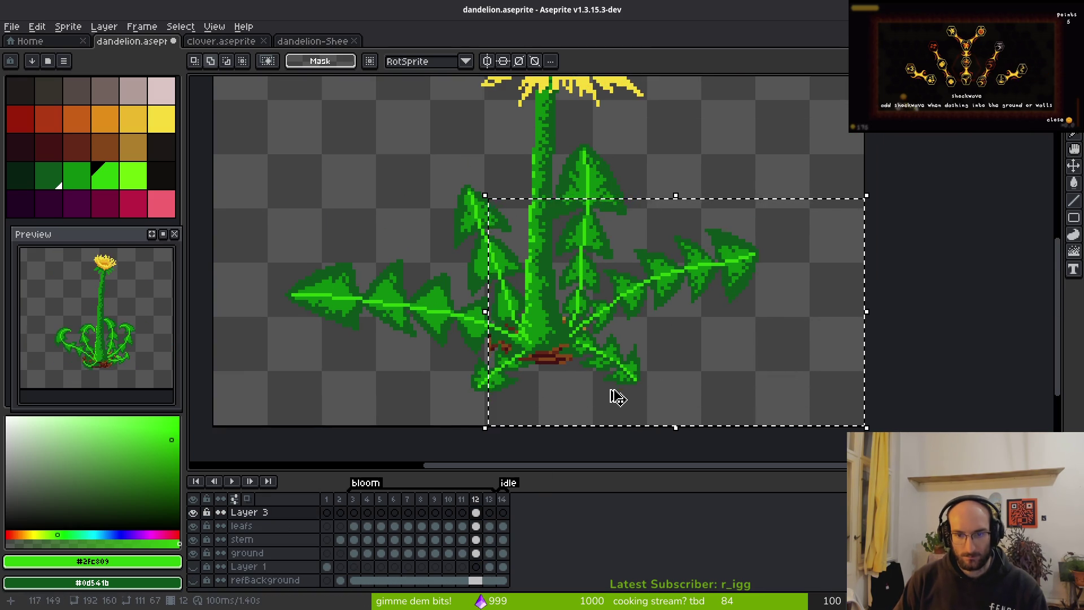
pyautogui.hotkey('ctrl', 'd')
pyautogui.click(481, 527)
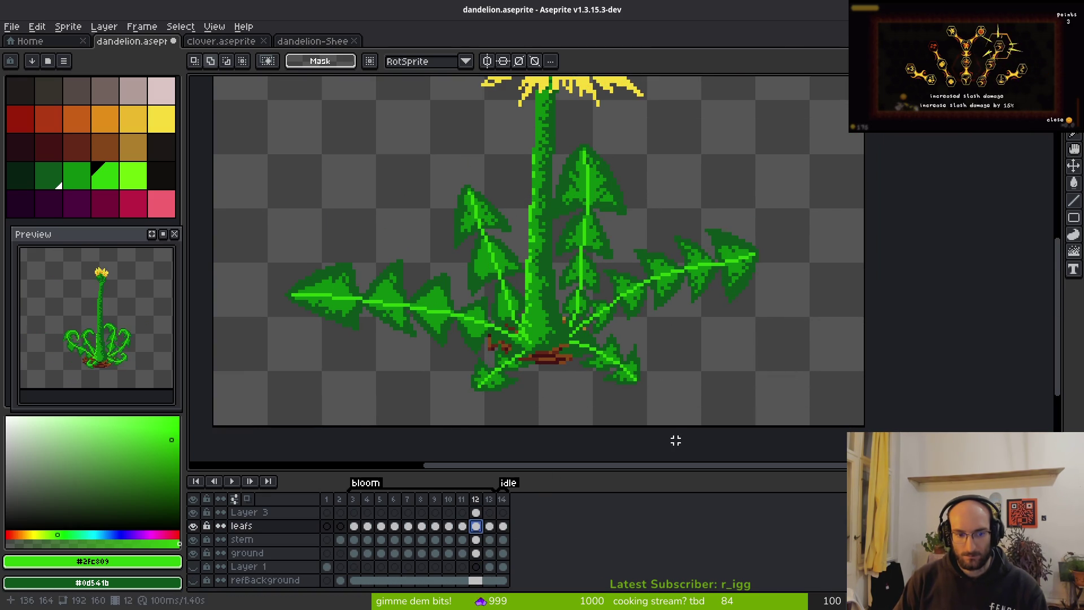
pyautogui.hotkey('ctrl', 'z')
# Show Layer 3 again, delete it from the sprite, and save the file.
pyautogui.click(476, 512)
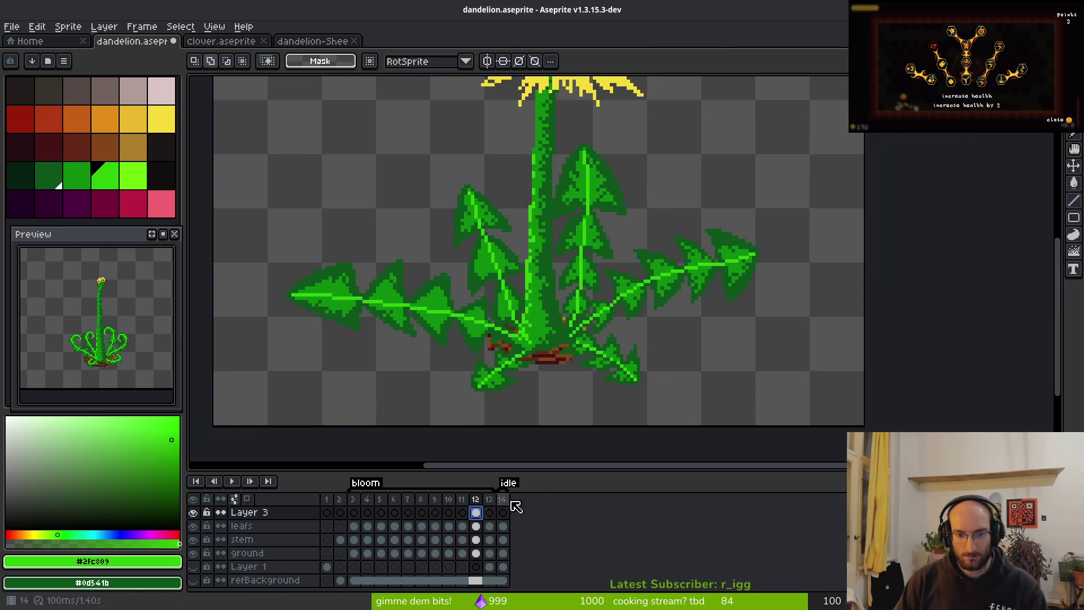
pyautogui.click(193, 513)
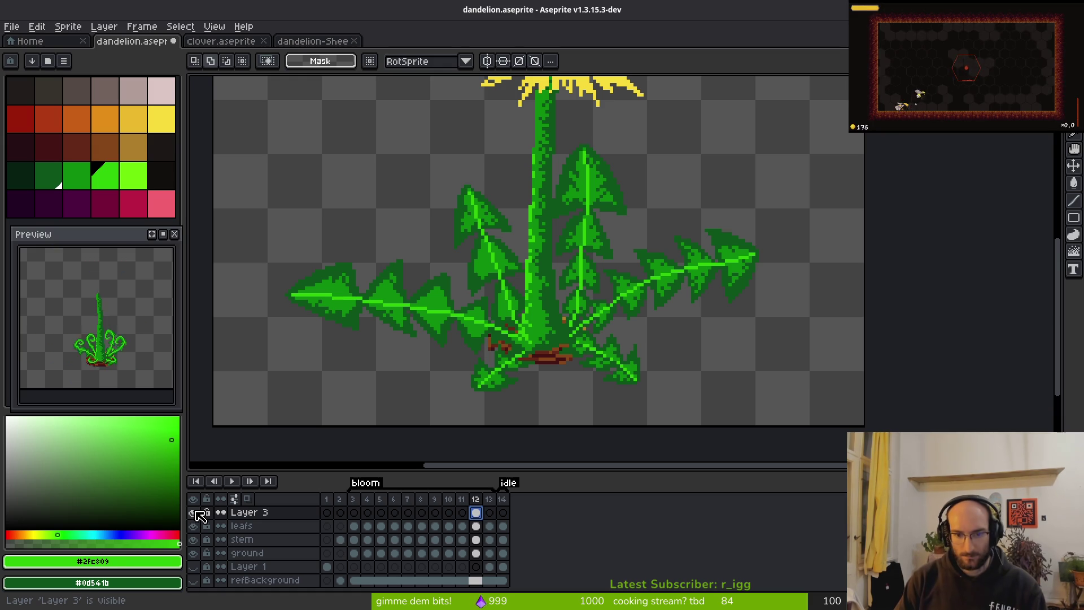
pyautogui.click(254, 512)
pyautogui.press('Delete')
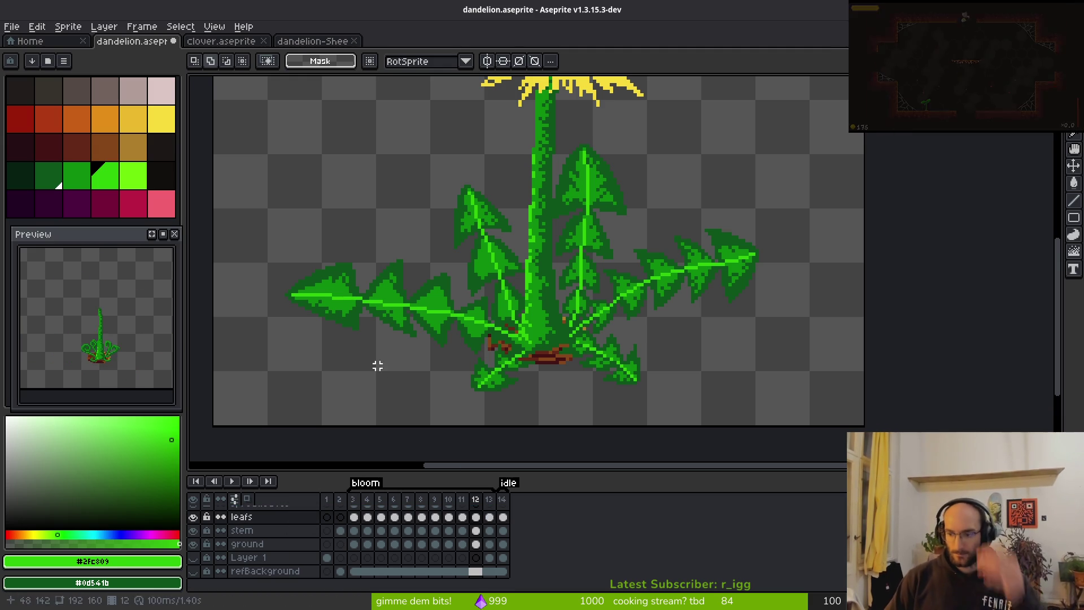
pyautogui.scroll(3, 431, 543)
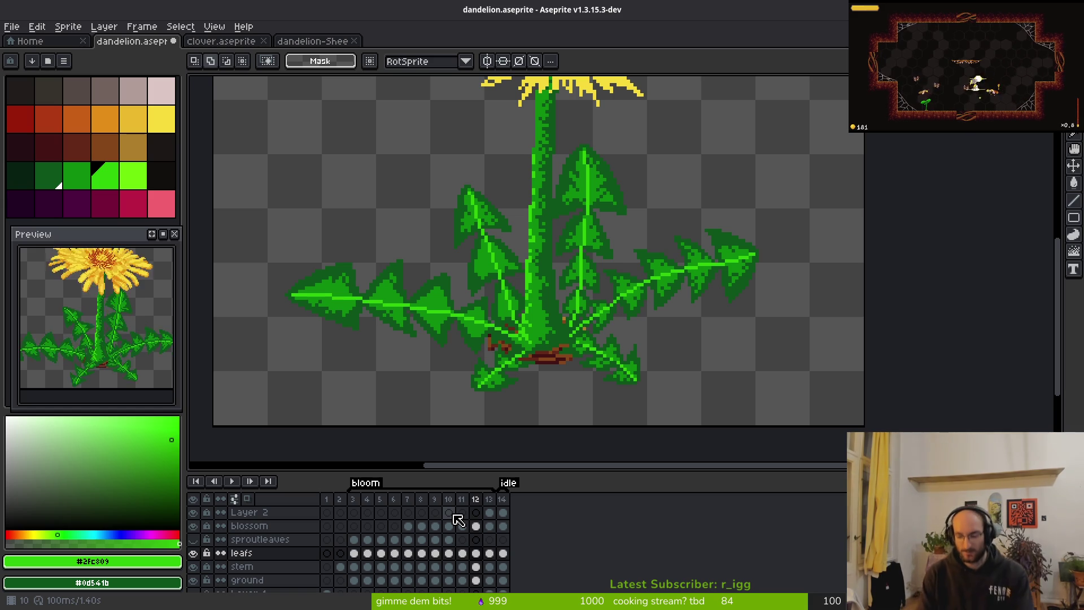
pyautogui.hotkey('ctrl', 's')
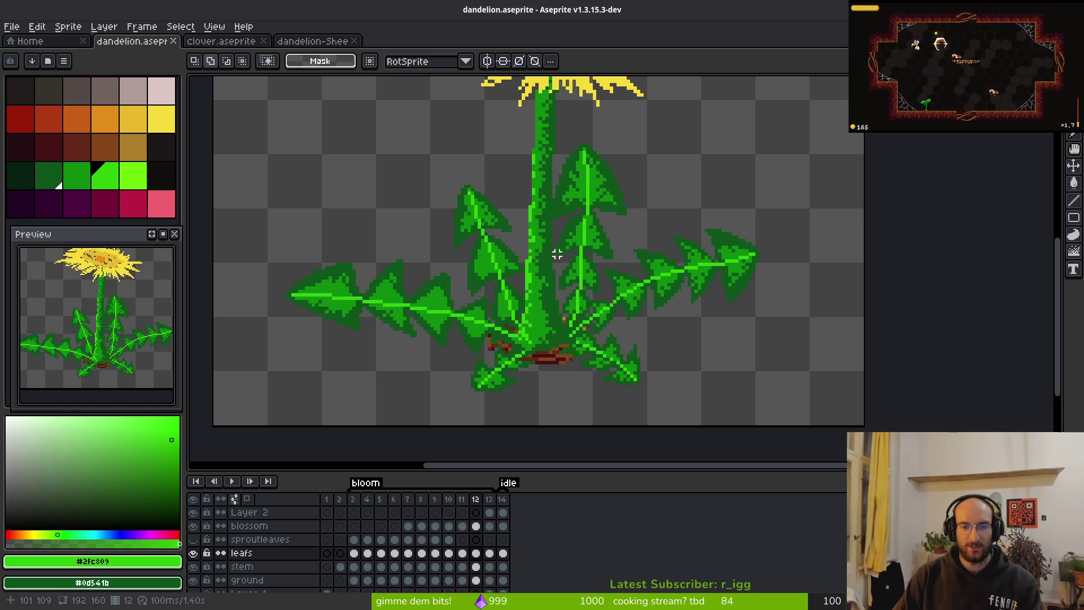
pyautogui.scroll(-4, 489, 274)
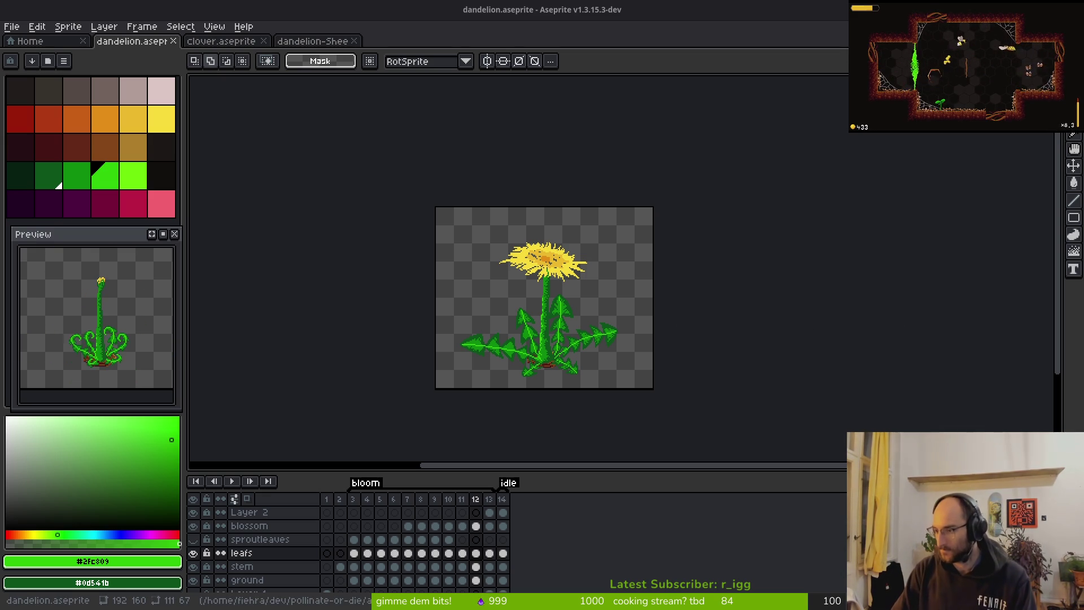
pyautogui.hotkey('alt', 'Tab')
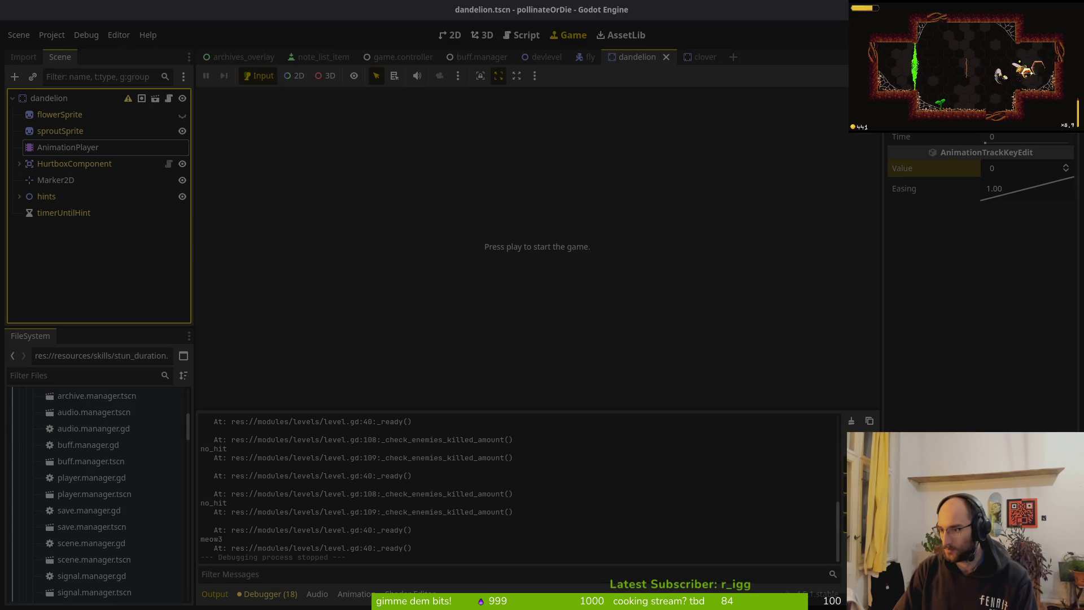
pyautogui.hotkey('alt', 'Tab')
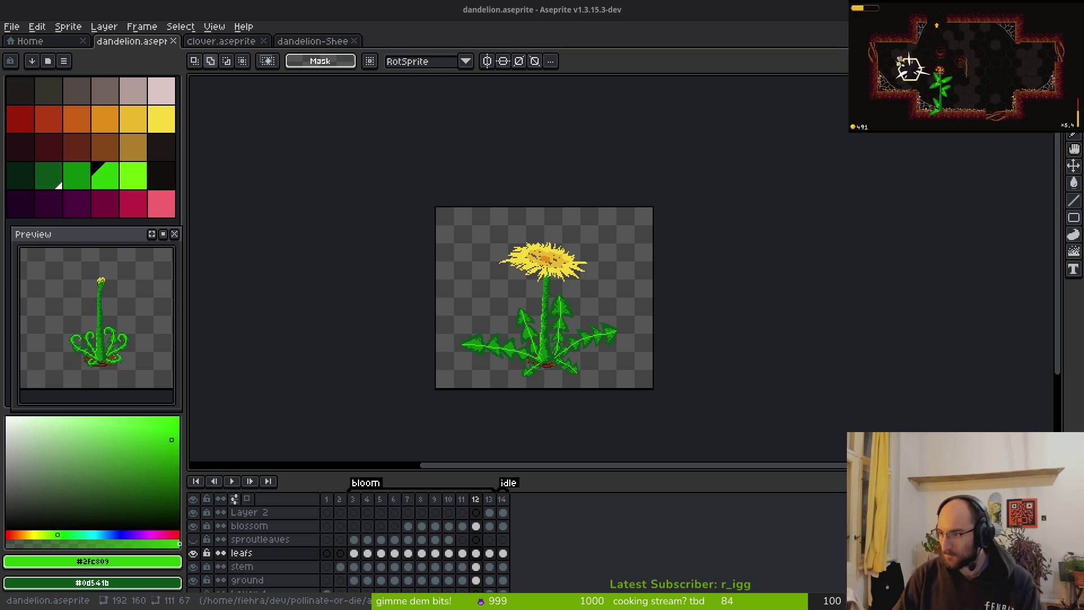
# Watch BBC Earth's 'Clever Queen Bumble Bees' with captions in a maximised window, then go back.
pyautogui.hotkey('alt', 'Tab')
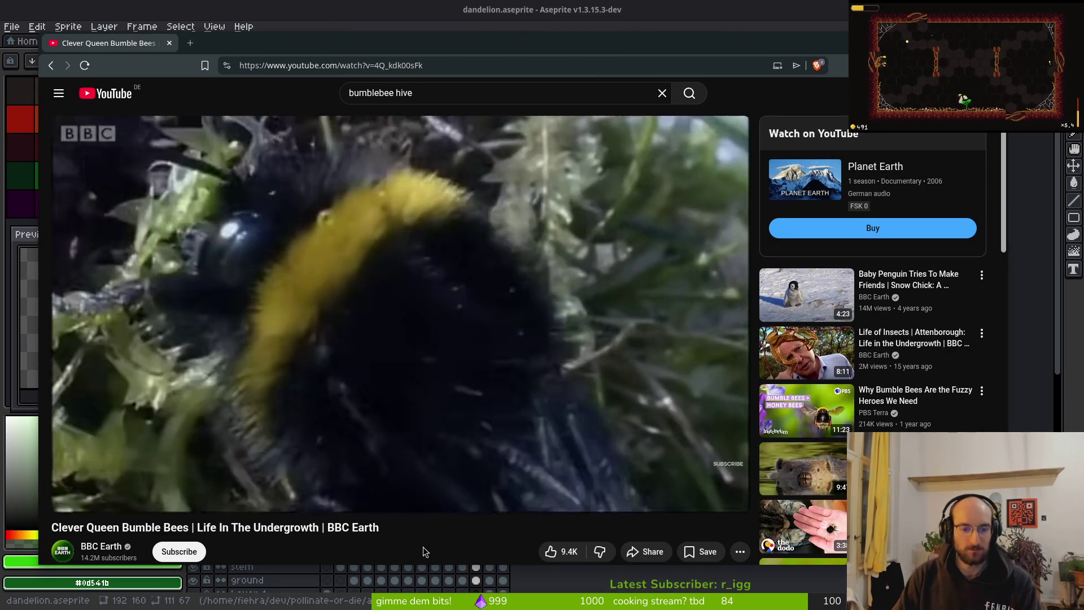
pyautogui.press('c')
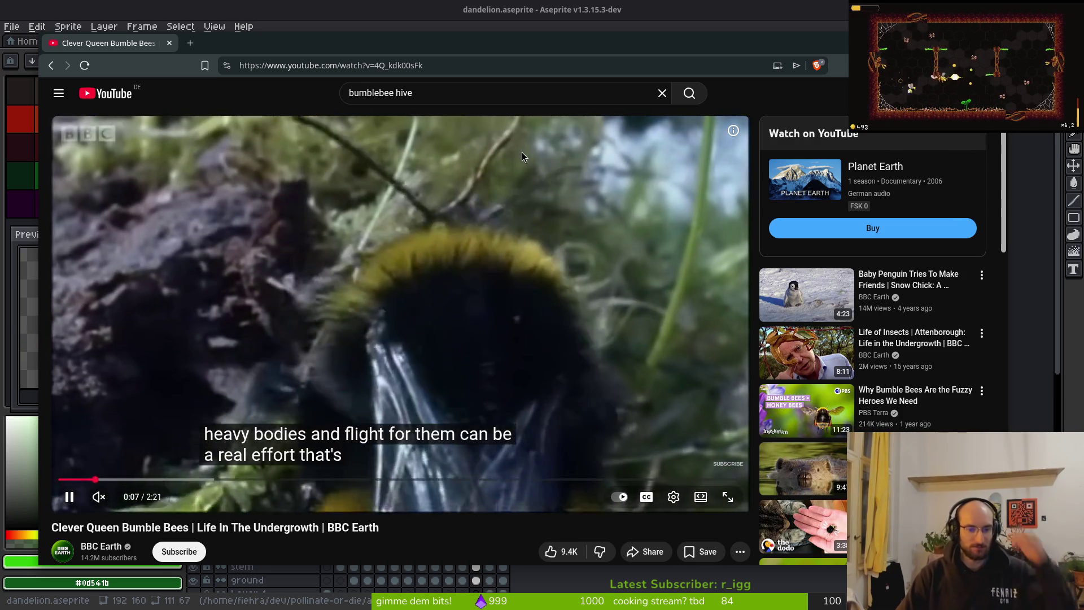
pyautogui.doubleClick(465, 50)
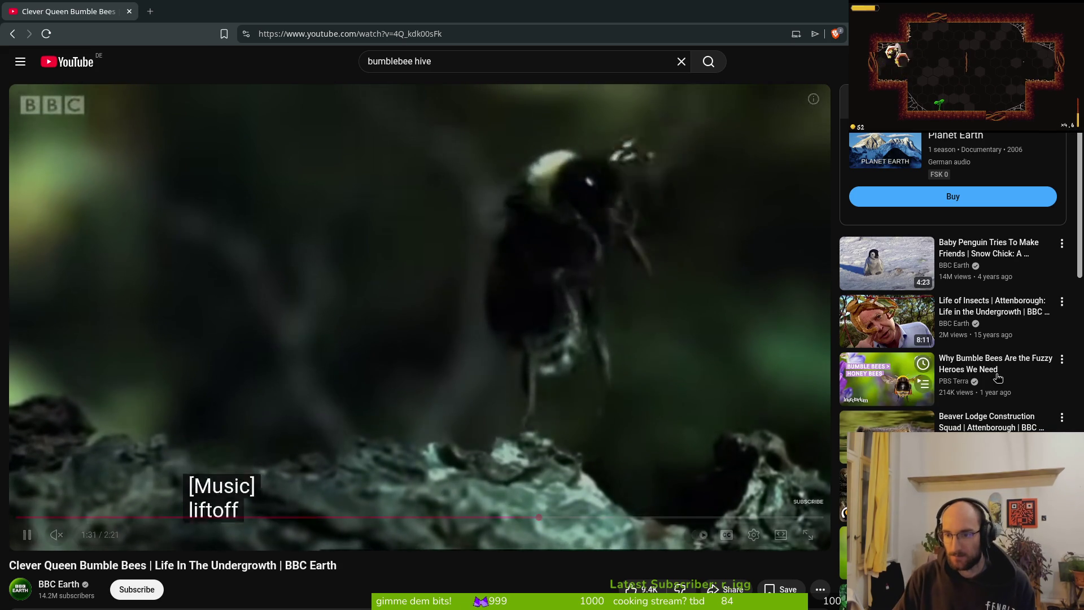
pyautogui.moveTo(923, 248)
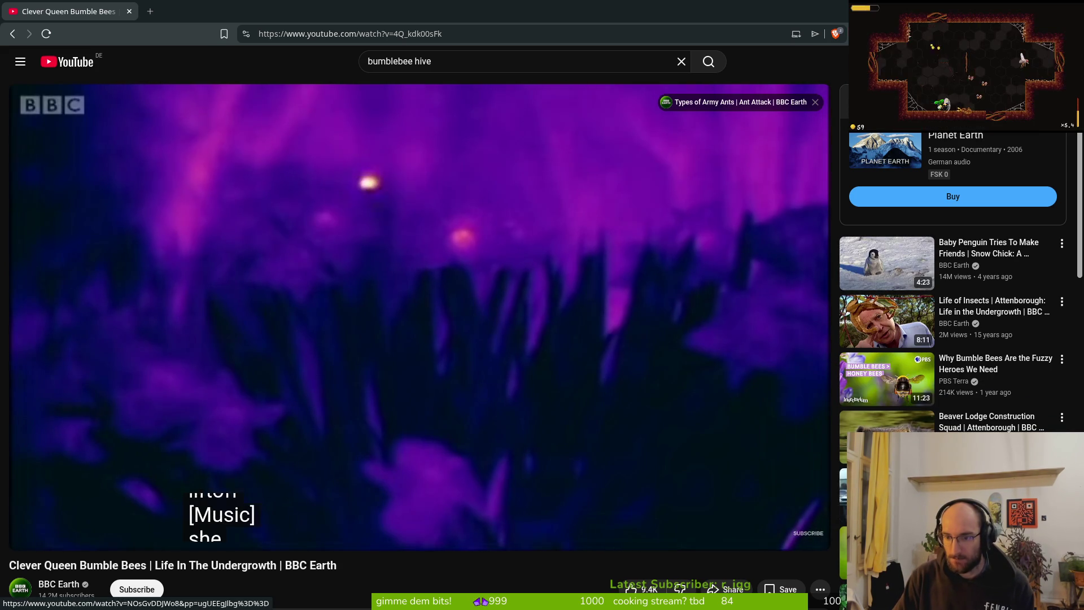
pyautogui.hotkey('alt', 'Left')
# Scroll the results and play Koppert's 'Bumblebee hive - Take a look inside'.
pyautogui.scroll(-2, 424, 454)
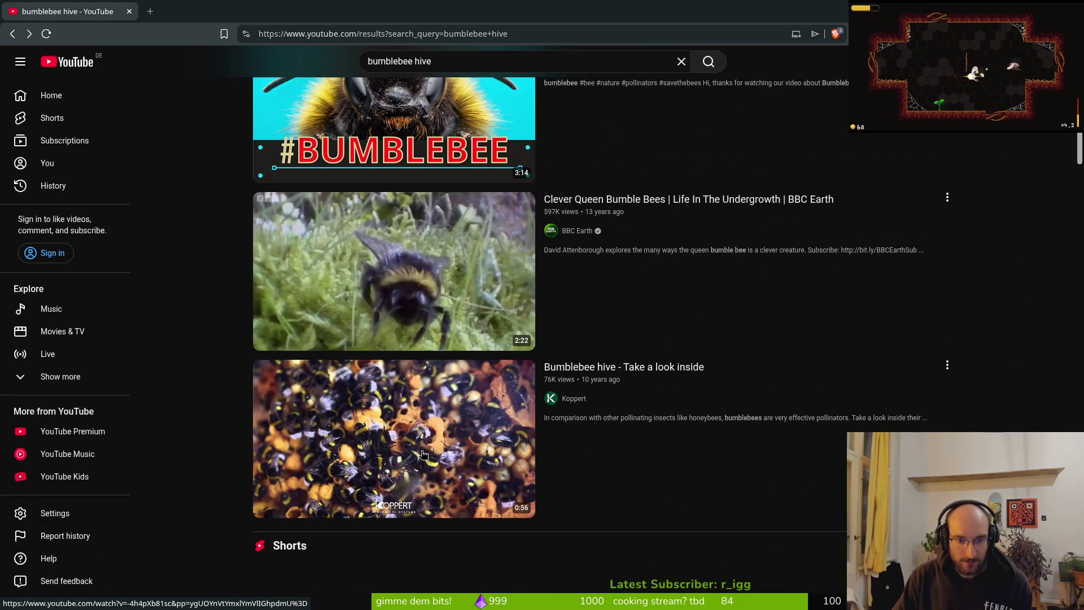
pyautogui.moveTo(466, 447)
pyautogui.click(348, 430)
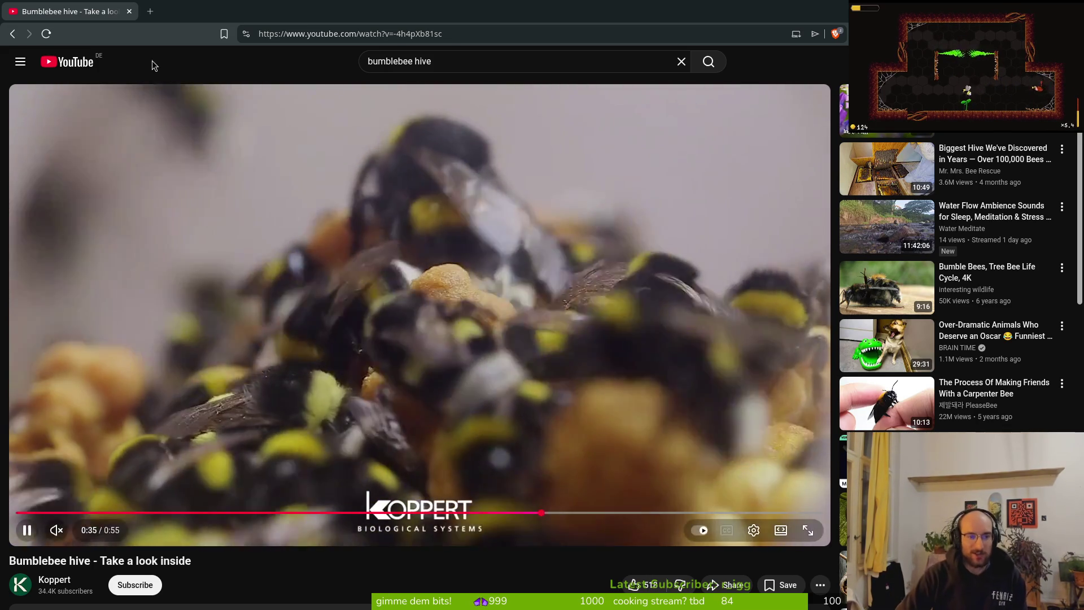
# Return to the 'bumblebee hive' results and scroll past the Shorts row to 'looking inside a bumble bee hive'.
pyautogui.hotkey('alt', 'Left')
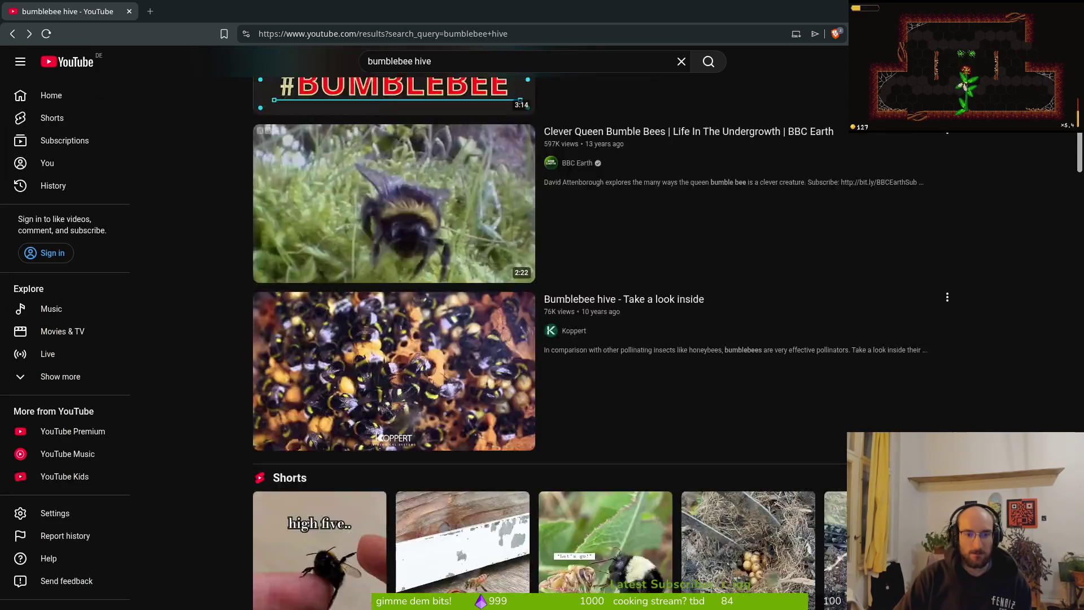
pyautogui.scroll(-6, 465, 357)
pyautogui.scroll(-2, 393, 411)
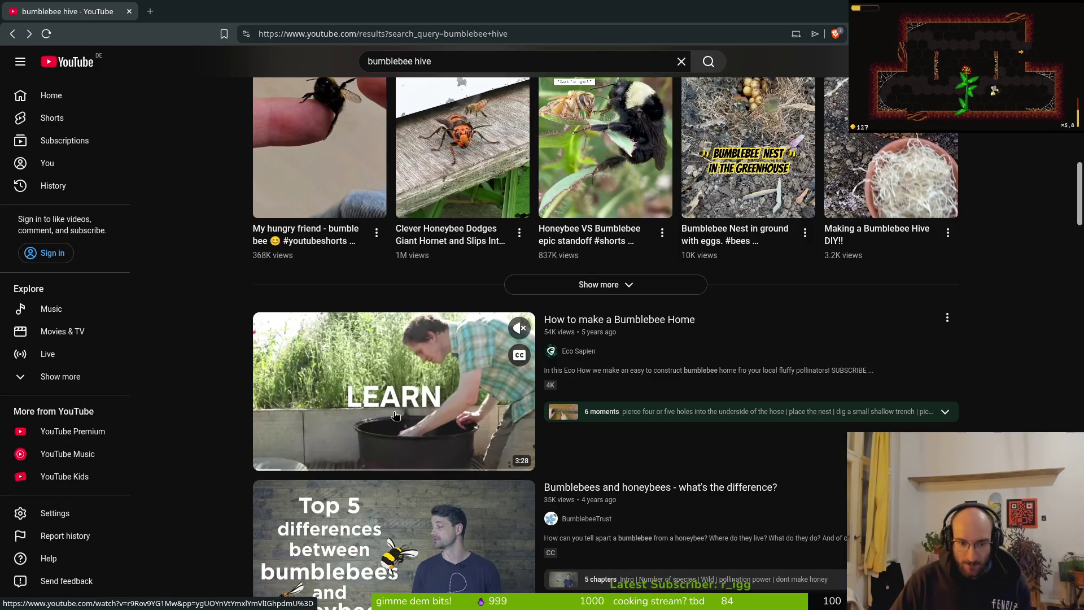
pyautogui.scroll(-1, 418, 425)
pyautogui.scroll(-4, 418, 426)
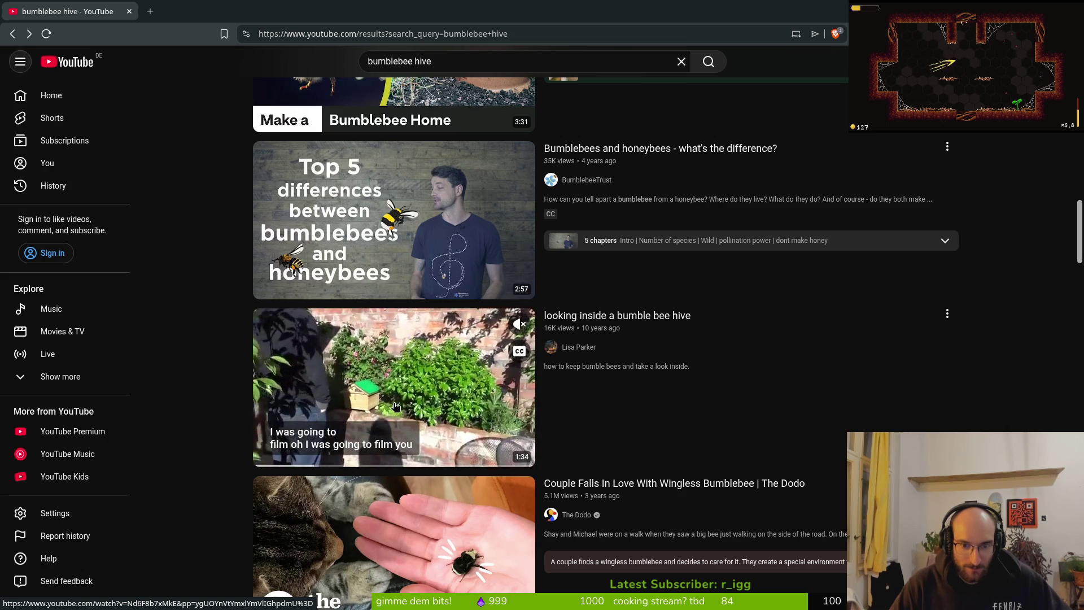
pyautogui.click(615, 394)
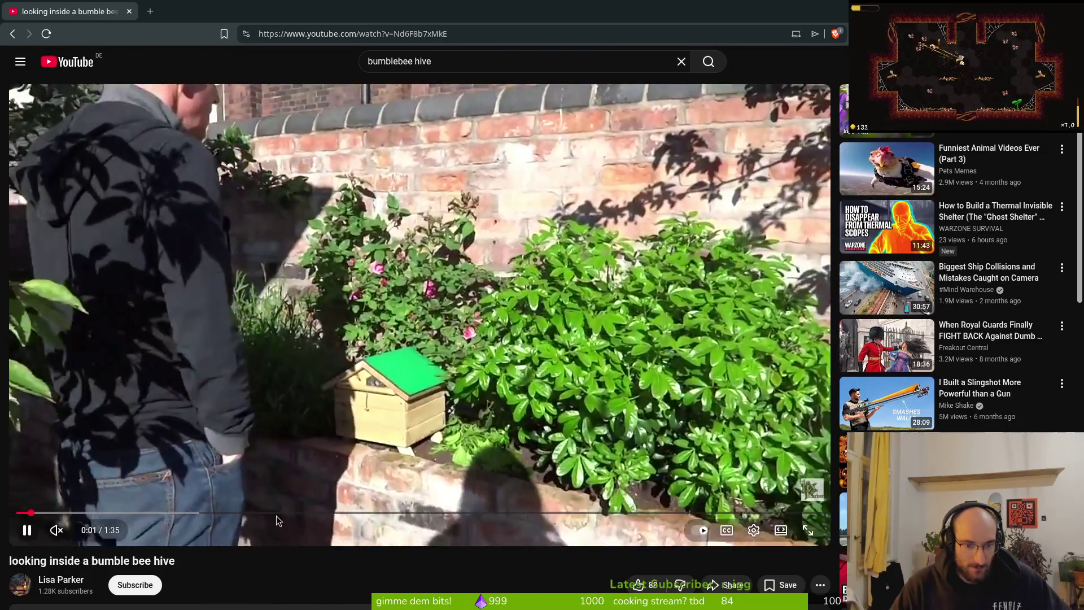
pyautogui.click(240, 513)
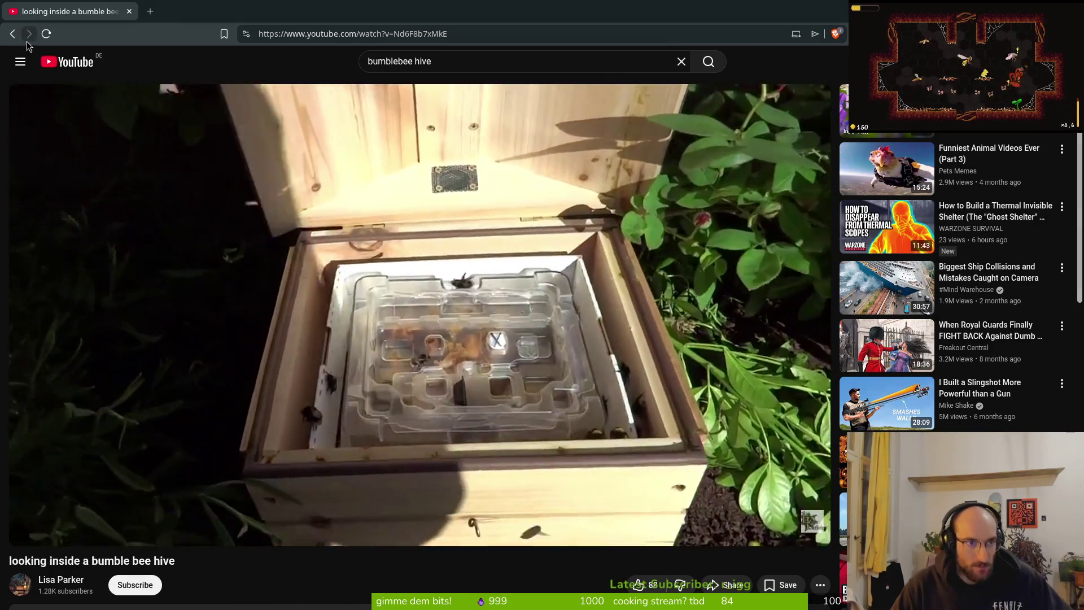
pyautogui.click(13, 35)
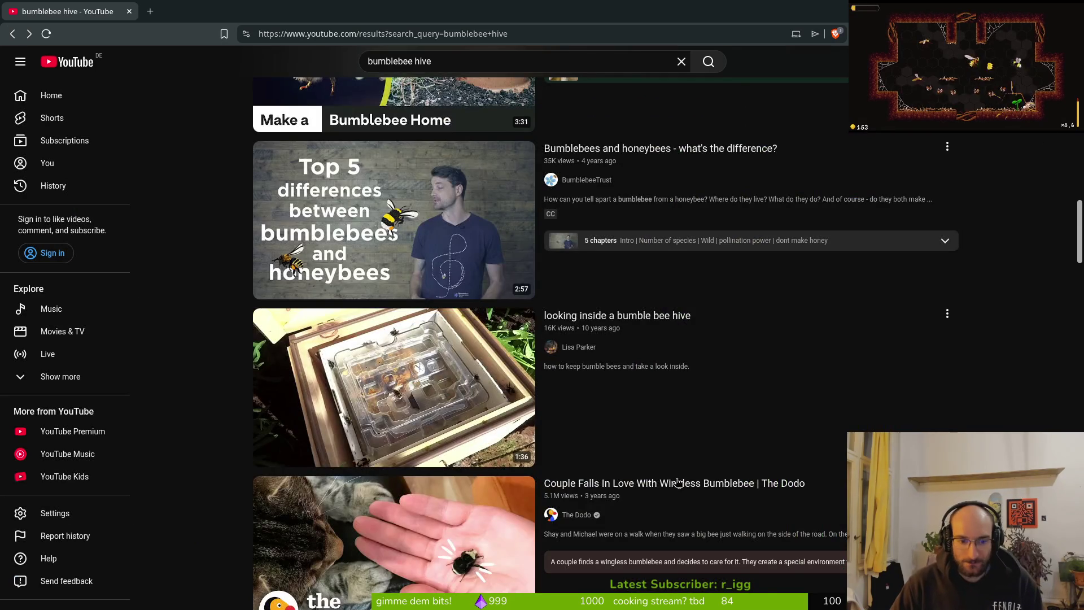
pyautogui.scroll(-3, 852, 424)
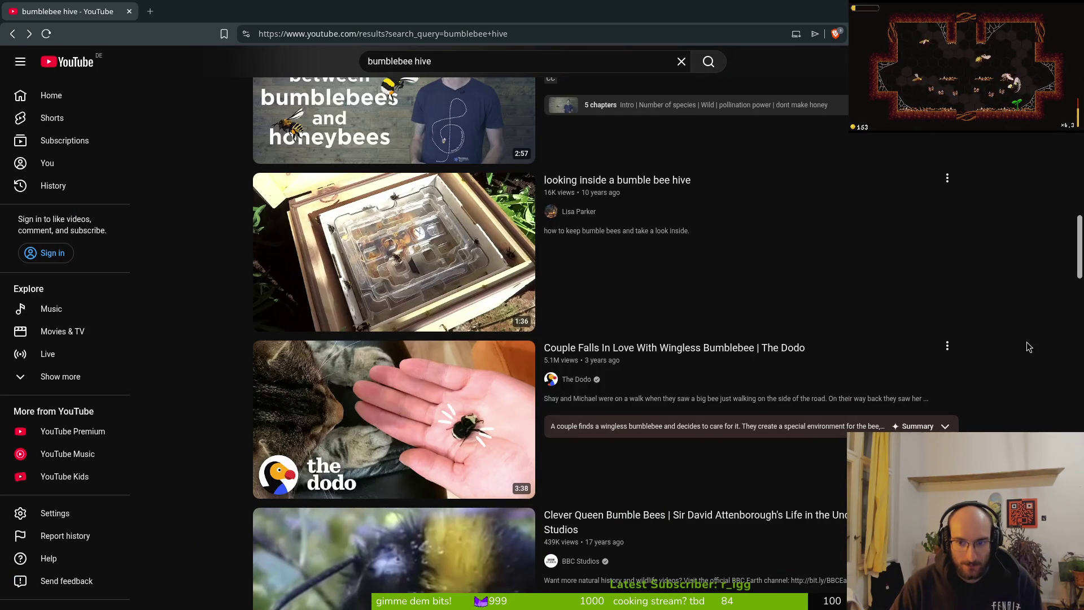
pyautogui.scroll(-1, 1059, 386)
pyautogui.scroll(-2, 1058, 387)
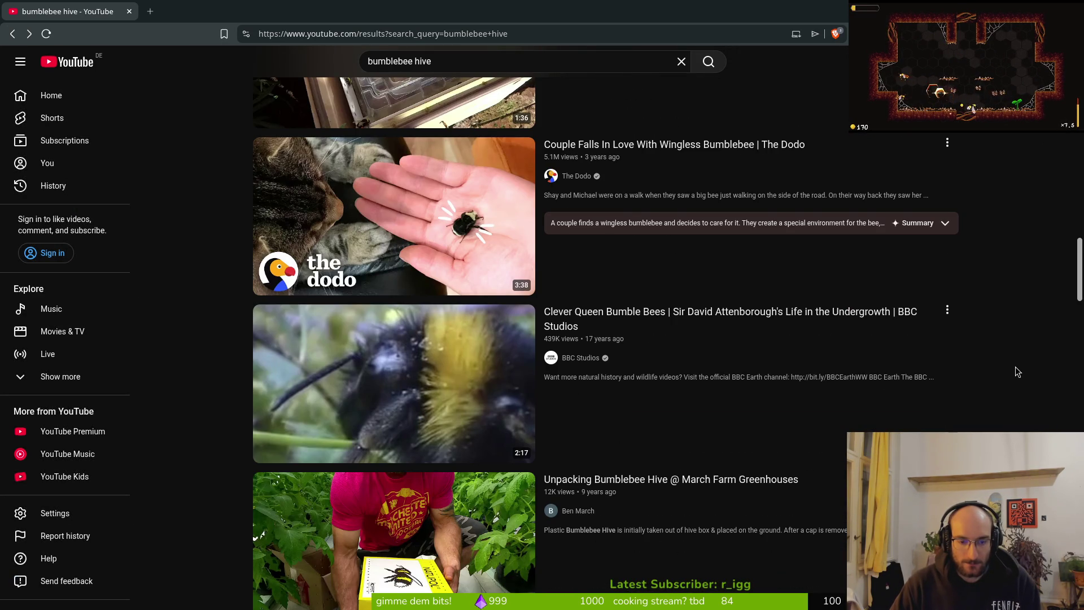
pyautogui.scroll(-1, 1015, 370)
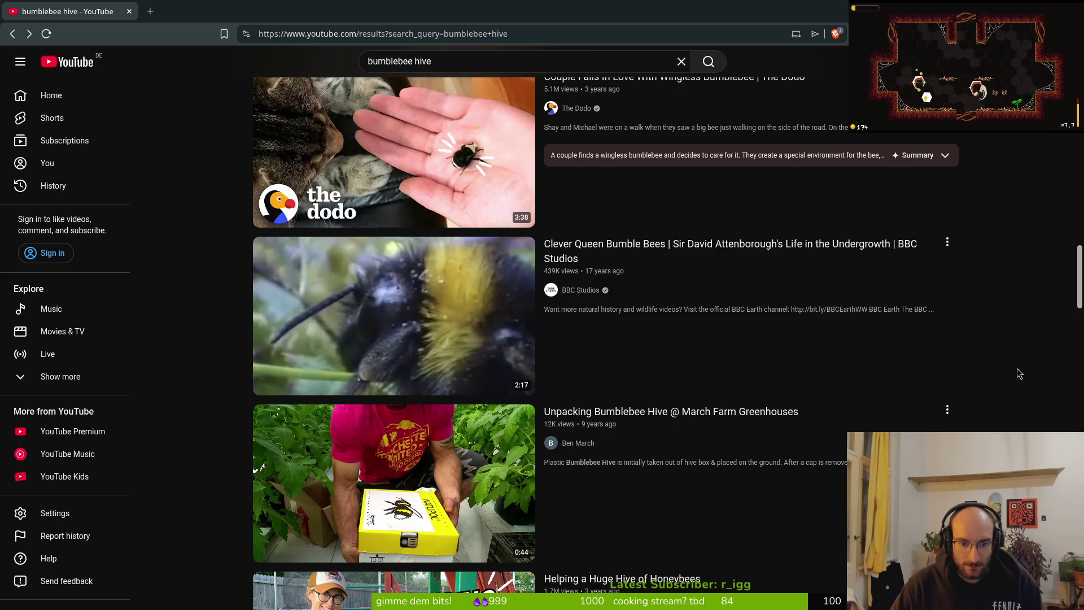
pyautogui.scroll(-1, 1017, 373)
pyautogui.scroll(-2, 1008, 373)
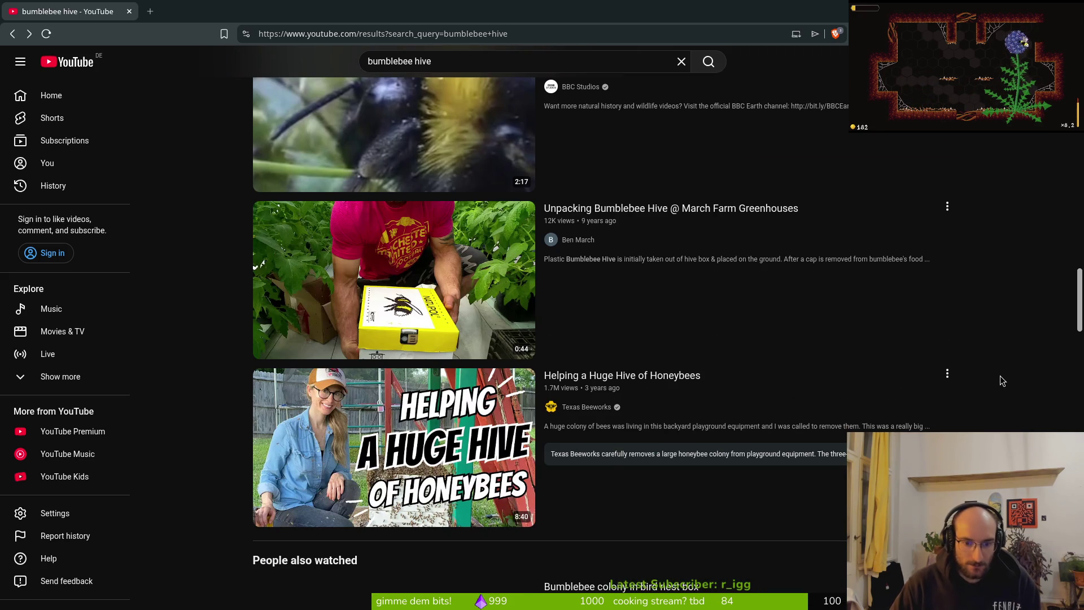
pyautogui.scroll(-3, 1005, 371)
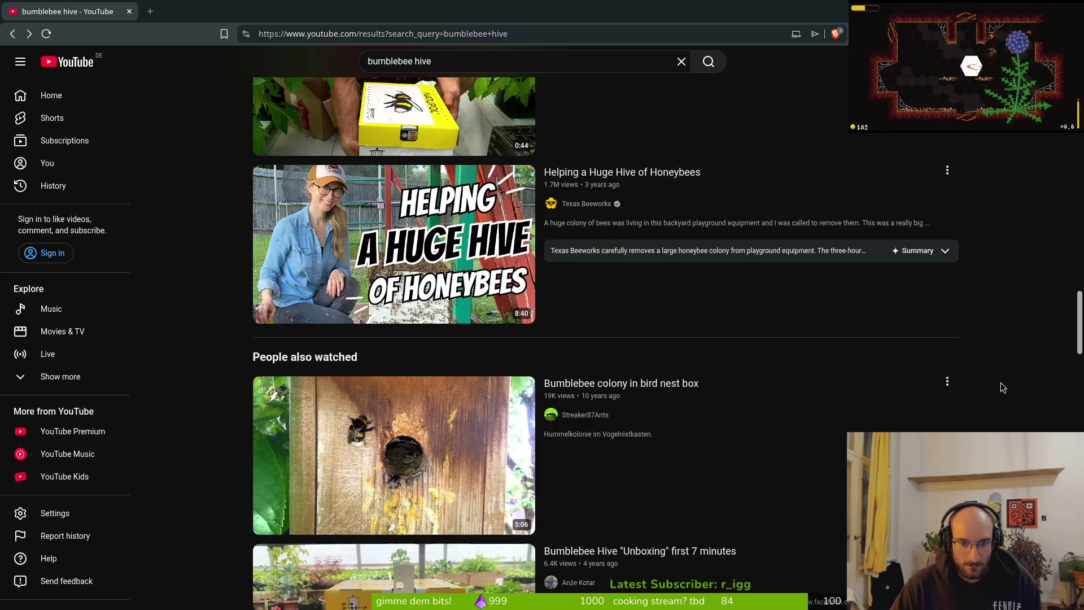
pyautogui.scroll(-1, 982, 381)
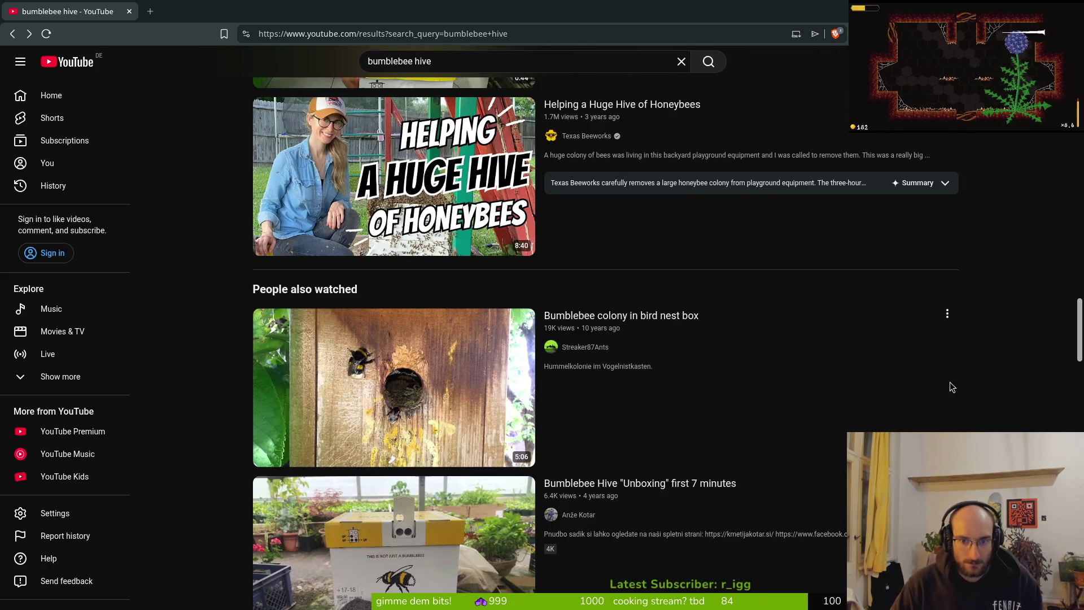
pyautogui.moveTo(426, 395)
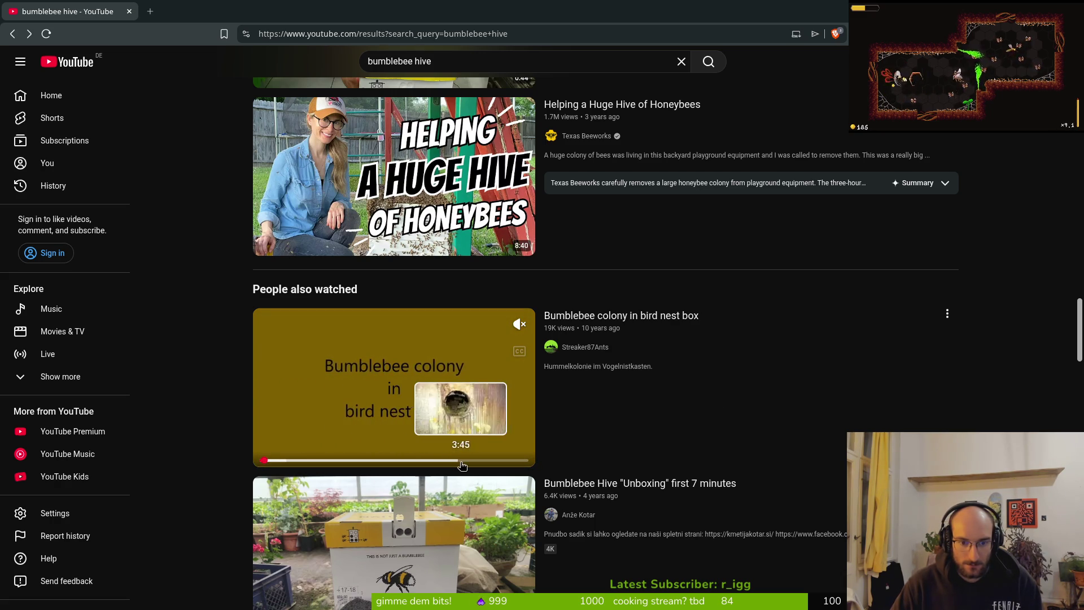
pyautogui.scroll(-8, 509, 462)
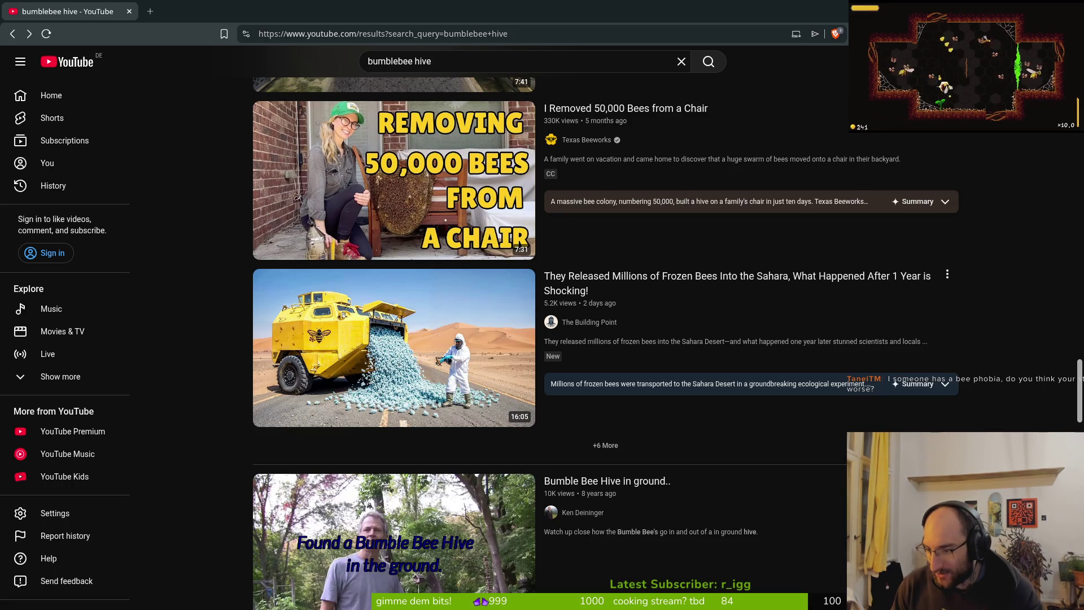
pyautogui.scroll(-3, 606, 339)
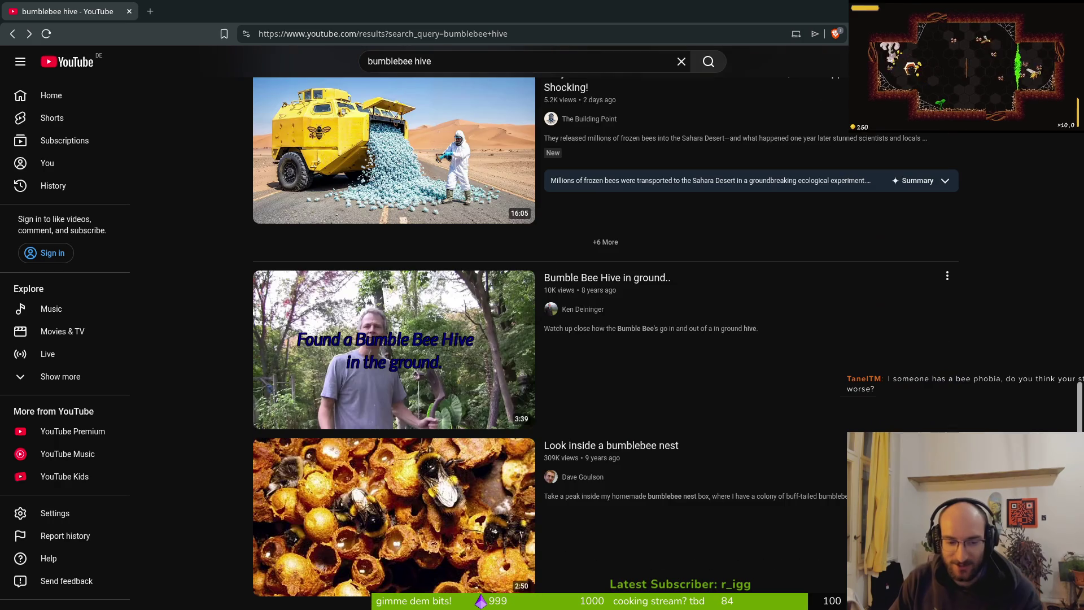
pyautogui.scroll(-2, 740, 399)
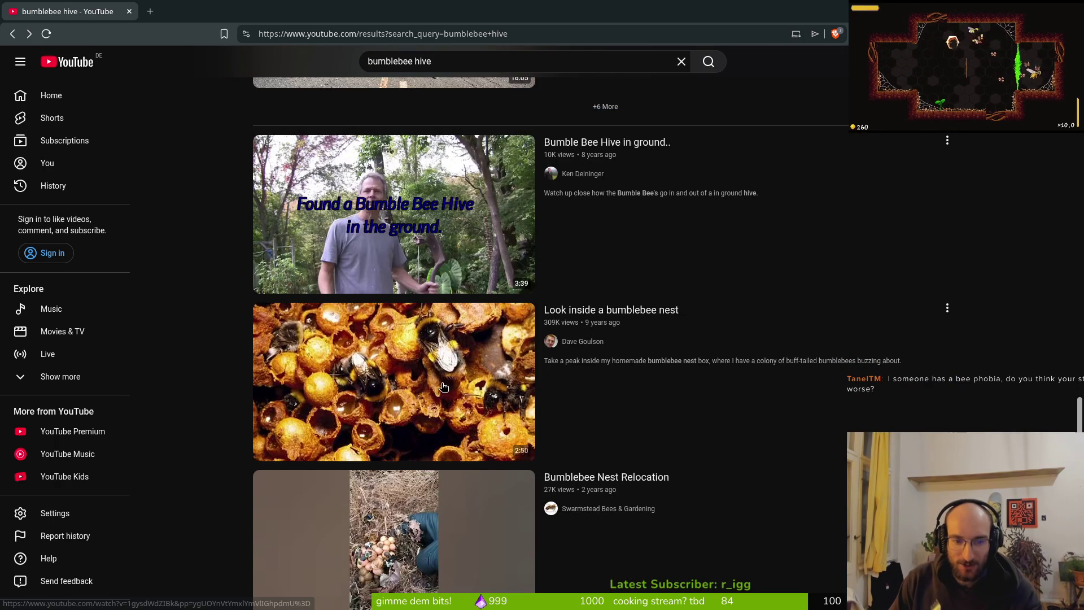
pyautogui.click(566, 407)
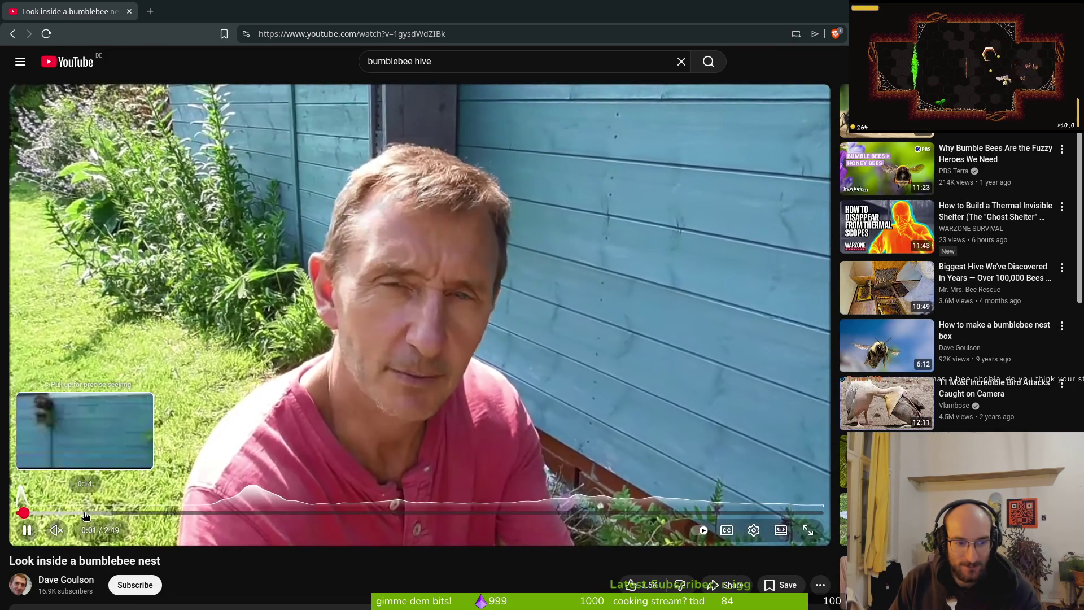
pyautogui.click(84, 513)
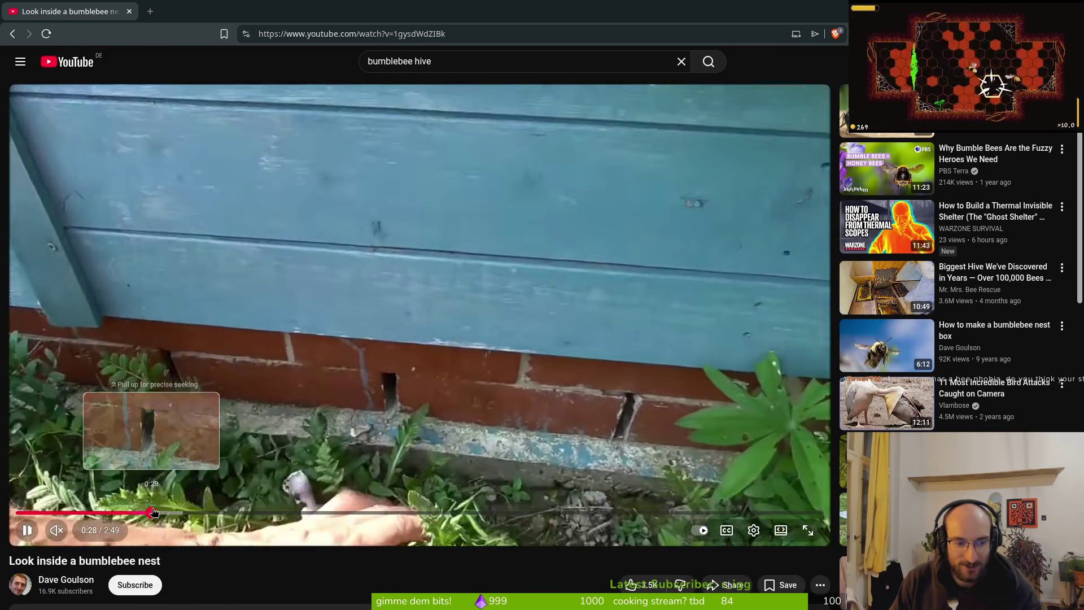
pyautogui.click(152, 512)
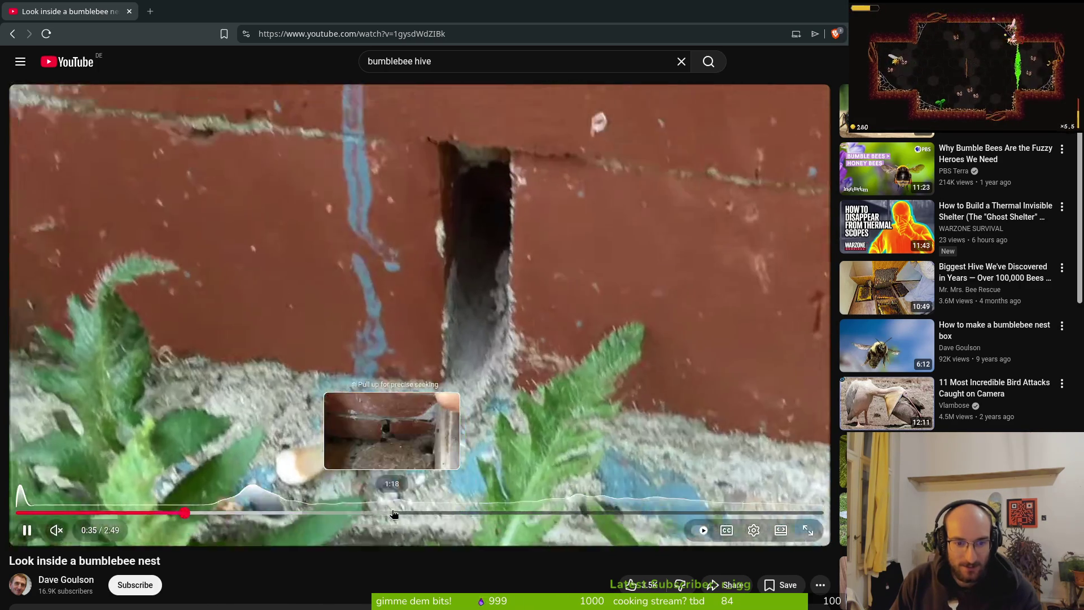
pyautogui.click(375, 512)
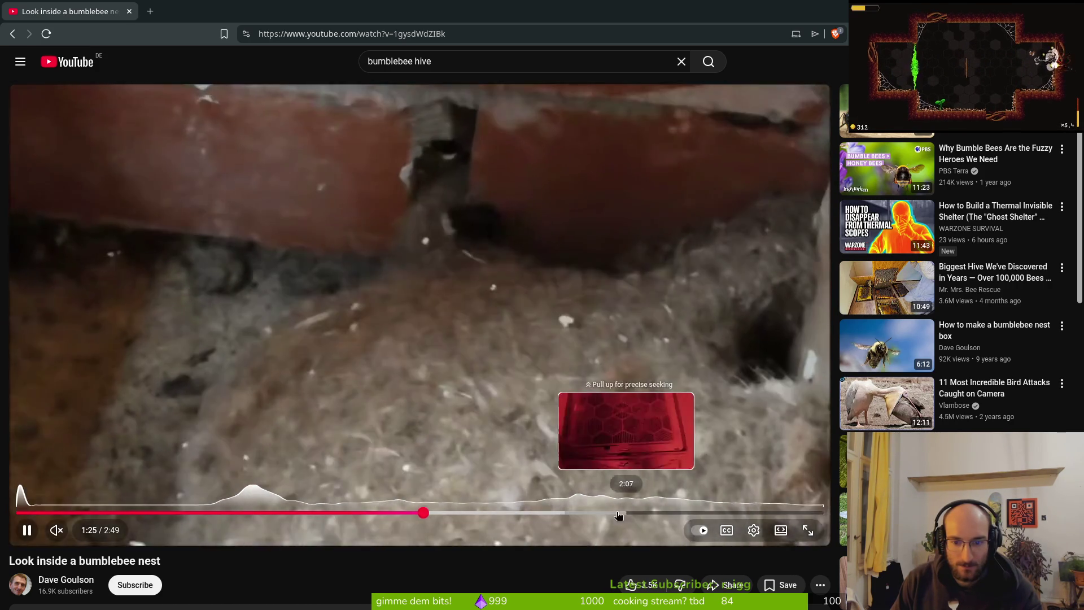
pyautogui.click(613, 512)
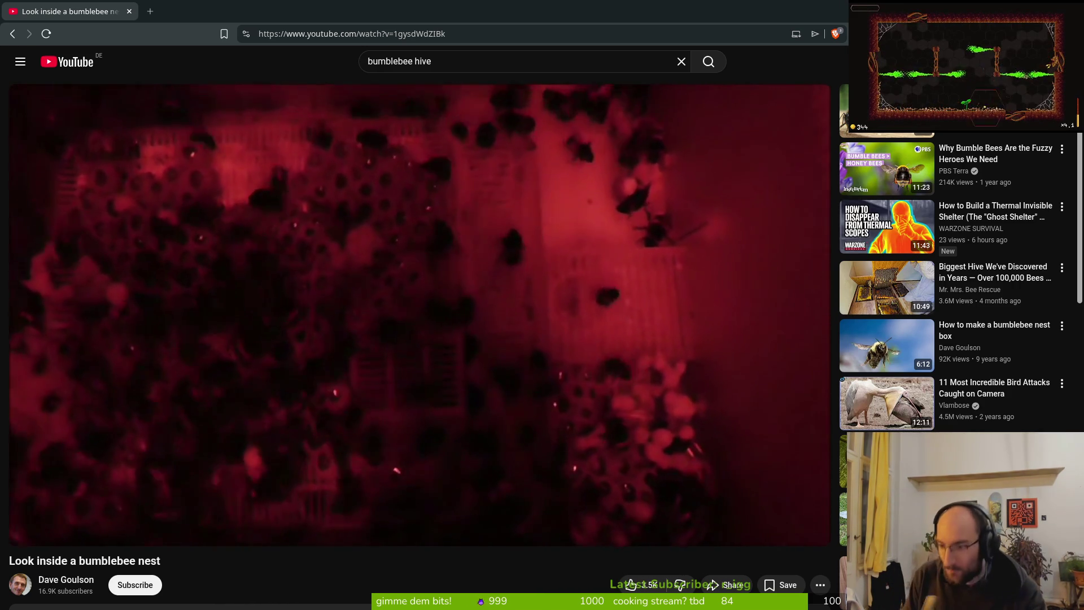
pyautogui.hotkey('alt', 'Left')
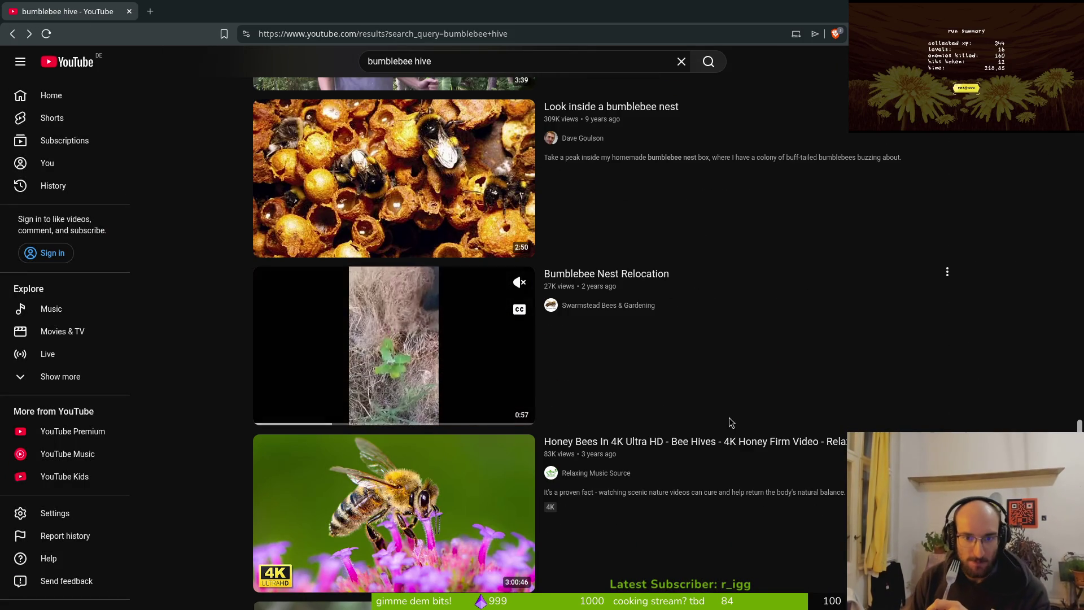
pyautogui.click(478, 376)
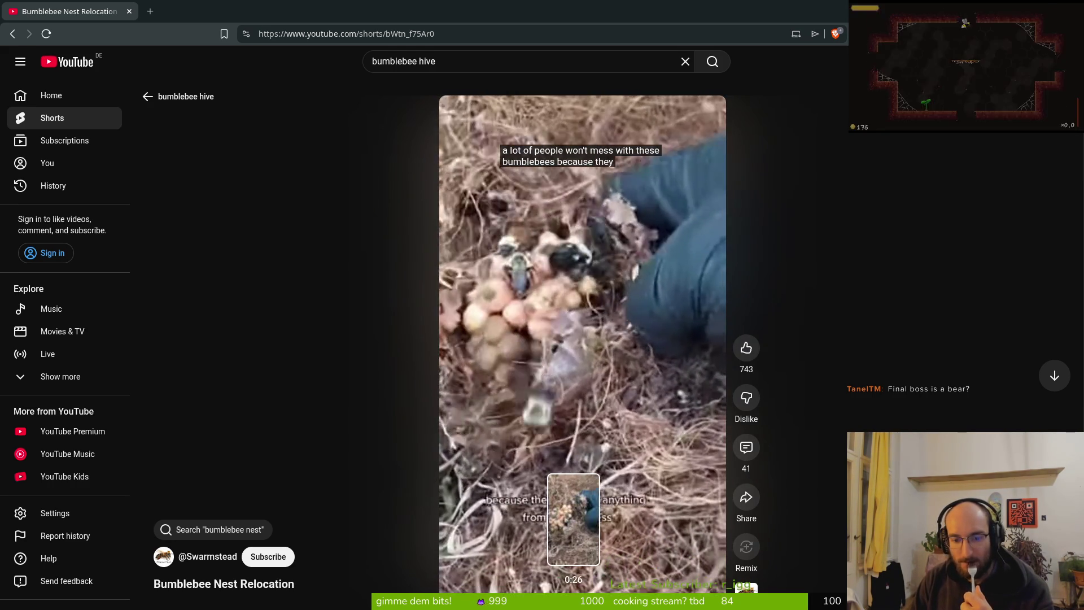
# Go back to the 'bumblebee hive' search results and scroll down to the Shorts shelf.
pyautogui.click(12, 33)
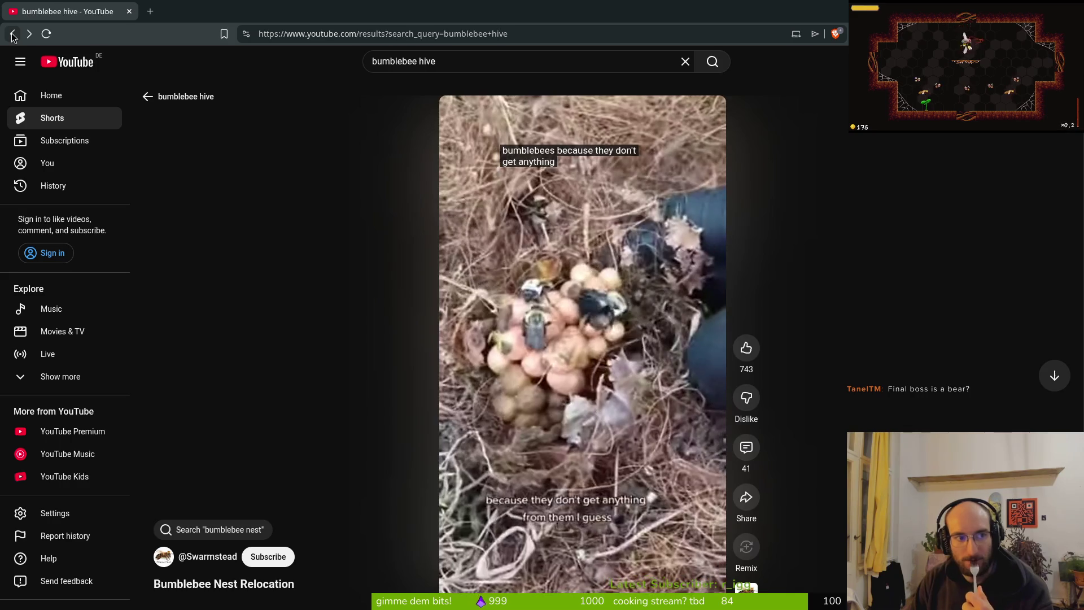
pyautogui.scroll(-5, 542, 393)
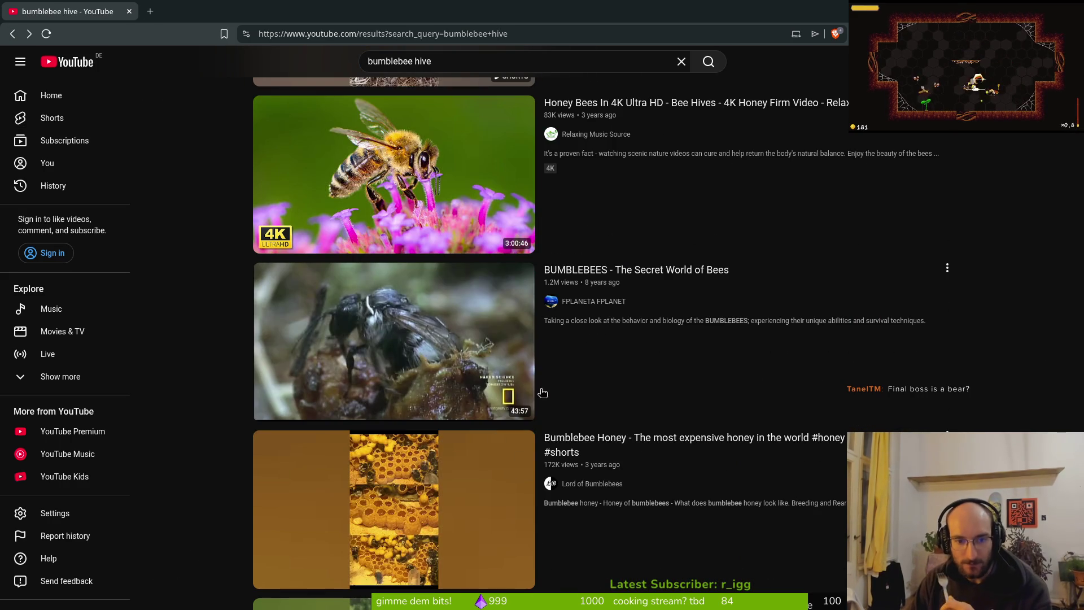
pyautogui.scroll(-3, 398, 376)
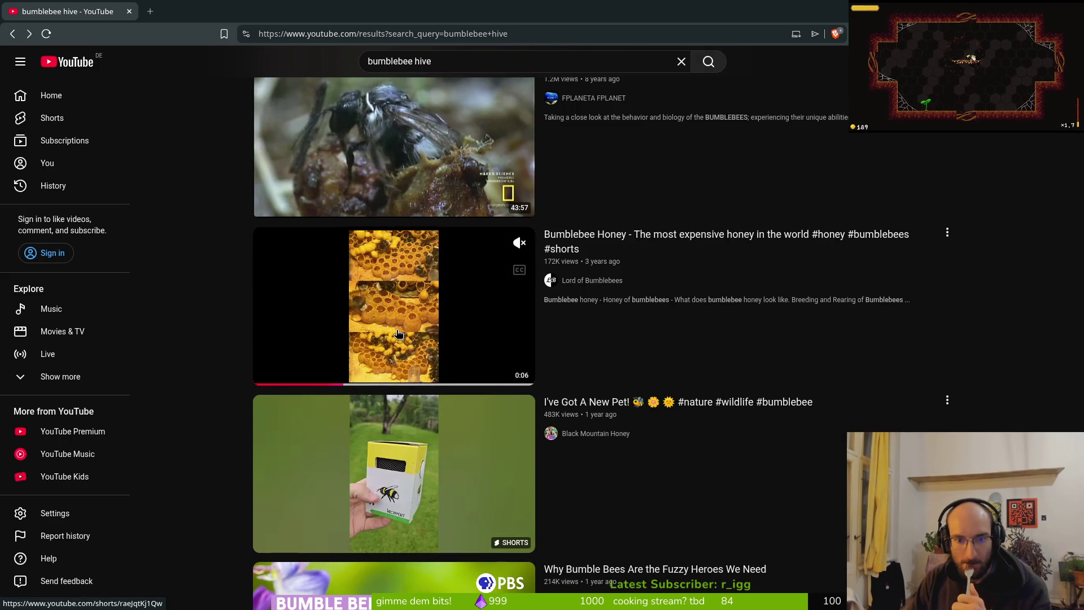
pyautogui.scroll(-2, 558, 352)
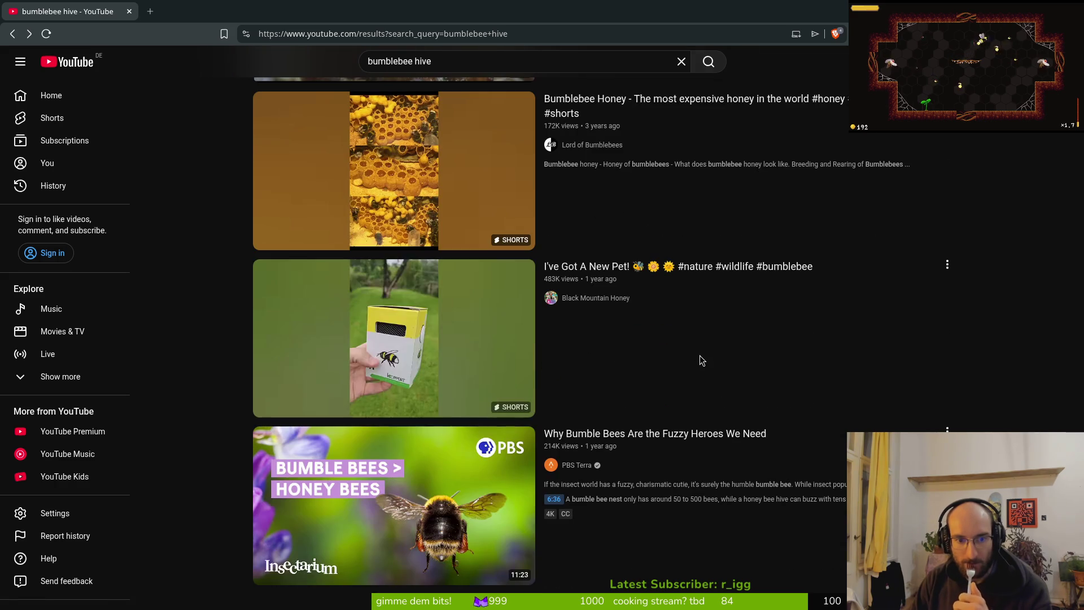
pyautogui.scroll(-2, 776, 353)
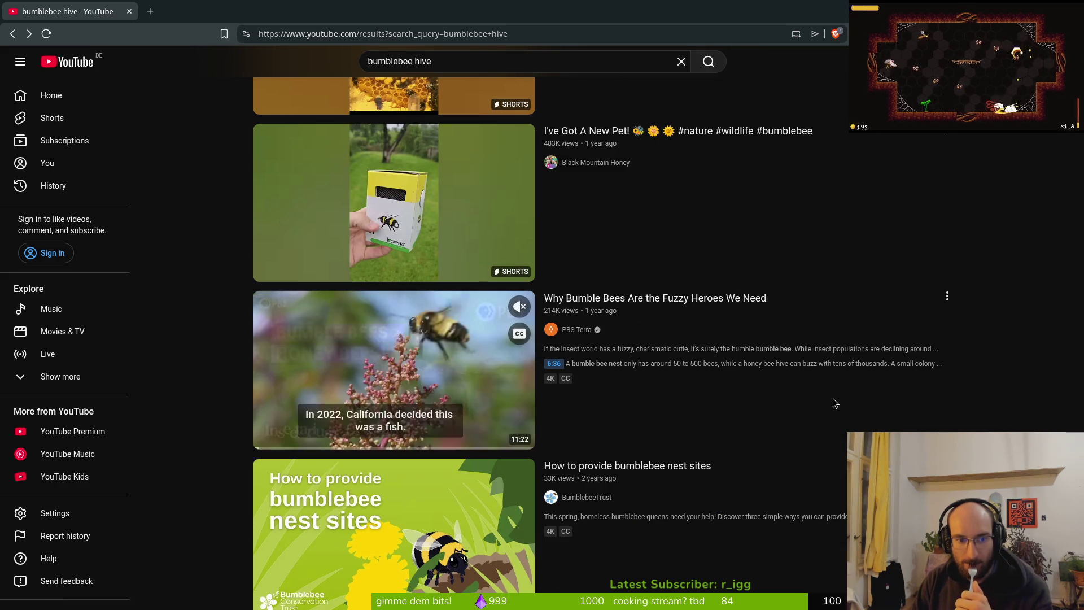
pyautogui.scroll(-2, 835, 405)
pyautogui.scroll(-2, 834, 408)
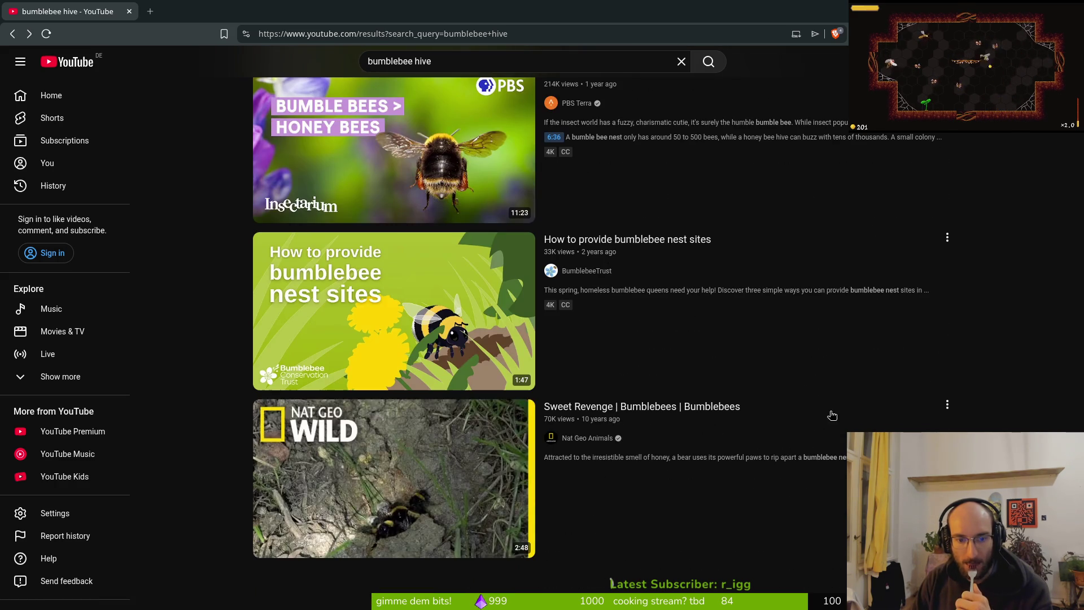
pyautogui.scroll(-2, 828, 463)
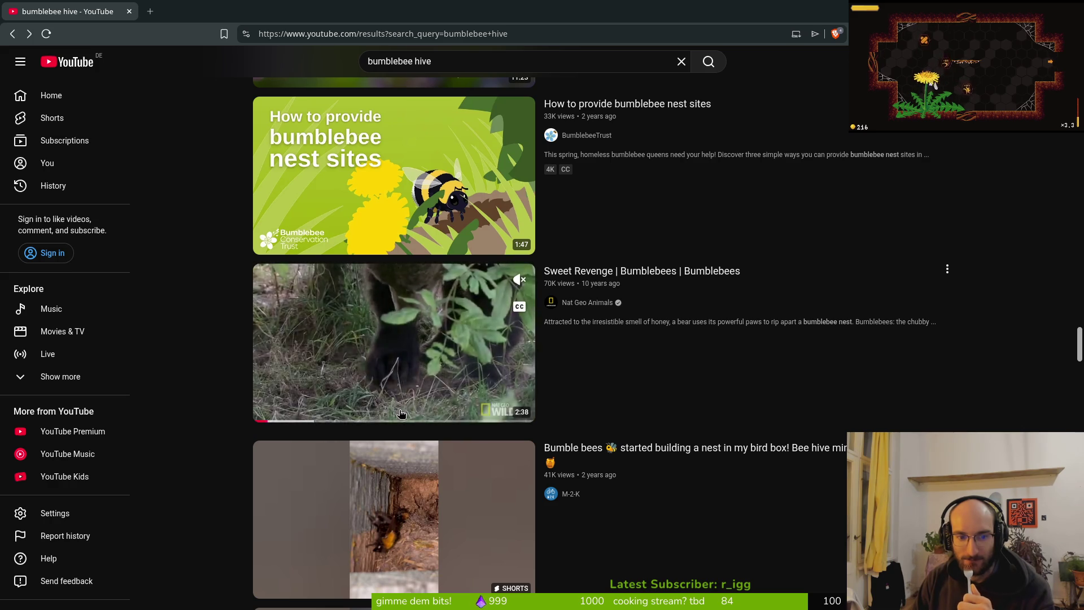
pyautogui.scroll(-10, 655, 390)
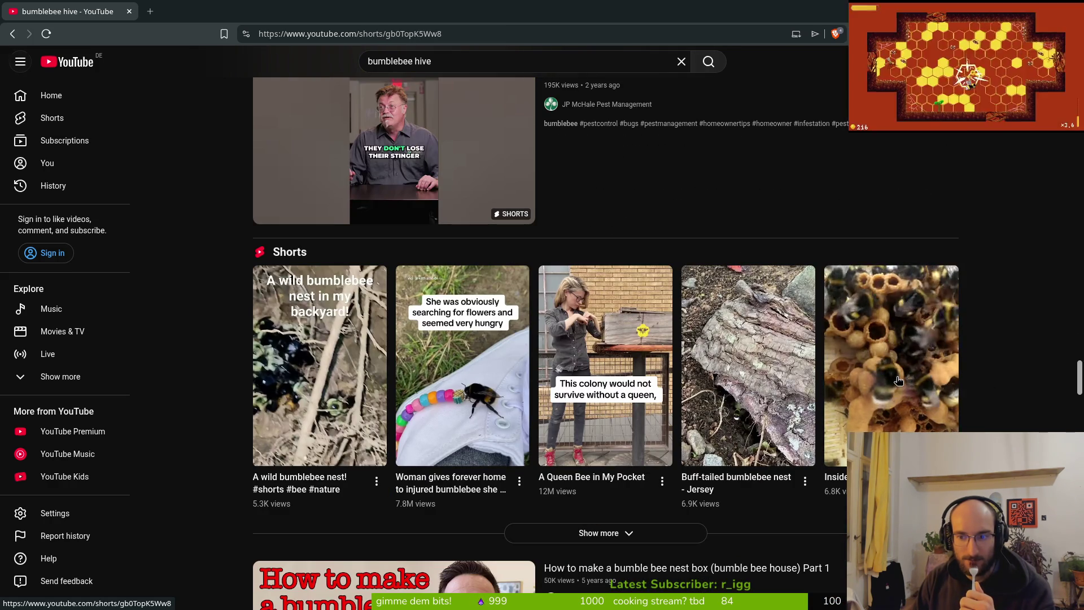
pyautogui.click(898, 380)
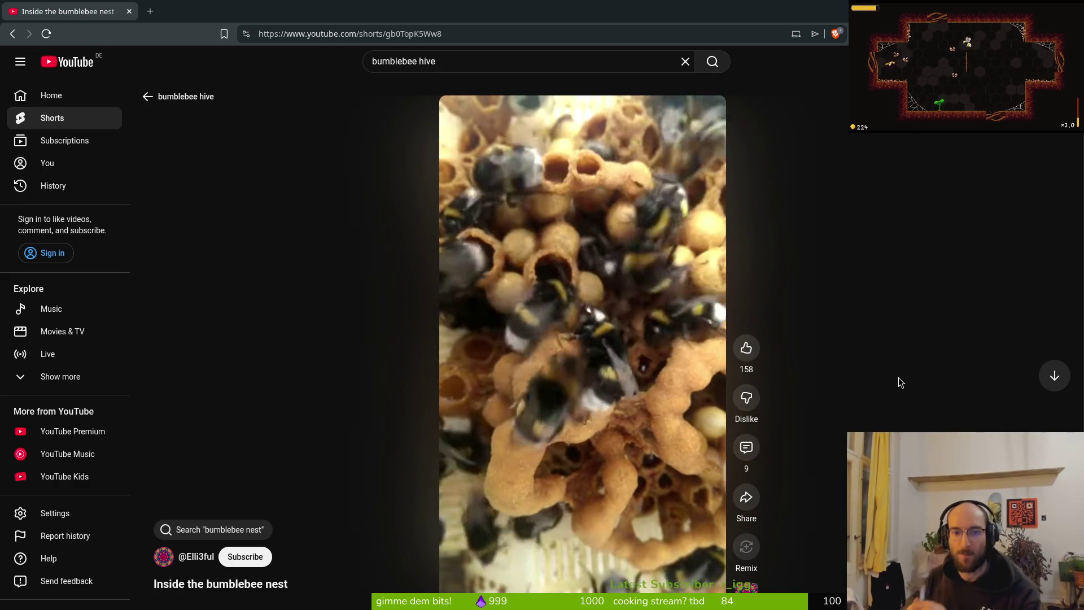
pyautogui.moveTo(569, 384)
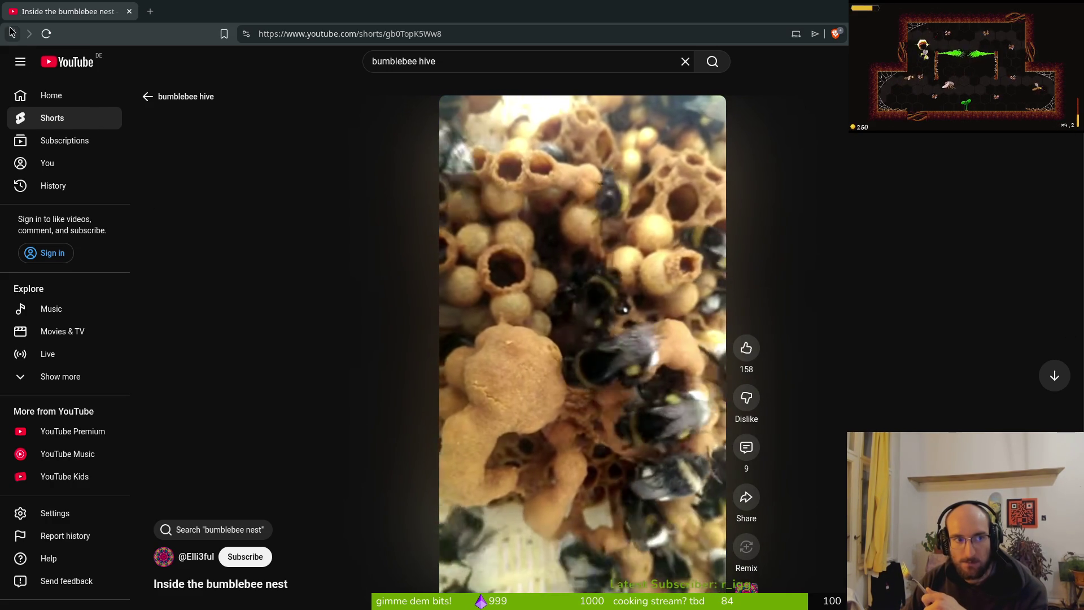
# From the results, open the 'Bumblebee Nest Development' time-lapse Short, pausing and resuming to study the nest.
pyautogui.click(150, 96)
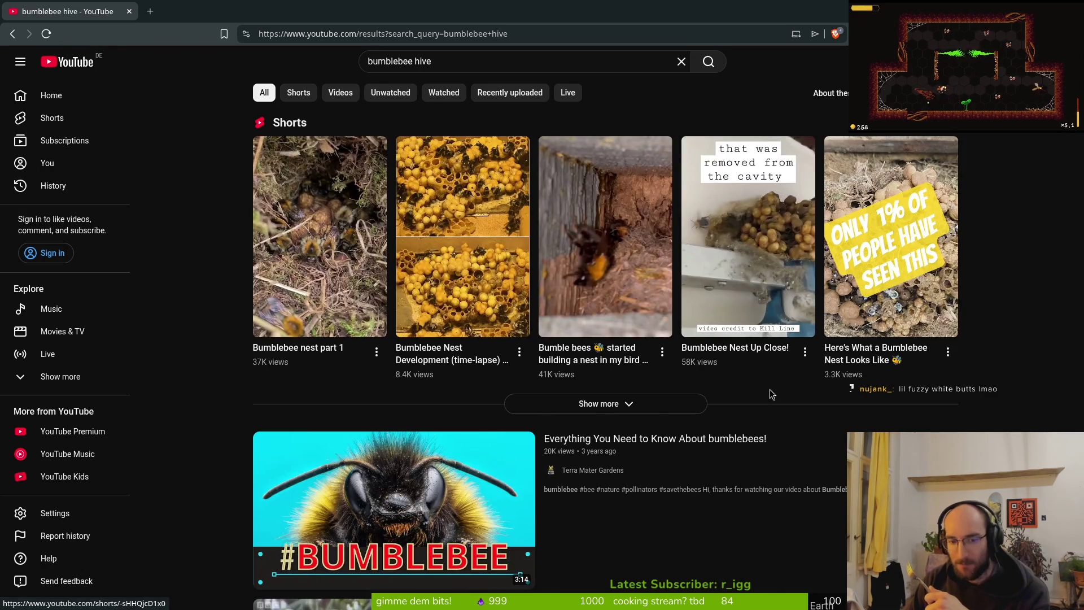
pyautogui.scroll(-3, 710, 426)
pyautogui.scroll(3, 459, 275)
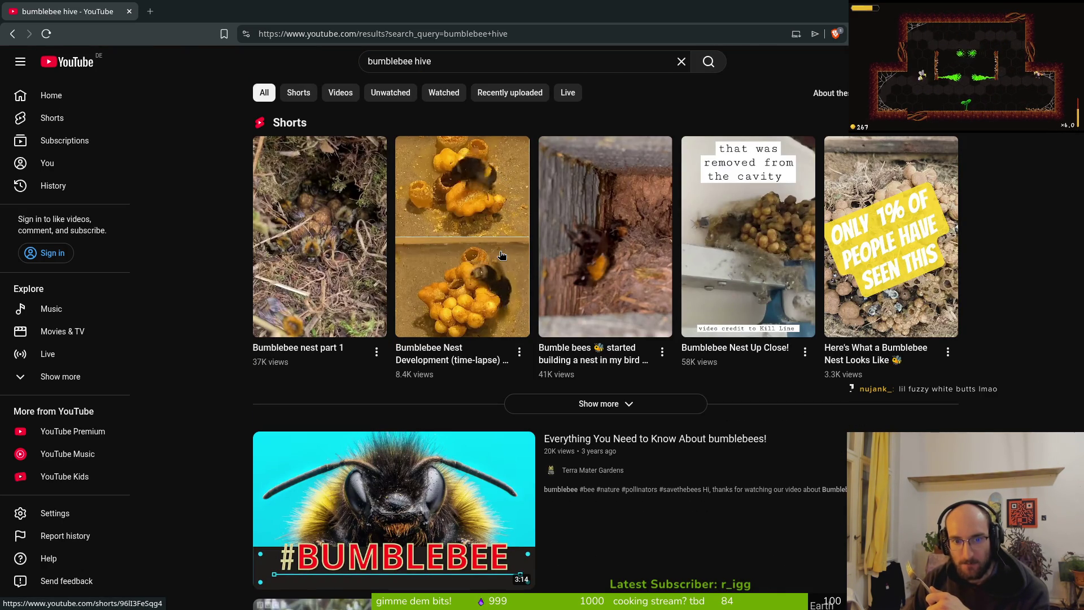
pyautogui.click(487, 254)
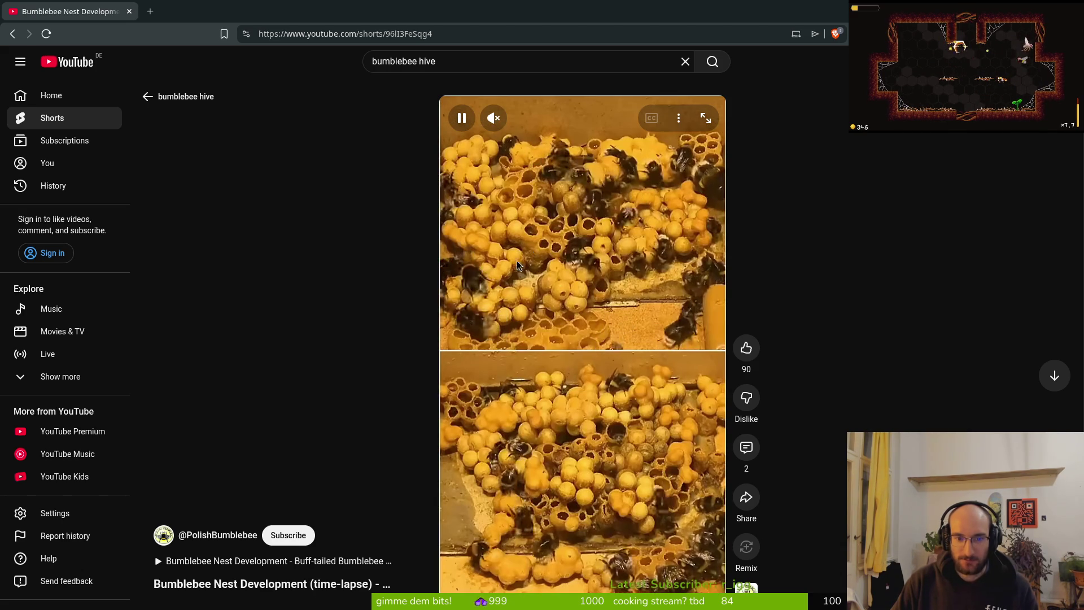
pyautogui.click(556, 226)
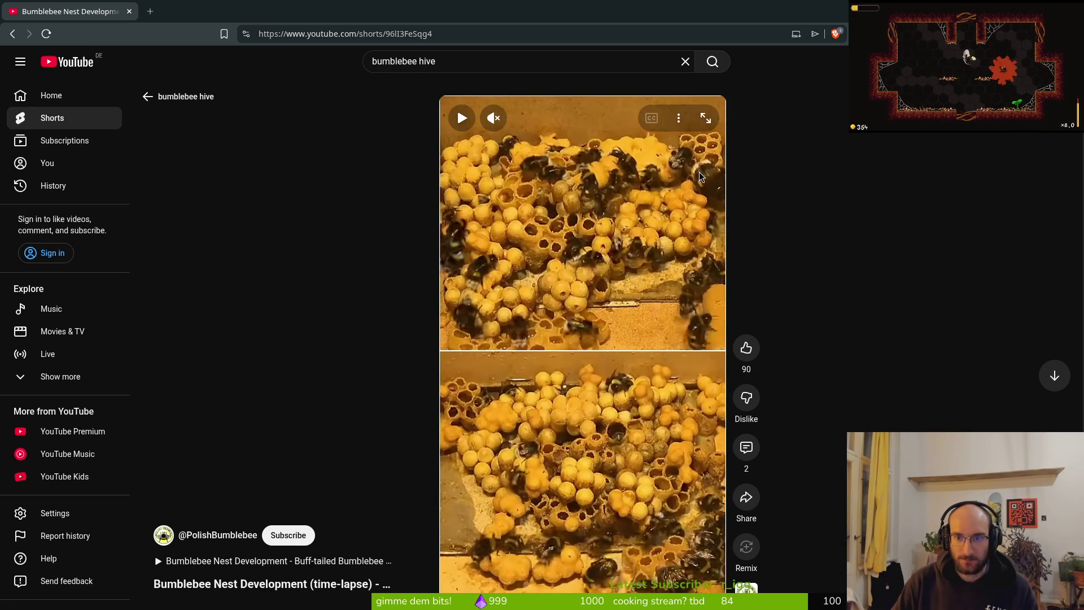
pyautogui.click(678, 218)
pyautogui.click(629, 246)
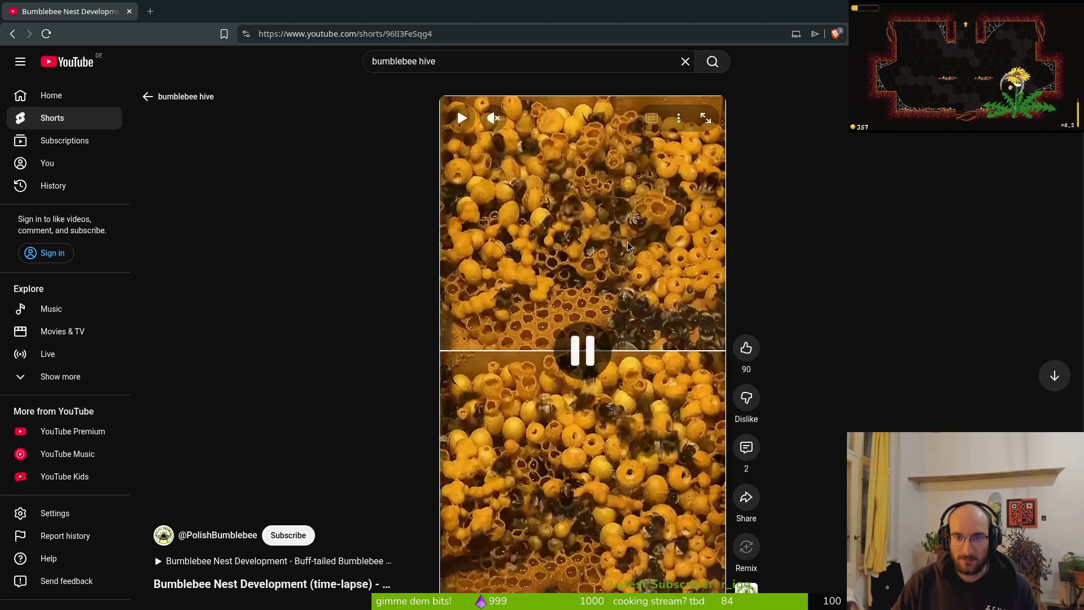
pyautogui.click(575, 499)
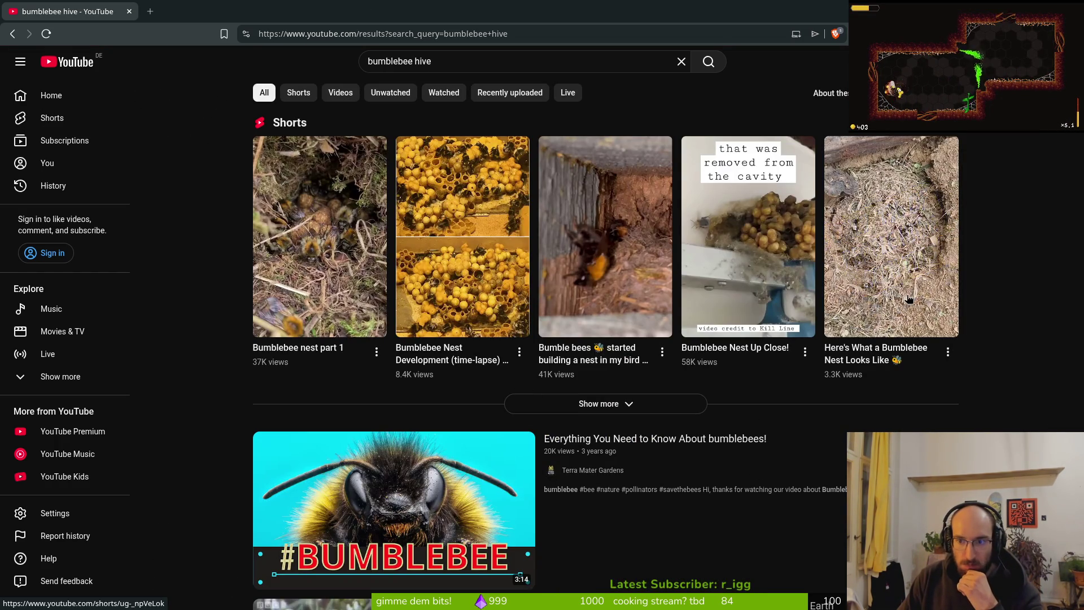
pyautogui.click(909, 265)
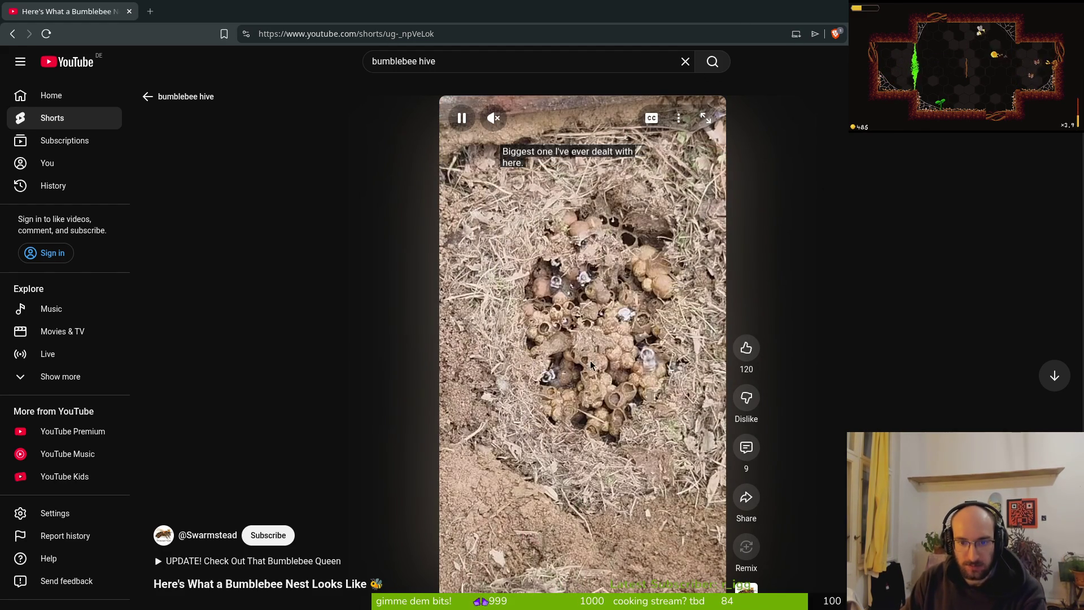
pyautogui.click(601, 359)
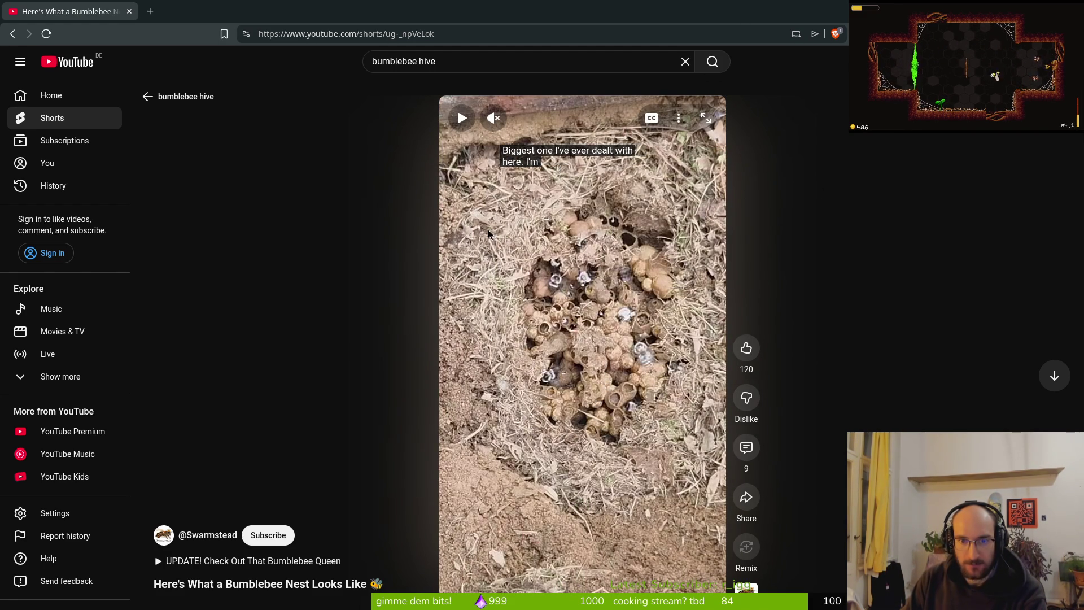
pyautogui.click(482, 249)
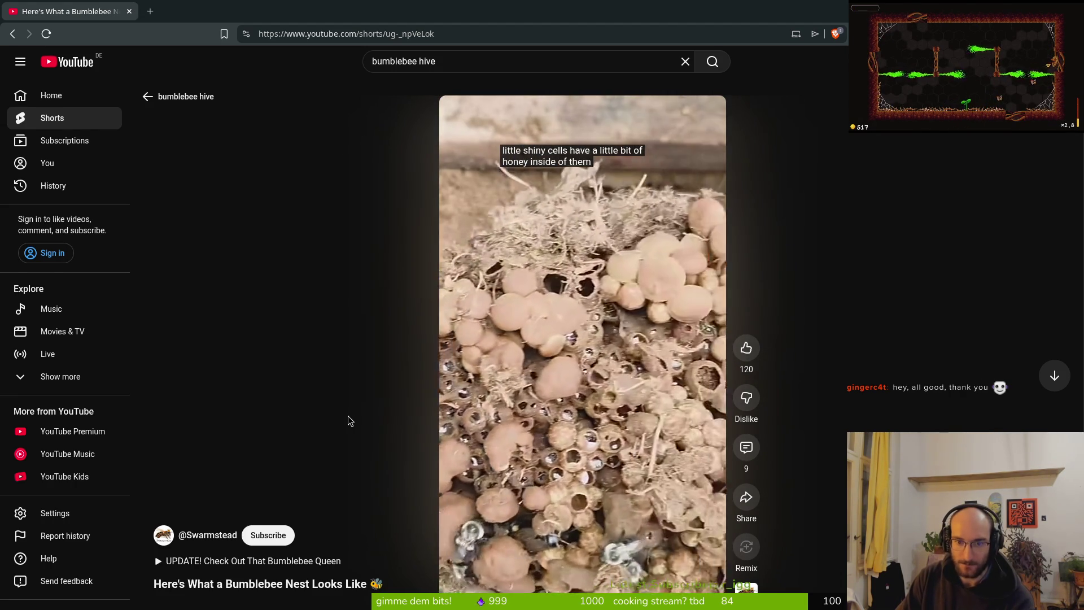
pyautogui.moveTo(605, 382)
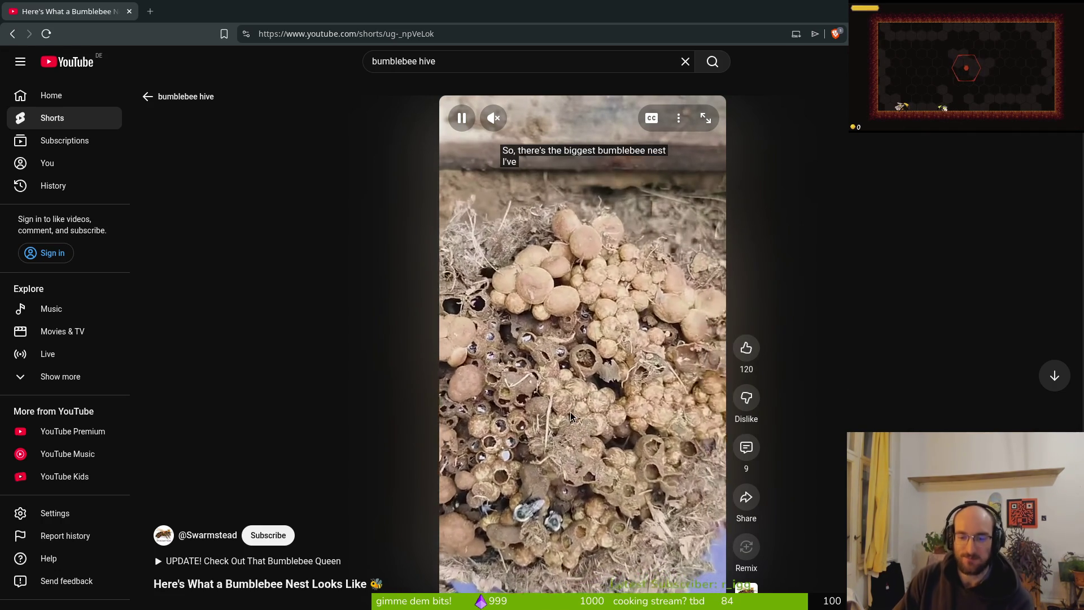
pyautogui.click(181, 97)
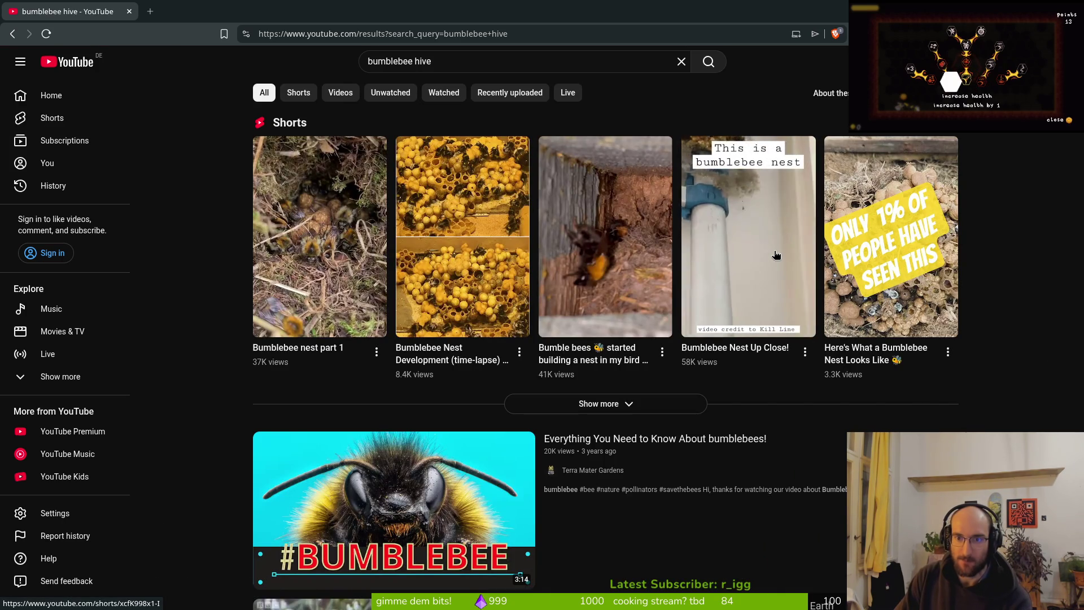
pyautogui.click(720, 220)
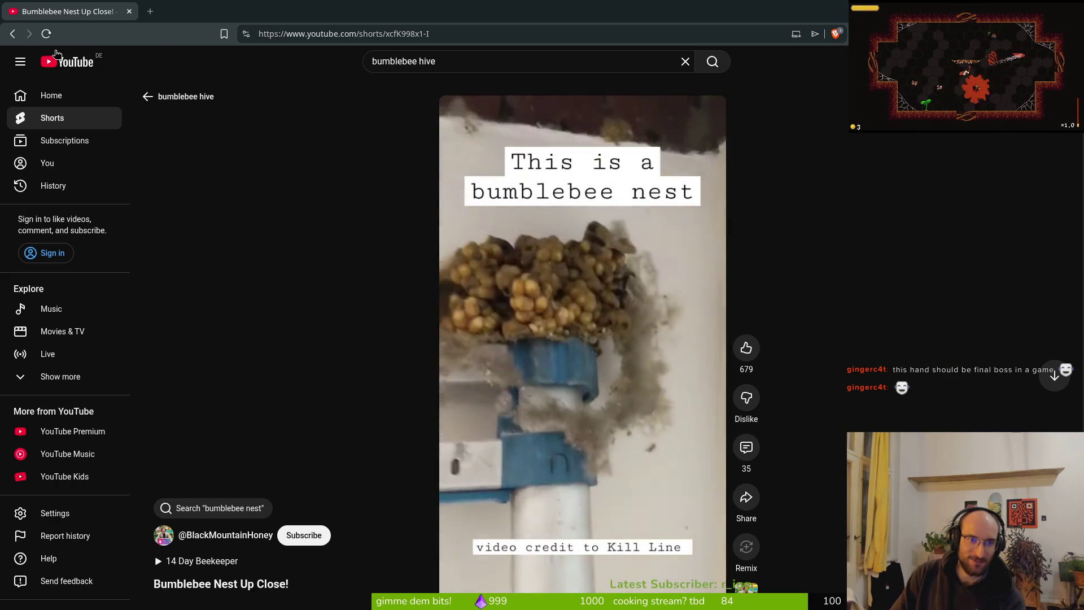
pyautogui.click(147, 96)
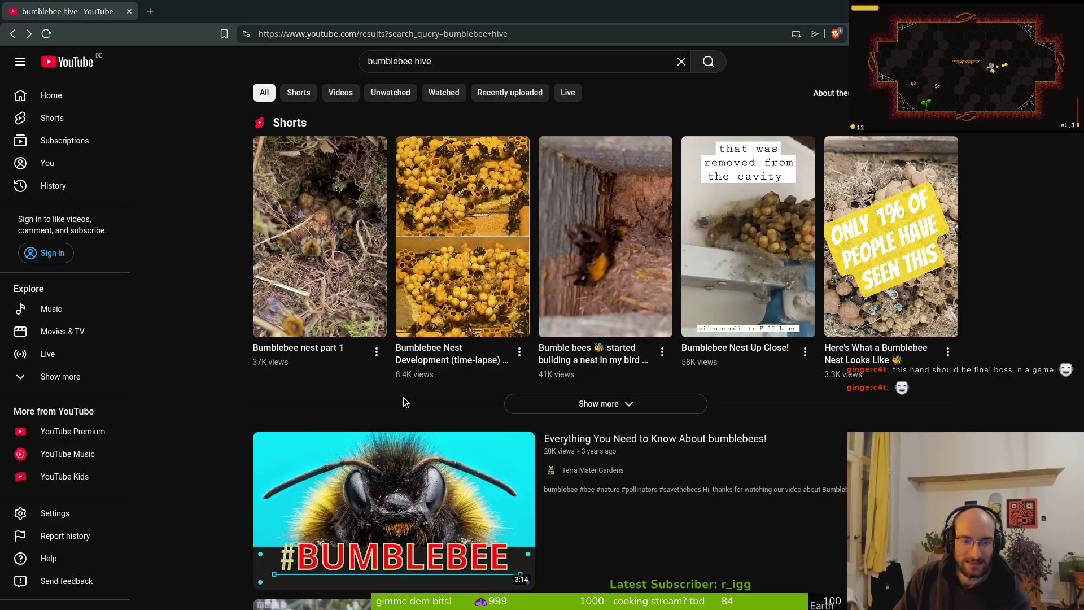
pyautogui.scroll(-10, 403, 397)
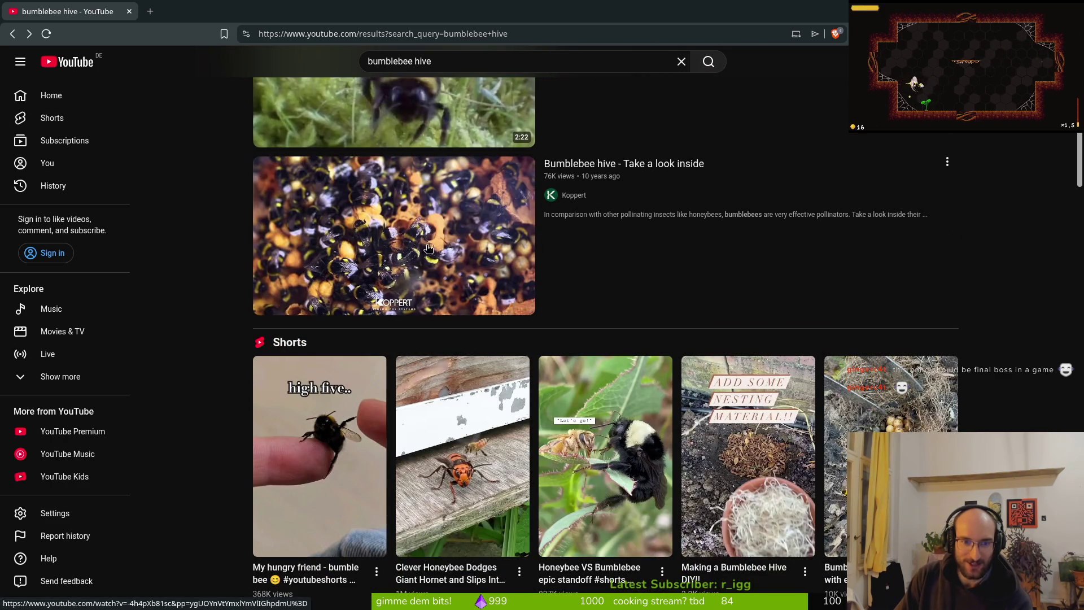
pyautogui.moveTo(433, 248)
pyautogui.scroll(-6, 433, 248)
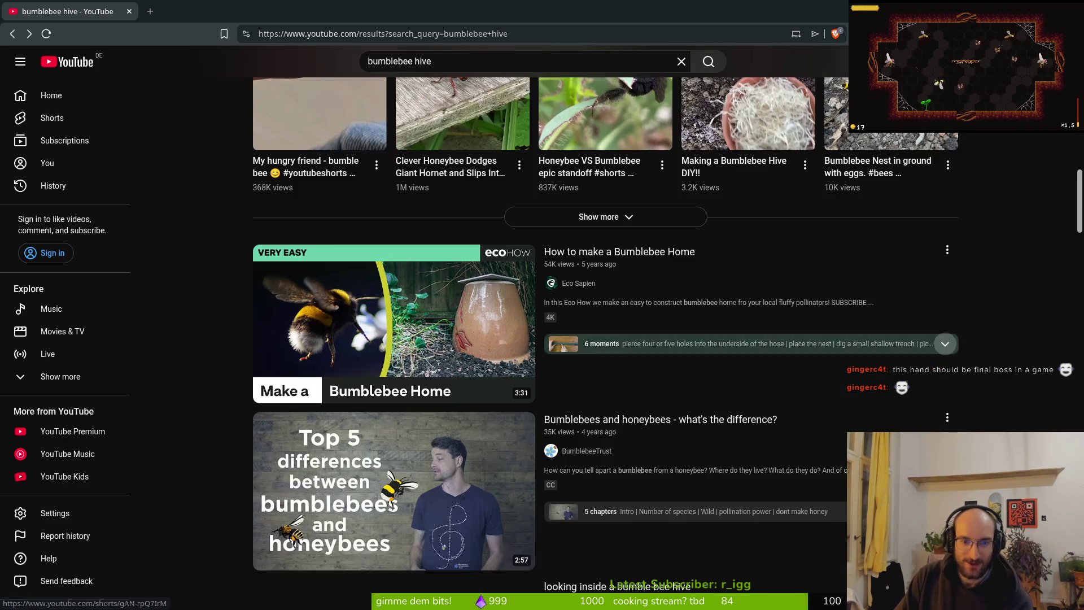
pyautogui.scroll(-5, 808, 376)
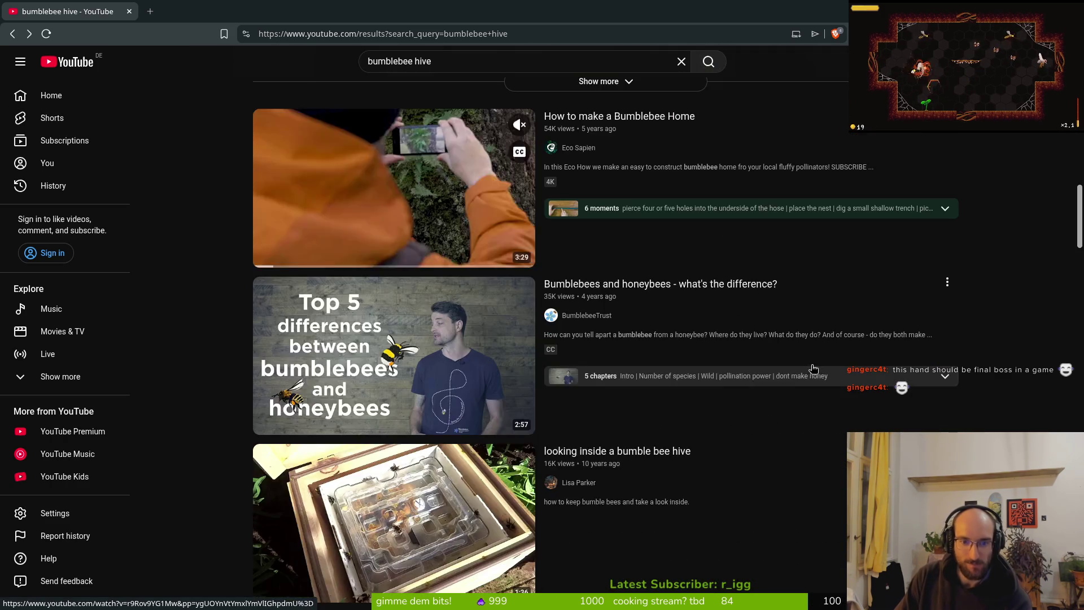
pyautogui.scroll(-12, 807, 375)
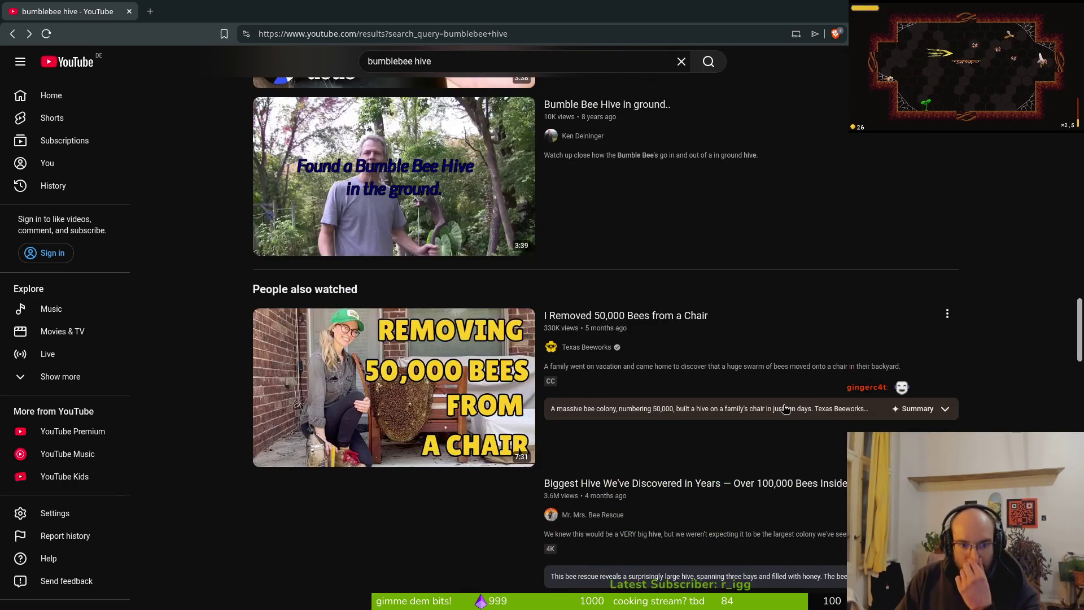
pyautogui.moveTo(588, 361)
pyautogui.moveTo(397, 197)
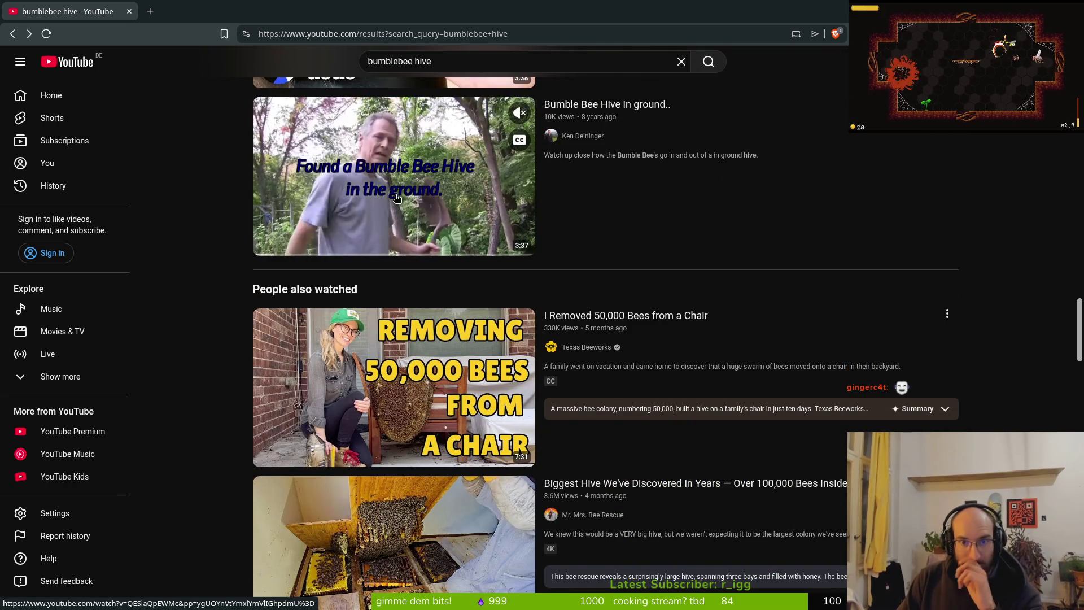
# Watch 'Bumble Bee Hive in ground' from about 1:20, then return to the results.
pyautogui.click(395, 249)
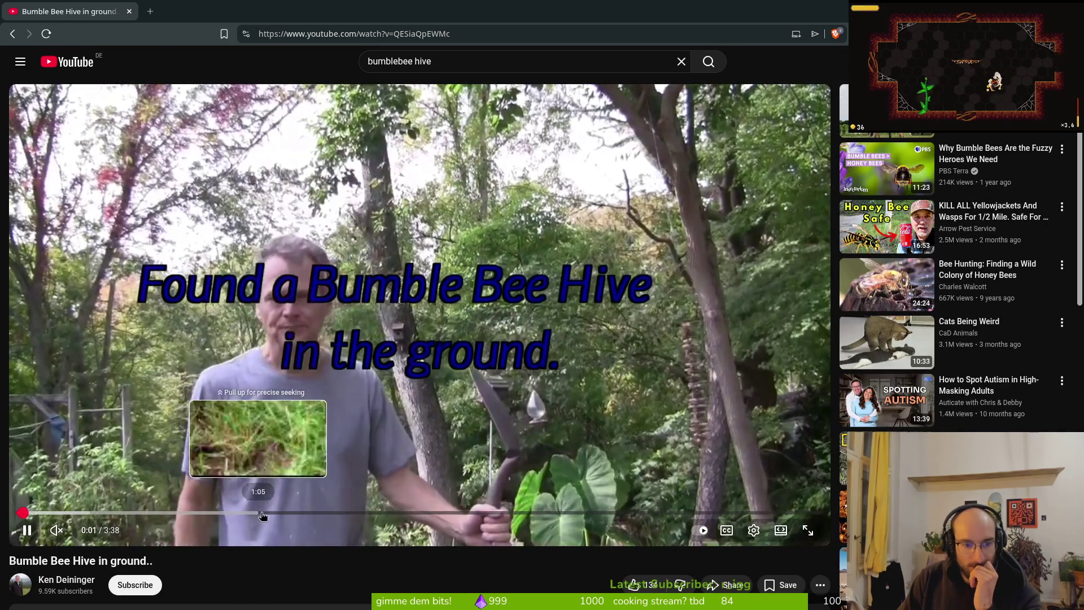
pyautogui.click(315, 512)
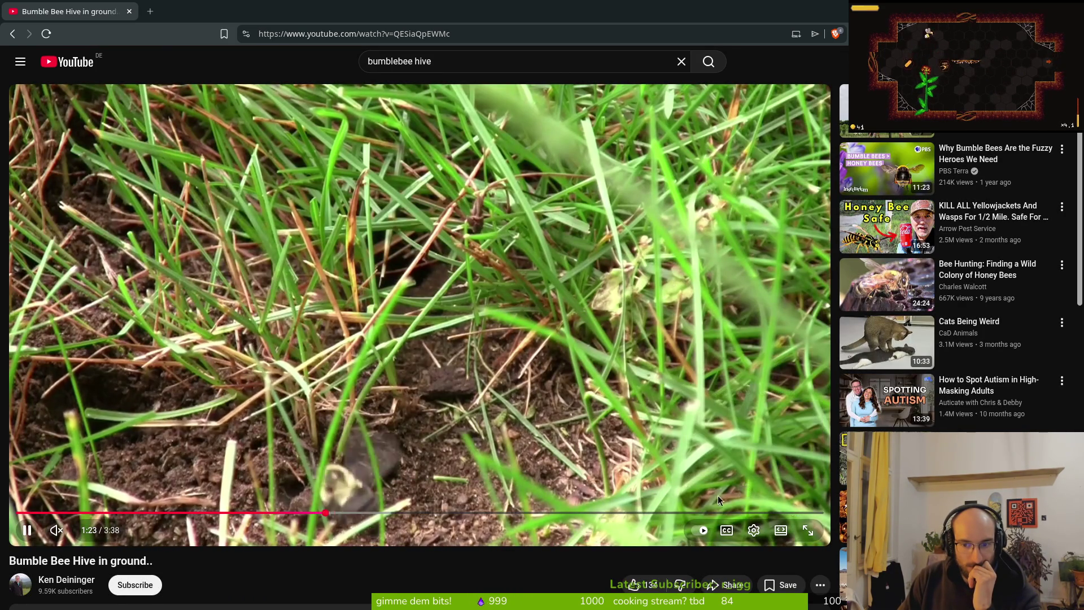
pyautogui.hotkey('alt', 'Left')
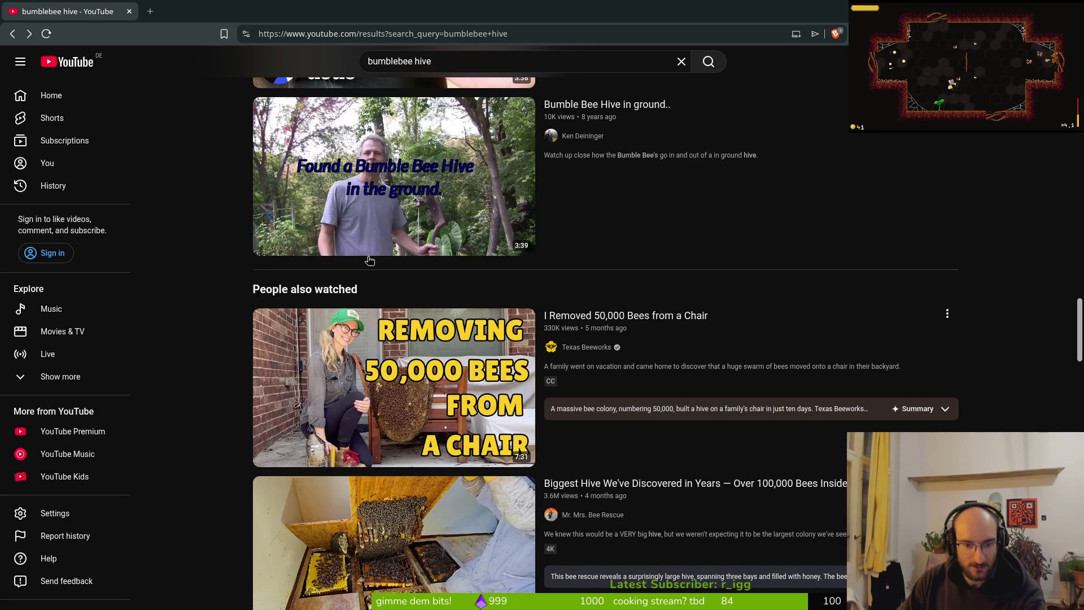
# Scroll through the 'bumblebee hive' results to find the ground-nest-with-eggs Short.
pyautogui.moveTo(409, 231)
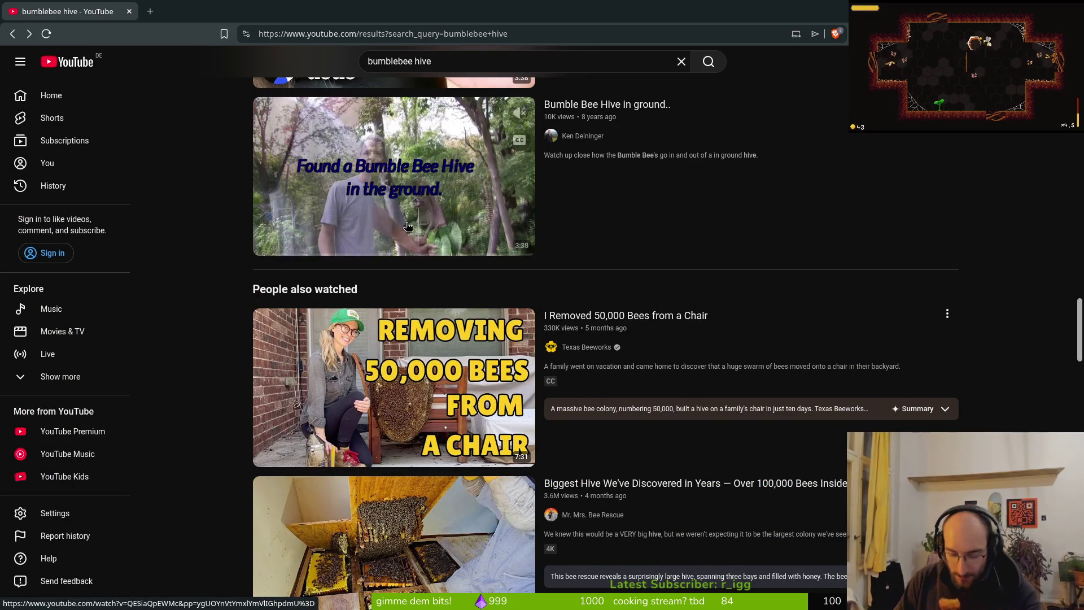
pyautogui.scroll(-5, 409, 232)
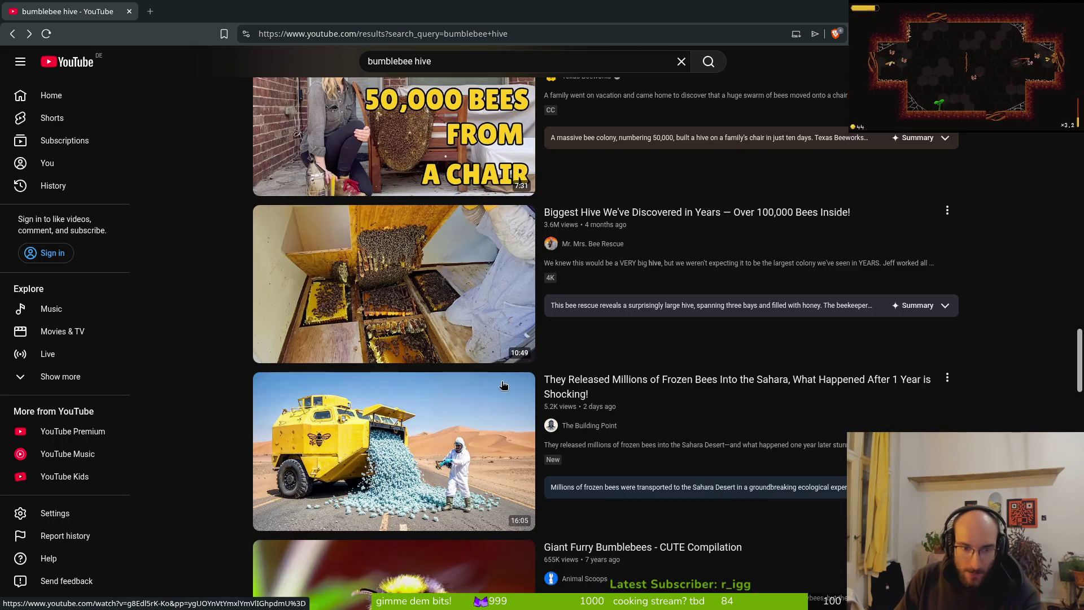
pyautogui.scroll(-7, 569, 395)
pyautogui.scroll(-5, 569, 395)
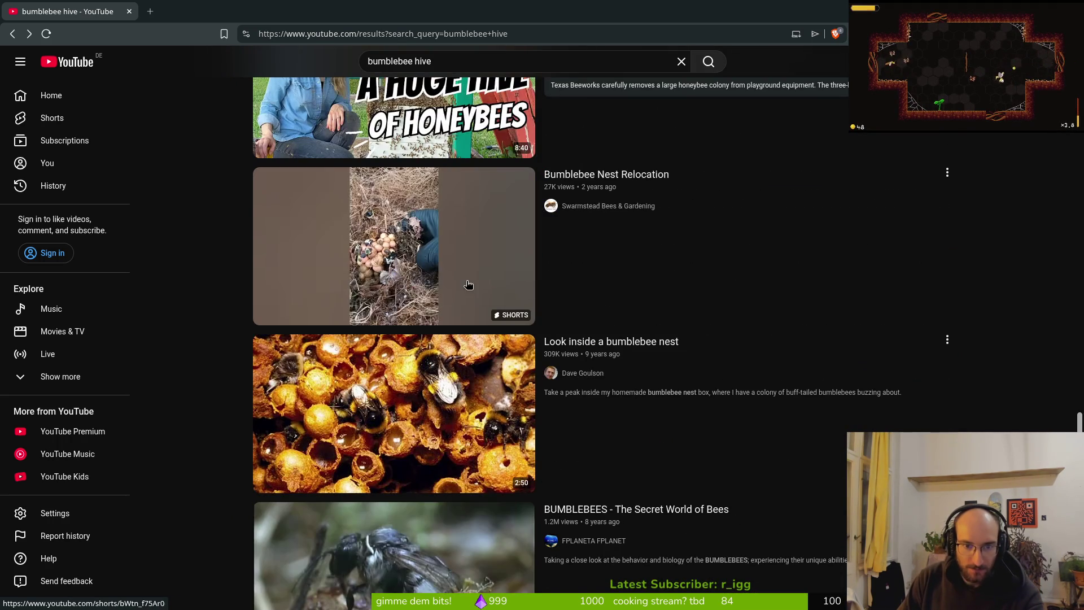
pyautogui.moveTo(455, 278)
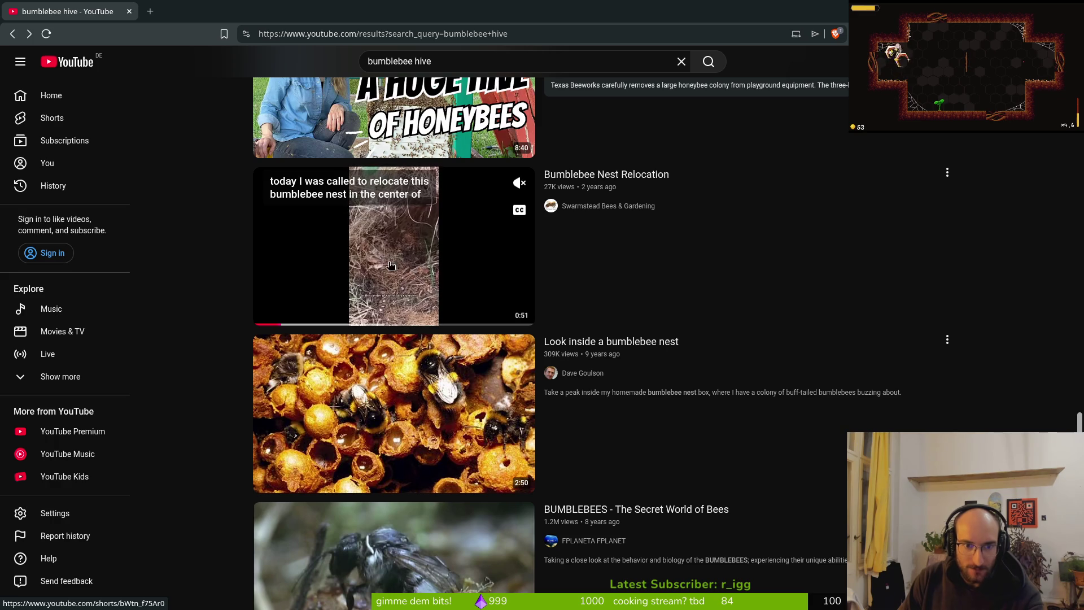
pyautogui.scroll(20, 398, 273)
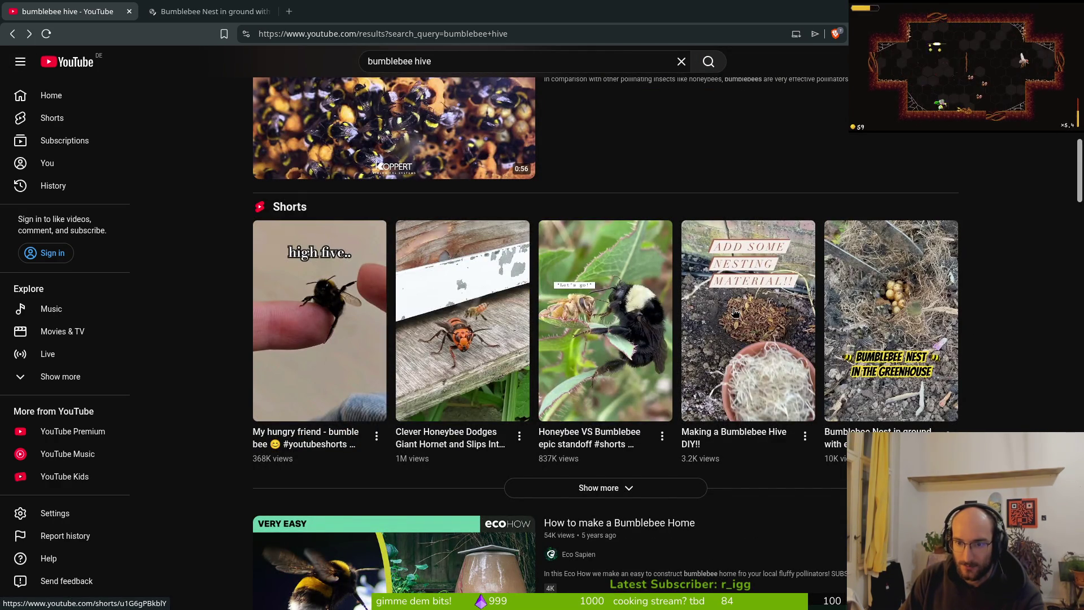
pyautogui.scroll(12, 748, 338)
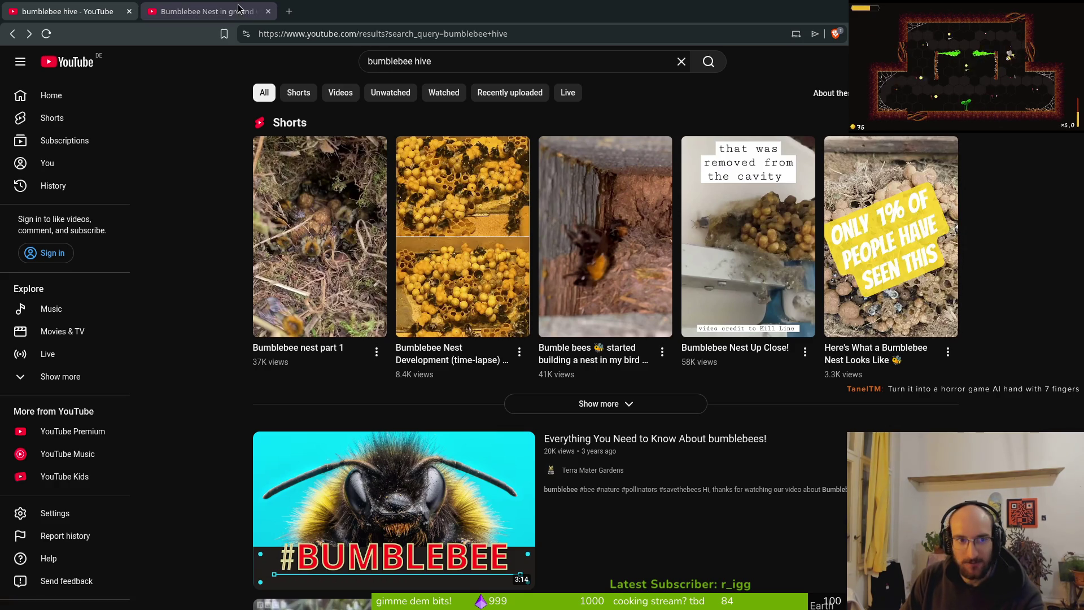
# Pause the ground-nest Short, then open 'Bumblebee nest part 1' from the results tab.
pyautogui.click(209, 11)
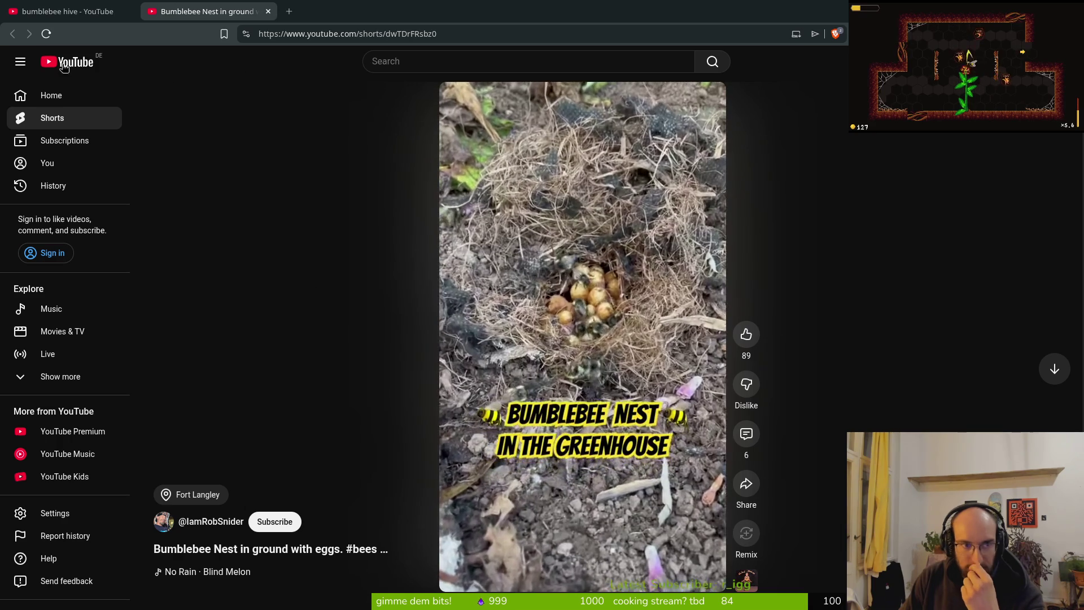
pyautogui.click(585, 224)
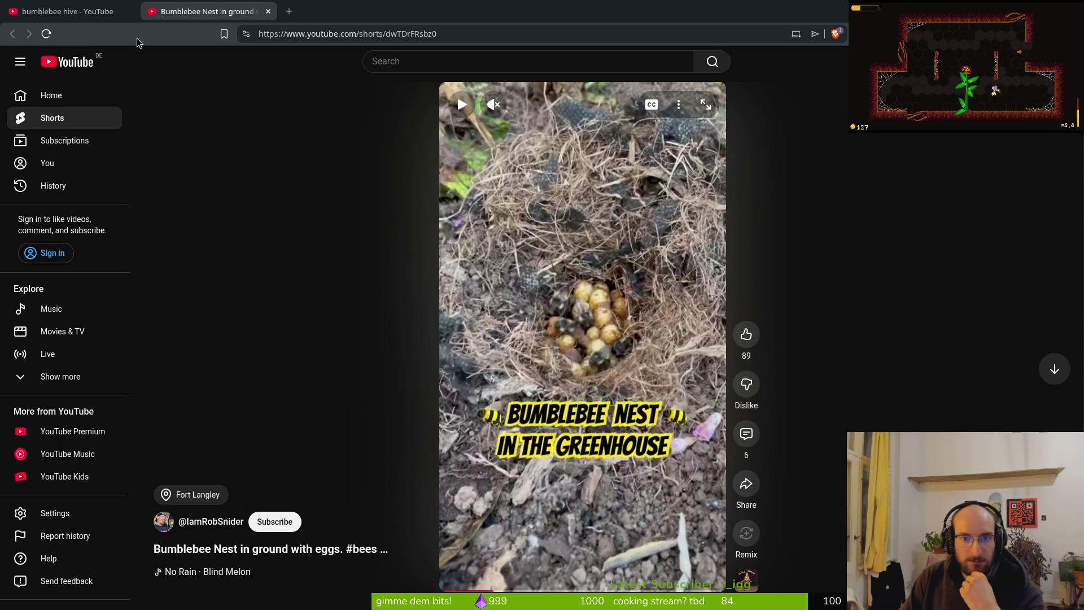
pyautogui.hotkey('ctrl', 'shift', 'Tab')
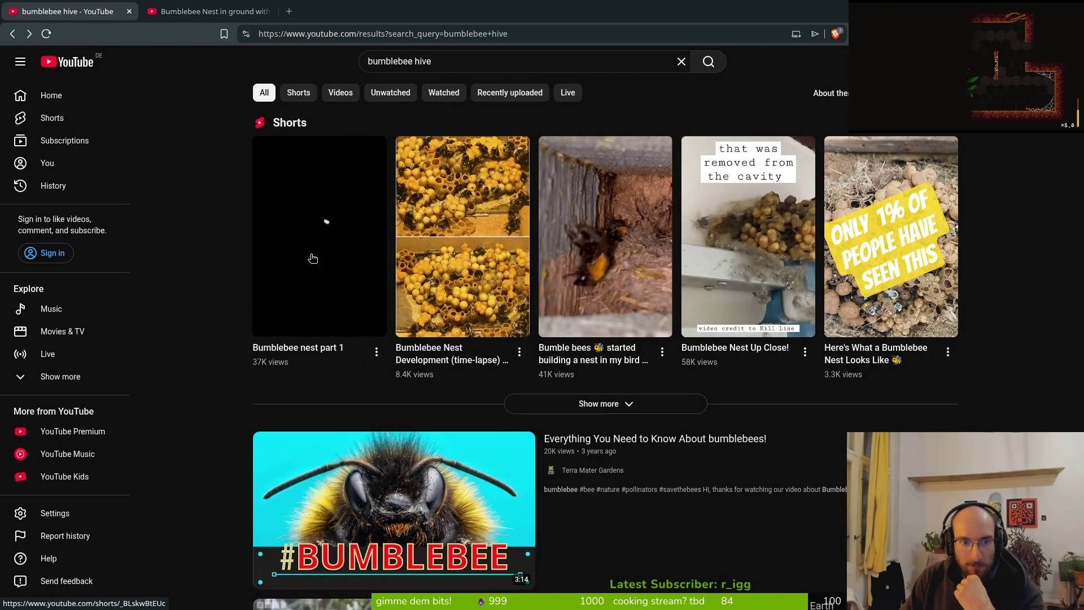
pyautogui.click(313, 258)
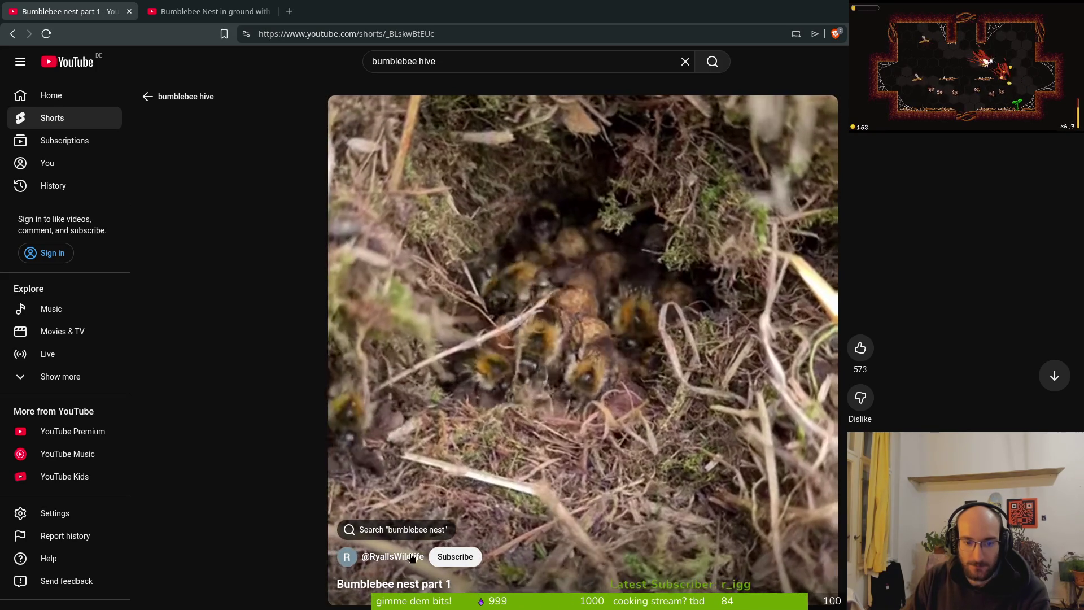
# Visit the uploader's Shorts page, then go back twice to the 'bumblebee hive' results.
pyautogui.click(410, 556)
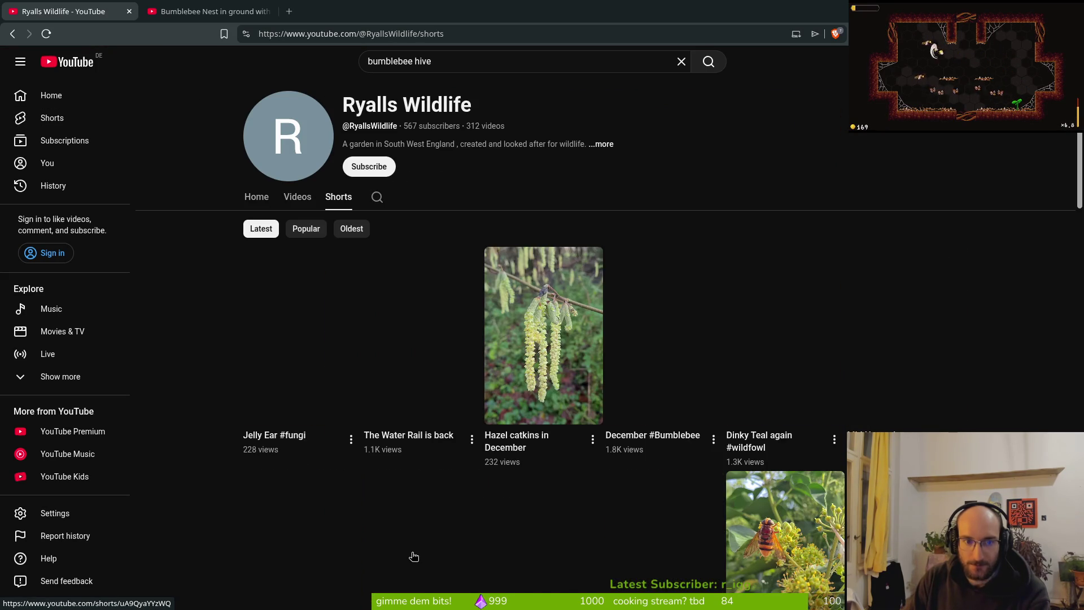
pyautogui.hotkey('alt', 'Left')
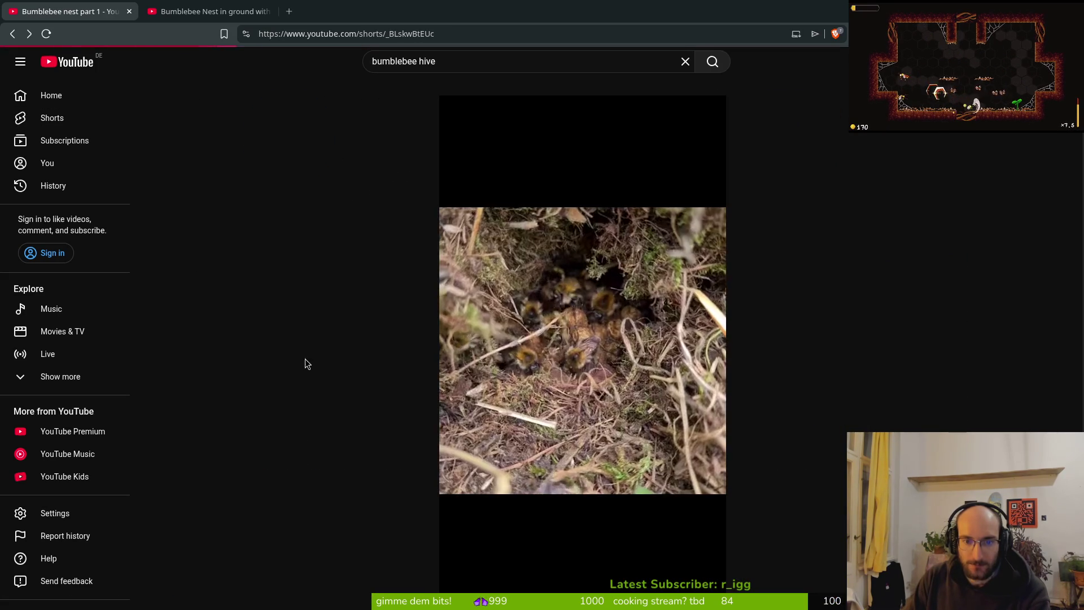
pyautogui.hotkey('alt', 'Left')
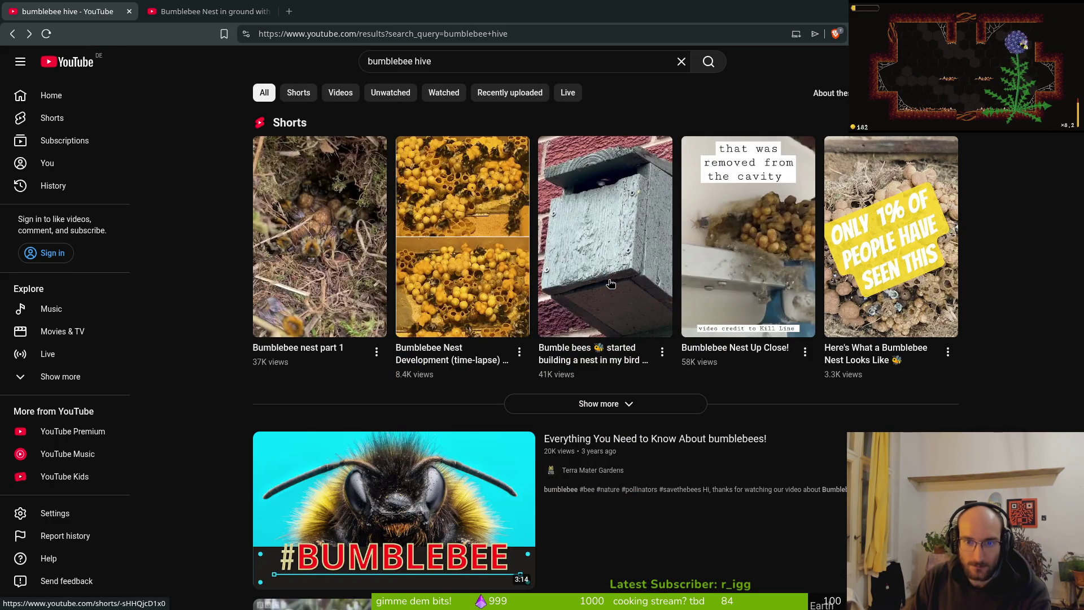
pyautogui.scroll(-5, 637, 394)
pyautogui.scroll(-3, 642, 418)
pyautogui.scroll(8, 626, 415)
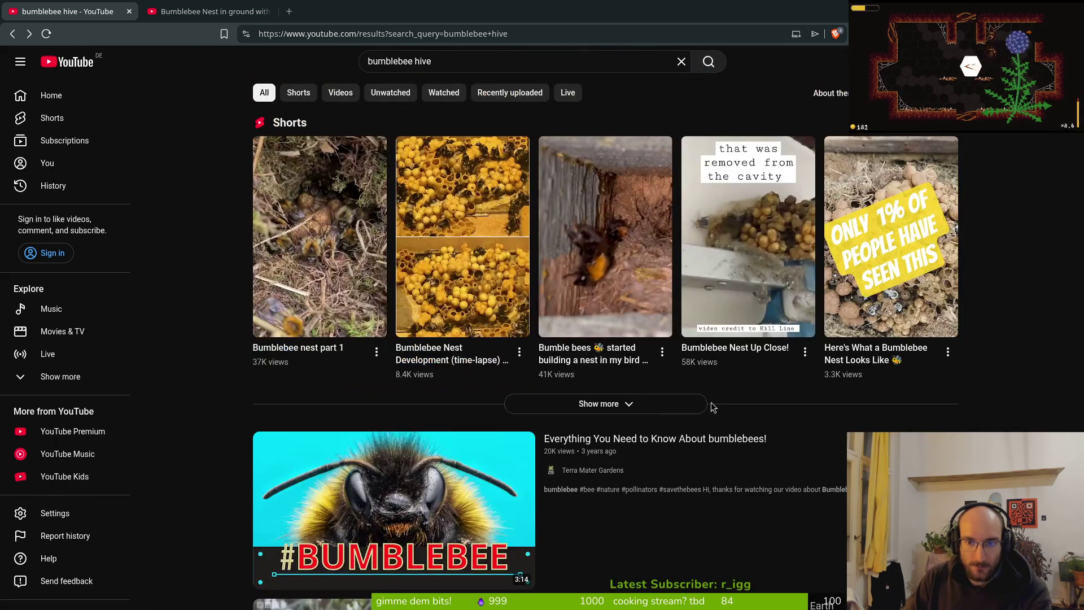
pyautogui.click(653, 402)
pyautogui.scroll(-1, 226, 432)
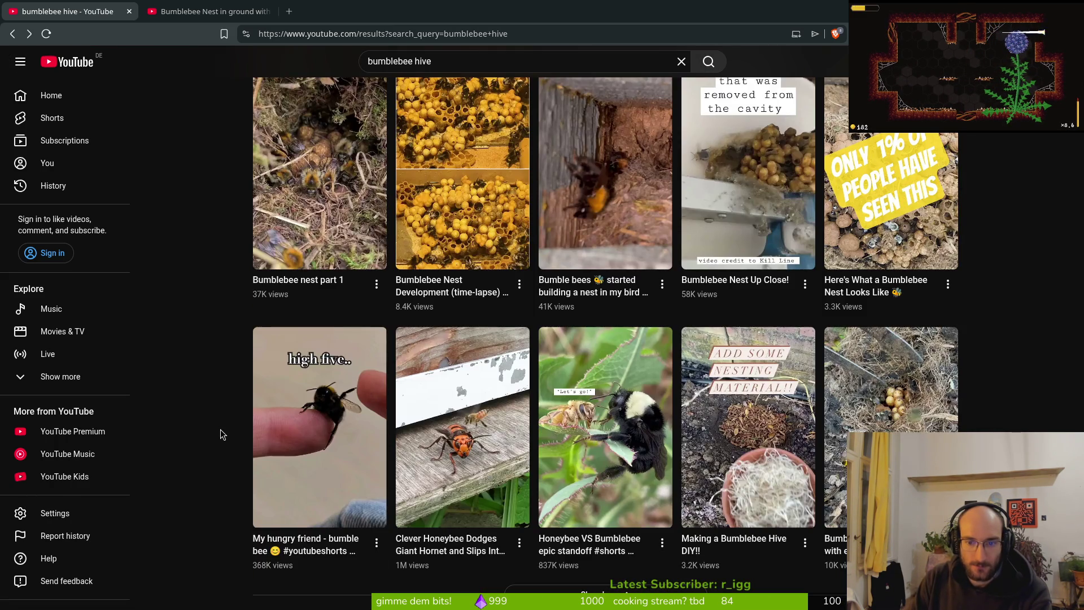
pyautogui.scroll(-2, 232, 416)
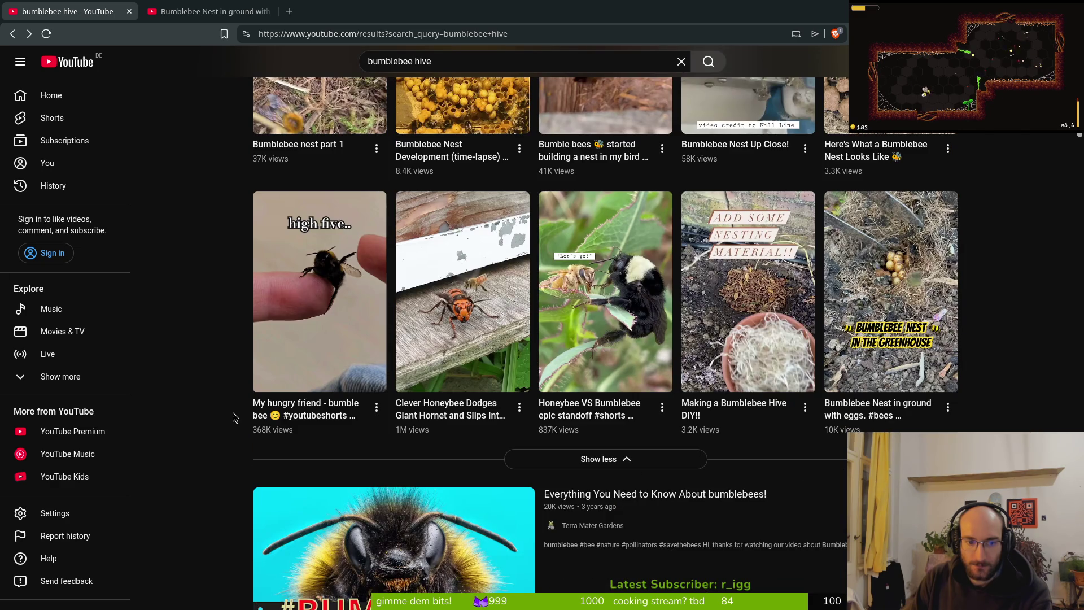
pyautogui.click(615, 458)
pyautogui.scroll(-5, 621, 429)
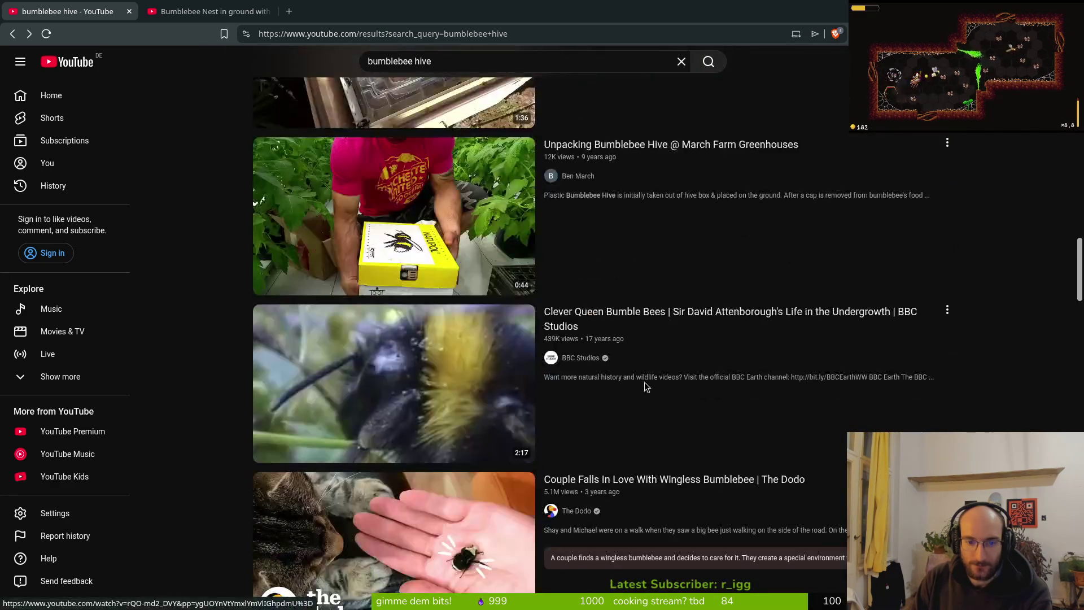
pyautogui.scroll(-20, 632, 350)
pyautogui.scroll(7, 649, 343)
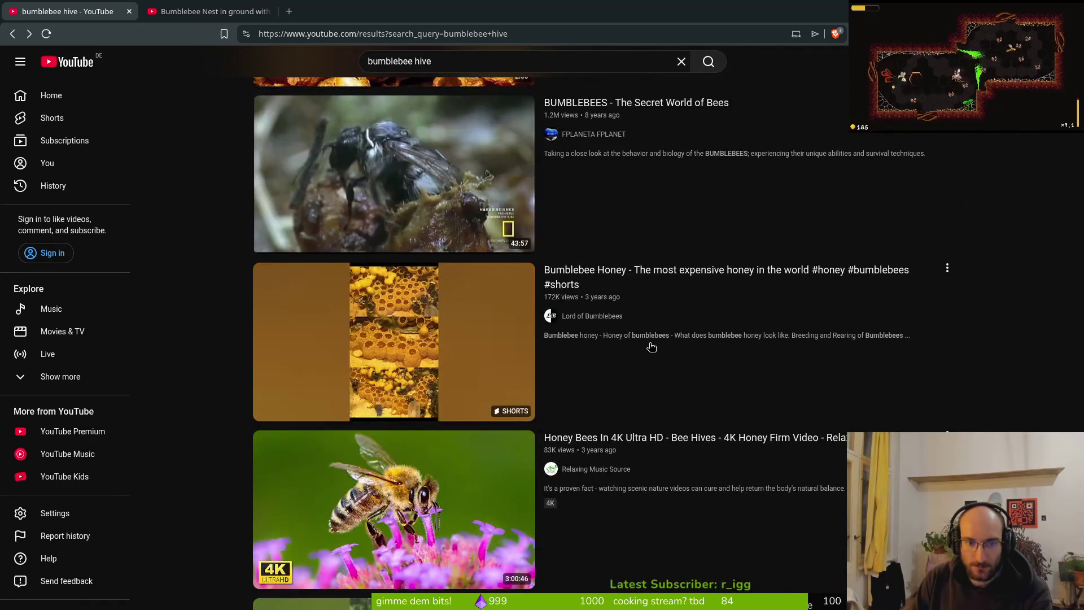
pyautogui.scroll(2, 434, 339)
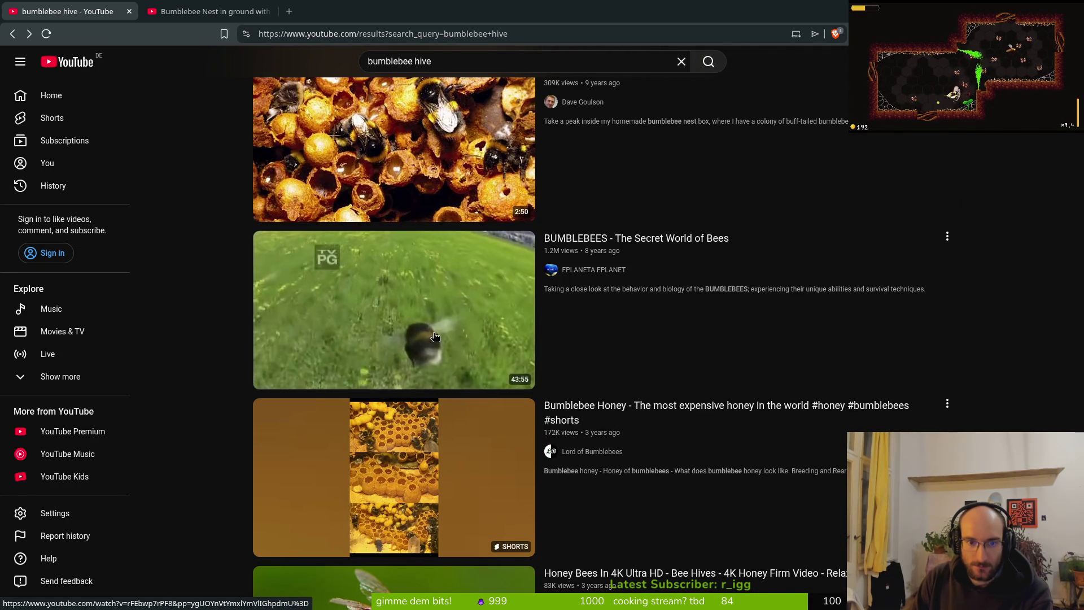
pyautogui.scroll(-5, 435, 336)
pyautogui.scroll(1, 429, 197)
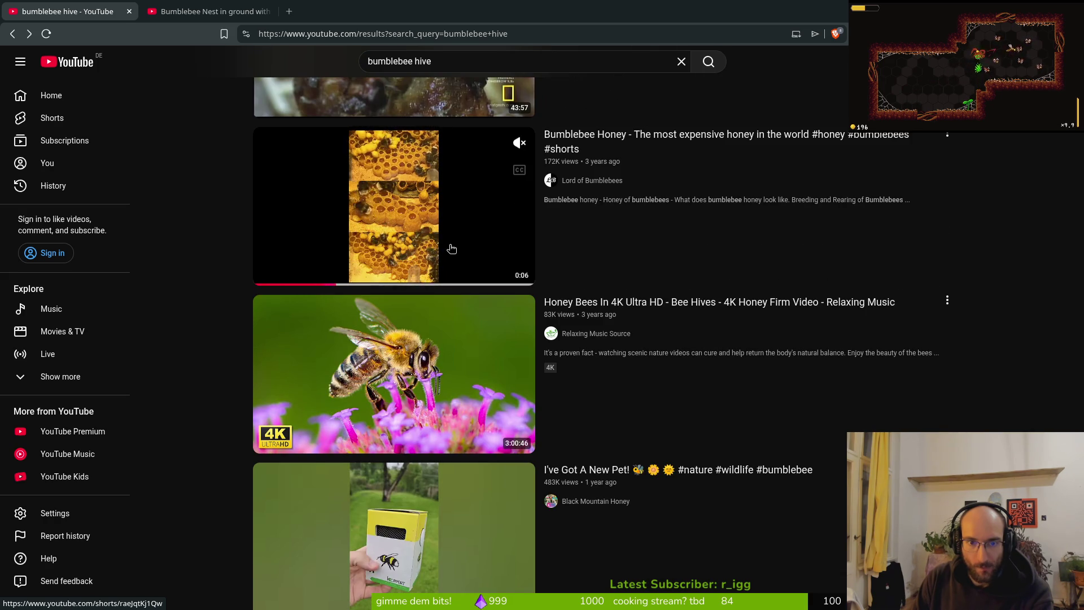
pyautogui.click(416, 233)
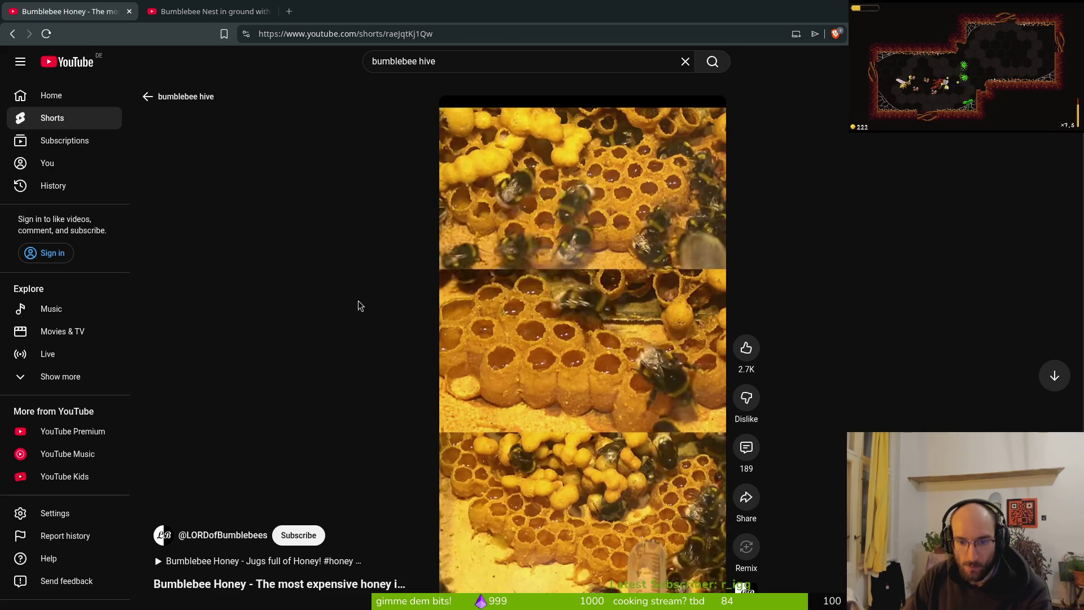
pyautogui.hotkey('alt', 'Left')
pyautogui.scroll(-5, 371, 399)
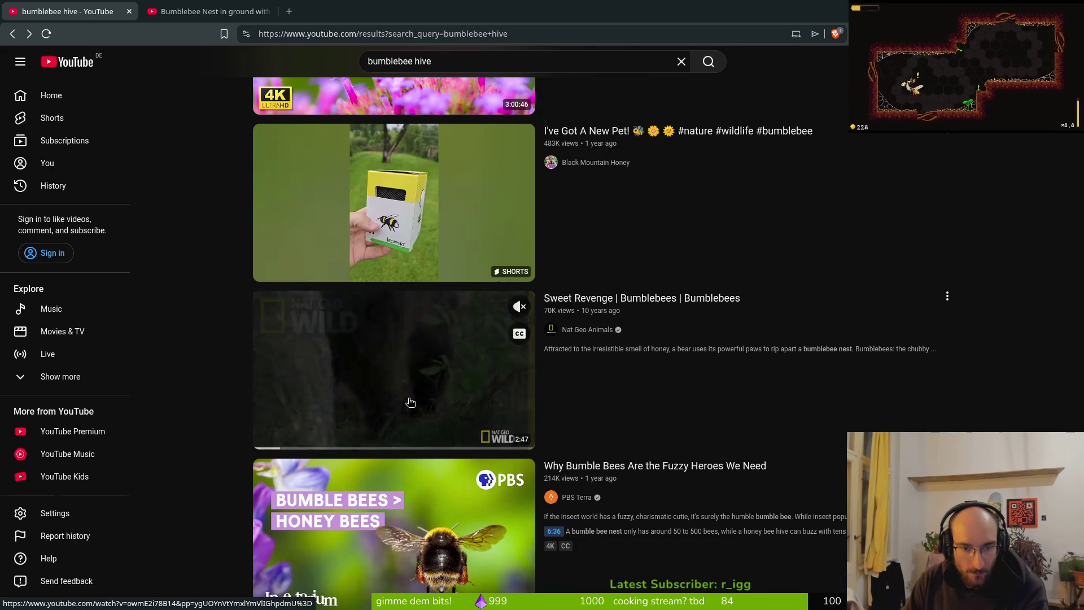
pyautogui.scroll(-4, 410, 402)
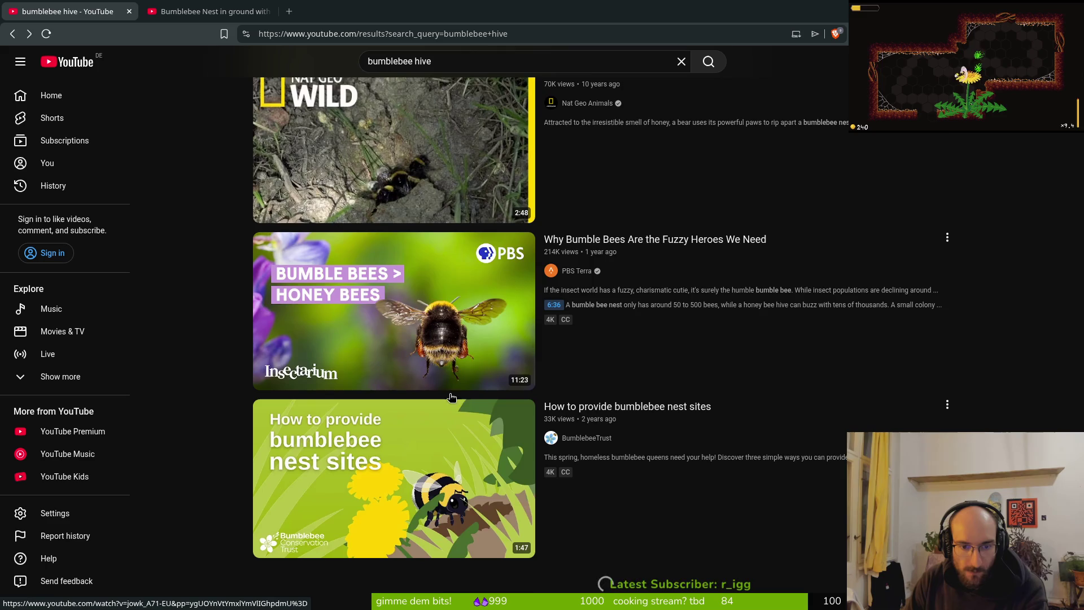
pyautogui.scroll(-6, 455, 396)
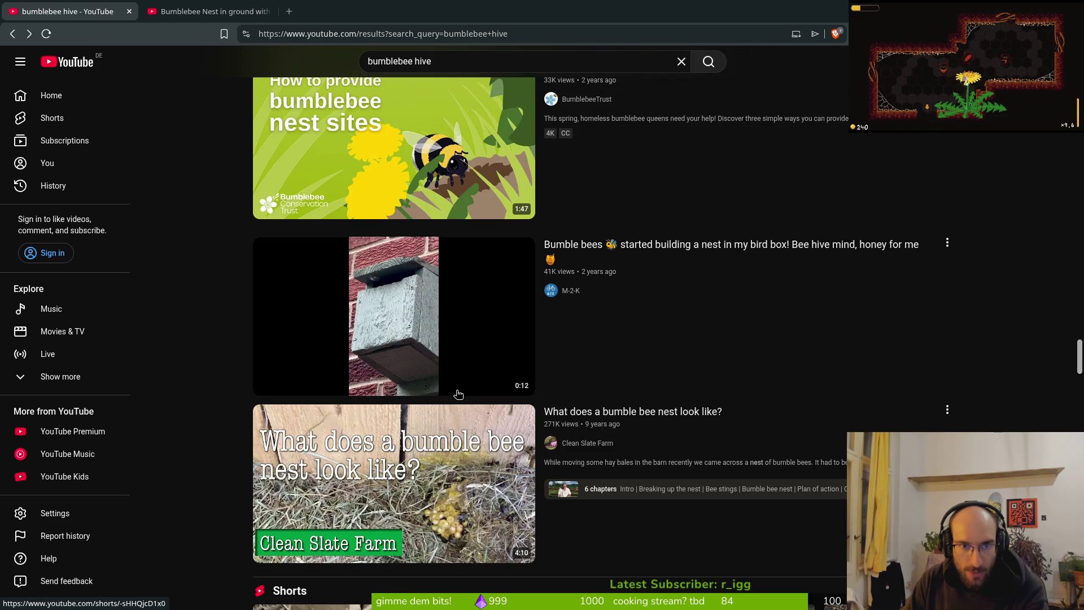
pyautogui.scroll(-5, 458, 394)
pyautogui.moveTo(411, 212)
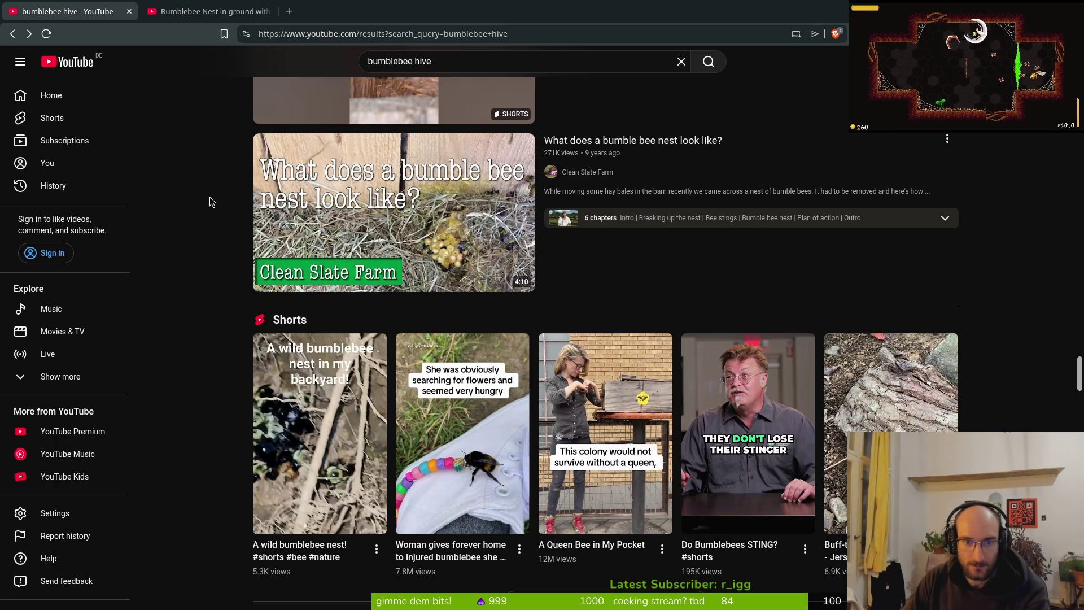
# Open 'What does a bumble bee nest look like?' and scrub to about 2:00, then 2:54.
pyautogui.click(421, 287)
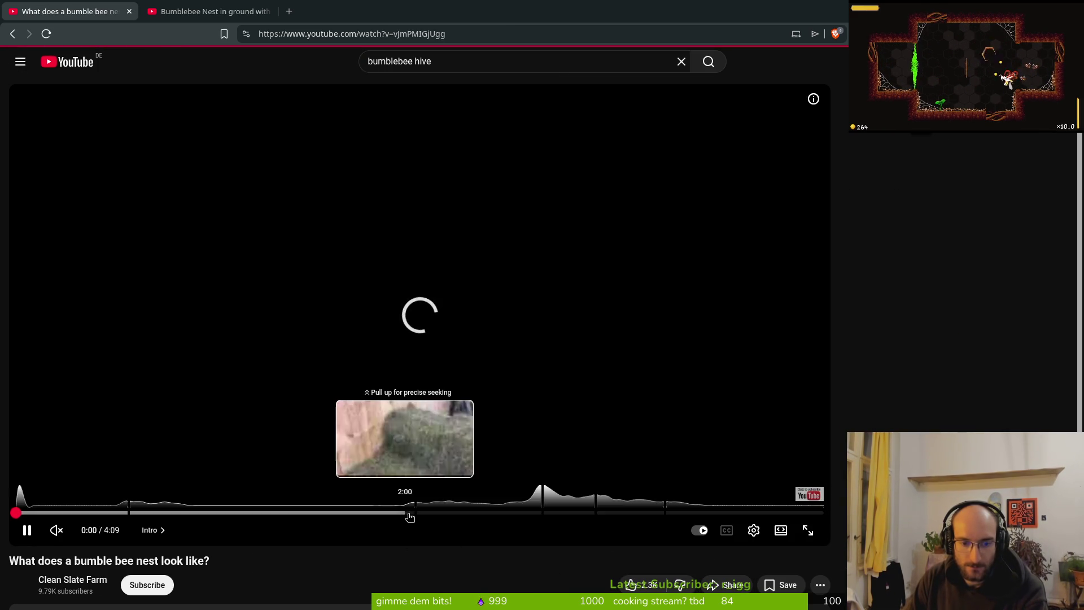
pyautogui.click(406, 513)
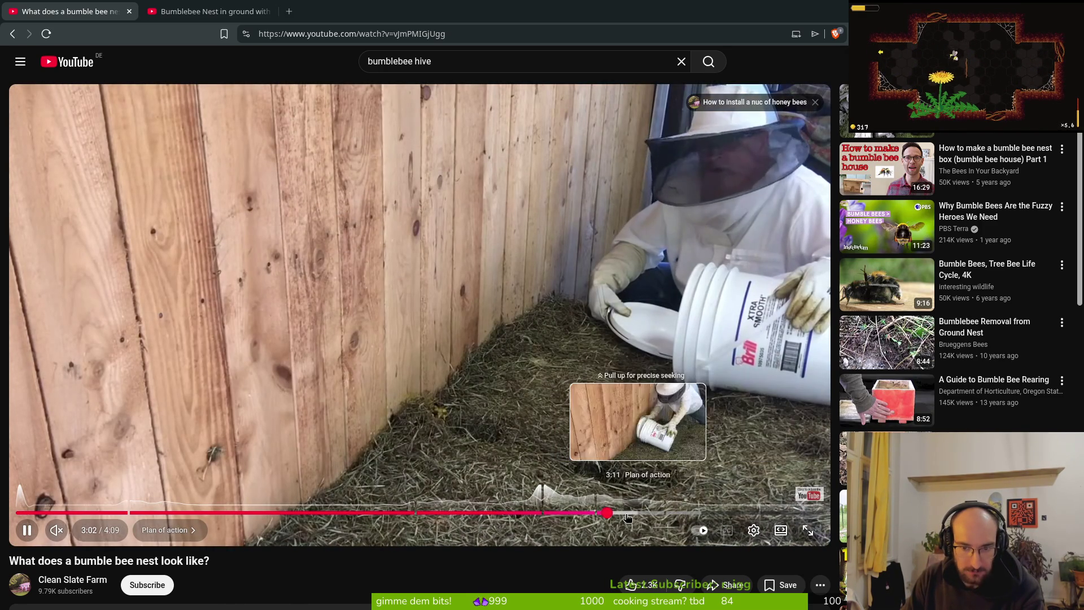
pyautogui.click(568, 513)
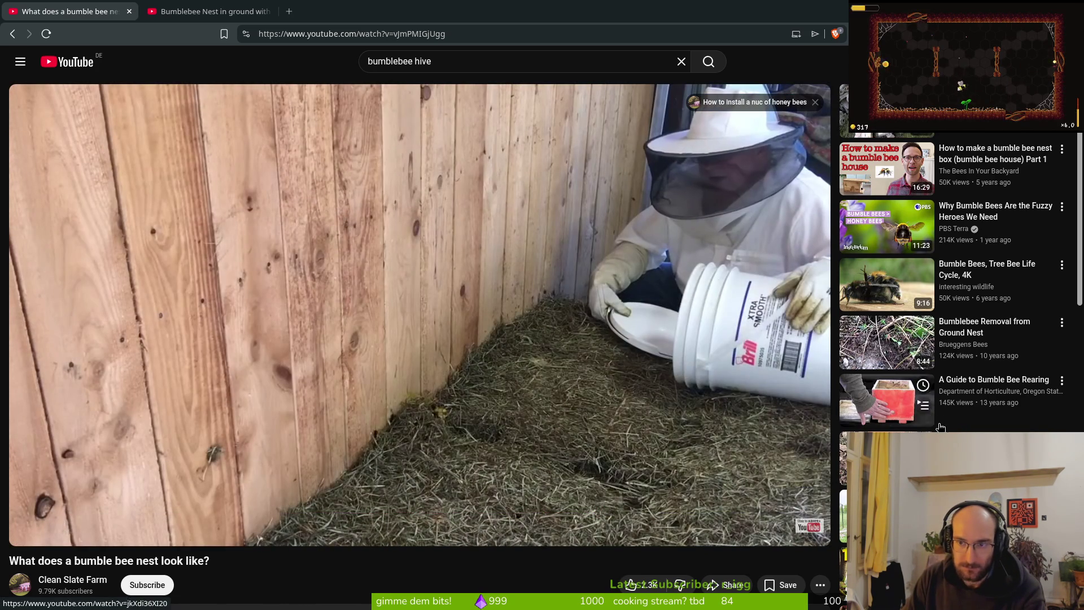
pyautogui.moveTo(891, 320)
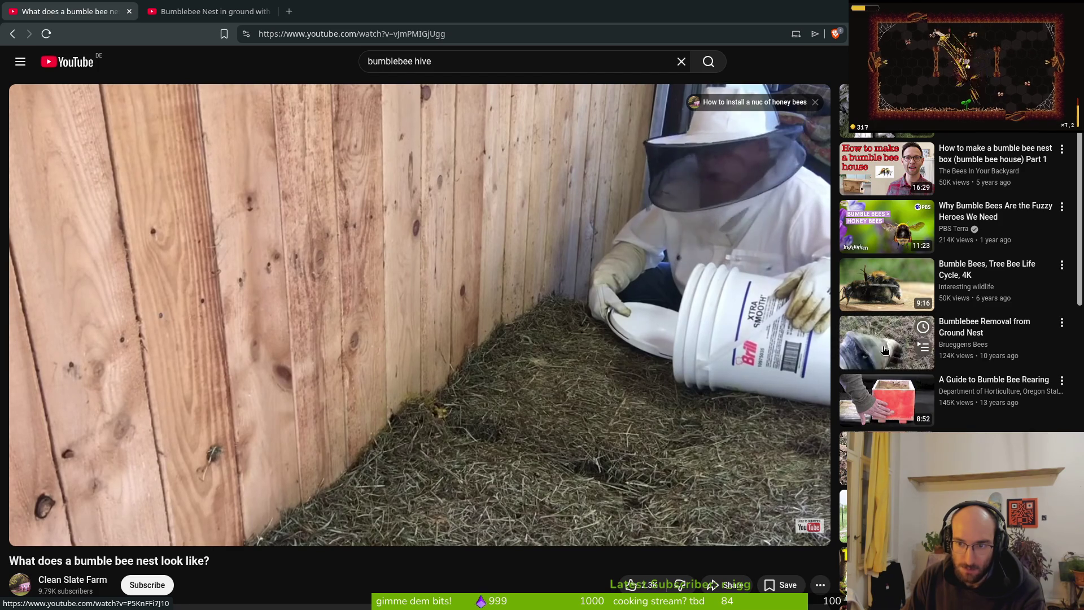
# Open 'Bumblebee Removal from Ground Nest' from the sidebar and scrub to 2:48, 3:01, then 3:08.
pyautogui.click(884, 350)
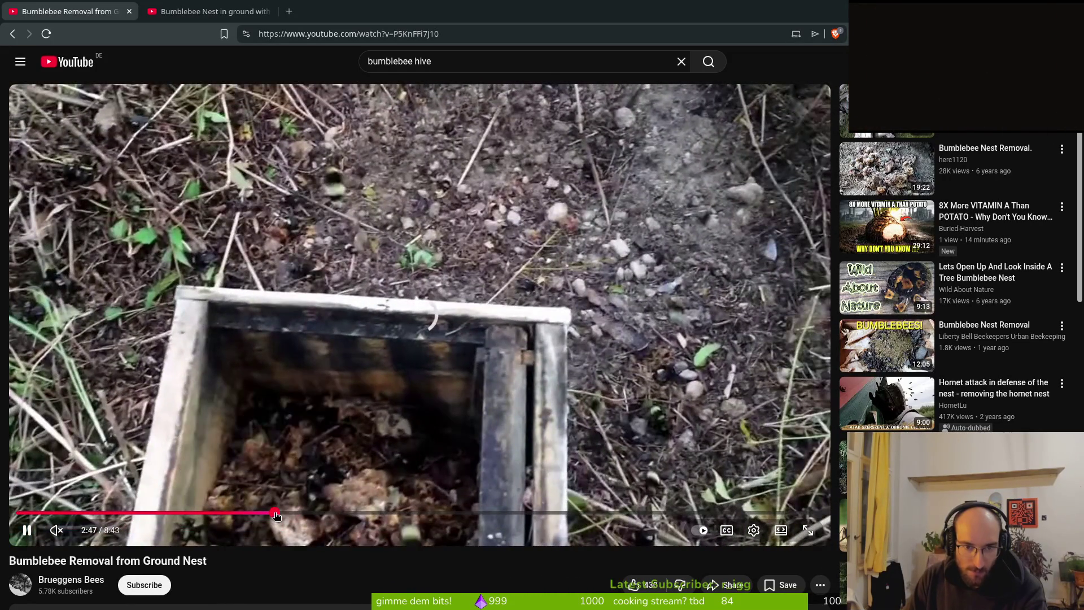
pyautogui.click(275, 516)
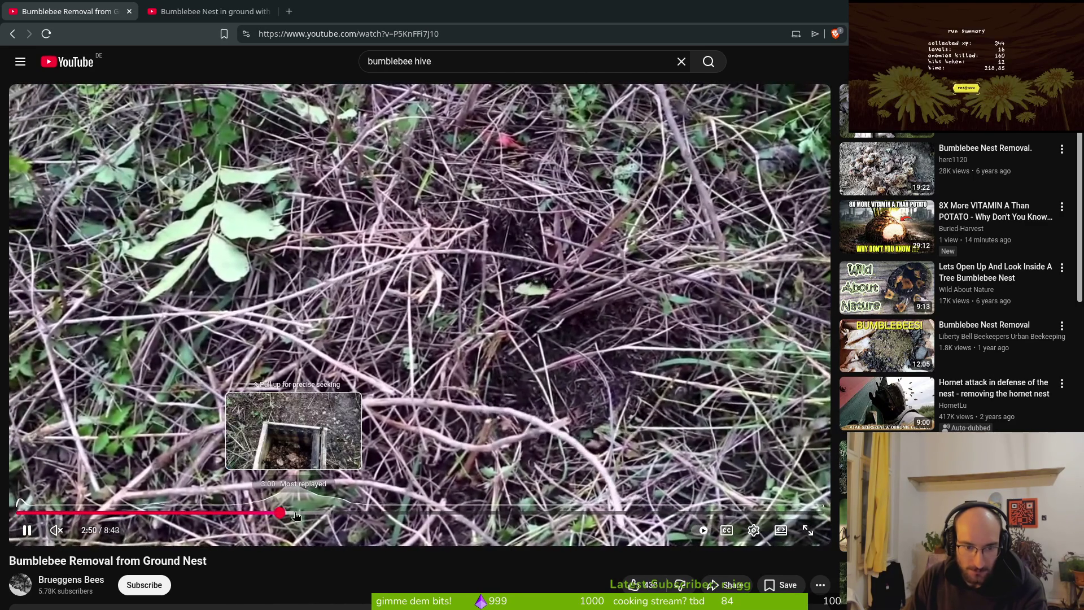
pyautogui.click(296, 514)
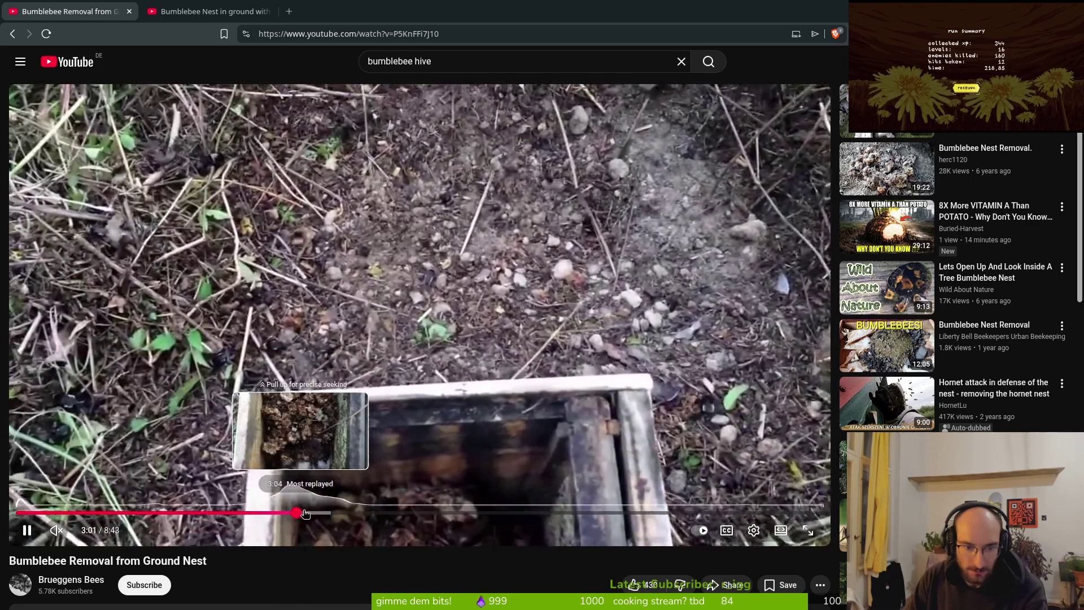
pyautogui.click(305, 515)
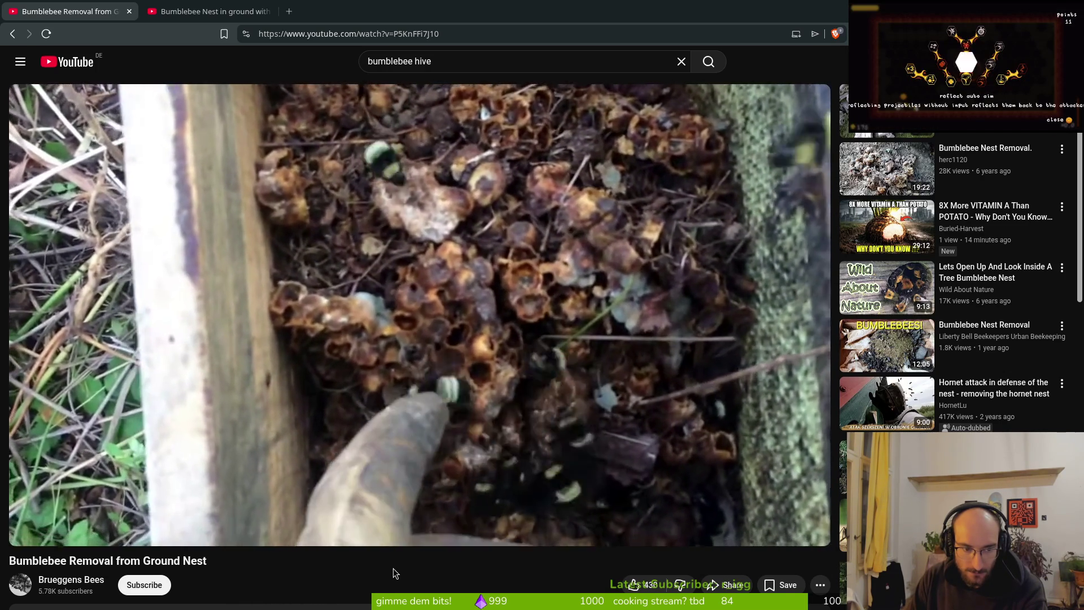
# Expand and read the removal video's full description.
pyautogui.scroll(-3, 393, 568)
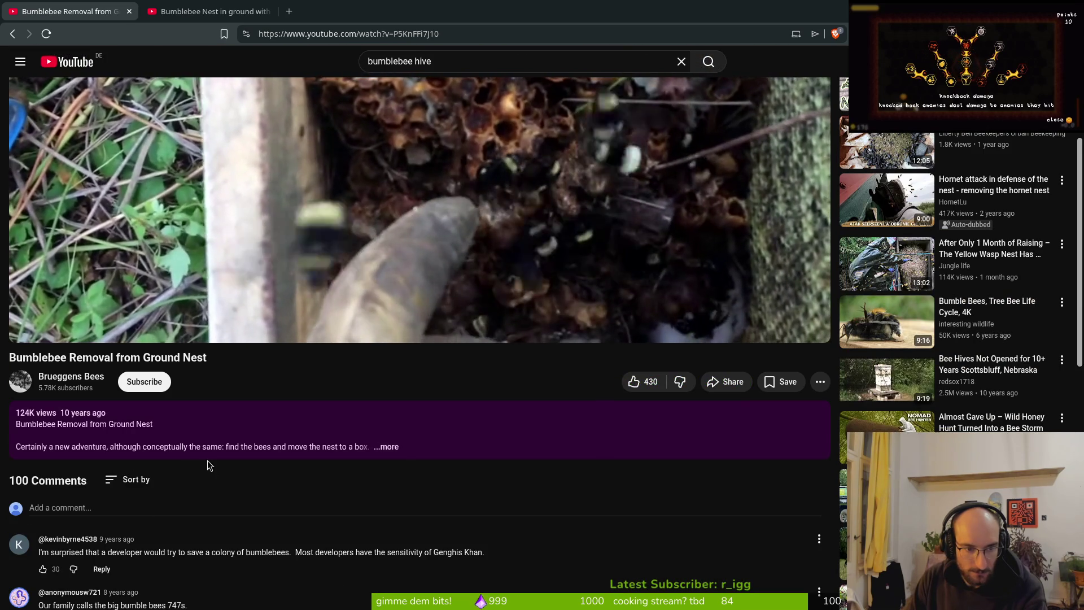
pyautogui.click(386, 447)
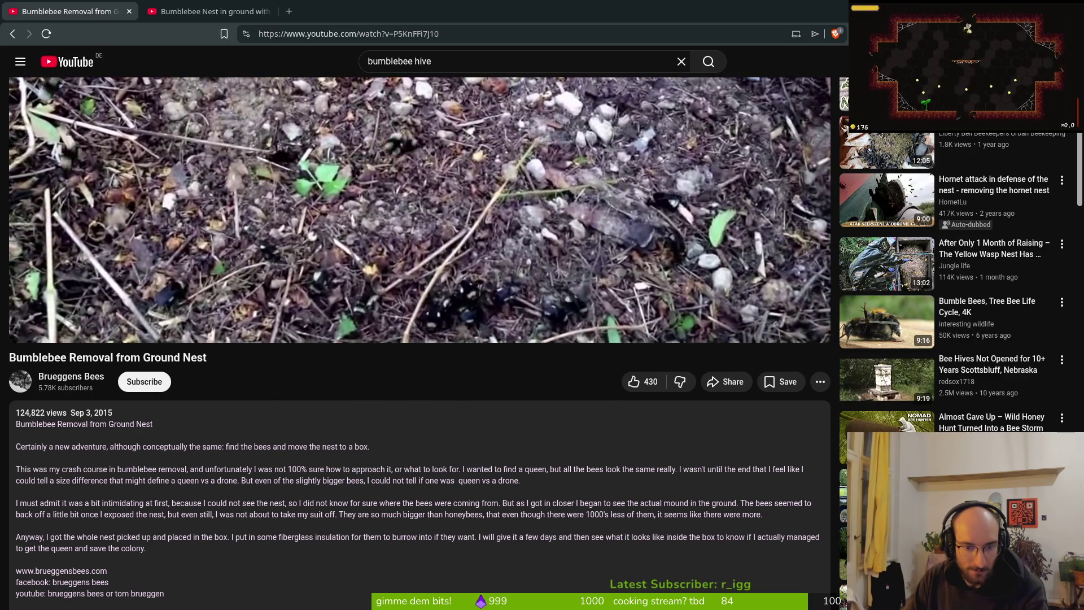
pyautogui.scroll(2, 504, 558)
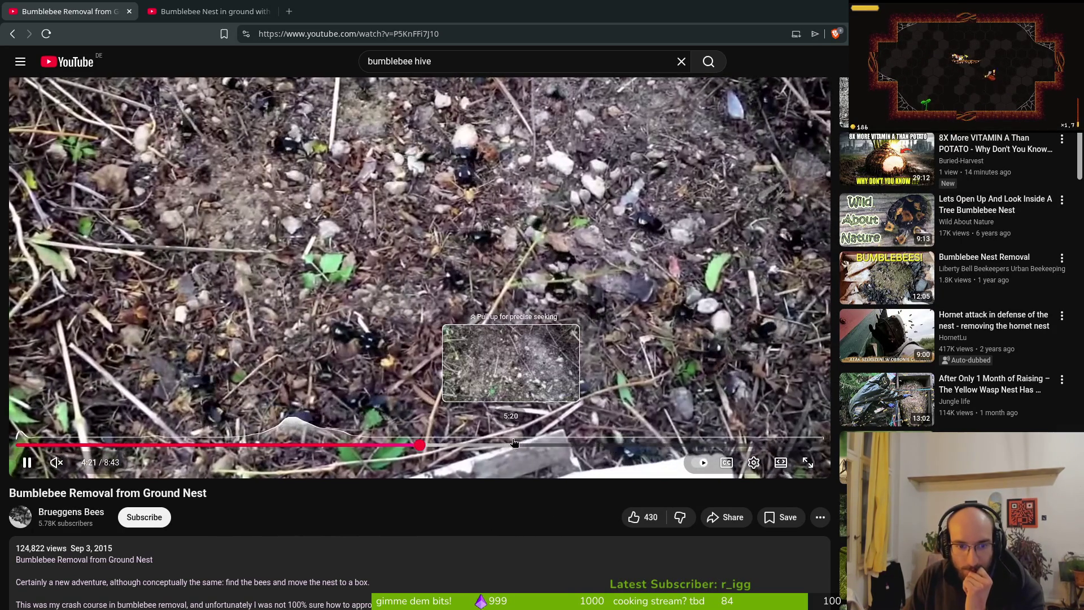
# Skip through the removal video to its final half-minute, then go back to the previous nest video.
pyautogui.click(512, 446)
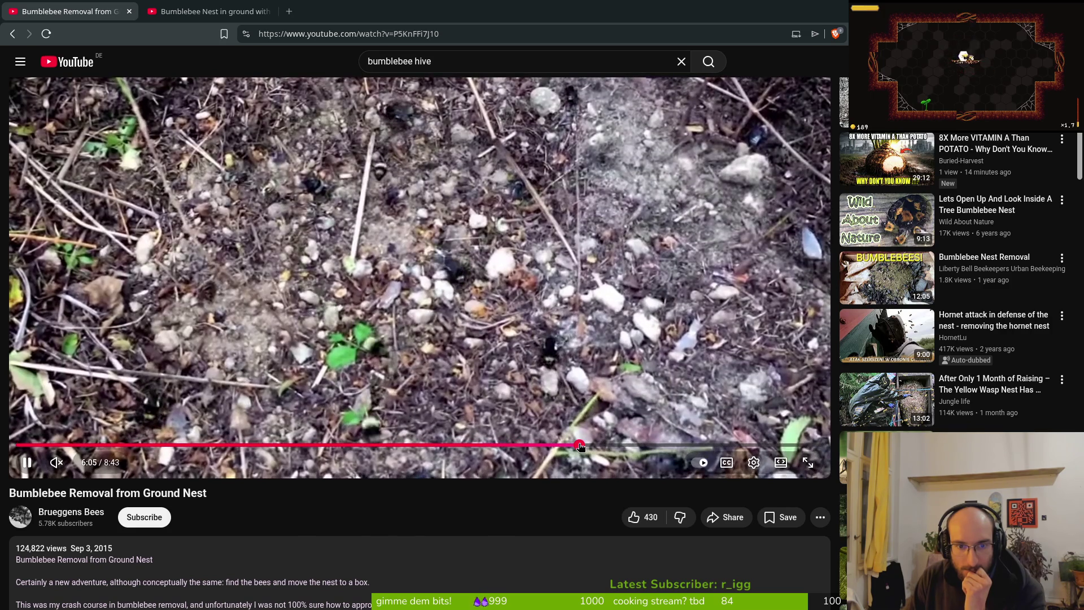
pyautogui.click(580, 445)
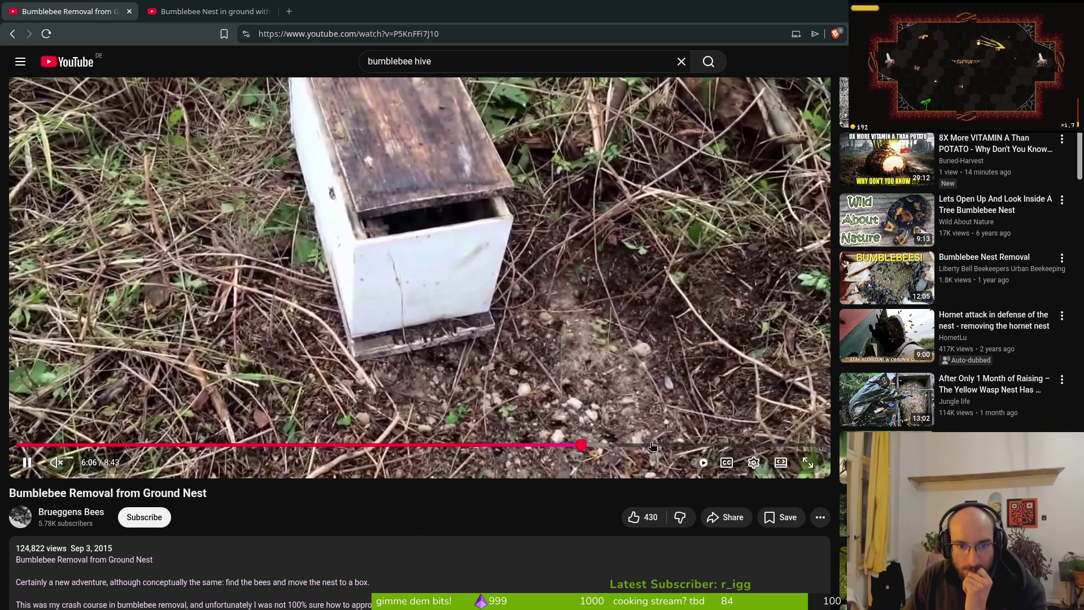
pyautogui.click(681, 446)
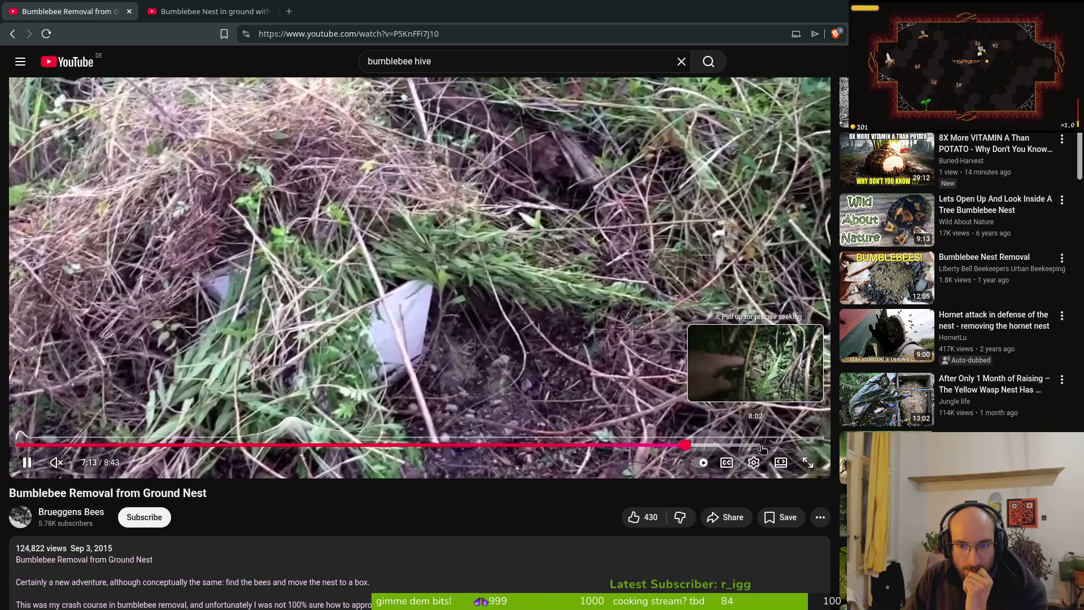
pyautogui.click(754, 446)
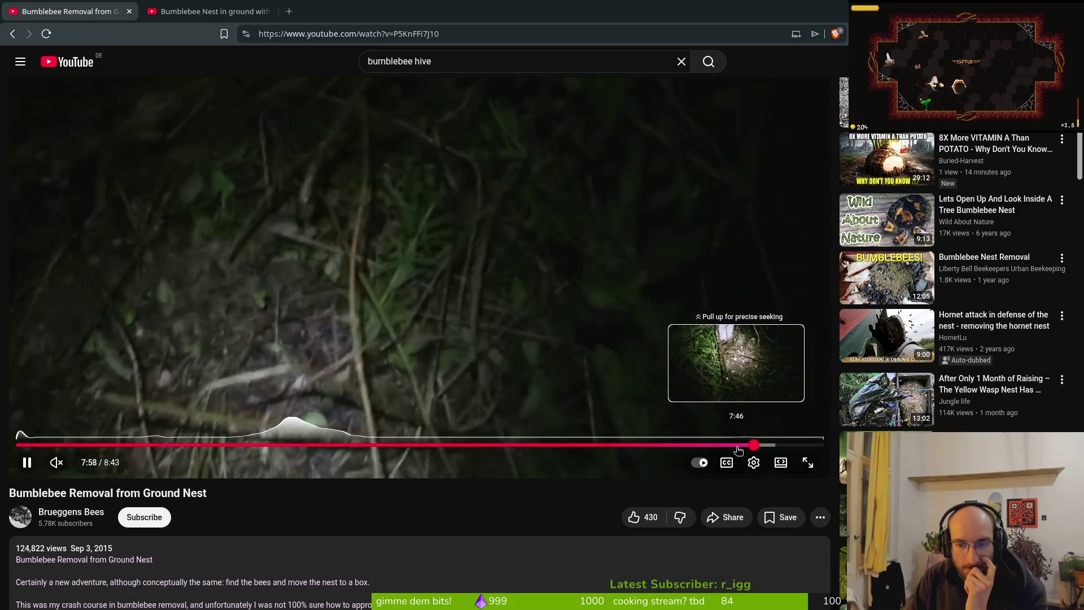
pyautogui.click(737, 446)
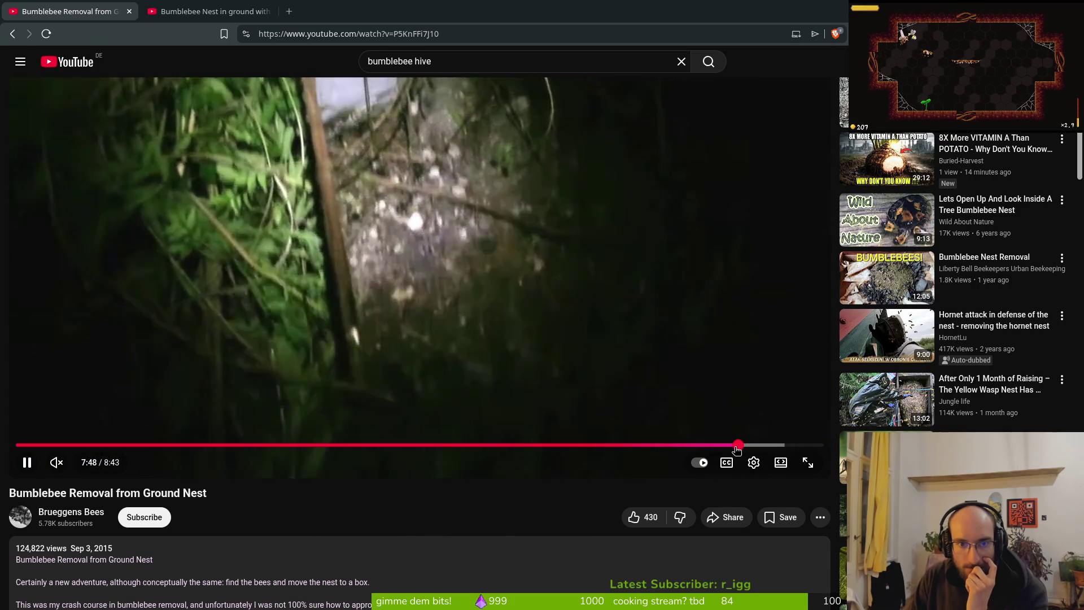
pyautogui.click(771, 446)
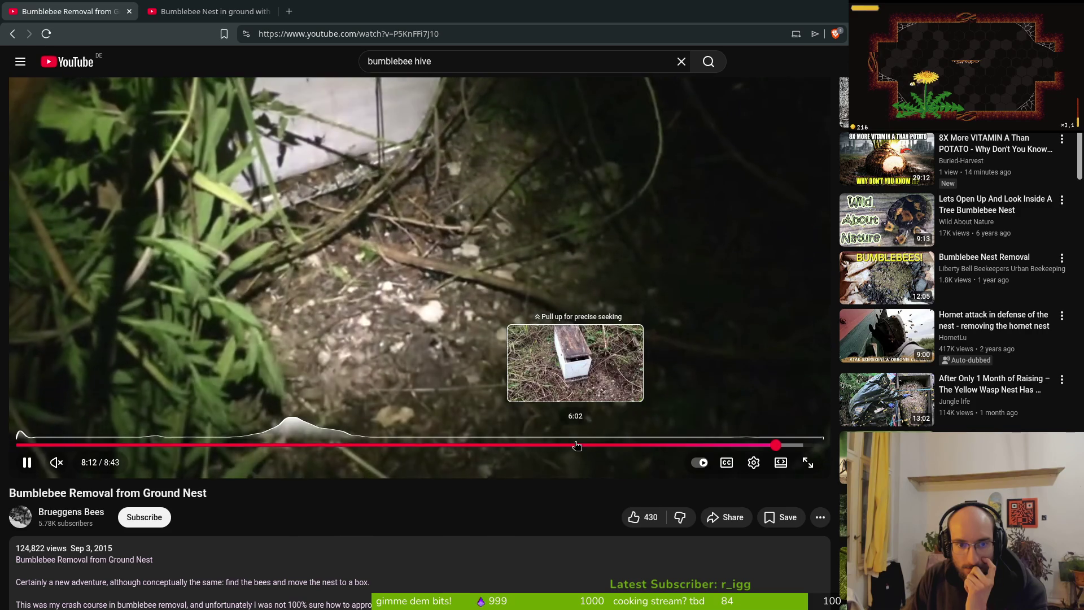
pyautogui.scroll(-5, 336, 447)
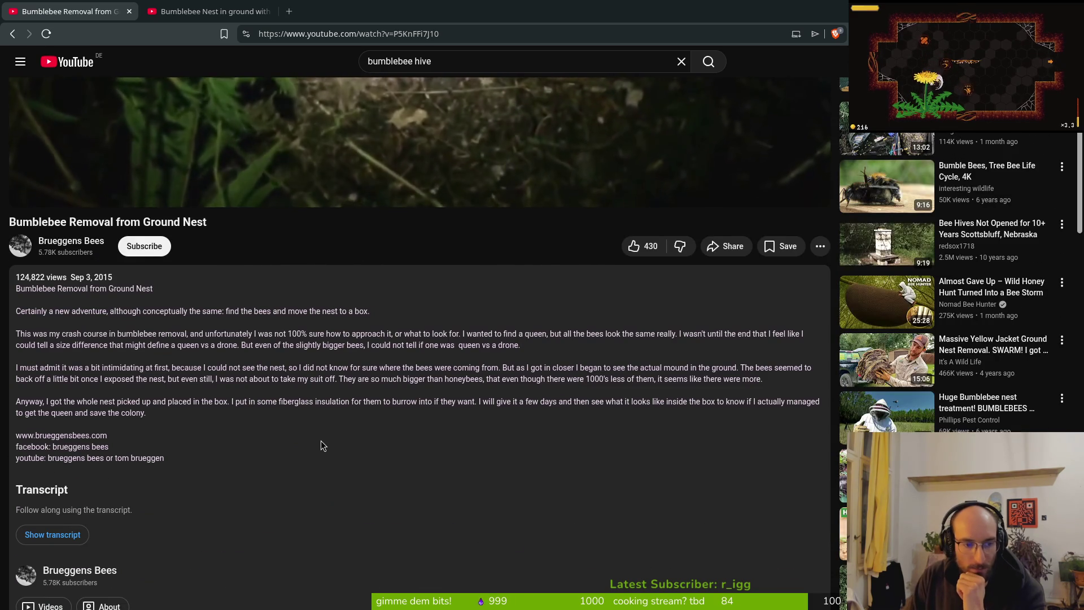
pyautogui.hotkey('alt', 'Left')
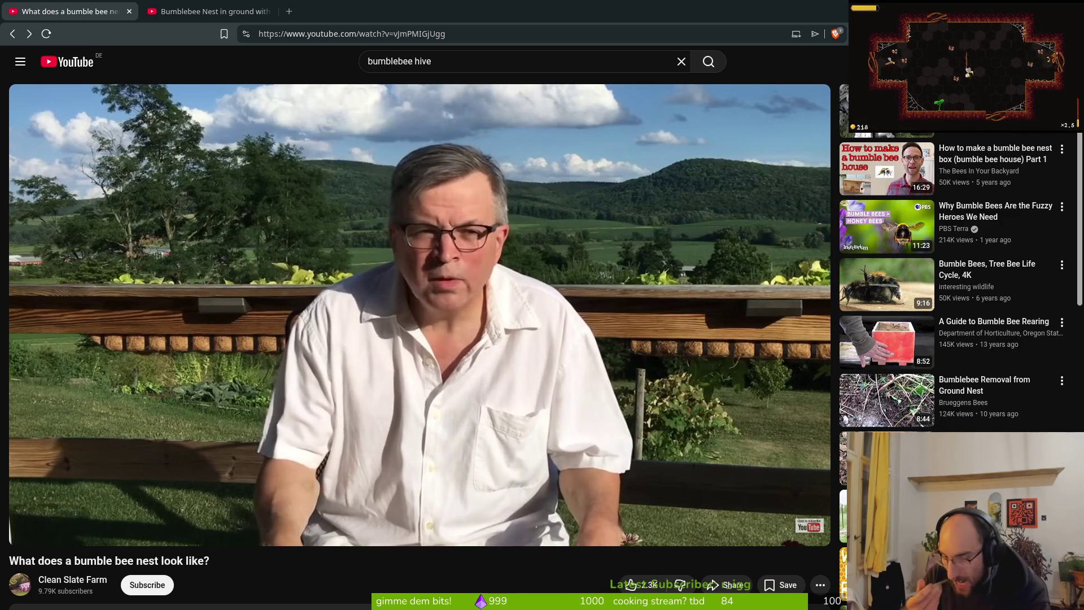
# Scroll through the 'bumblebee hive' results once more, then close that tab.
pyautogui.click(11, 37)
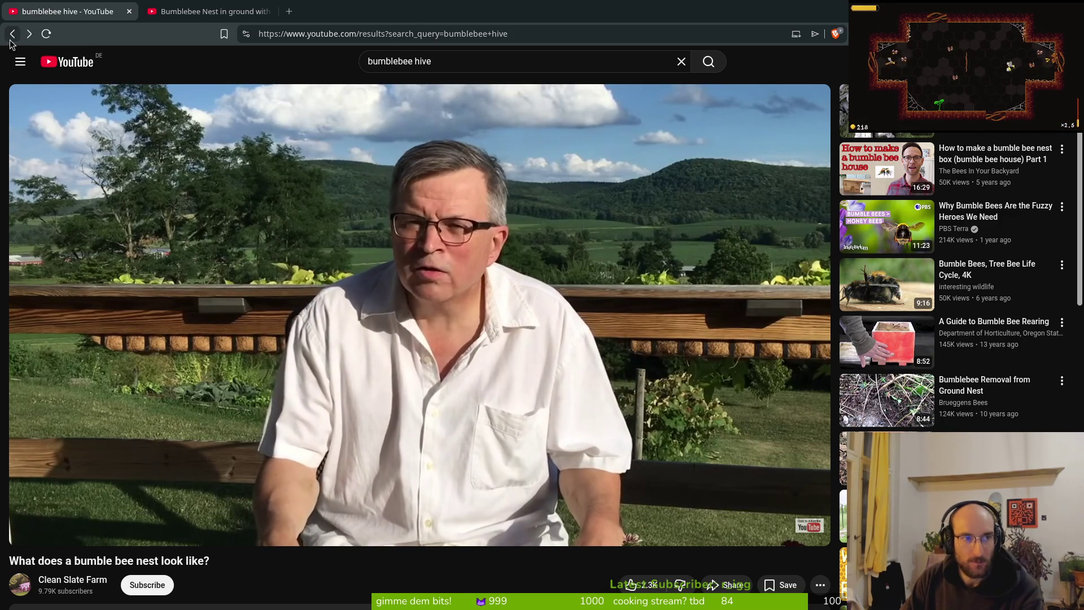
pyautogui.scroll(-10, 394, 381)
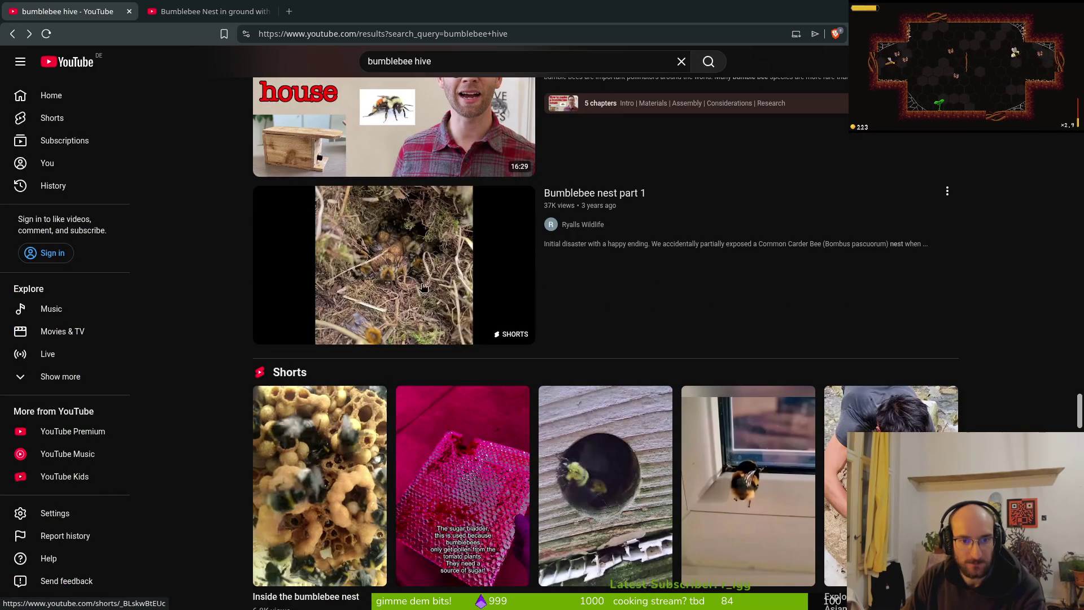
pyautogui.scroll(-12, 423, 287)
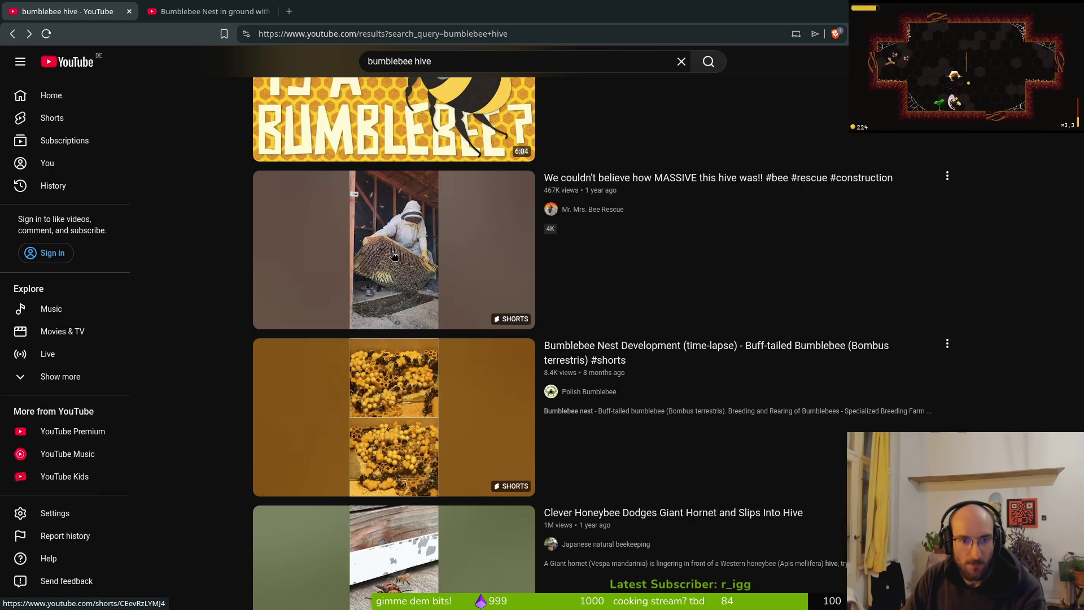
pyautogui.moveTo(393, 255)
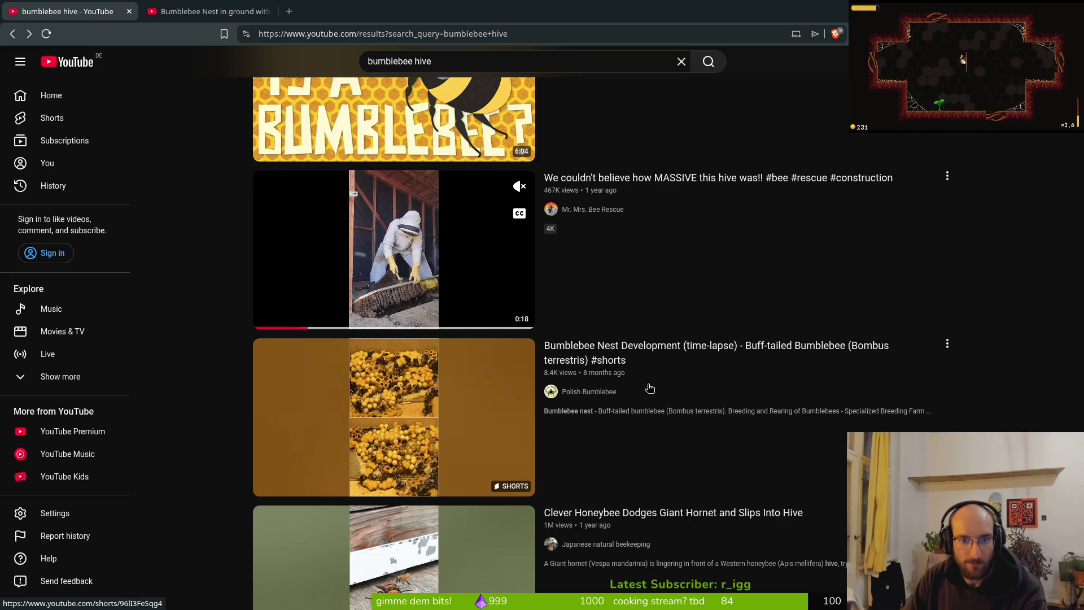
pyautogui.scroll(-6, 705, 429)
pyautogui.scroll(-5, 705, 428)
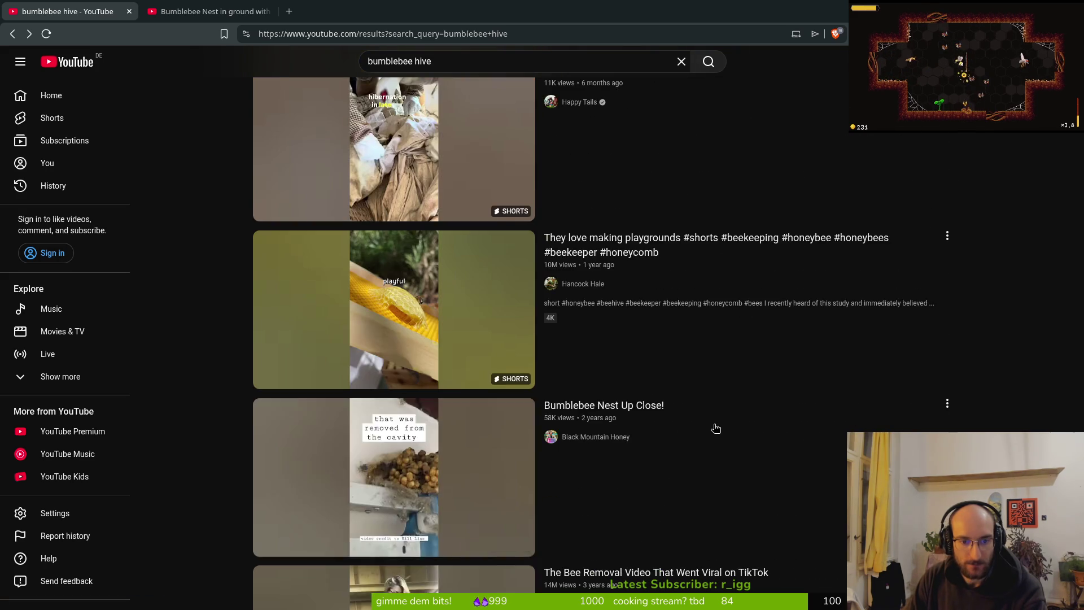
pyautogui.scroll(-5, 716, 424)
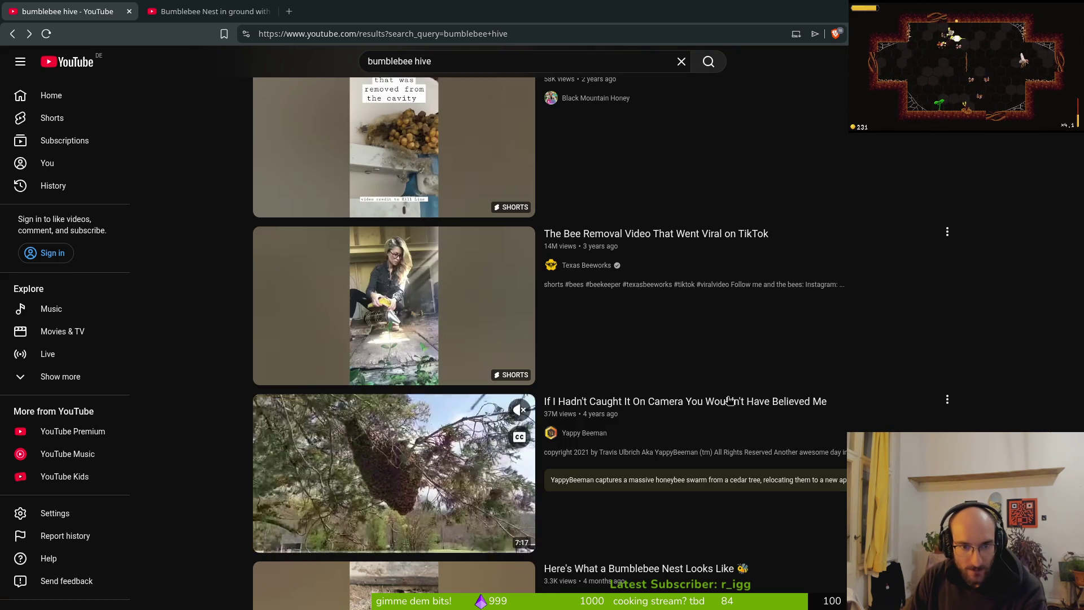
pyautogui.scroll(-2, 734, 395)
pyautogui.scroll(-6, 870, 379)
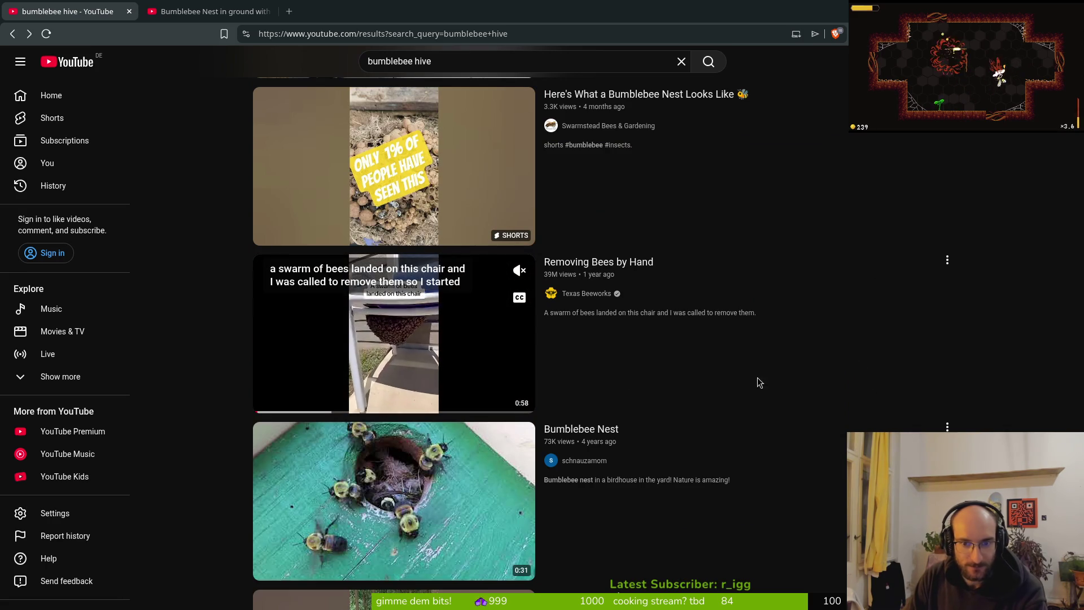
pyautogui.scroll(-12, 748, 236)
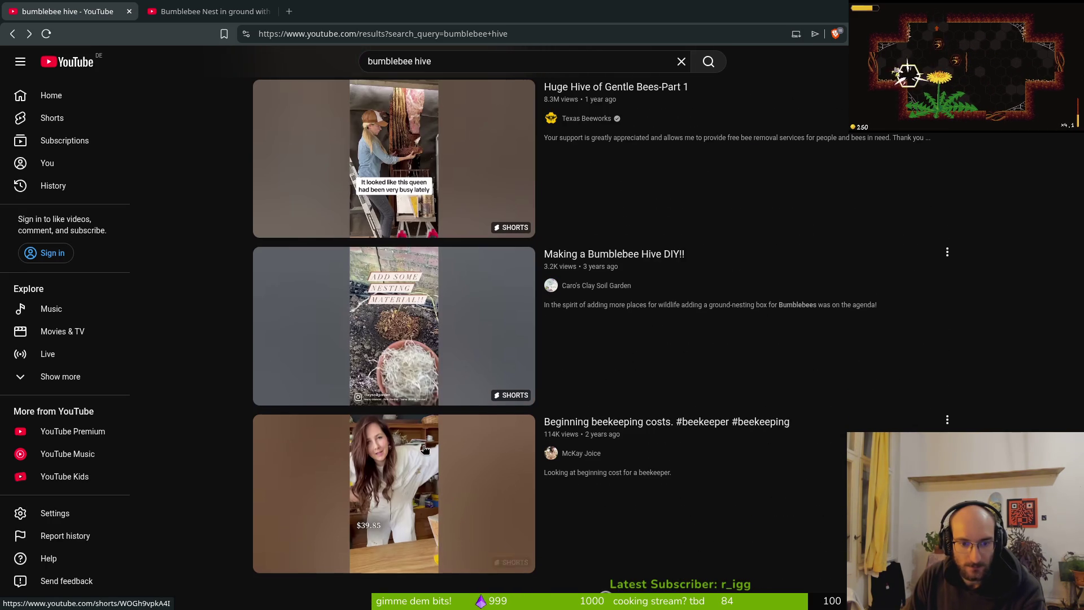
pyautogui.scroll(-4, 435, 389)
pyautogui.scroll(-12, 480, 390)
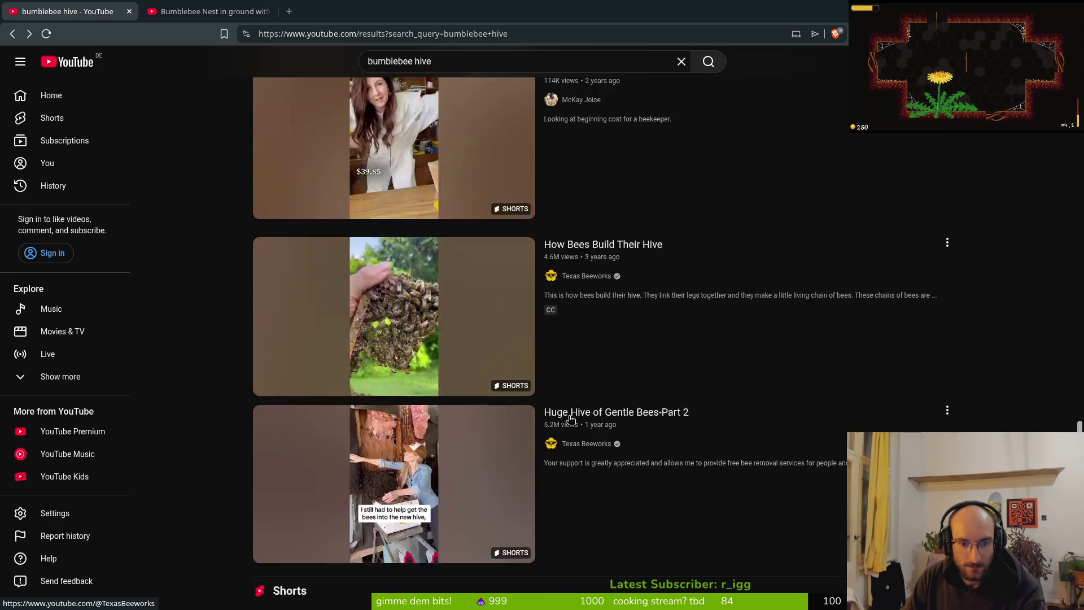
pyautogui.scroll(10, 688, 405)
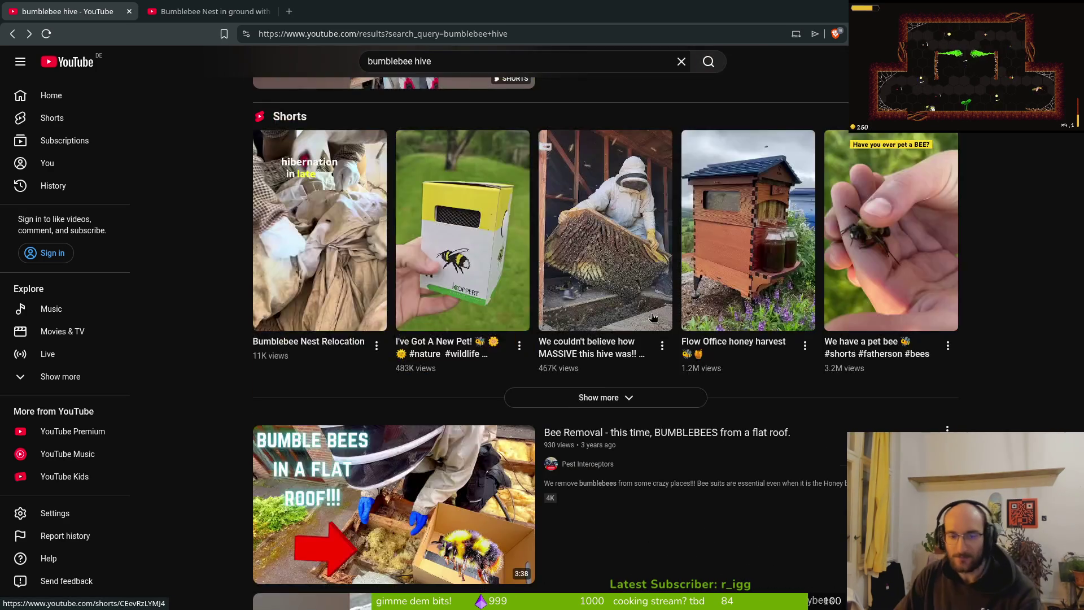
pyautogui.hotkey('ctrl', 'w')
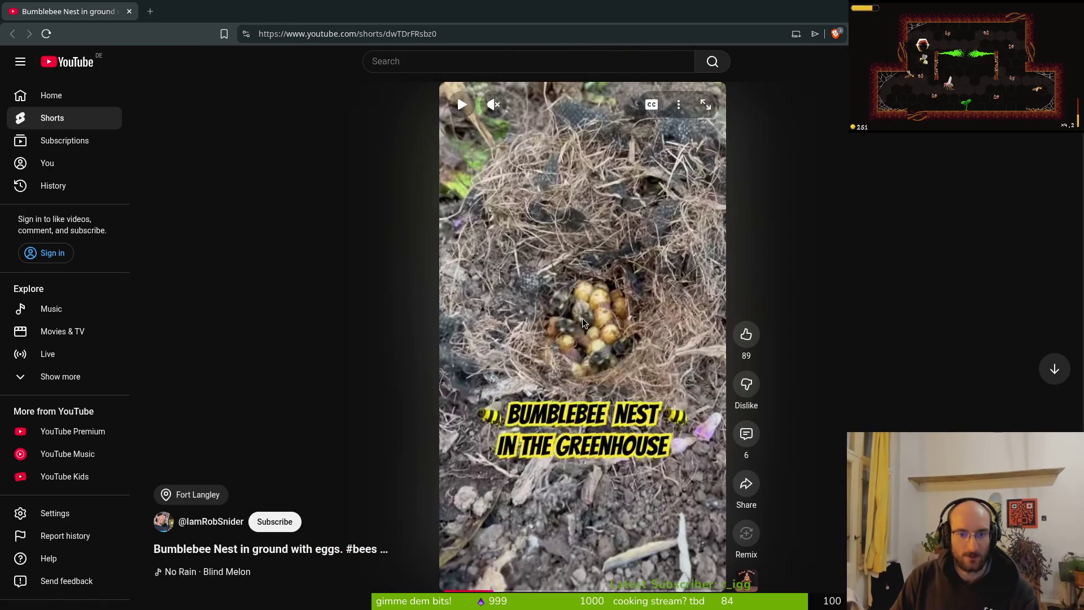
# Play the 'Bumblebee Nest in ground with eggs' Short briefly, then switch to Aseprite's dandelion sprite.
pyautogui.click(634, 353)
pyautogui.scroll(-1, 632, 384)
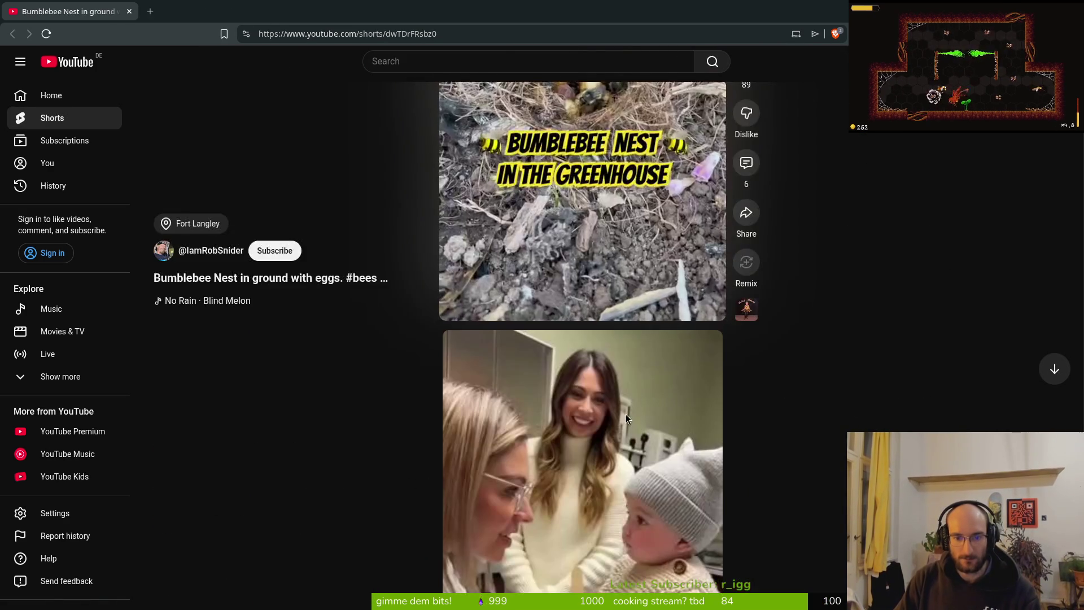
pyautogui.scroll(1, 564, 338)
pyautogui.hotkey('alt', 'Tab')
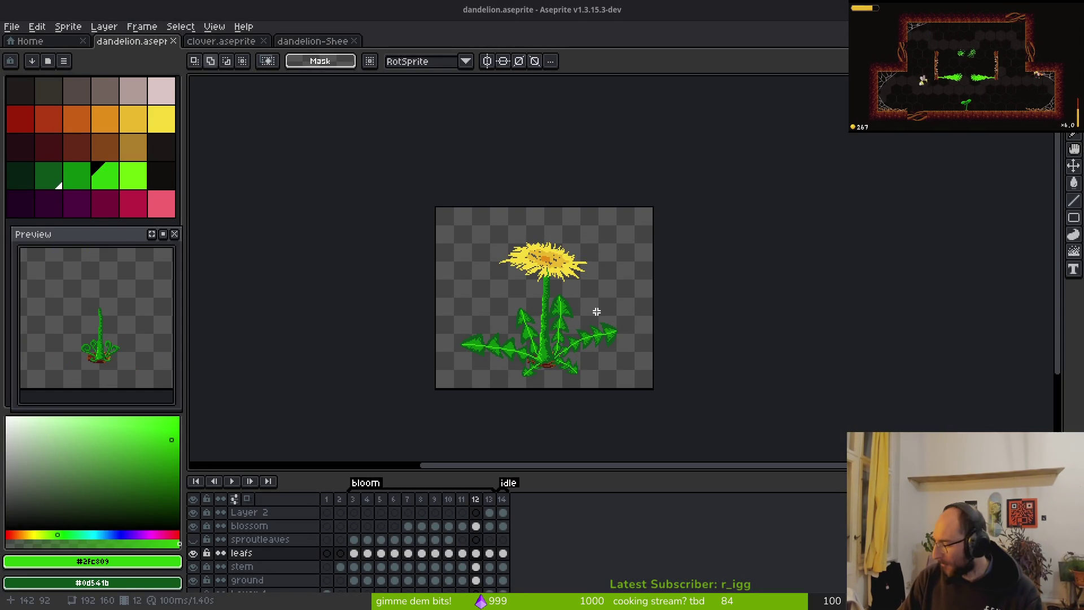
# Save dandelion.aseprite and step back to bloom frame 10, where the yellow flower is smaller.
pyautogui.moveTo(528, 310); pyautogui.dragTo(567, 300)
pyautogui.press('Left')
pyautogui.press('Left')
pyautogui.hotkey('ctrl', 's')
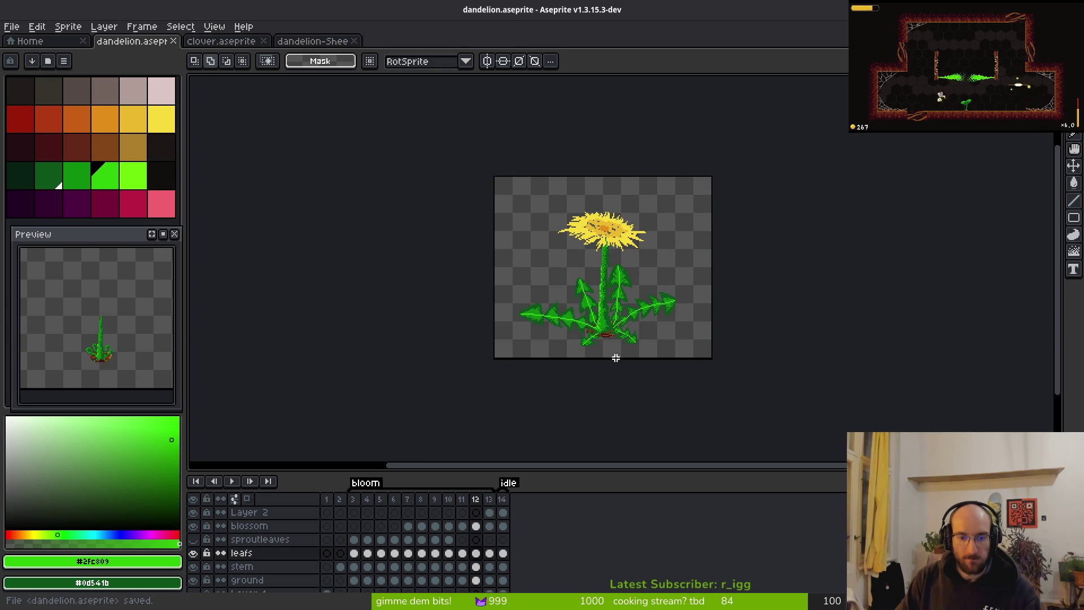
pyautogui.moveTo(614, 355); pyautogui.dragTo(614, 310)
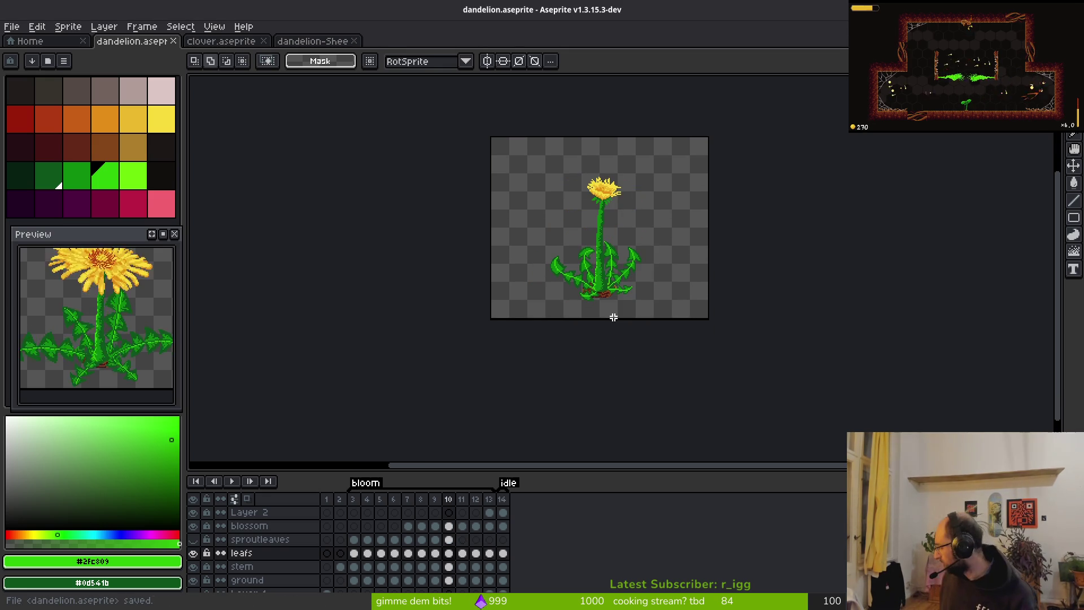
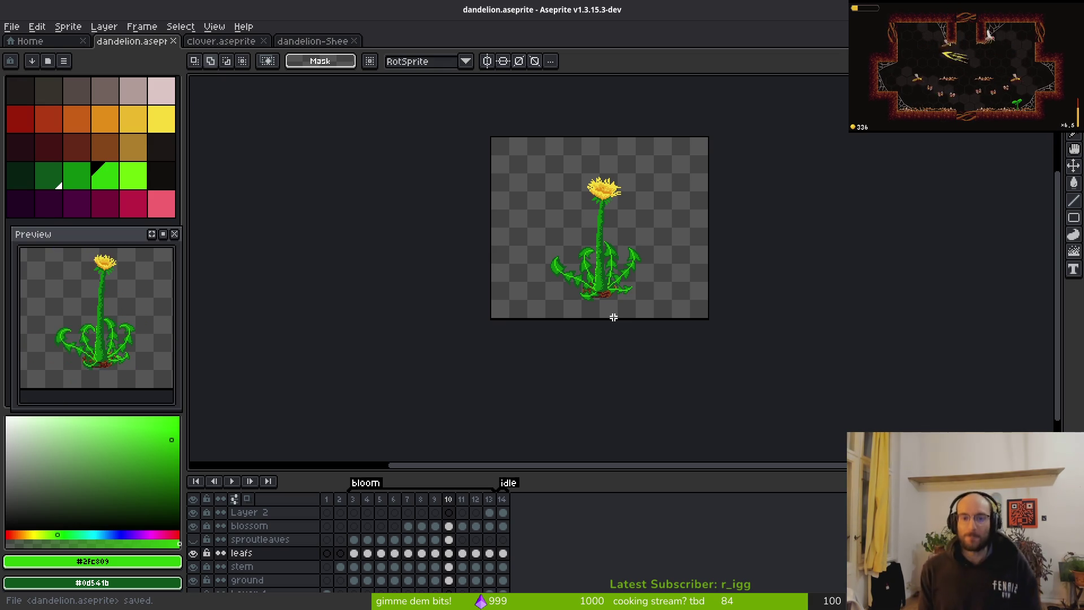
# Show frame 12 of the leafs layer, zoomed in on the plant's base.
pyautogui.scroll(5, 636, 338)
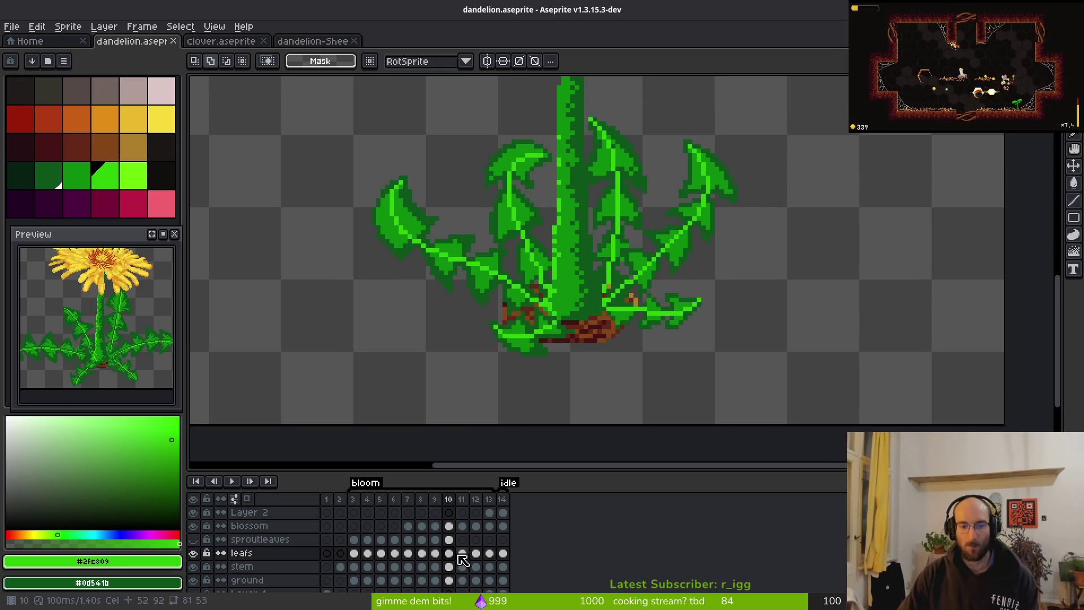
pyautogui.click(463, 557)
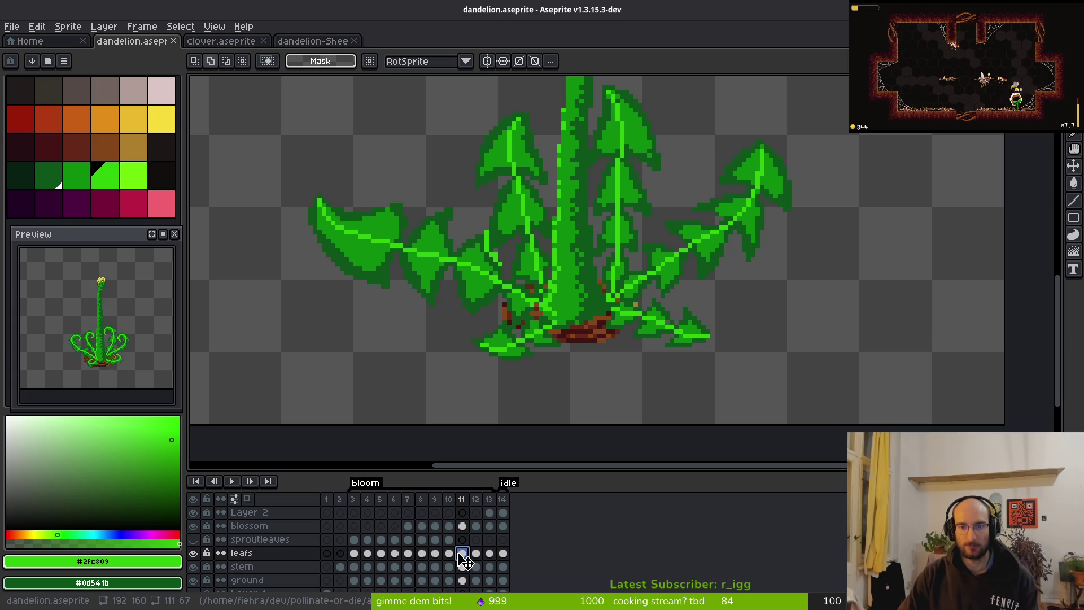
pyautogui.click(481, 559)
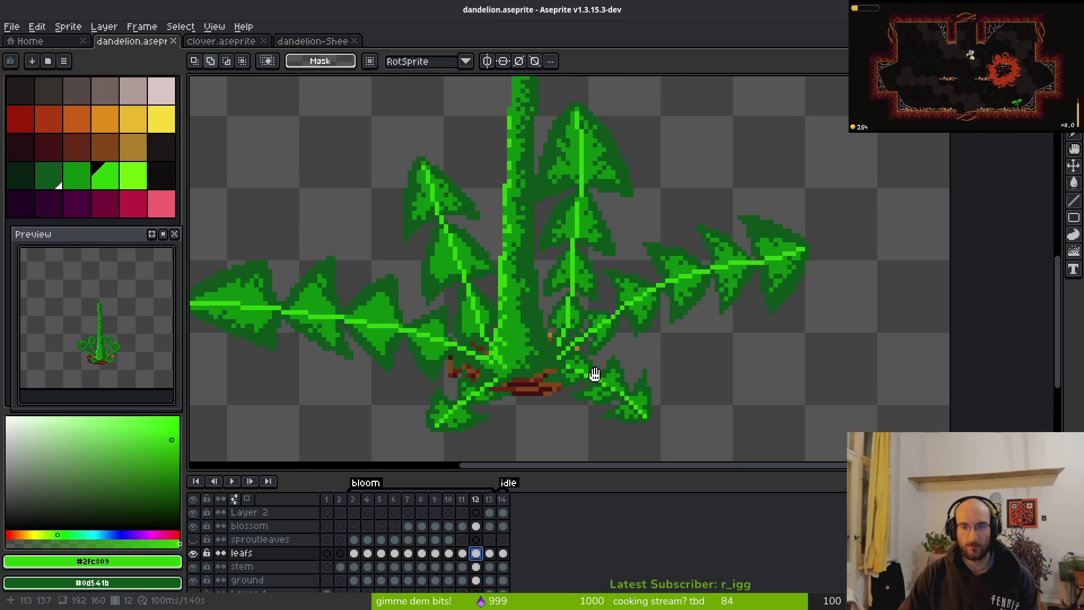
pyautogui.scroll(1, 592, 361)
pyautogui.moveTo(572, 378); pyautogui.dragTo(581, 376)
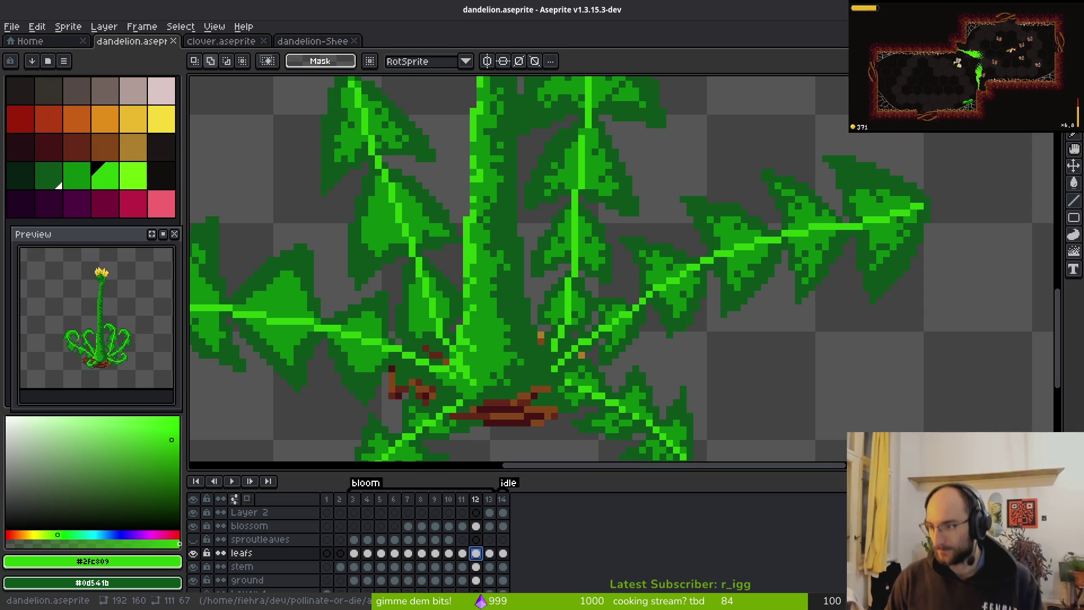
# Extend the right leaf's bright vein by one pixel with the Pencil.
pyautogui.scroll(1, 726, 188)
pyautogui.scroll(-1, 636, 305)
pyautogui.press('b')
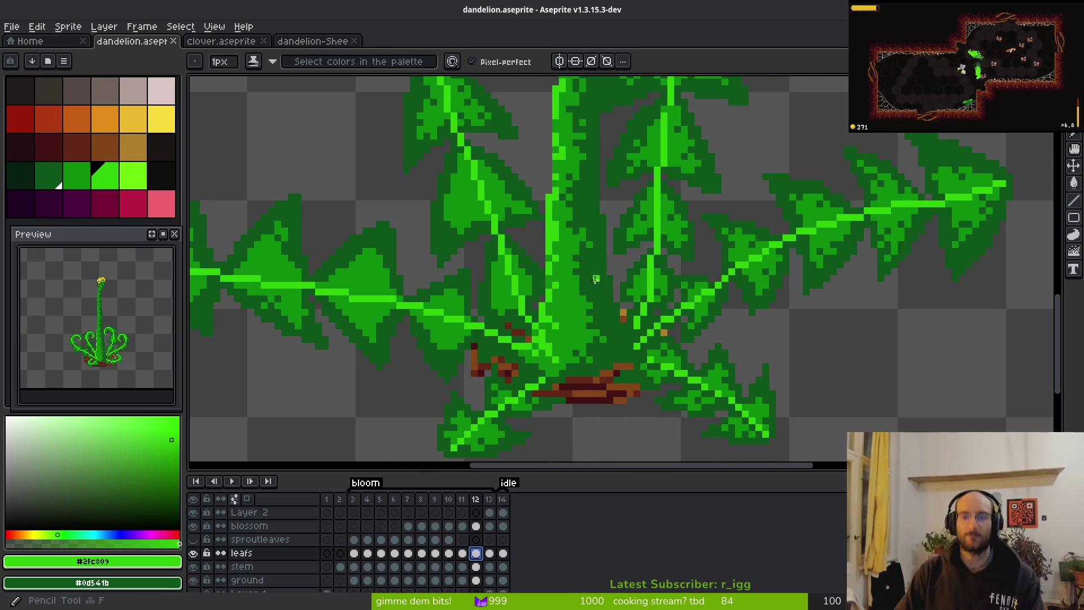
pyautogui.hscroll(3, 751, 262)
pyautogui.scroll(2, 698, 215)
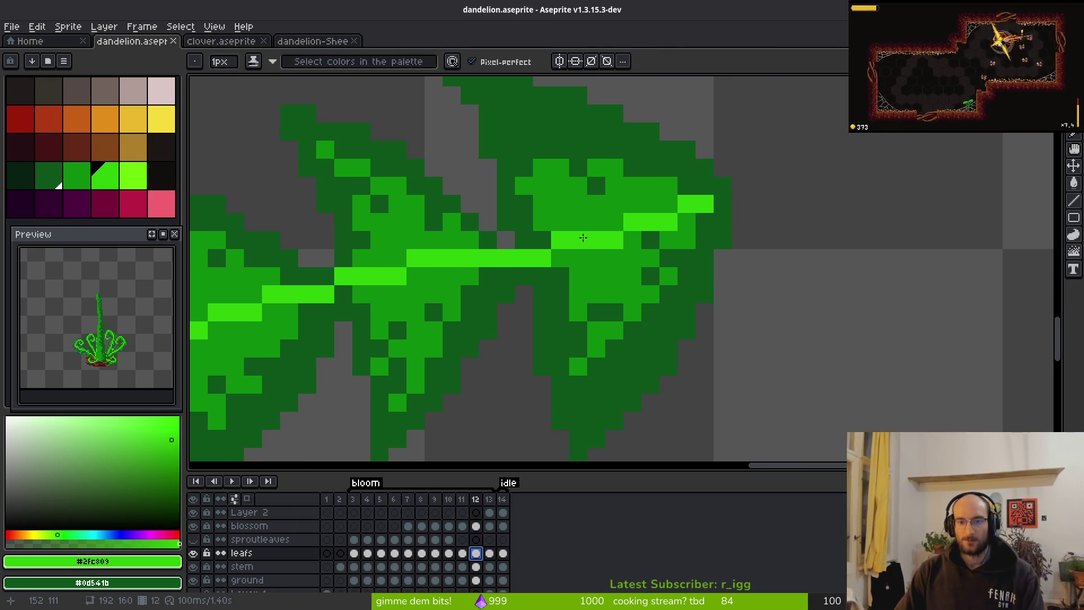
pyautogui.moveTo(406, 283); pyautogui.dragTo(617, 287)
pyautogui.scroll(-1, 617, 288)
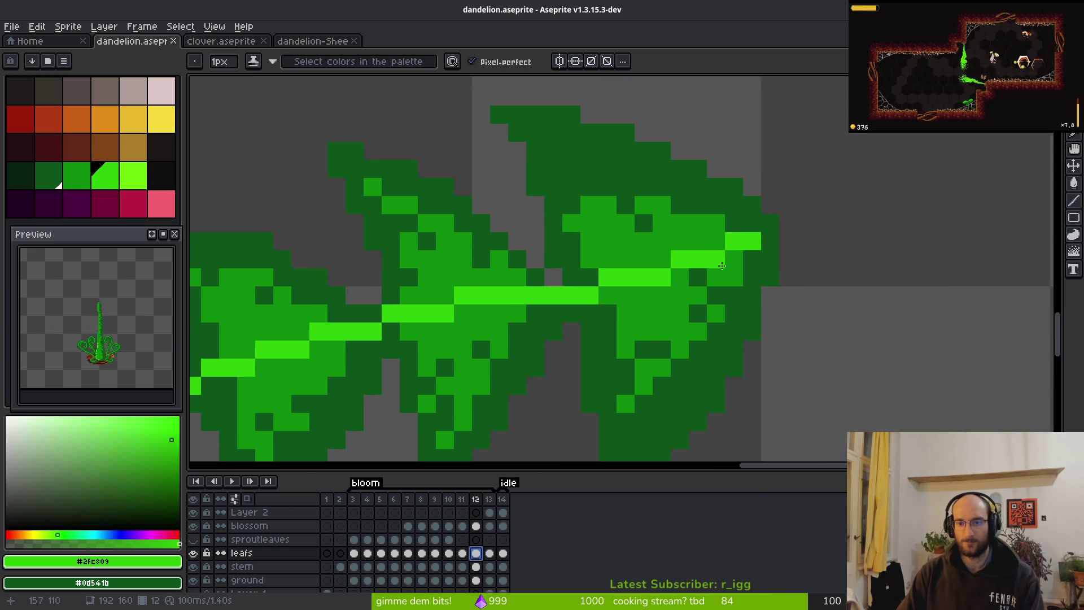
pyautogui.scroll(4, 756, 204)
pyautogui.click(742, 252)
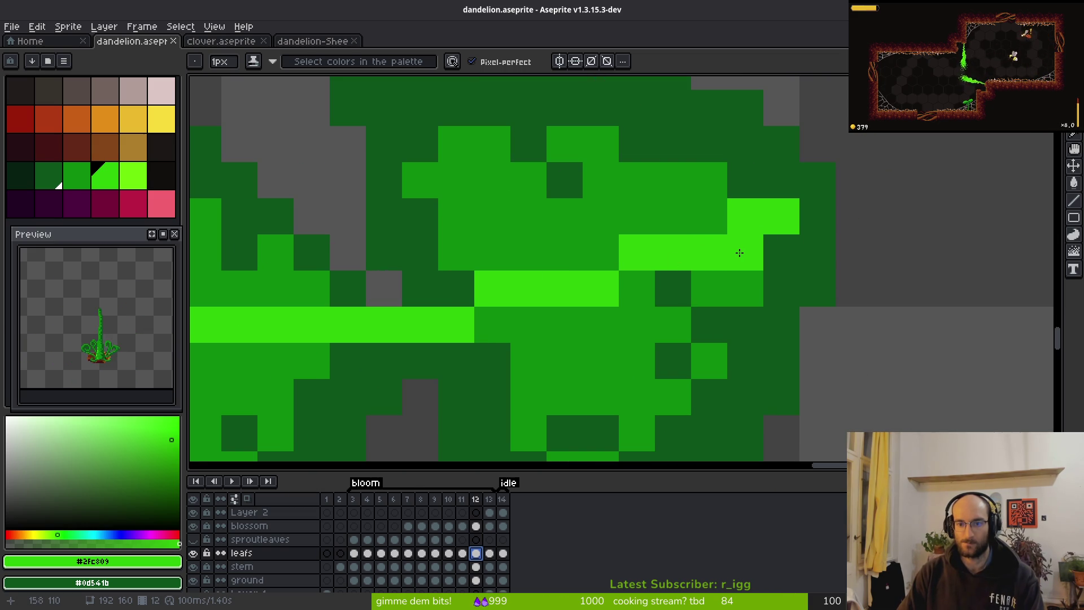
pyautogui.scroll(-2, 740, 252)
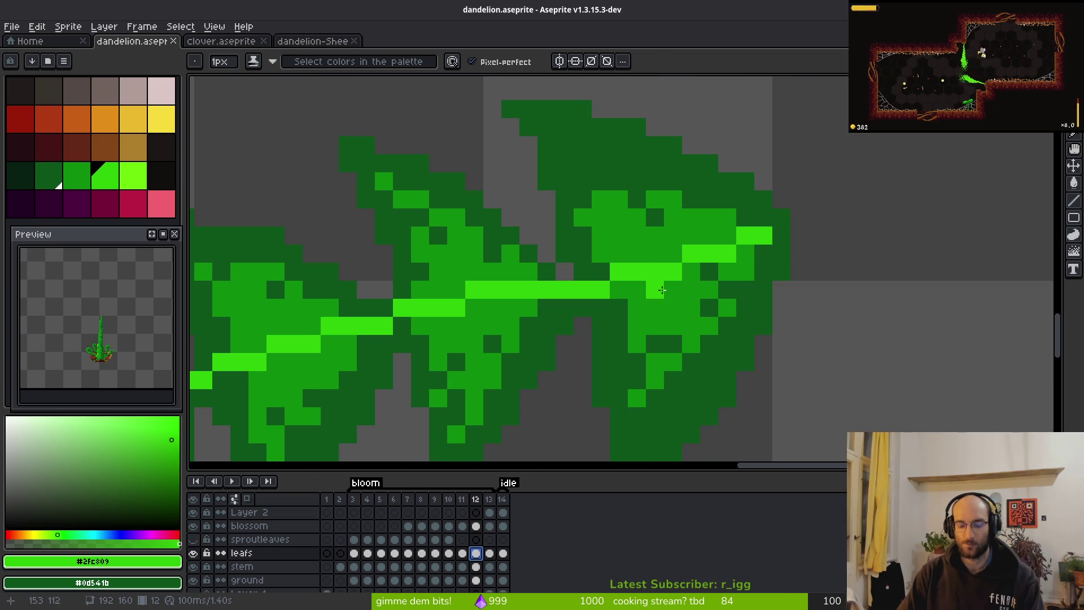
# Set the Magic Wand to select contiguous pixels only, clearing the trial selections.
pyautogui.press('w')
pyautogui.click(666, 303)
pyautogui.scroll(-2, 693, 299)
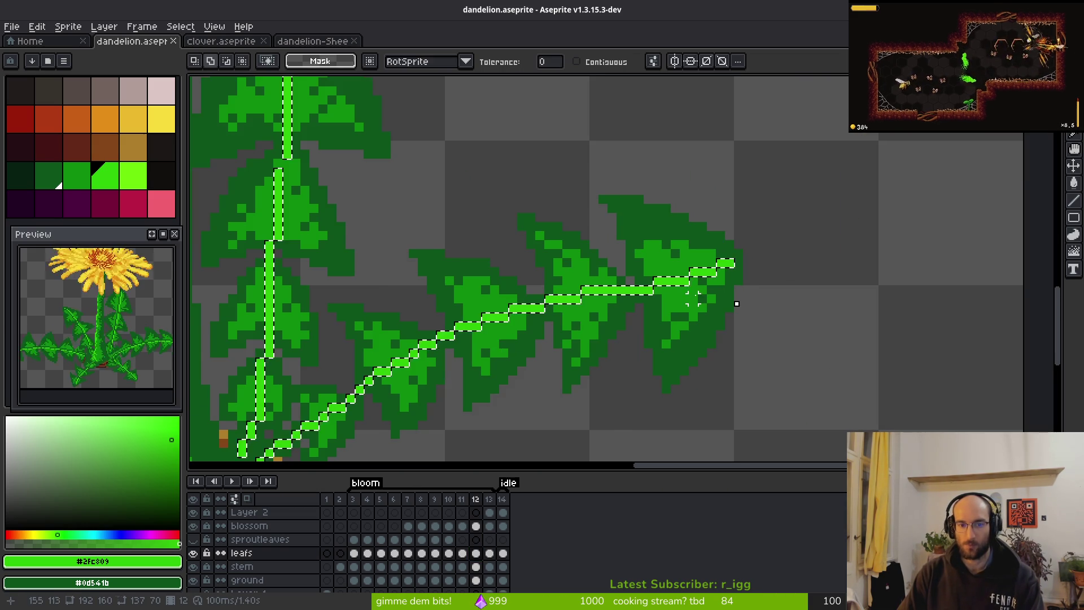
pyautogui.scroll(-1, 727, 302)
pyautogui.hotkey('ctrl', 'd')
pyautogui.click(604, 62)
pyautogui.scroll(-1, 643, 164)
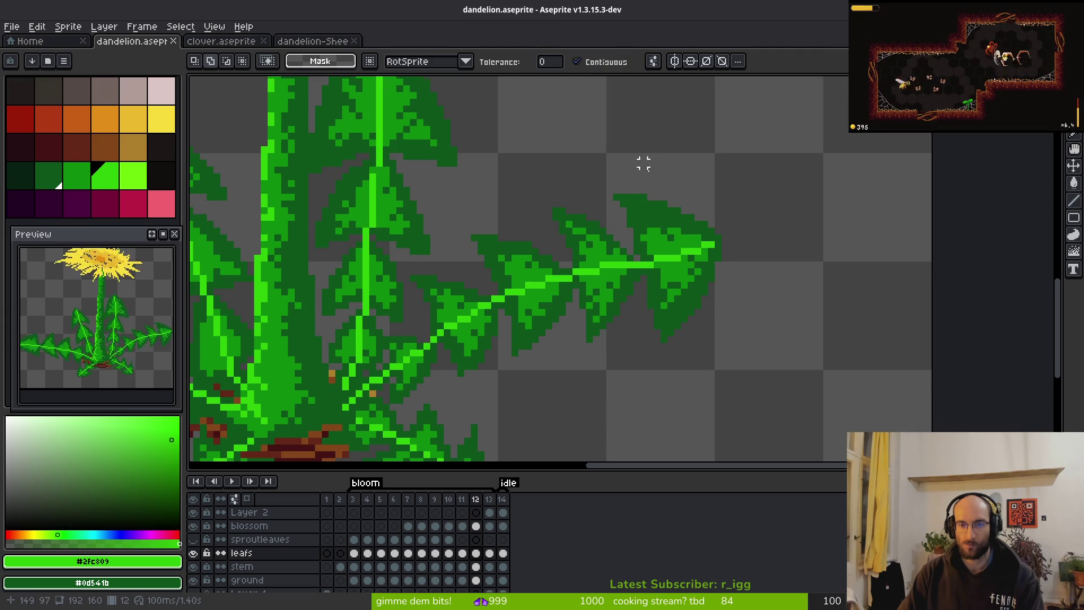
pyautogui.press('q')
pyautogui.moveTo(681, 177)
pyautogui.mouseDown()
pyautogui.moveTo(399, 338)
pyautogui.moveTo(339, 399)
pyautogui.moveTo(640, 319)
pyautogui.moveTo(644, 153)
pyautogui.mouseUp()
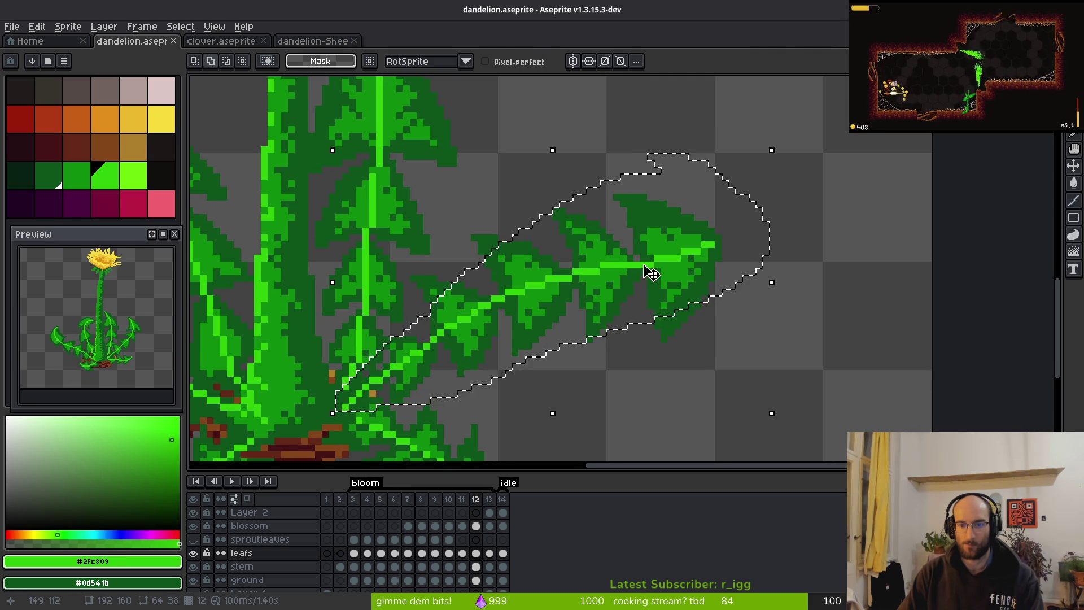
pyautogui.hotkey('ctrl', 'd')
# Select the four upper bright-green vein segments and move them down one pixel.
pyautogui.scroll(4, 670, 265)
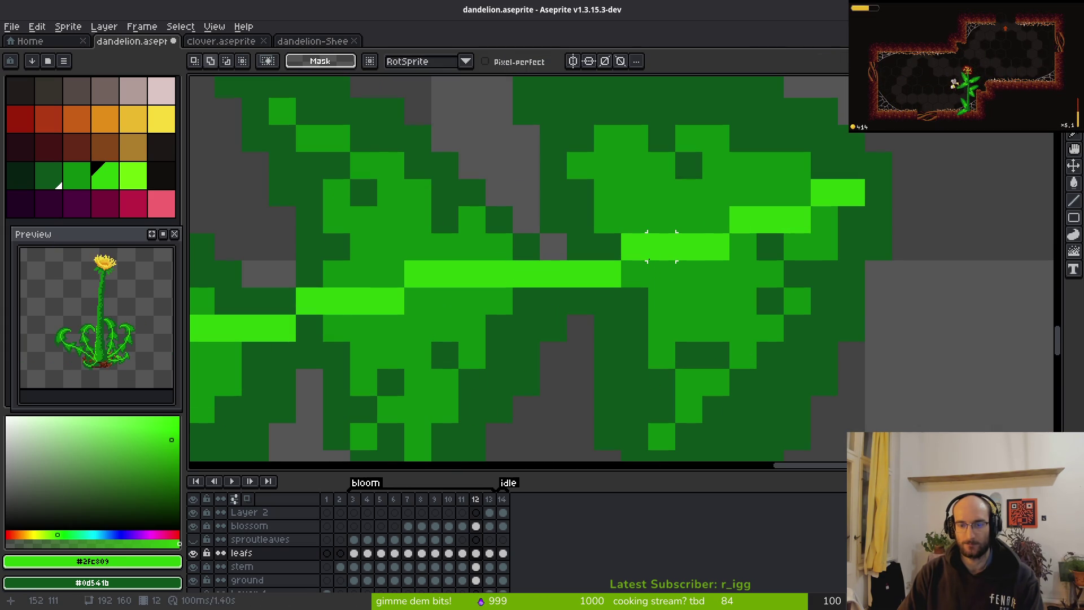
pyautogui.press('w')
pyautogui.click(672, 246)
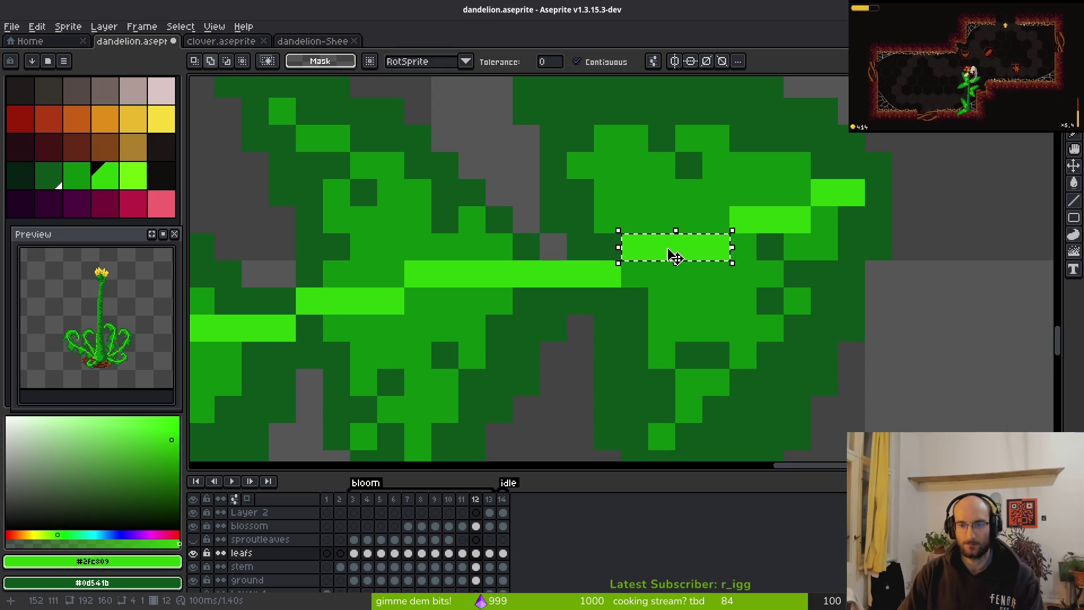
pyautogui.scroll(-4, 668, 249)
pyautogui.scroll(4, 660, 252)
pyautogui.keyDown('shift'); pyautogui.click(661, 243); pyautogui.keyUp('shift')
pyautogui.keyDown('shift'); pyautogui.click(839, 186); pyautogui.keyUp('shift')
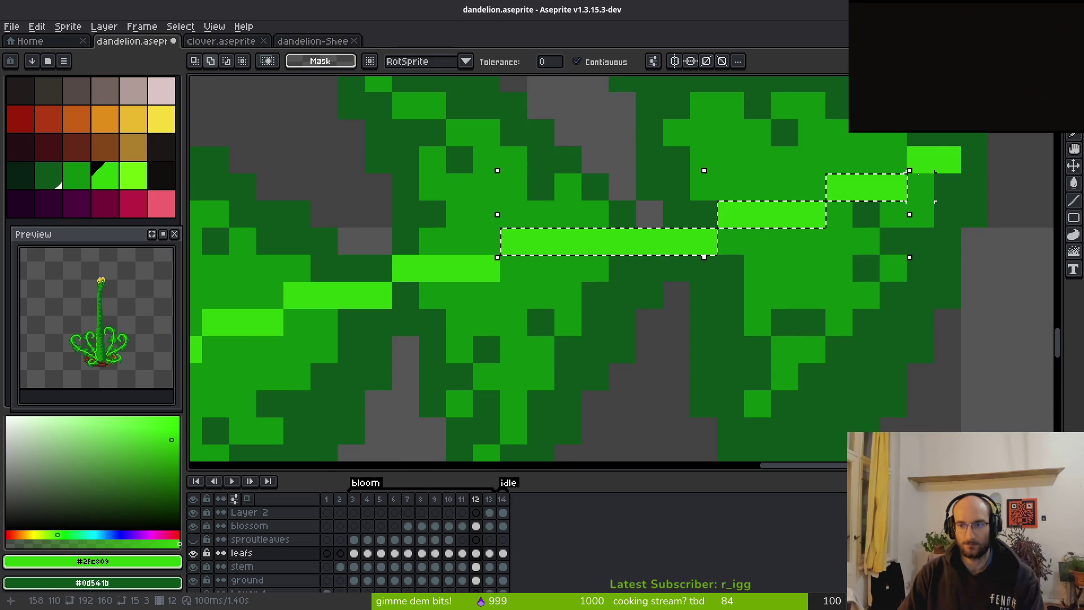
pyautogui.keyDown('shift'); pyautogui.click(935, 160); pyautogui.keyUp('shift')
pyautogui.press('Down')
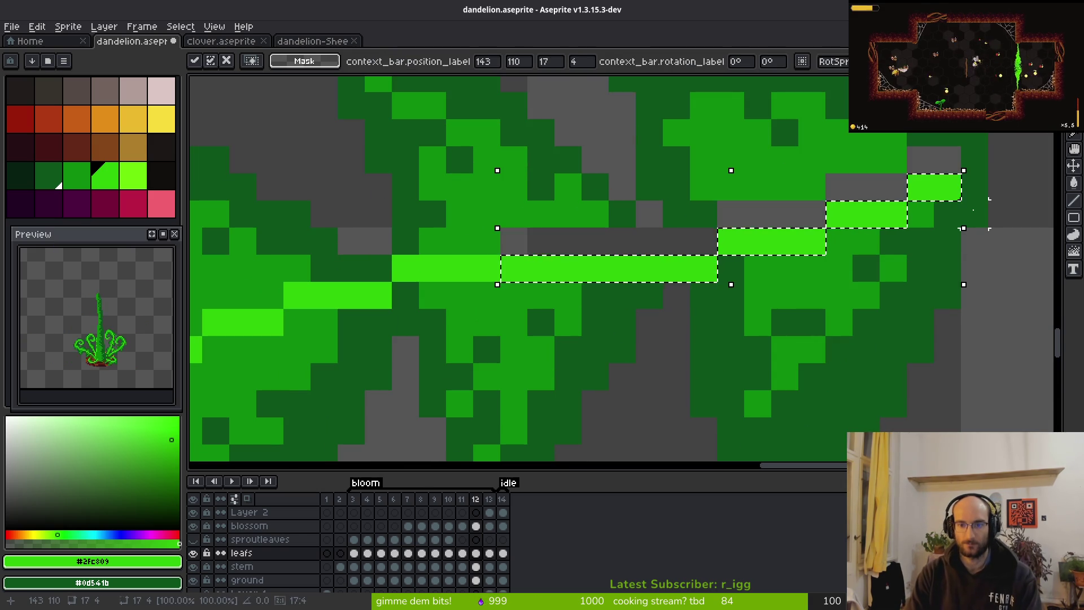
pyautogui.hotkey('ctrl', 'd')
# Fill the leftover gap pixels around the lowered vein with dark green #0d541b.
pyautogui.press('b')
pyautogui.keyDown('alt'); pyautogui.click(707, 368); pyautogui.keyUp('alt')
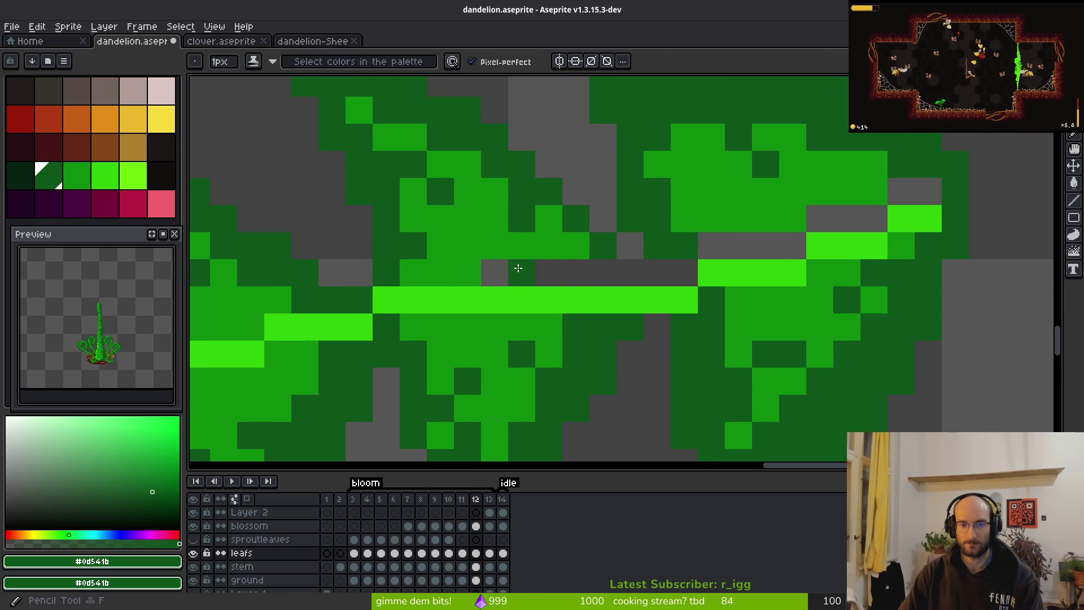
pyautogui.click(499, 275)
pyautogui.moveTo(677, 266)
pyautogui.mouseDown()
pyautogui.moveTo(717, 245)
pyautogui.moveTo(877, 217)
pyautogui.moveTo(921, 188)
pyautogui.mouseUp()
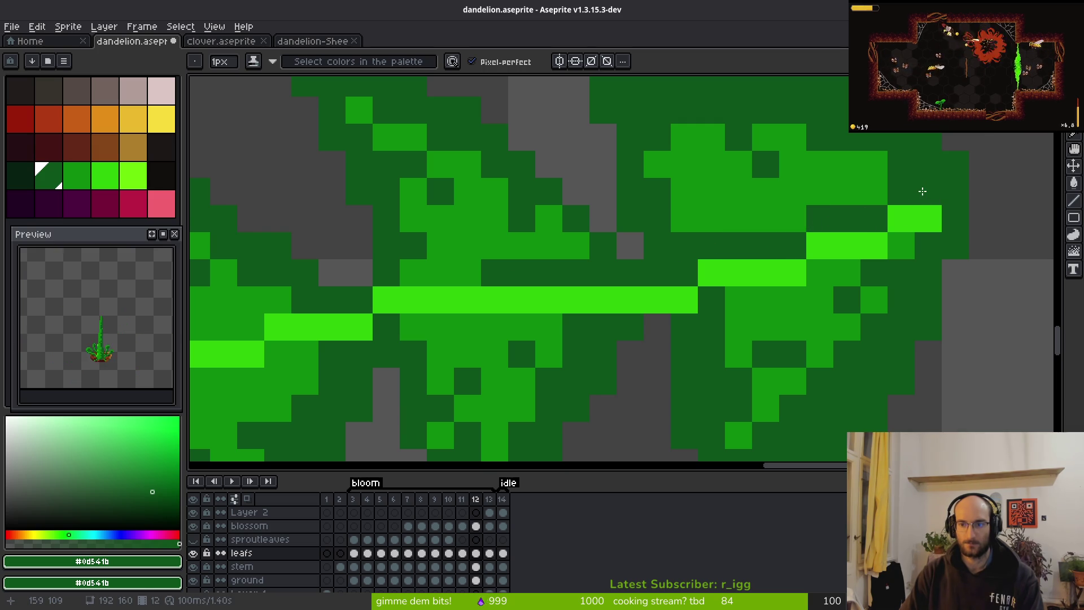
pyautogui.click(873, 300)
pyautogui.scroll(-5, 847, 370)
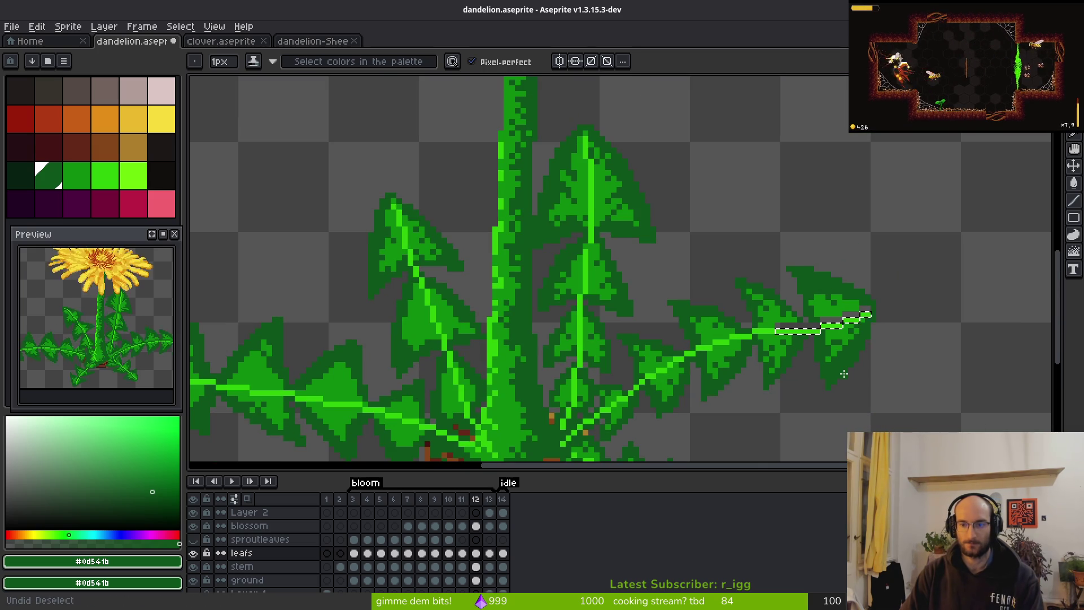
# Darken the old vein rows and pencil a new bright-green vein path a pixel lower.
pyautogui.scroll(2, 829, 324)
pyautogui.scroll(3, 830, 324)
pyautogui.moveTo(791, 321); pyautogui.dragTo(668, 322)
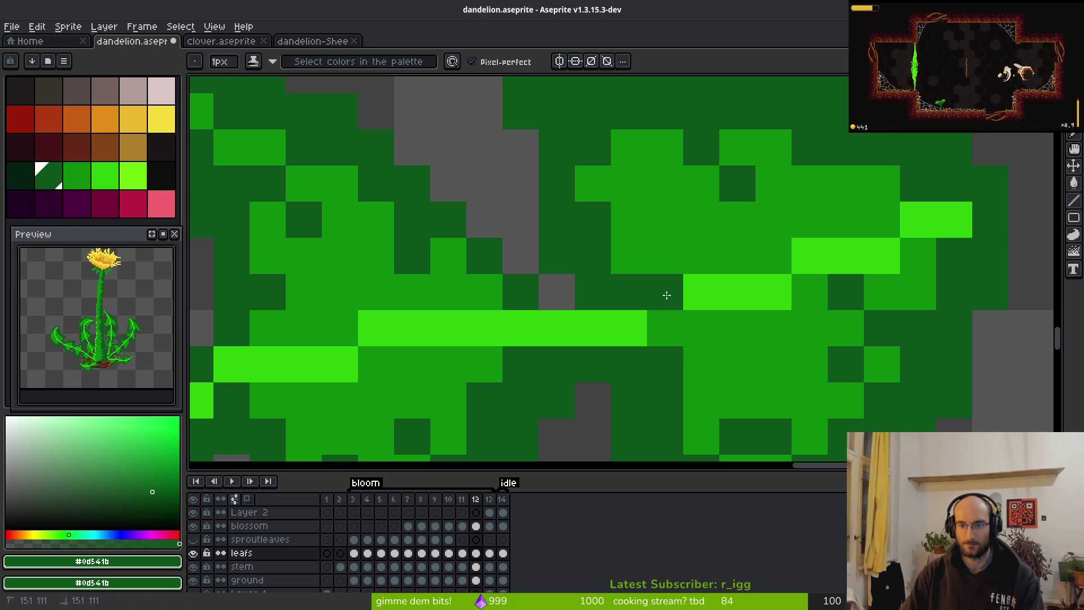
pyautogui.moveTo(667, 295)
pyautogui.mouseDown()
pyautogui.moveTo(929, 221)
pyautogui.moveTo(733, 261)
pyautogui.mouseUp()
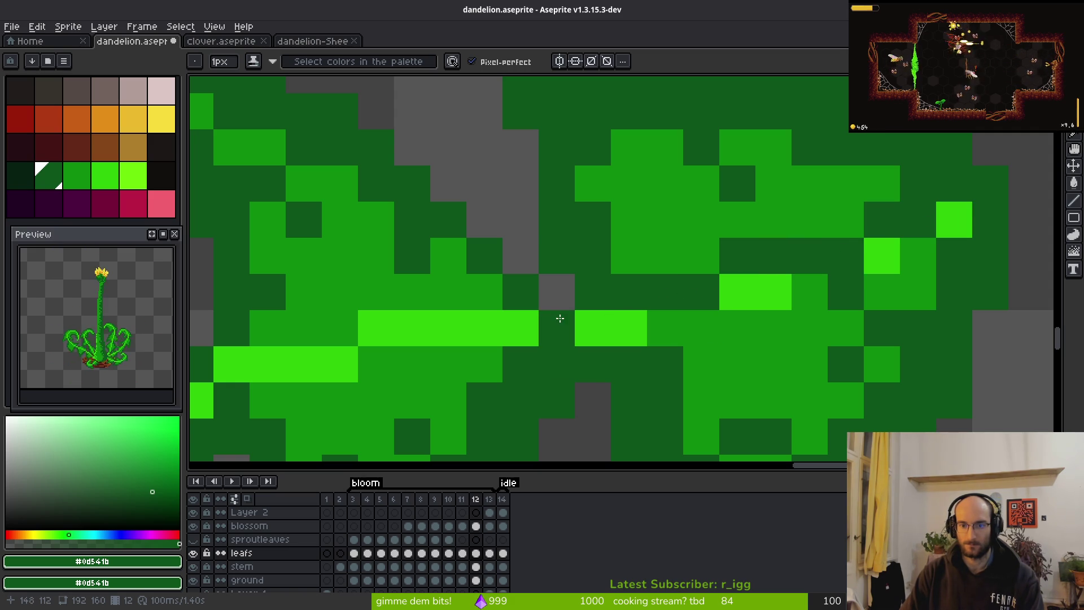
pyautogui.moveTo(546, 328)
pyautogui.mouseDown()
pyautogui.moveTo(416, 331)
pyautogui.moveTo(365, 368)
pyautogui.moveTo(382, 334)
pyautogui.moveTo(303, 364)
pyautogui.mouseUp()
pyautogui.keyDown('alt'); pyautogui.click(342, 363); pyautogui.keyUp('alt')
pyautogui.moveTo(368, 356); pyautogui.dragTo(629, 333)
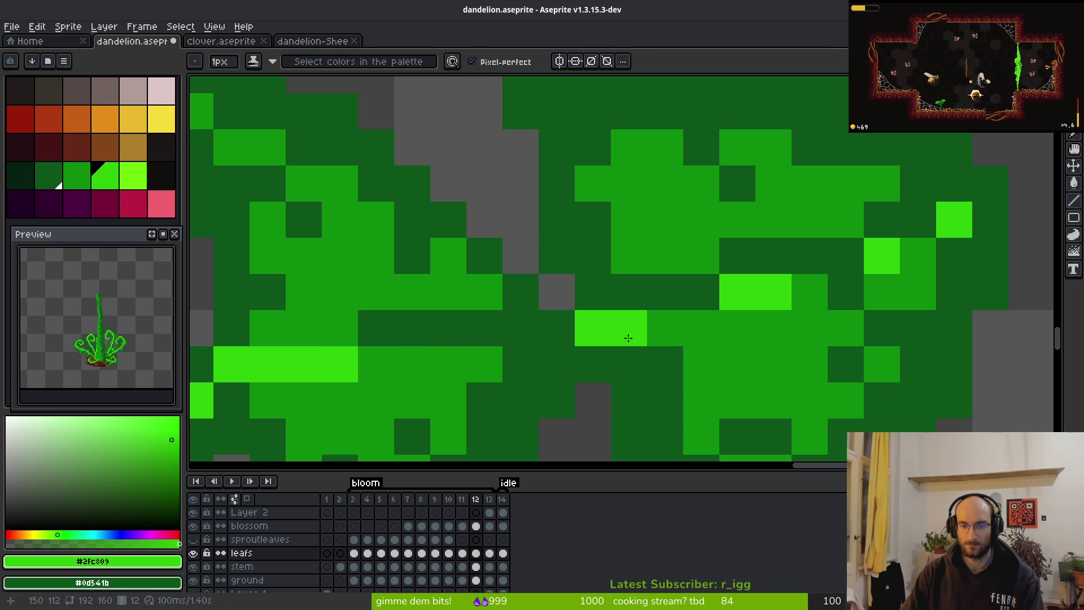
# Extend the bright vein strip rightward and paint another bright-green vein row.
pyautogui.click(701, 328)
pyautogui.scroll(-3, 718, 354)
pyautogui.scroll(-2, 717, 354)
pyautogui.scroll(4, 713, 345)
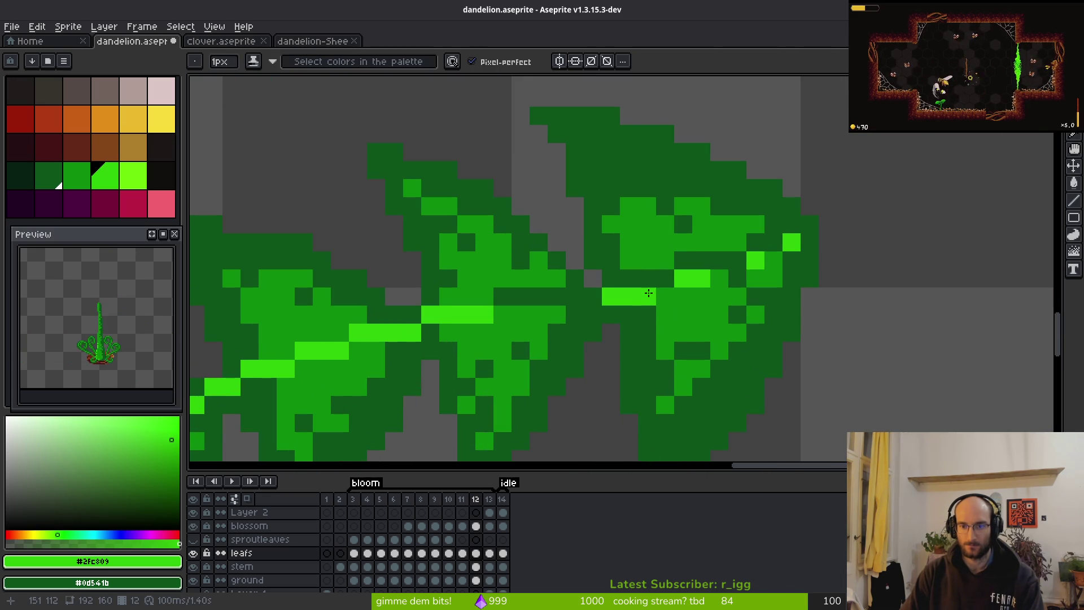
pyautogui.click(719, 279)
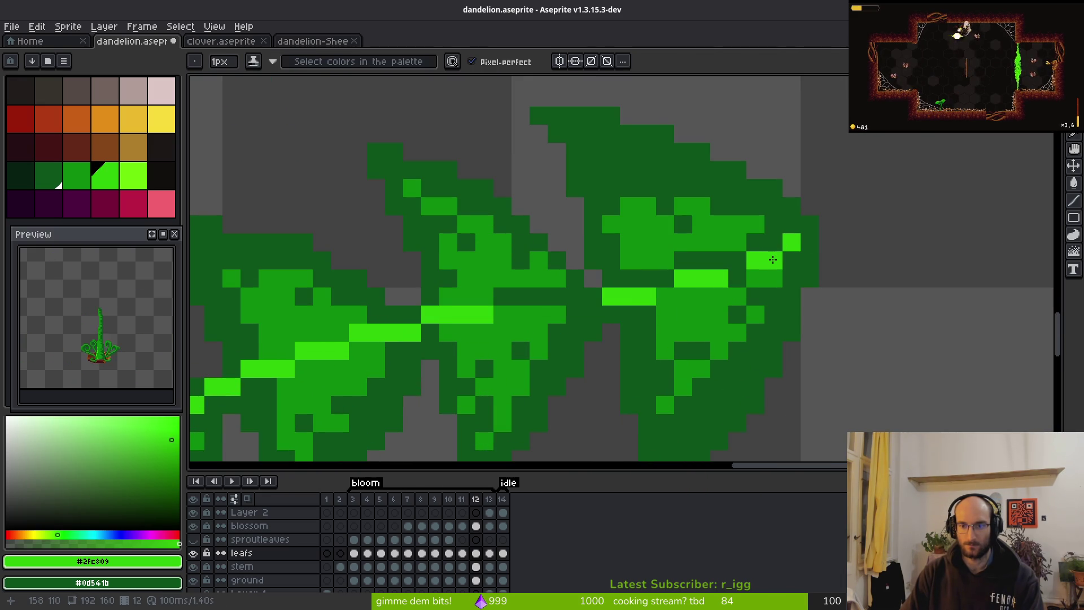
pyautogui.scroll(-3, 772, 259)
pyautogui.scroll(4, 640, 279)
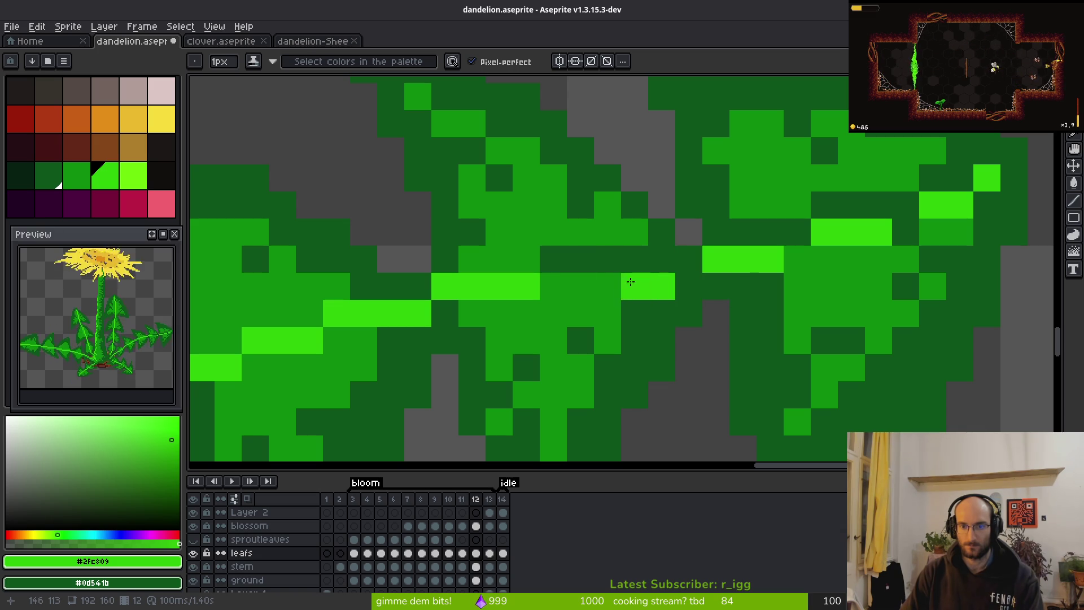
pyautogui.moveTo(631, 281)
pyautogui.mouseDown()
pyautogui.moveTo(551, 285)
pyautogui.moveTo(667, 281)
pyautogui.moveTo(586, 307)
pyautogui.moveTo(567, 283)
pyautogui.moveTo(637, 295)
pyautogui.moveTo(552, 283)
pyautogui.moveTo(776, 312)
pyautogui.mouseUp()
# Darken stray bright pixels and paint a new bright vein step along the leaf.
pyautogui.keyDown('alt'); pyautogui.click(670, 254); pyautogui.keyUp('alt')
pyautogui.keyDown('alt'); pyautogui.rightClick(636, 299); pyautogui.keyUp('alt')
pyautogui.rightClick(534, 314)
pyautogui.moveTo(775, 308); pyautogui.dragTo(699, 309)
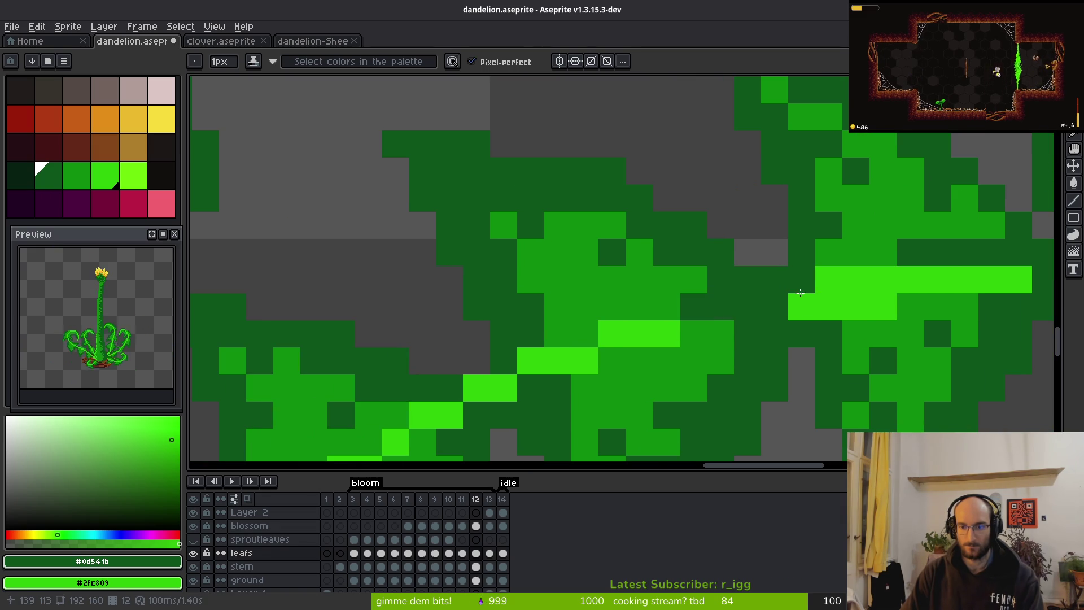
pyautogui.moveTo(812, 282); pyautogui.dragTo(874, 284)
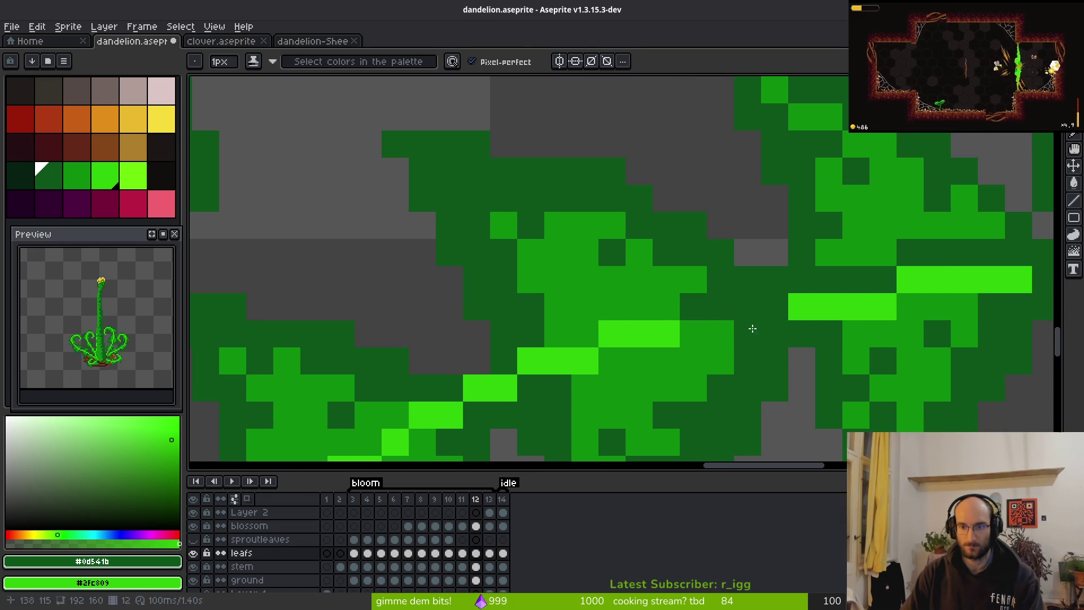
pyautogui.moveTo(750, 322)
pyautogui.mouseDown()
pyautogui.moveTo(666, 331)
pyautogui.moveTo(678, 331)
pyautogui.mouseUp()
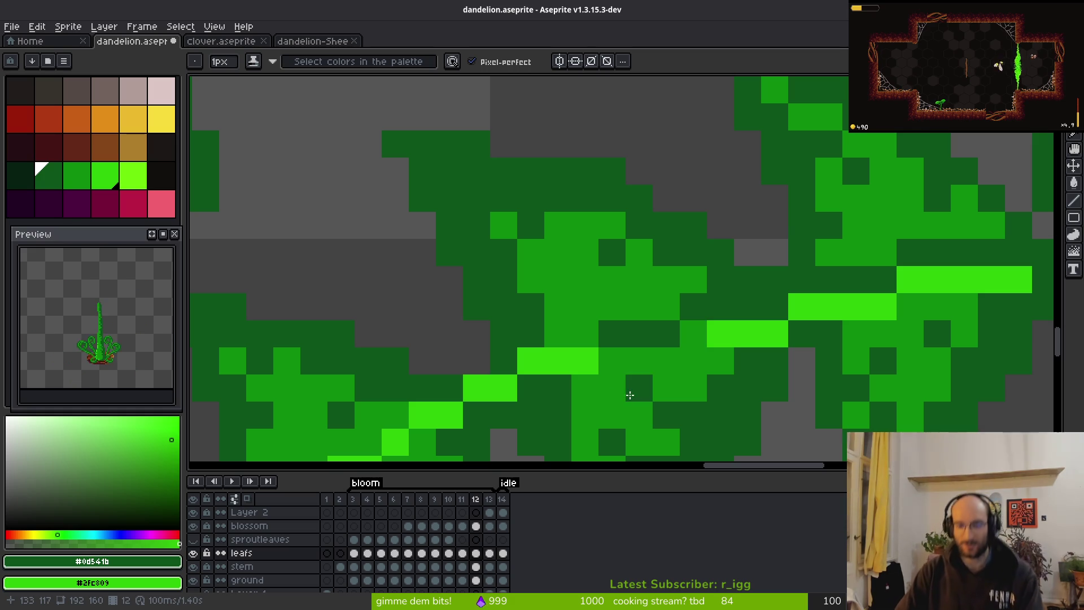
pyautogui.scroll(2, 630, 395)
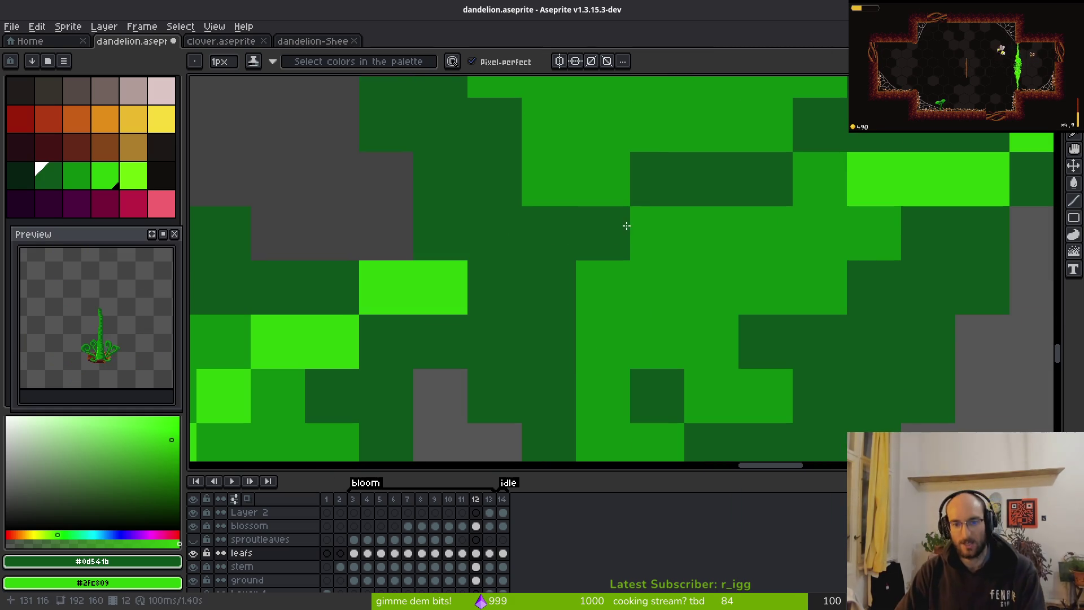
pyautogui.moveTo(626, 226)
pyautogui.mouseDown()
pyautogui.moveTo(779, 206)
pyautogui.moveTo(819, 180)
pyautogui.mouseUp()
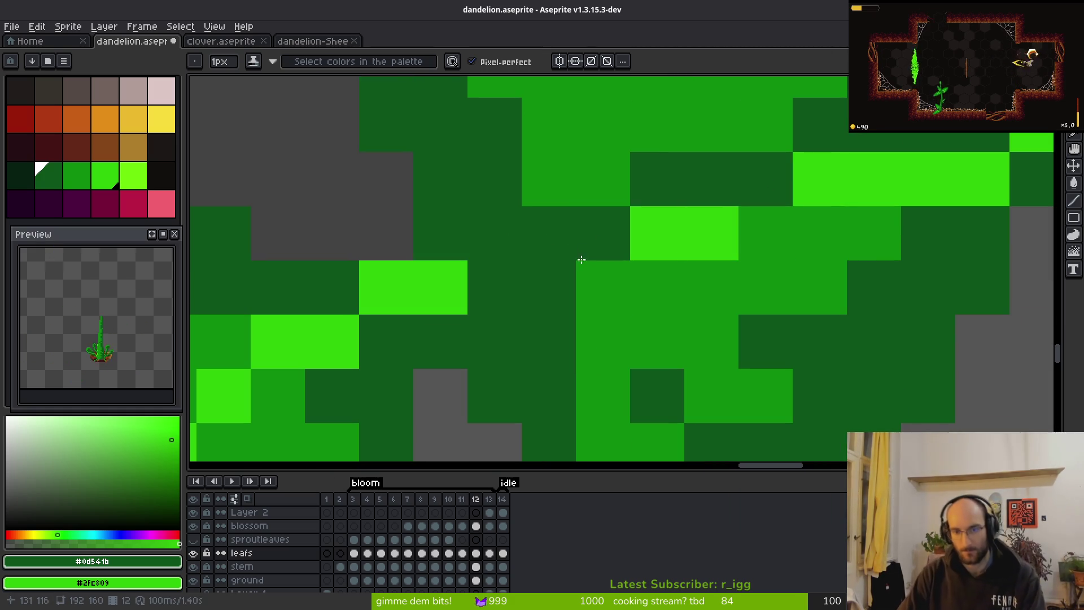
pyautogui.moveTo(570, 280)
pyautogui.mouseDown()
pyautogui.moveTo(439, 288)
pyautogui.moveTo(411, 335)
pyautogui.mouseUp()
# Rework the lower vein stretch into a diagonal, swapping pixels between #2fc809 and #0d541b.
pyautogui.rightClick(411, 335)
pyautogui.scroll(-3, 442, 333)
pyautogui.scroll(2, 578, 271)
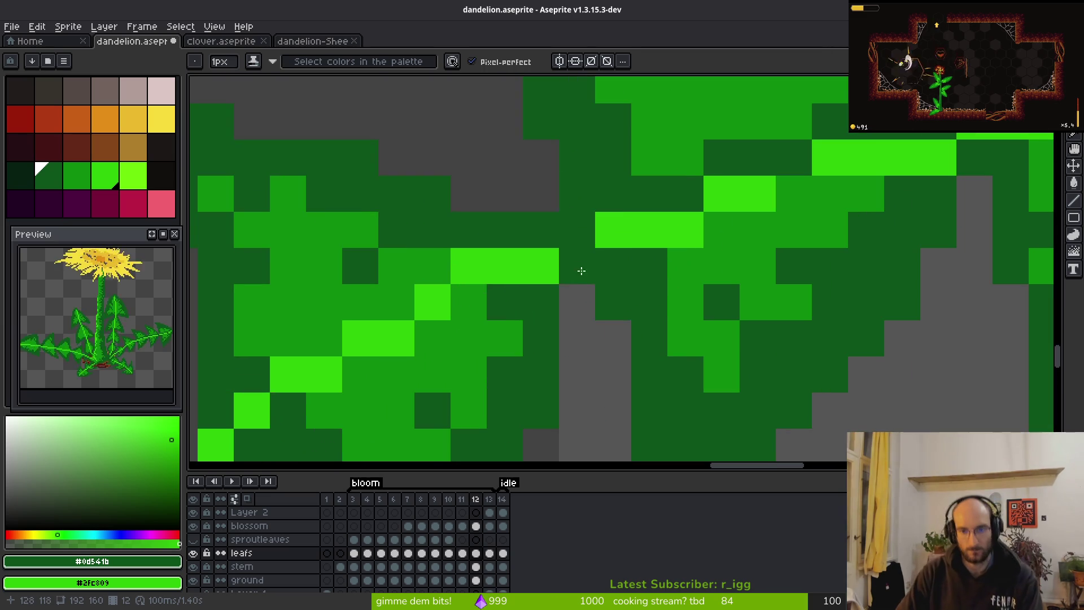
pyautogui.rightClick(578, 271)
pyautogui.click(497, 258)
pyautogui.rightClick(472, 265)
pyautogui.moveTo(505, 302); pyautogui.dragTo(471, 303)
pyautogui.rightClick(431, 302)
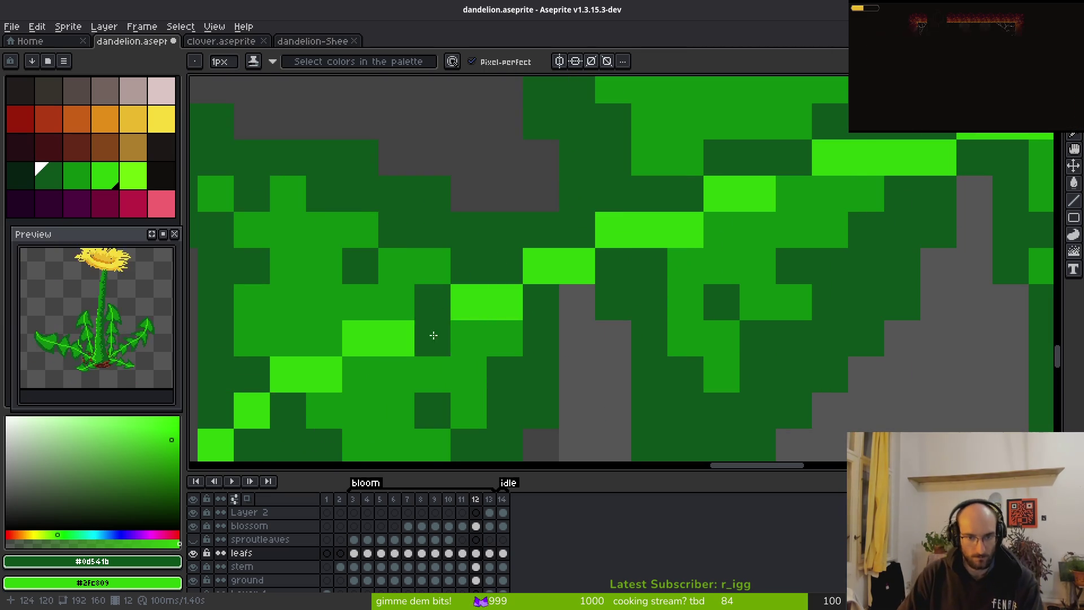
pyautogui.click(430, 334)
pyautogui.rightClick(398, 337)
pyautogui.rightClick(398, 337)
pyautogui.click(401, 338)
pyautogui.click(370, 341)
pyautogui.click(363, 377)
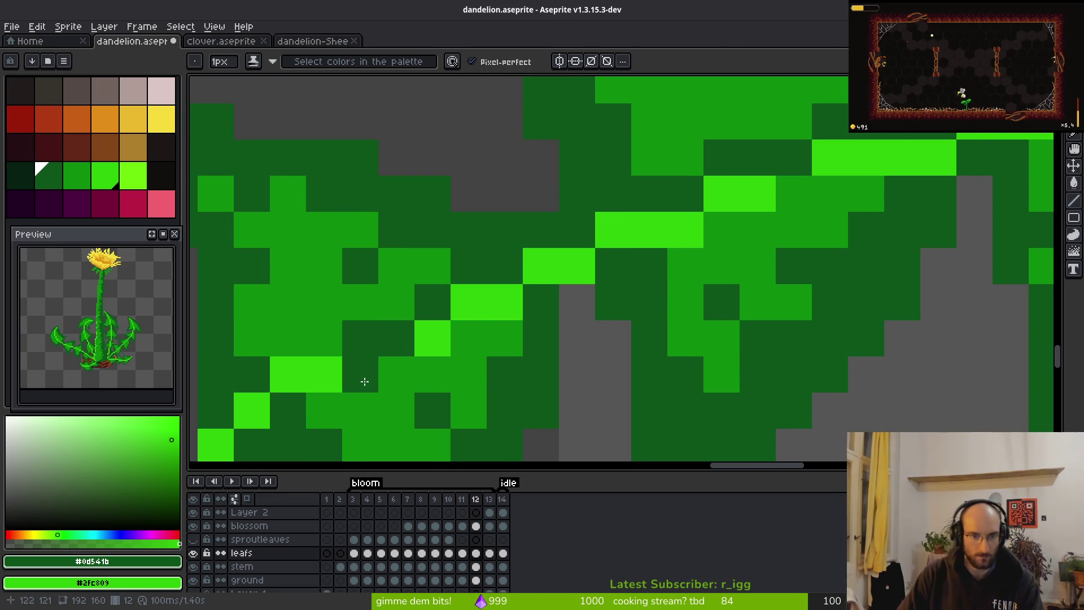
pyautogui.rightClick(363, 378)
pyautogui.click(398, 368)
# Step the next stretch of the vein diagonally, darkening leftover bright cells.
pyautogui.moveTo(399, 368); pyautogui.dragTo(552, 363)
pyautogui.rightClick(765, 260)
pyautogui.click(659, 298)
pyautogui.click(621, 298)
pyautogui.click(586, 333)
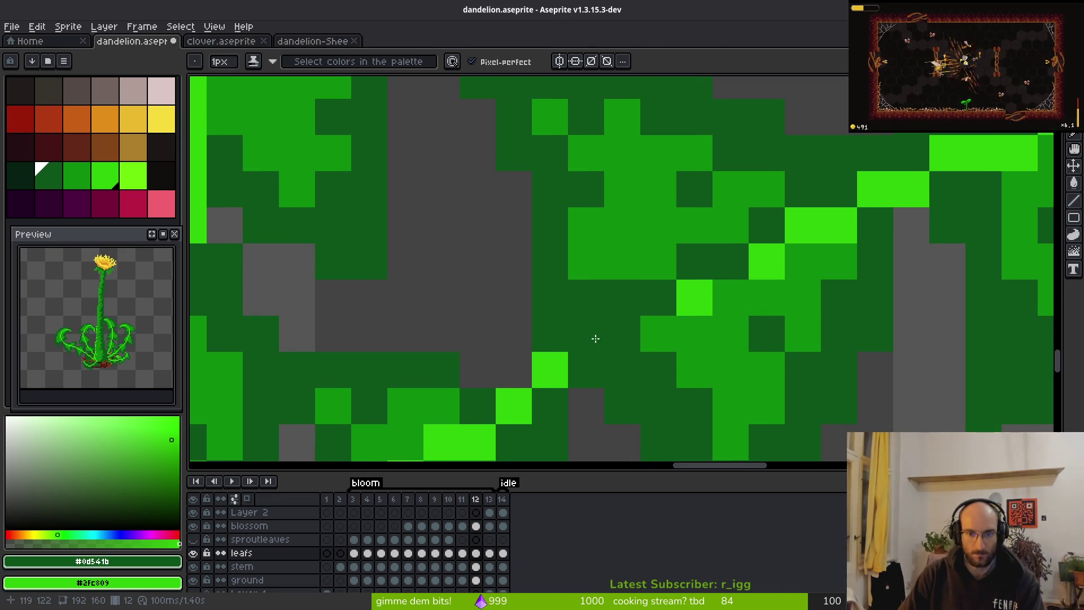
pyautogui.rightClick(595, 336)
pyautogui.click(595, 334)
pyautogui.rightClick(595, 333)
pyautogui.click(587, 334)
pyautogui.rightClick(621, 334)
pyautogui.click(550, 370)
pyautogui.rightClick(586, 370)
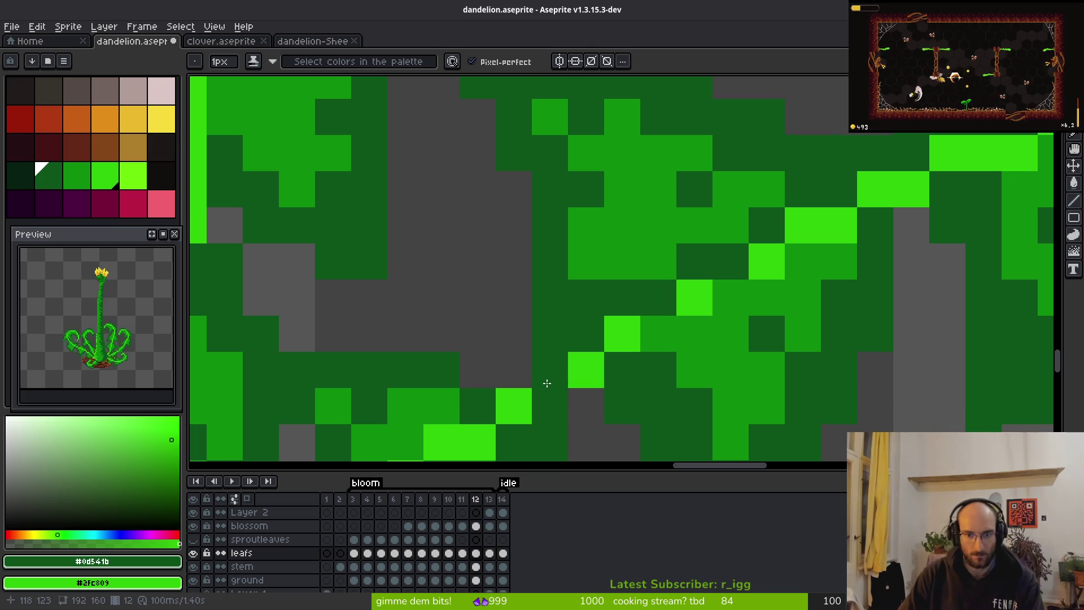
pyautogui.click(531, 400)
# Paint the diagonal vein step bright green and darken stray pixels below it.
pyautogui.scroll(-4, 530, 400)
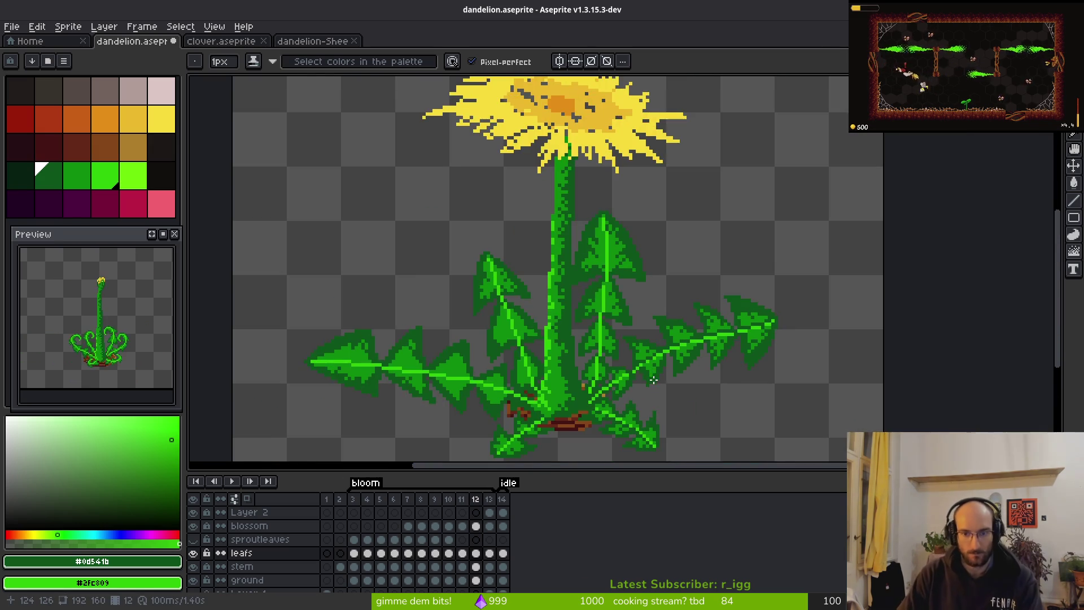
pyautogui.scroll(2, 620, 380)
pyautogui.scroll(2, 620, 380)
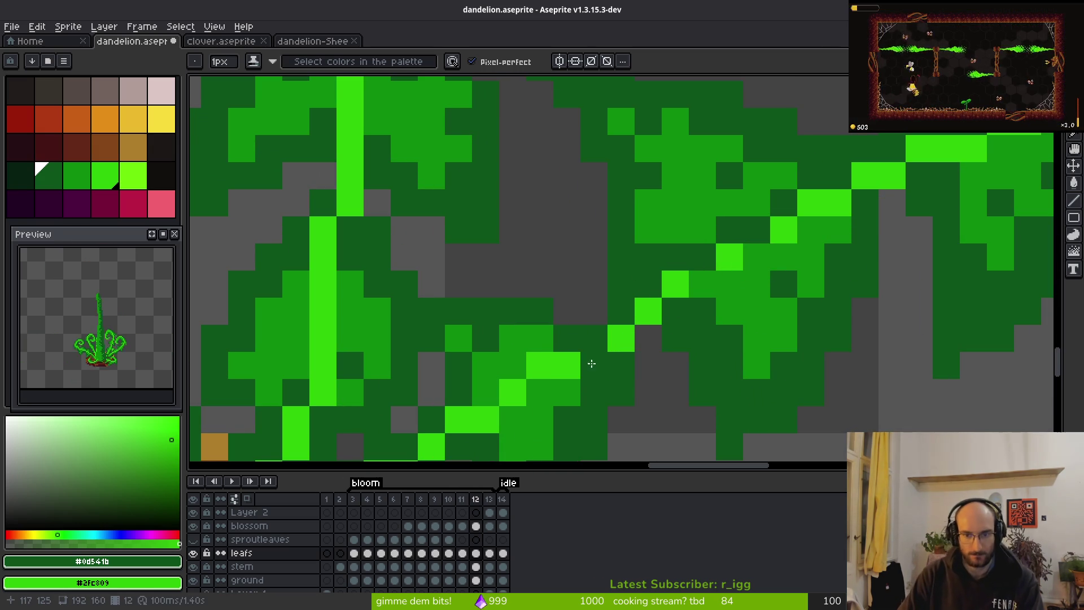
pyautogui.click(591, 363)
pyautogui.rightClick(591, 363)
pyautogui.moveTo(591, 363); pyautogui.dragTo(593, 337)
pyautogui.rightClick(592, 363)
pyautogui.rightClick(536, 374)
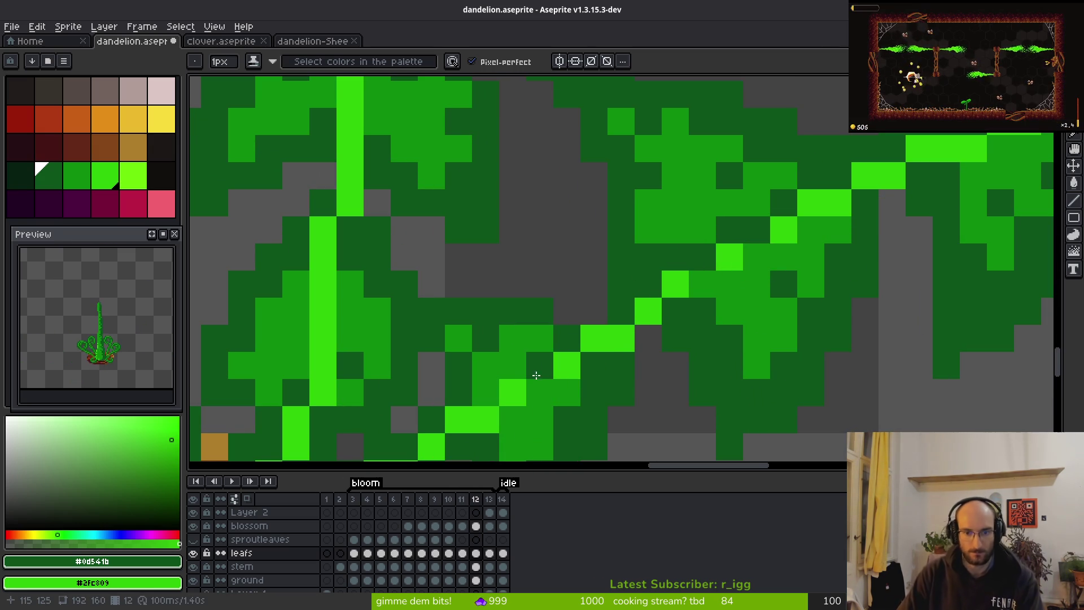
# Redraw the upper-right leaf's vein as a diagonal toward the base, eyedropping the vein green.
pyautogui.moveTo(588, 375); pyautogui.dragTo(680, 310)
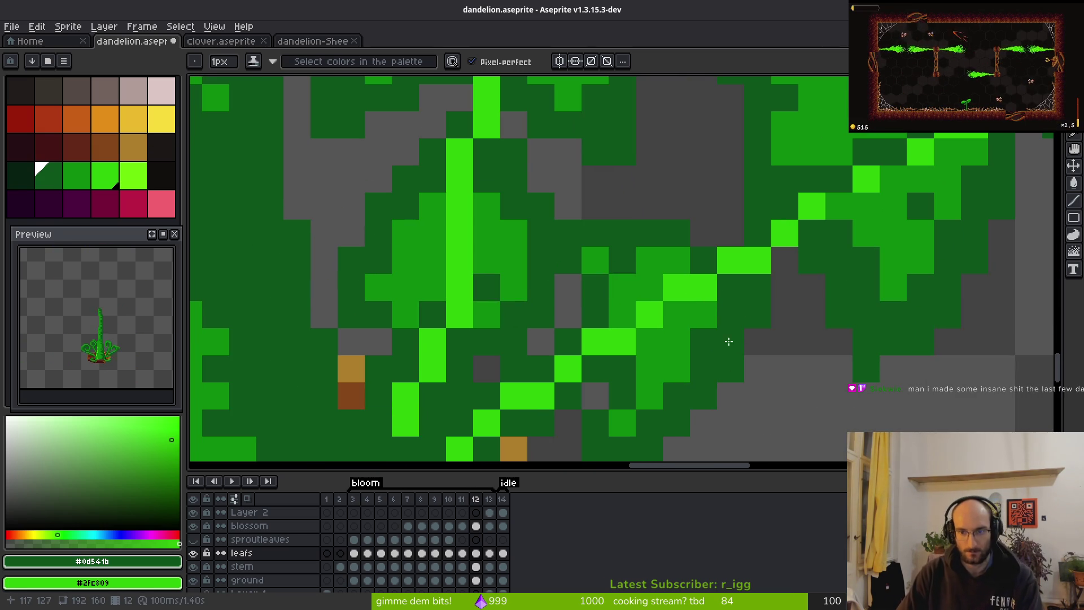
pyautogui.scroll(-3, 729, 341)
pyautogui.scroll(4, 786, 290)
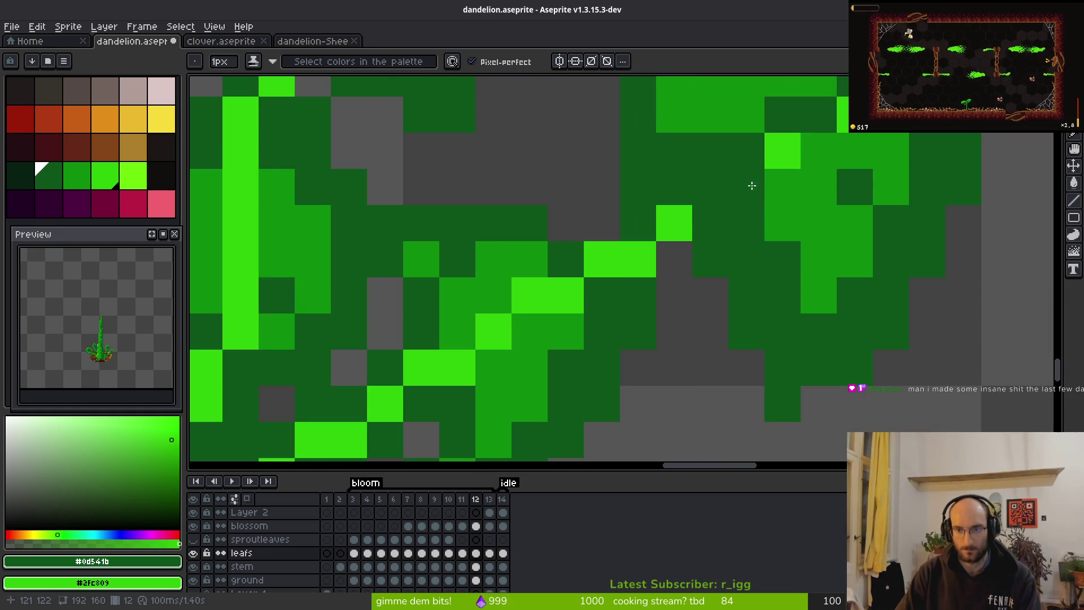
pyautogui.scroll(-4, 752, 185)
pyautogui.scroll(4, 726, 242)
pyautogui.scroll(-4, 768, 296)
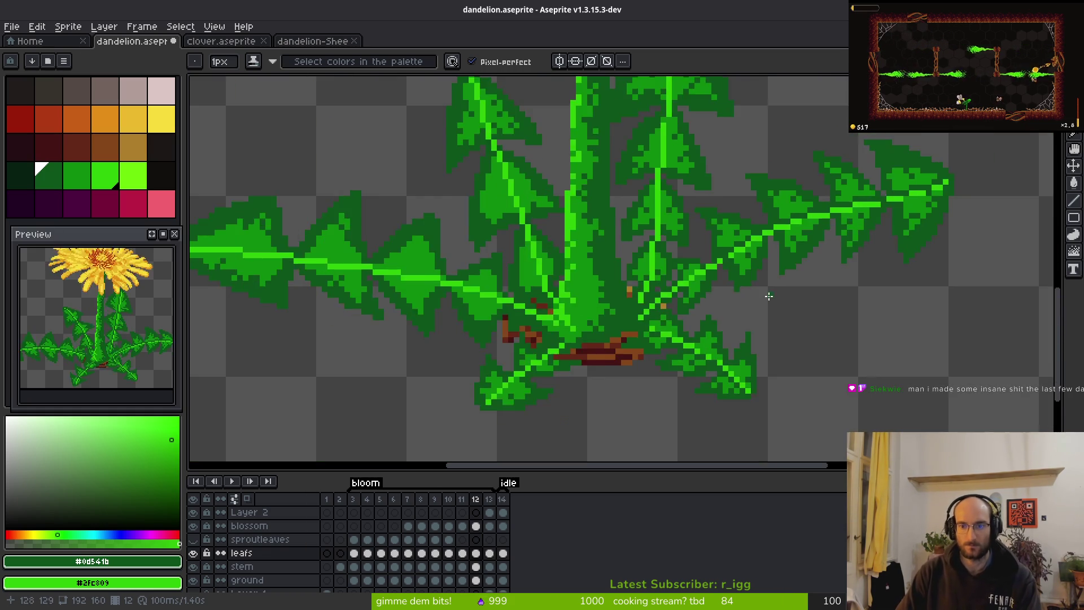
pyautogui.scroll(-3, 769, 295)
pyautogui.scroll(1, 777, 301)
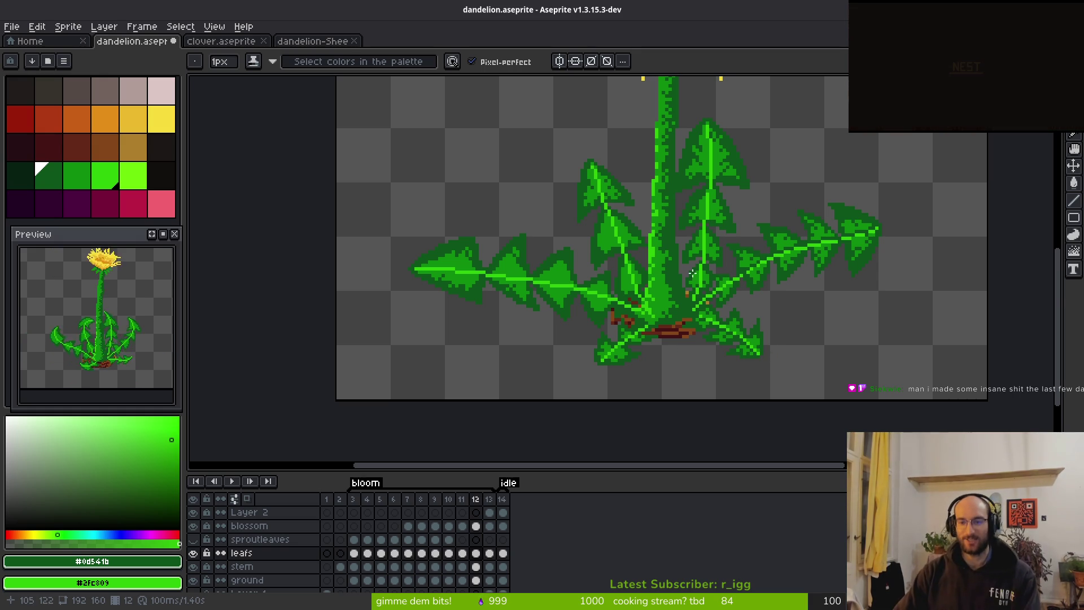
pyautogui.scroll(5, 735, 289)
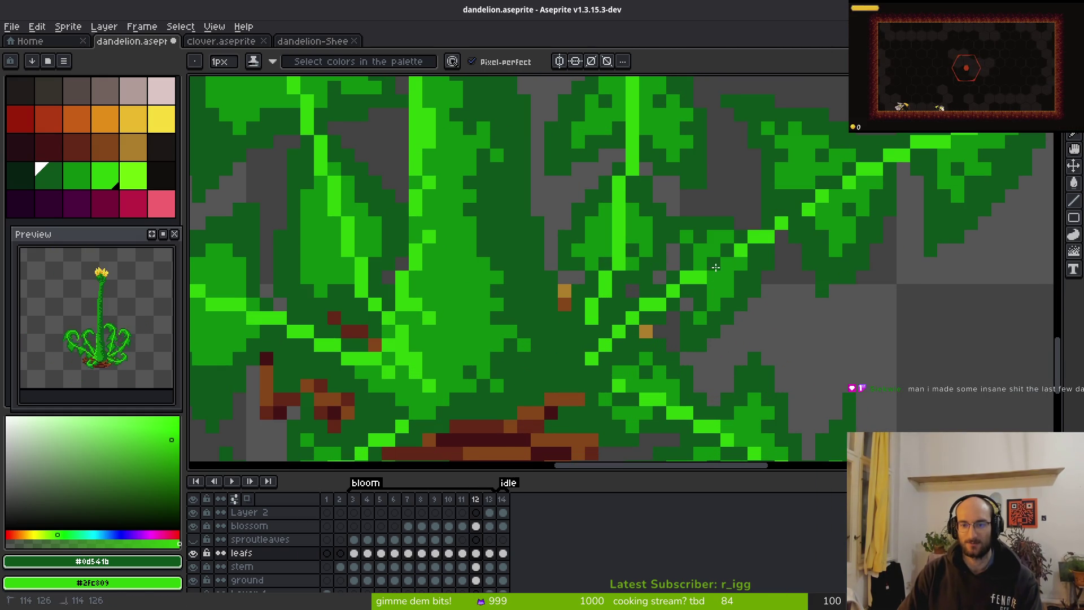
pyautogui.moveTo(700, 276); pyautogui.dragTo(686, 277)
pyautogui.rightClick(713, 276)
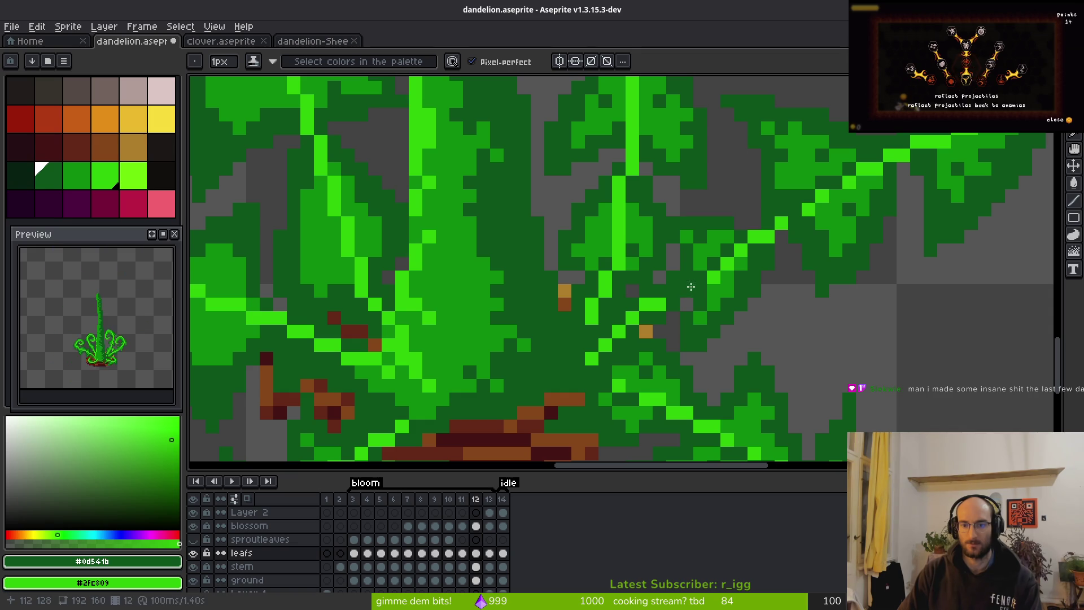
pyautogui.rightClick(700, 289)
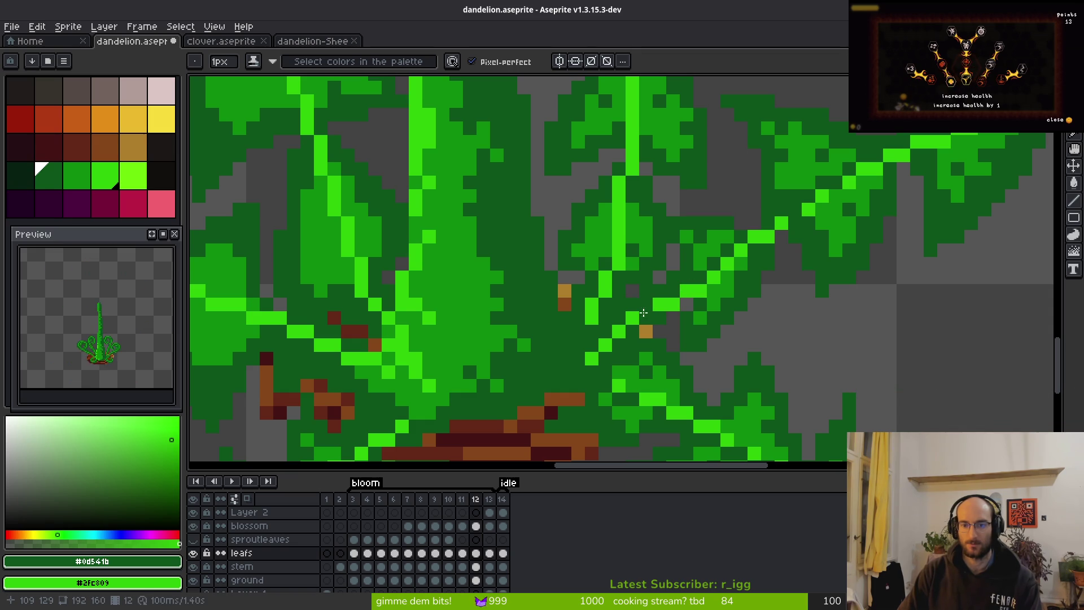
pyautogui.moveTo(647, 317)
pyautogui.mouseDown()
pyautogui.moveTo(628, 319)
pyautogui.moveTo(592, 369)
pyautogui.moveTo(619, 330)
pyautogui.mouseUp()
pyautogui.scroll(-1, 615, 343)
pyautogui.keyDown('alt'); pyautogui.click(719, 293); pyautogui.keyUp('alt')
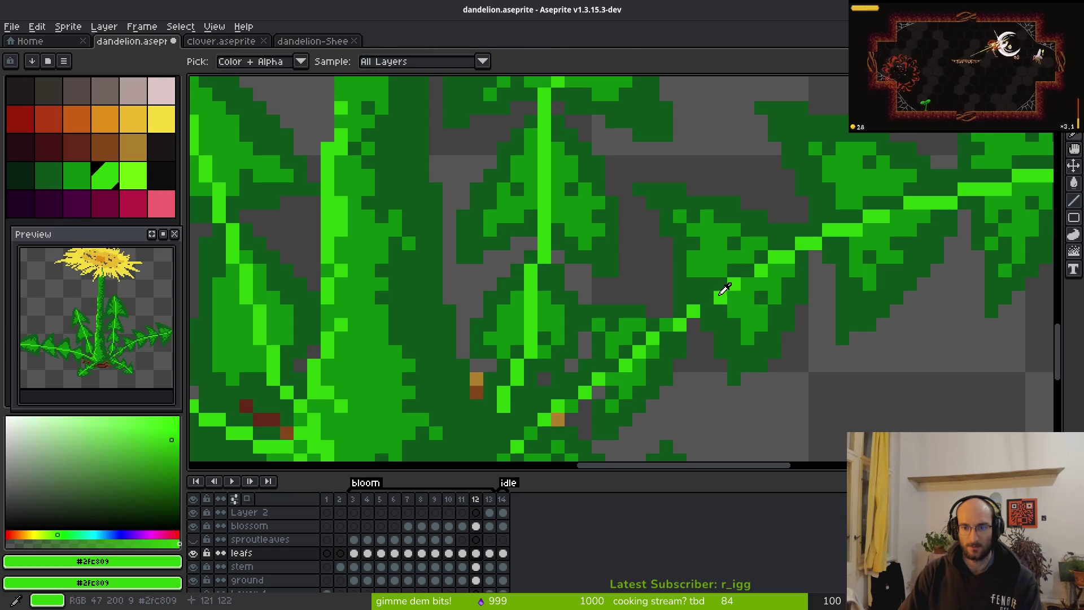
pyautogui.scroll(-3, 788, 277)
pyautogui.scroll(-3, 782, 314)
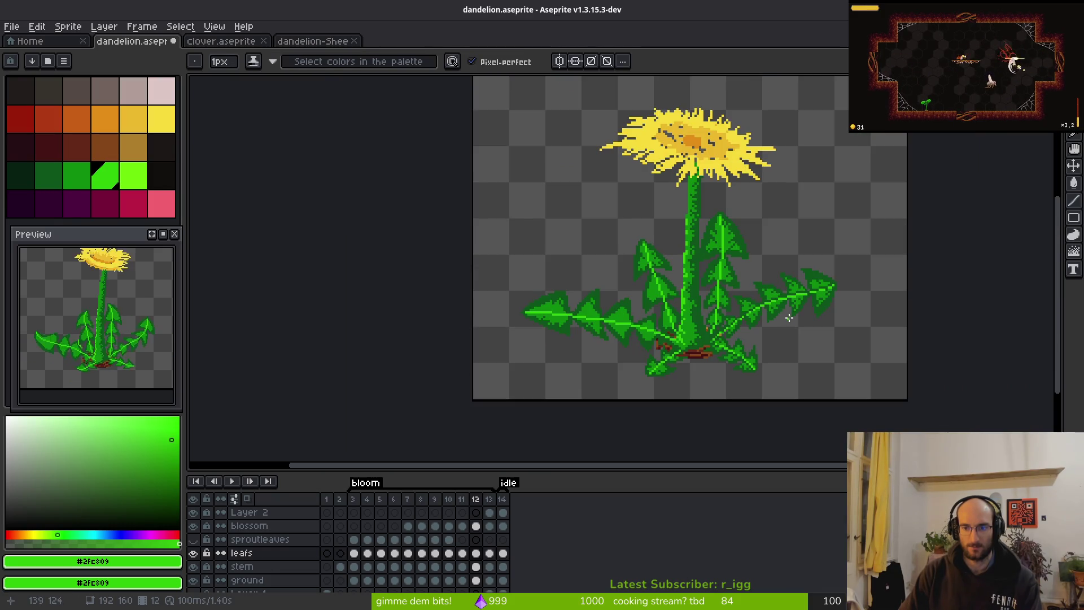
pyautogui.scroll(7, 694, 313)
# Darken the lower bright vertical vein near the junction and add bright pixels beside it.
pyautogui.moveTo(689, 321)
pyautogui.mouseDown()
pyautogui.moveTo(689, 271)
pyautogui.moveTo(706, 287)
pyautogui.mouseUp()
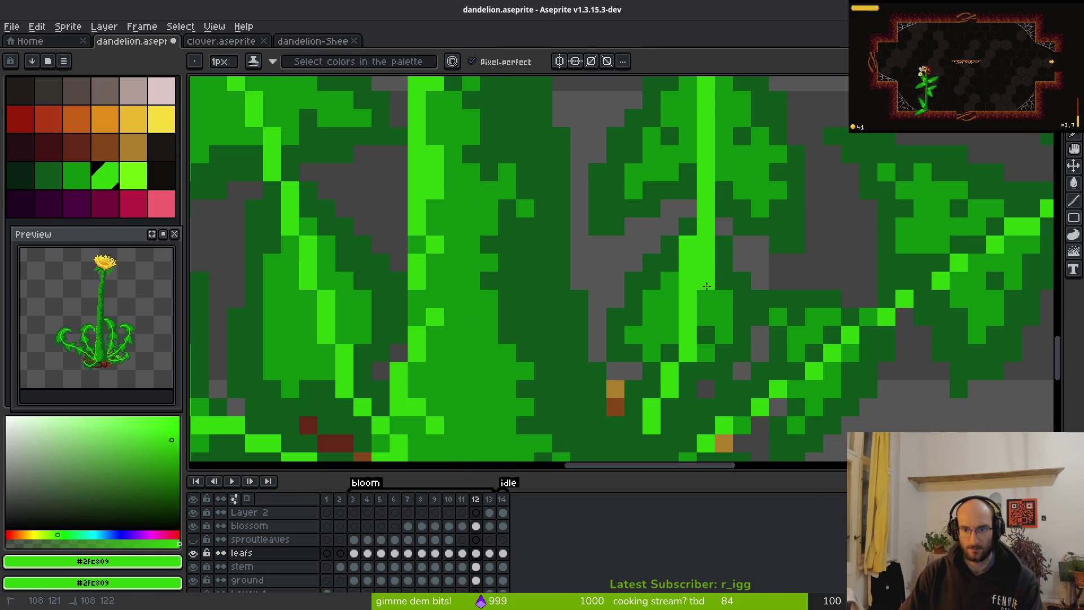
pyautogui.keyDown('alt'); pyautogui.rightClick(720, 252); pyautogui.keyUp('alt')
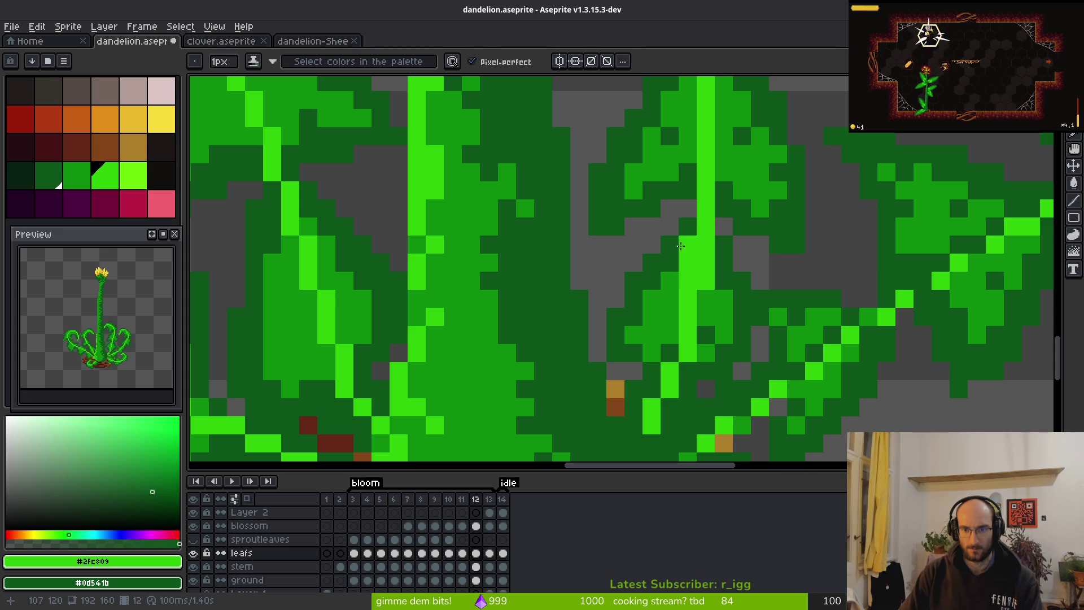
pyautogui.moveTo(687, 240); pyautogui.dragTo(690, 287)
pyautogui.rightClick(684, 302)
pyautogui.click(700, 311)
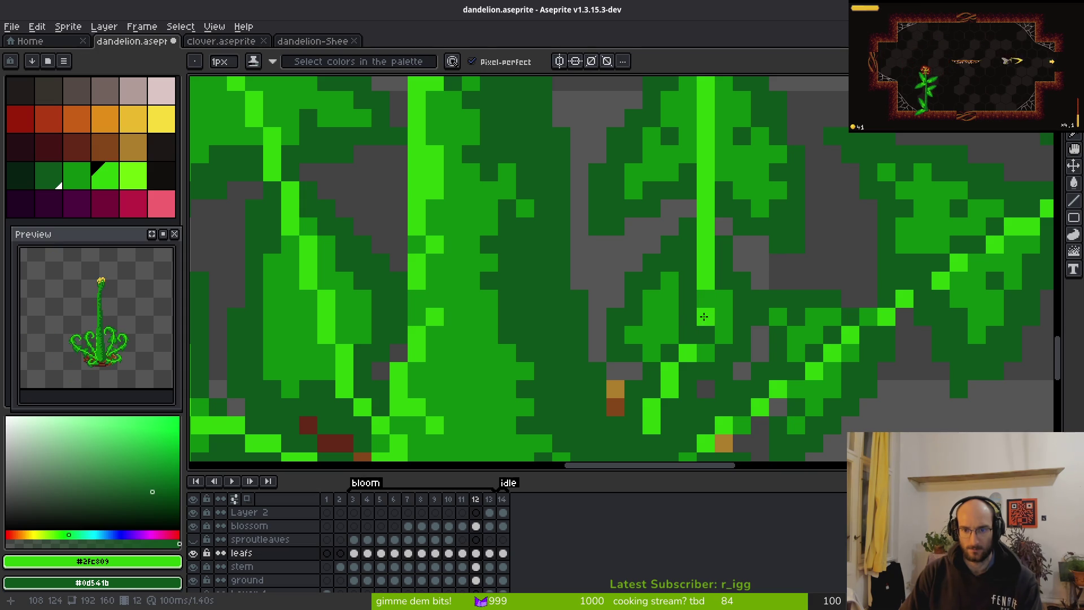
pyautogui.scroll(-2, 660, 362)
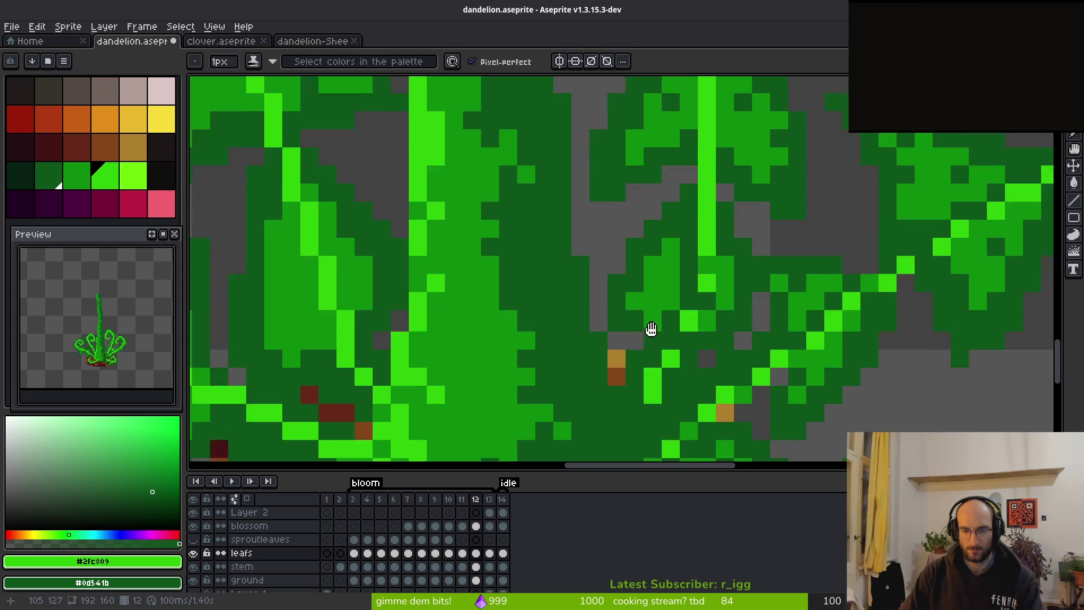
pyautogui.rightClick(674, 274)
pyautogui.click(675, 310)
pyautogui.rightClick(711, 255)
pyautogui.hotkey('ctrl', 'z')
pyautogui.scroll(-2, 728, 294)
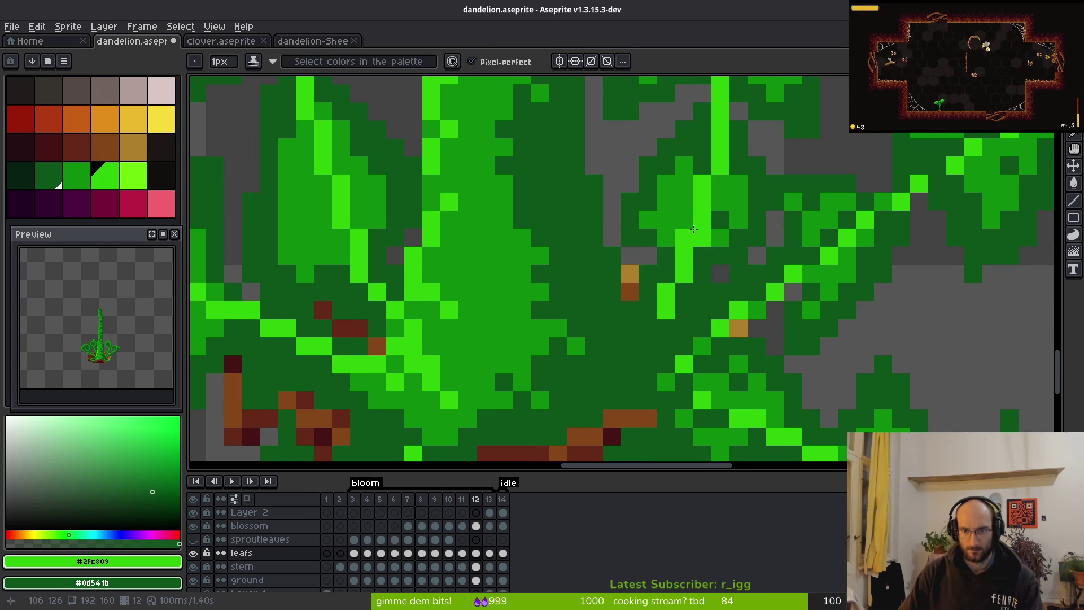
# Repaint several leaf pixels medium green and shift one vein pixel diagonally.
pyautogui.keyDown('alt'); pyautogui.click(685, 248); pyautogui.keyUp('alt')
pyautogui.click(685, 255)
pyautogui.click(666, 274)
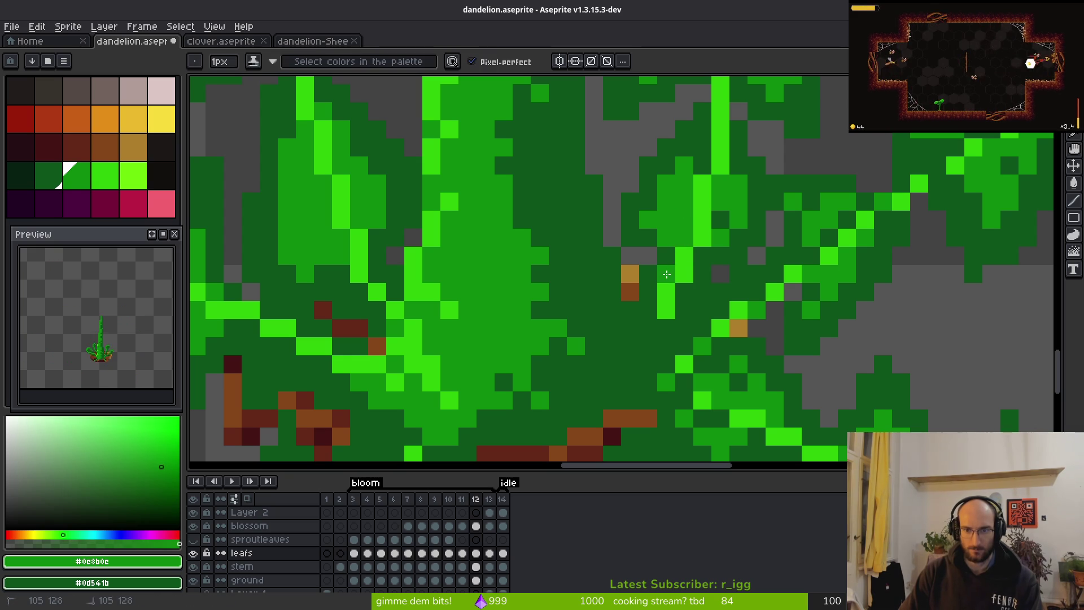
pyautogui.click(702, 256)
pyautogui.click(684, 292)
pyautogui.click(667, 327)
pyautogui.hotkey('ctrl', 'z')
pyautogui.click(647, 325)
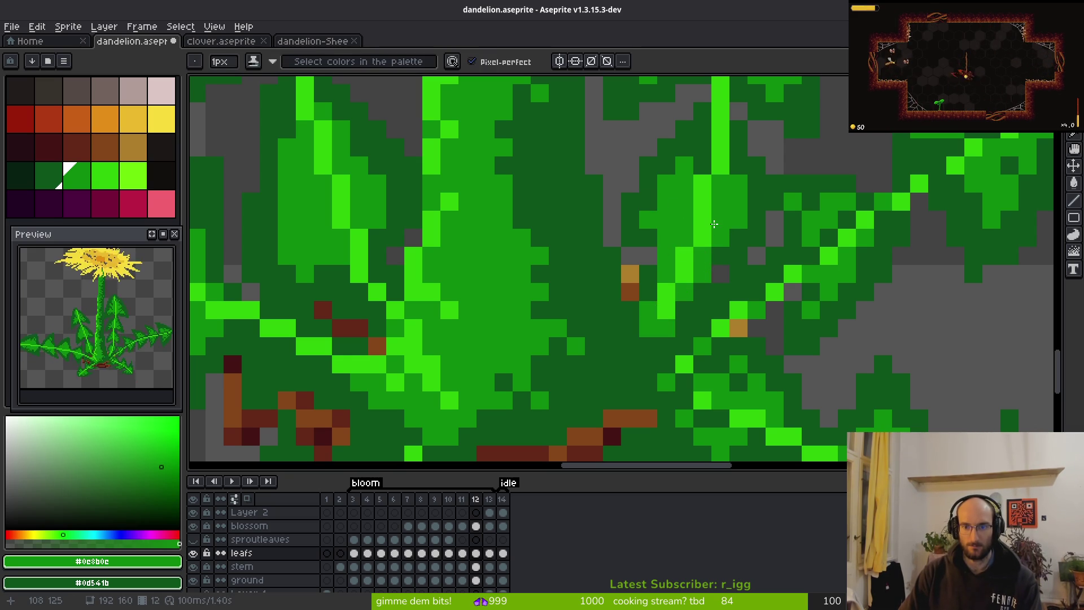
# Darken the upper bright vein pixels with dark green.
pyautogui.rightClick(721, 184)
pyautogui.rightClick(720, 202)
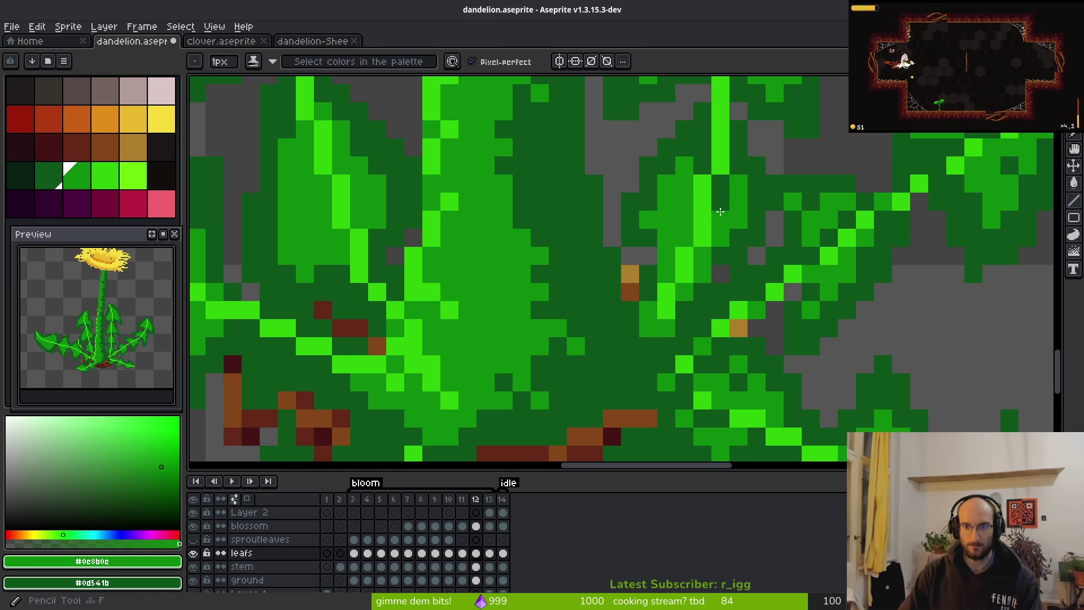
pyautogui.rightClick(720, 220)
pyautogui.rightClick(702, 238)
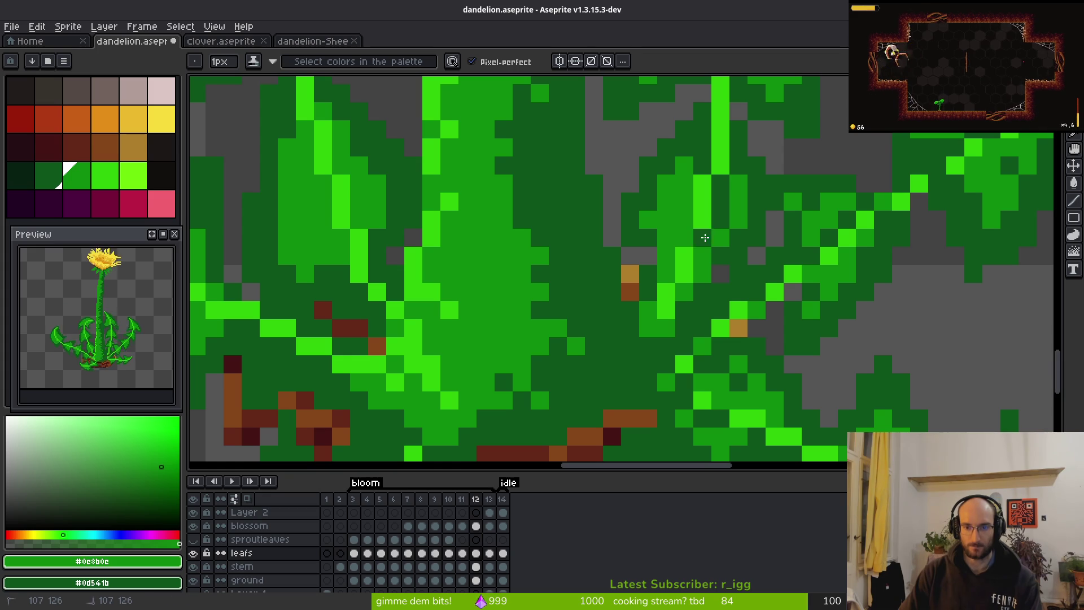
pyautogui.rightClick(684, 257)
# Paint a brighter green vein diagonal and darken the stray bright pixels along it.
pyautogui.moveTo(682, 299); pyautogui.dragTo(709, 288)
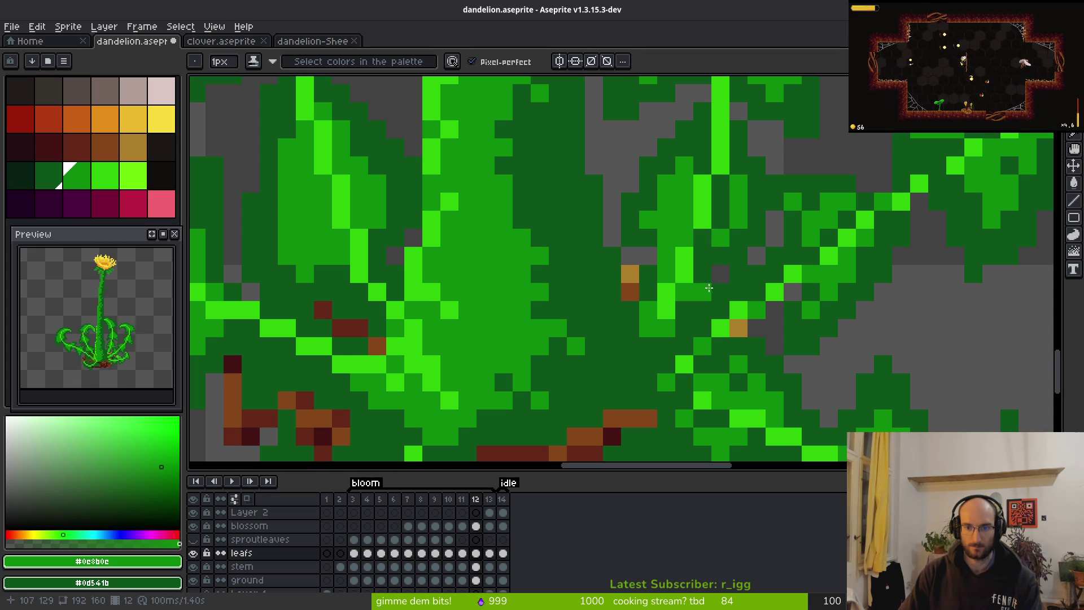
pyautogui.rightClick(684, 274)
pyautogui.rightClick(684, 291)
pyautogui.rightClick(667, 310)
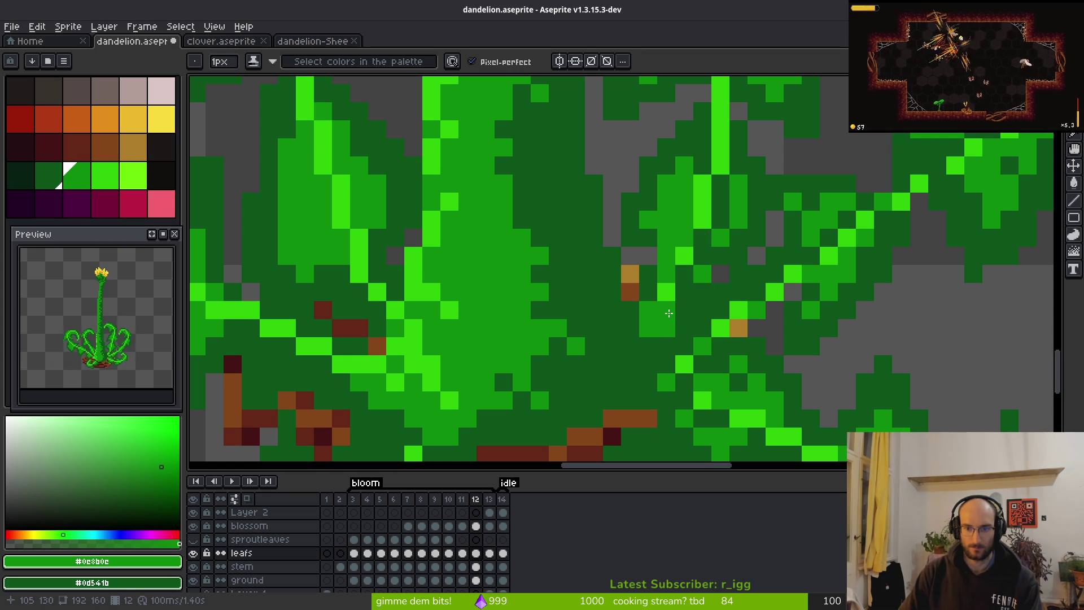
pyautogui.rightClick(666, 328)
pyautogui.rightClick(649, 328)
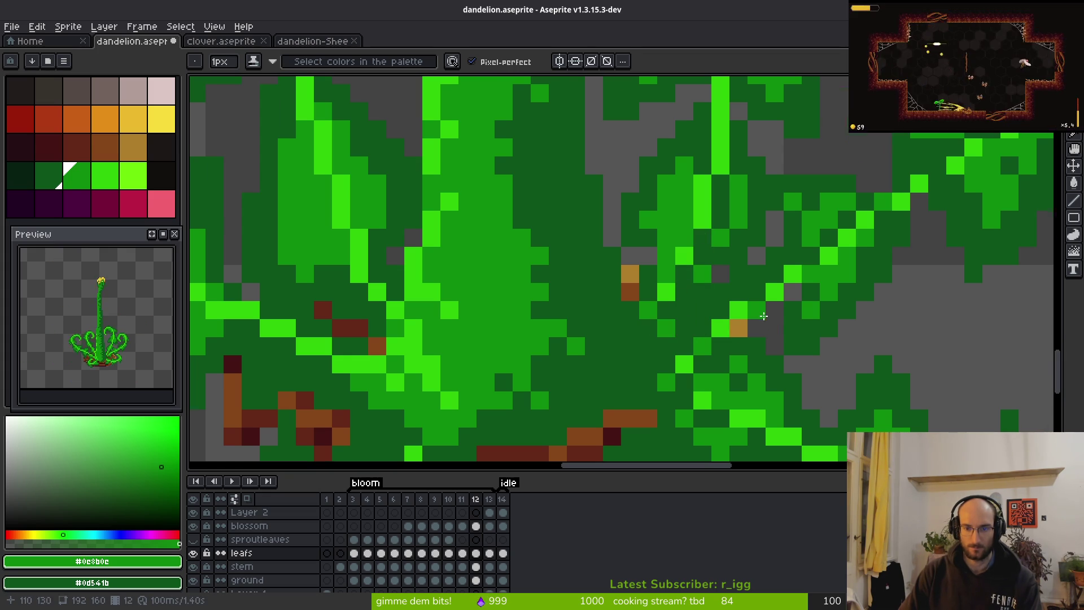
pyautogui.scroll(-7, 761, 313)
pyautogui.scroll(5, 759, 309)
pyautogui.scroll(3, 759, 308)
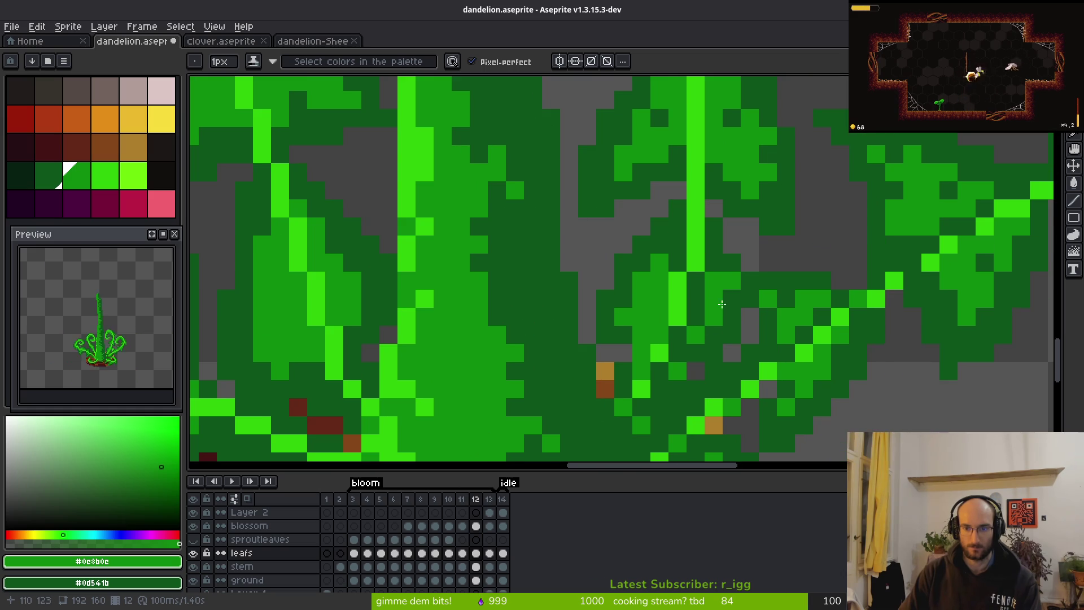
# Eyedrop the leaf greens #0d541b and #0c8b0c, then return to the bright vein green.
pyautogui.scroll(-5, 690, 270)
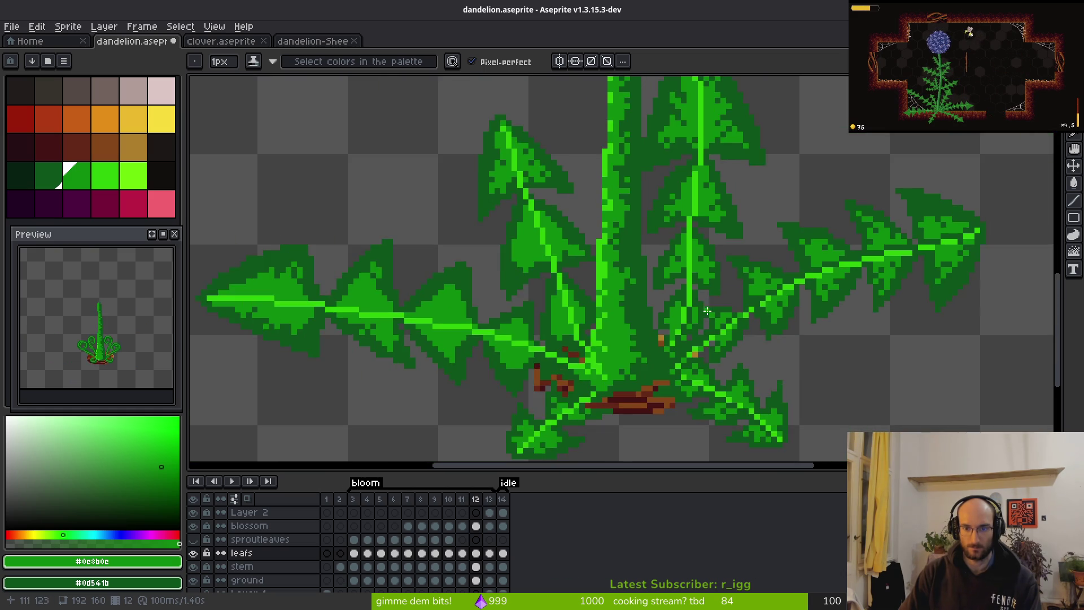
pyautogui.scroll(4, 705, 311)
pyautogui.keyDown('alt'); pyautogui.click(674, 289); pyautogui.keyUp('alt')
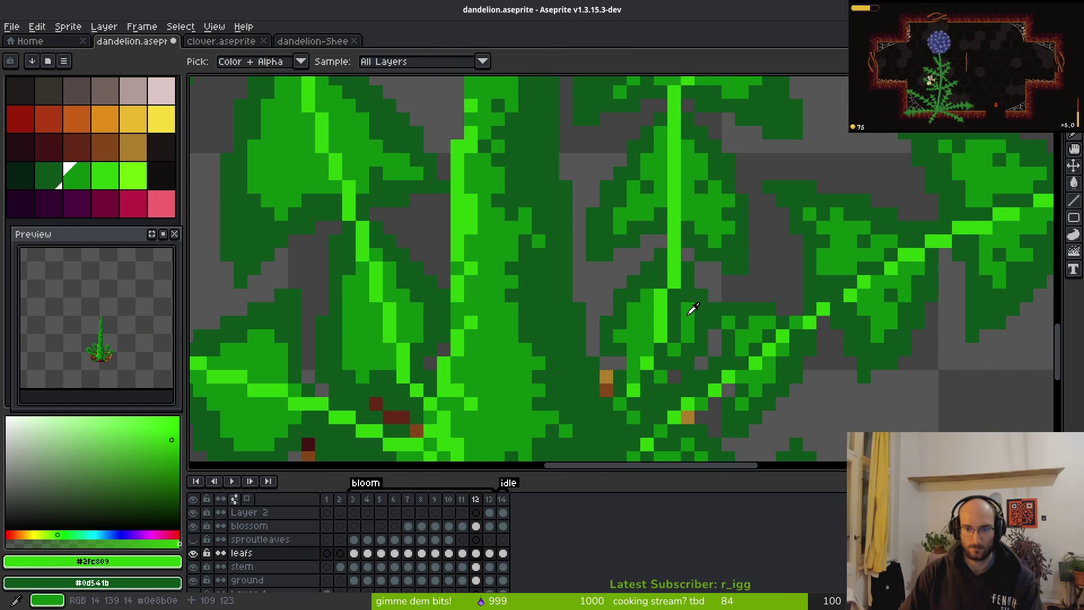
pyautogui.keyDown('alt'); pyautogui.click(677, 296); pyautogui.keyUp('alt')
pyautogui.scroll(-8, 698, 316)
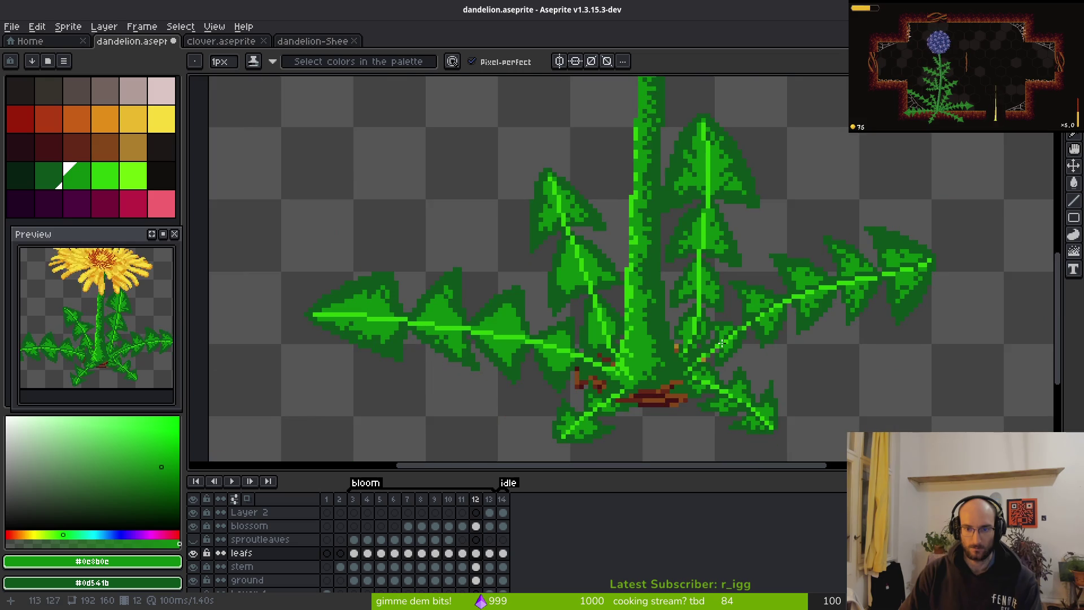
pyautogui.scroll(4, 718, 342)
pyautogui.scroll(5, 719, 342)
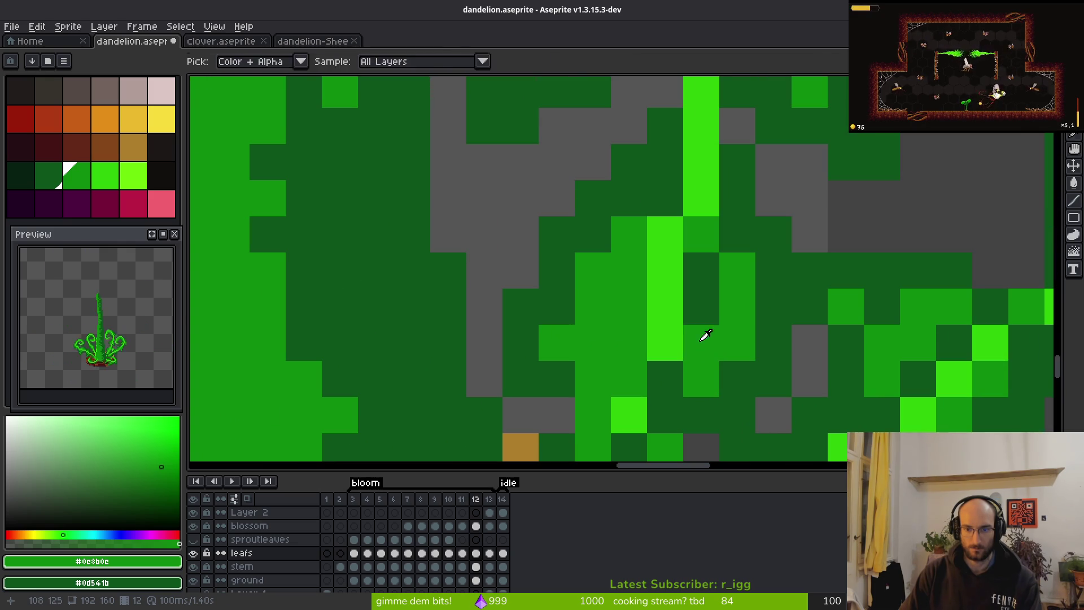
pyautogui.keyDown('alt'); pyautogui.click(668, 339); pyautogui.keyUp('alt')
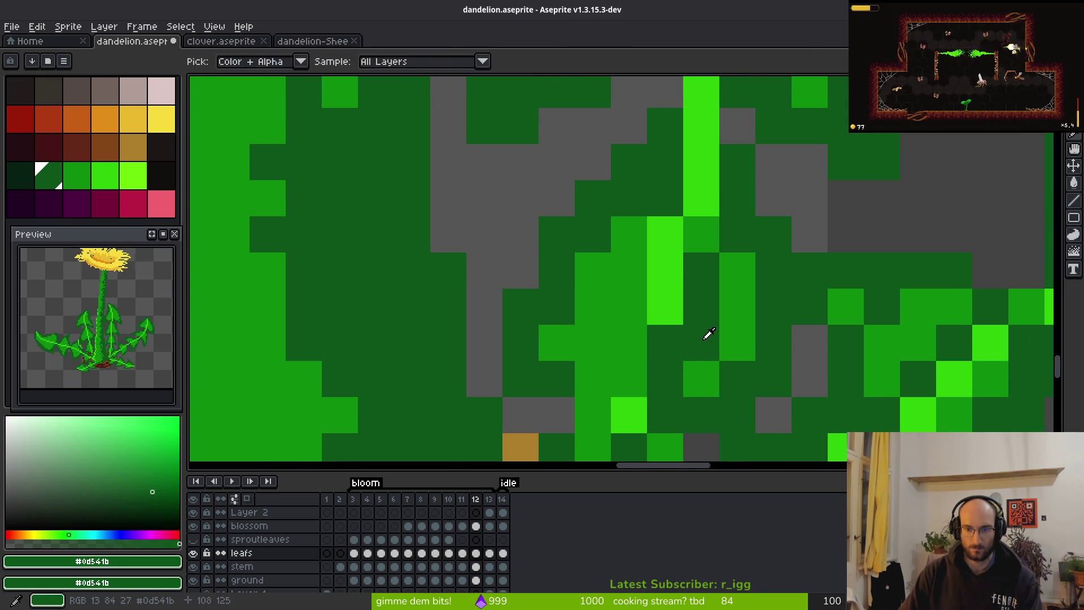
pyautogui.keyDown('alt'); pyautogui.click(734, 326); pyautogui.keyUp('alt')
pyautogui.scroll(-4, 735, 324)
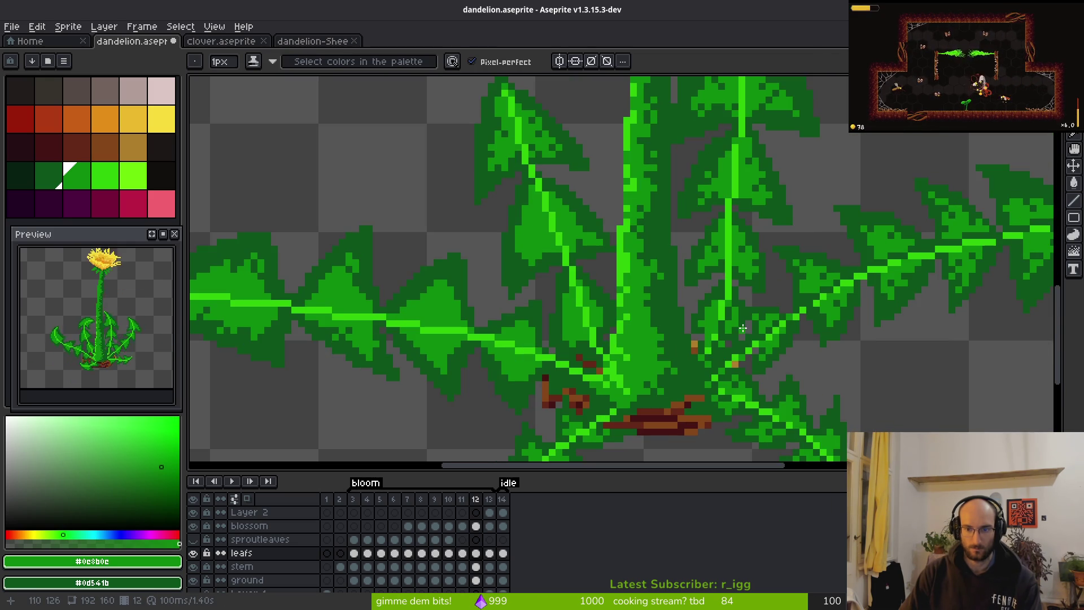
pyautogui.scroll(3, 742, 328)
pyautogui.keyDown('alt'); pyautogui.click(688, 345); pyautogui.keyUp('alt')
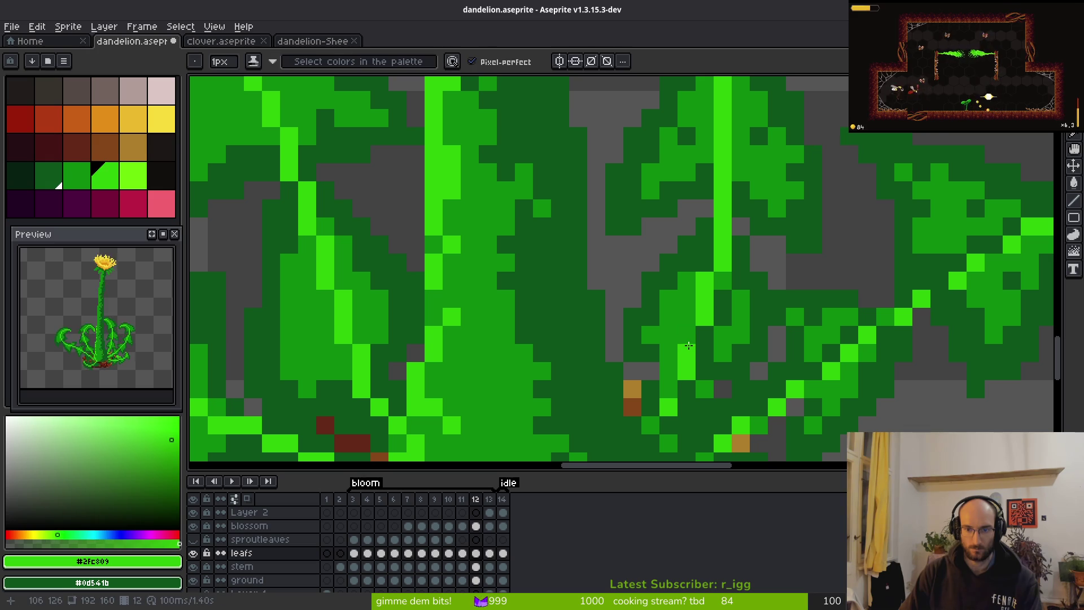
pyautogui.scroll(-3, 689, 346)
pyautogui.scroll(3, 678, 362)
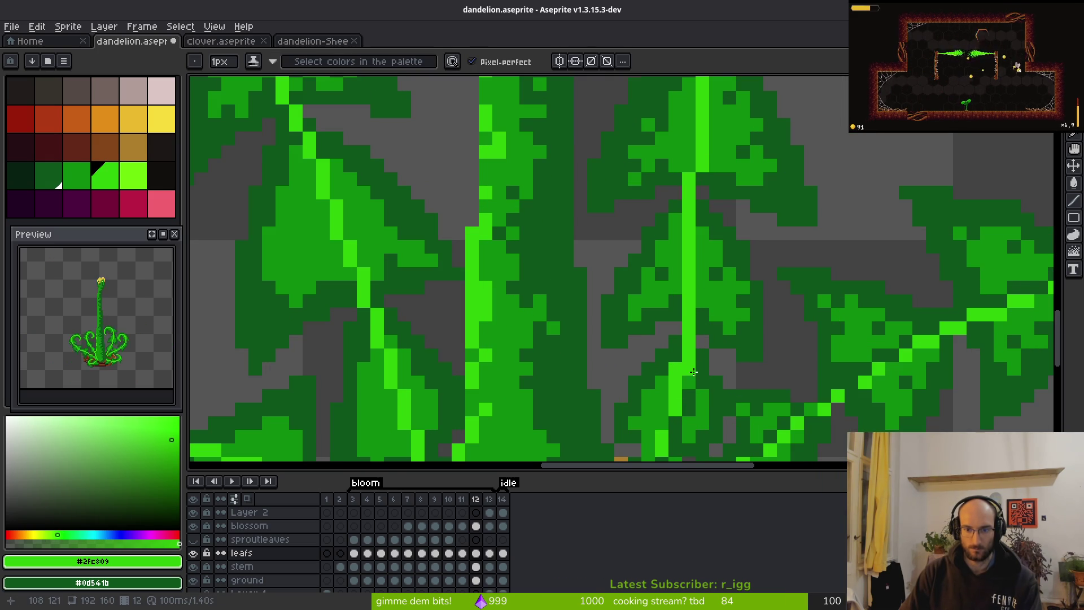
# Darken the old lower vein and draw a new bright-green vertical vein segment.
pyautogui.moveTo(689, 338); pyautogui.dragTo(689, 264)
pyautogui.moveTo(702, 239); pyautogui.dragTo(697, 277)
pyautogui.moveTo(687, 222); pyautogui.dragTo(683, 263)
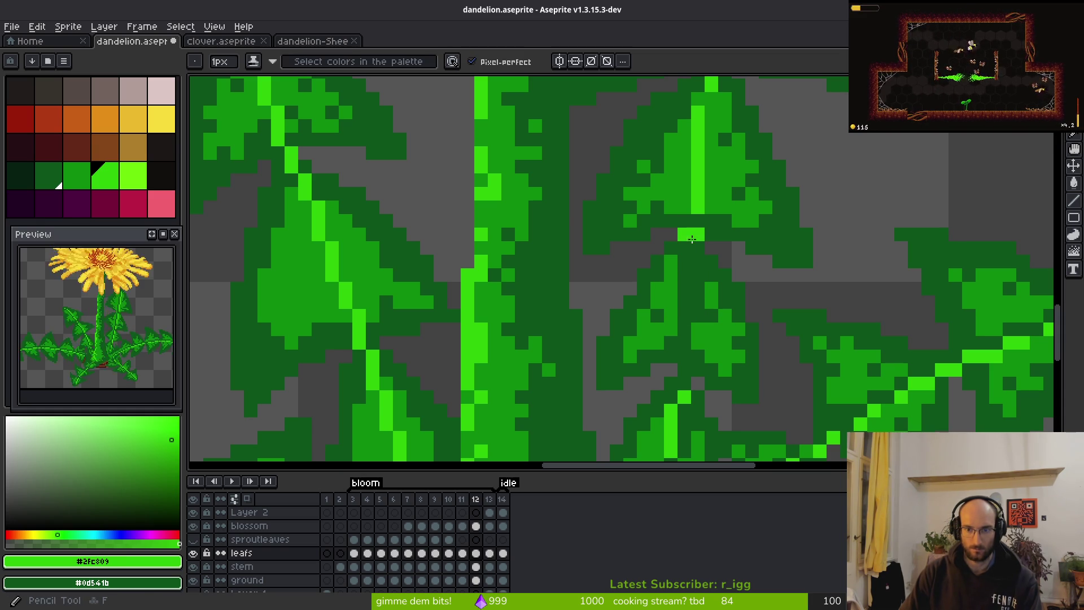
pyautogui.moveTo(684, 234); pyautogui.dragTo(685, 269)
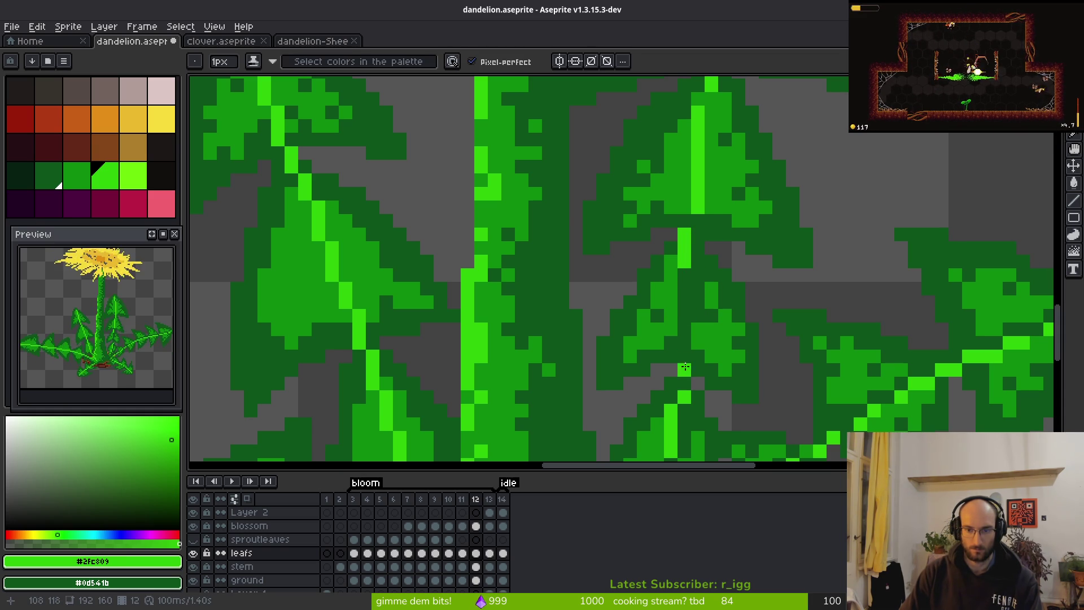
# Extend the bright vein strokes and fill the gap in the upright leaf's vein.
pyautogui.scroll(-3, 680, 277)
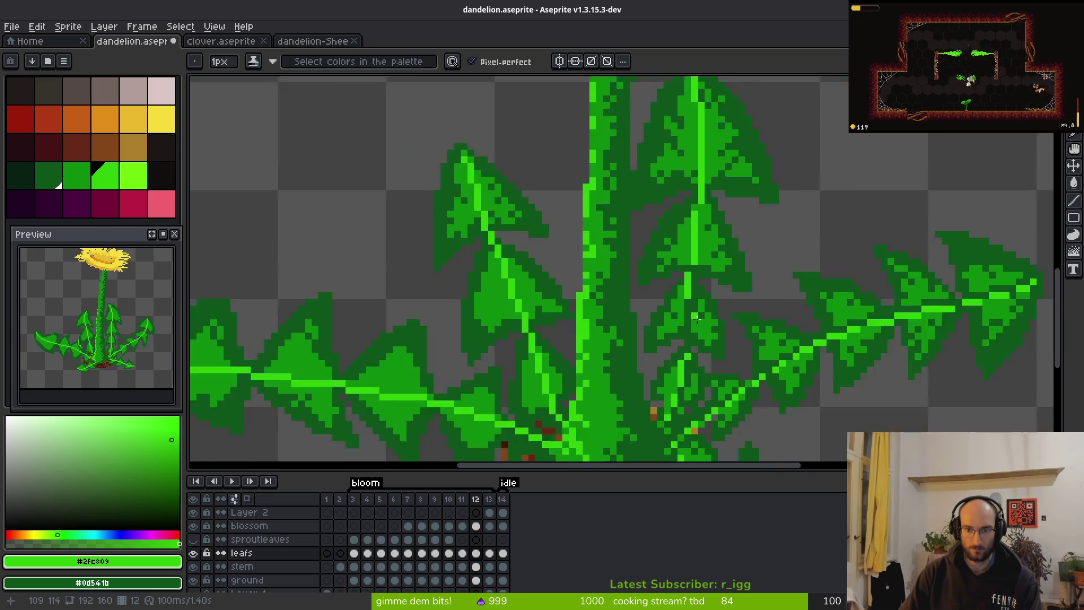
pyautogui.scroll(3, 672, 260)
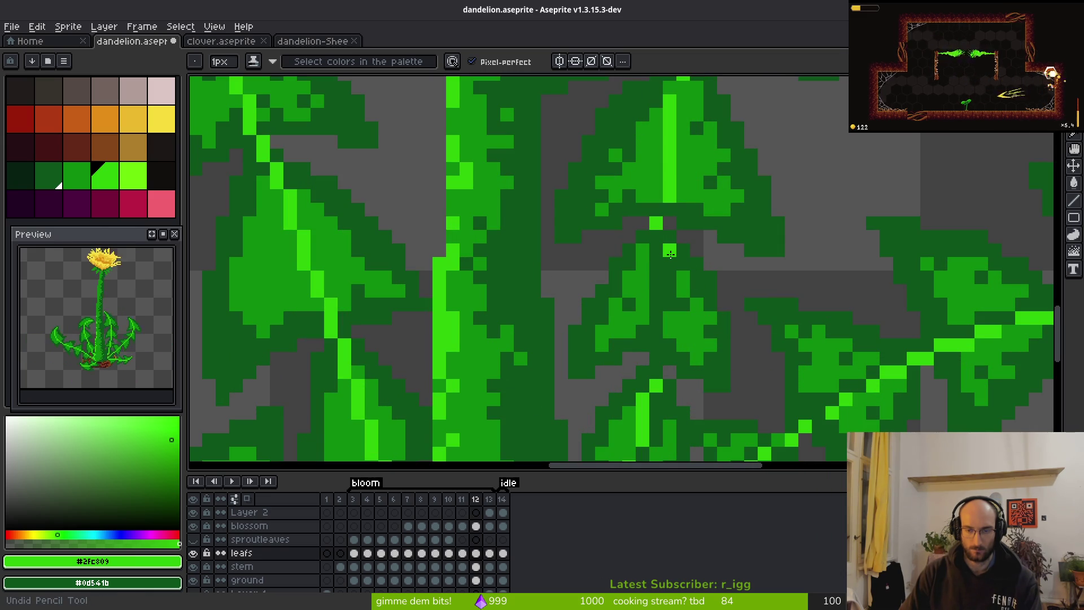
pyautogui.moveTo(667, 220); pyautogui.dragTo(673, 248)
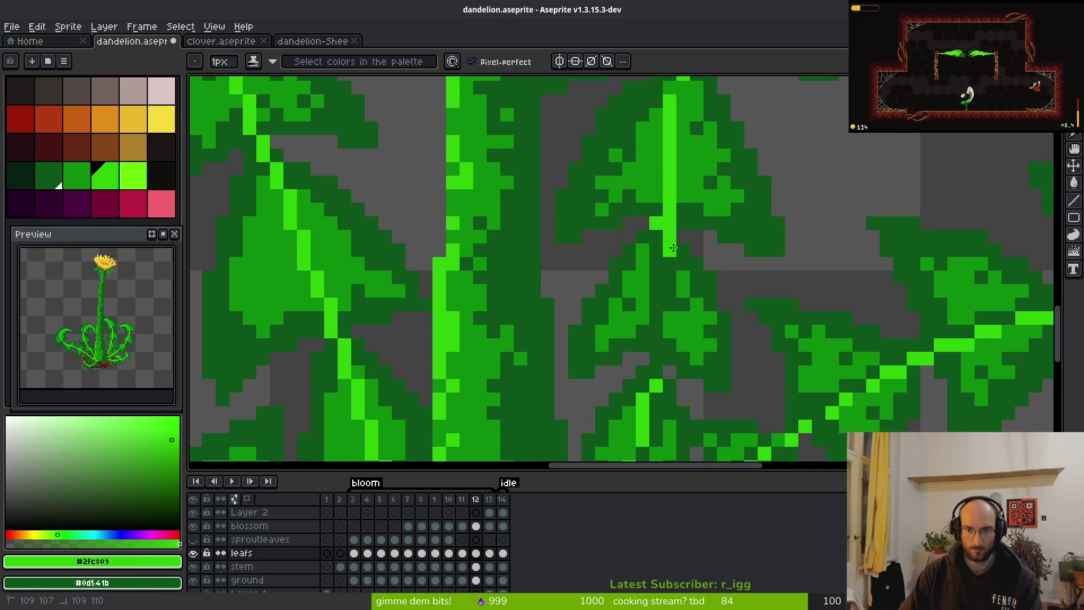
pyautogui.moveTo(674, 290); pyautogui.dragTo(665, 307)
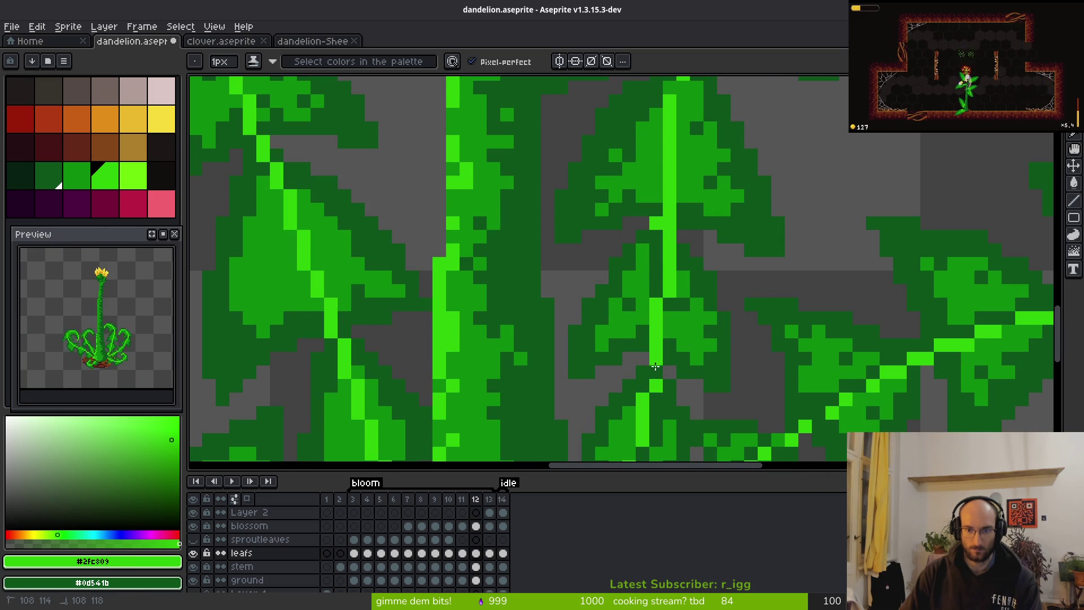
pyautogui.moveTo(655, 367); pyautogui.dragTo(655, 375)
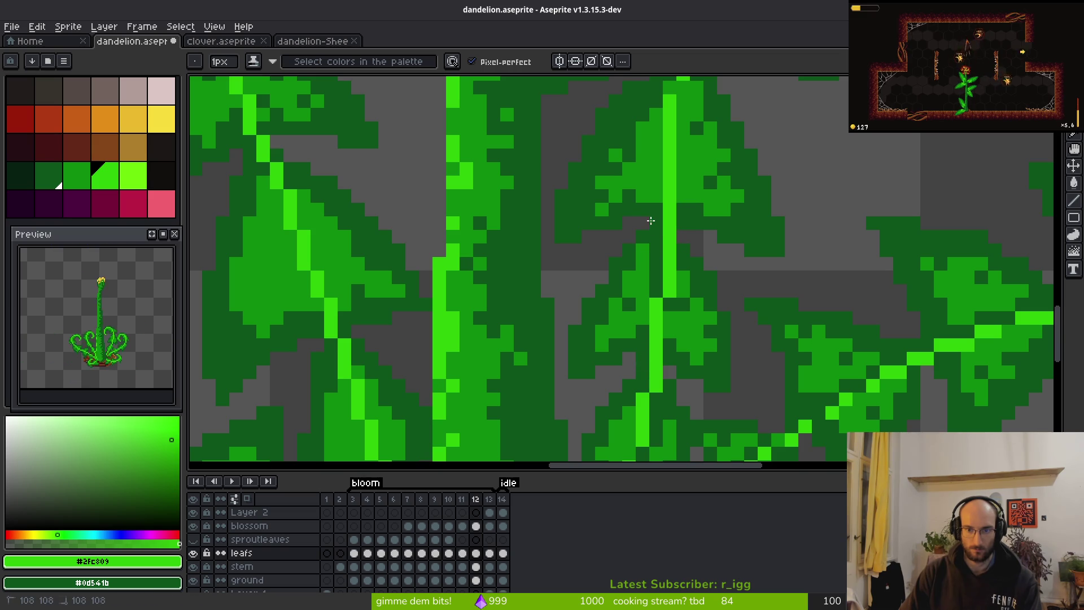
pyautogui.moveTo(645, 302); pyautogui.dragTo(642, 314)
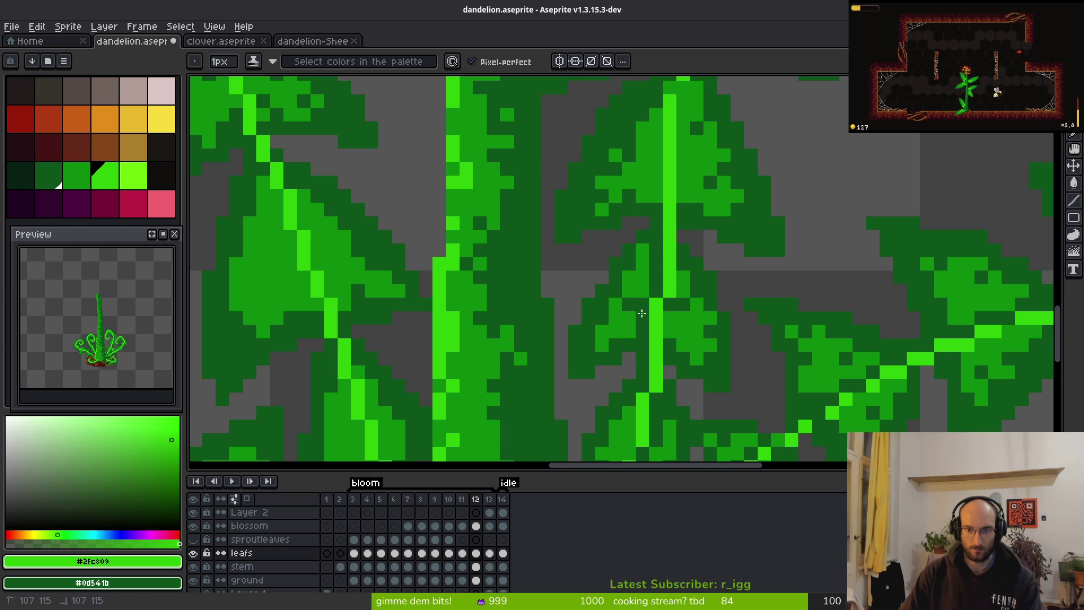
# Pick up mid green #0c8b0c and brighten two pixels to join the vein.
pyautogui.keyDown('alt'); pyautogui.click(641, 283); pyautogui.keyUp('alt')
pyautogui.scroll(-4, 709, 319)
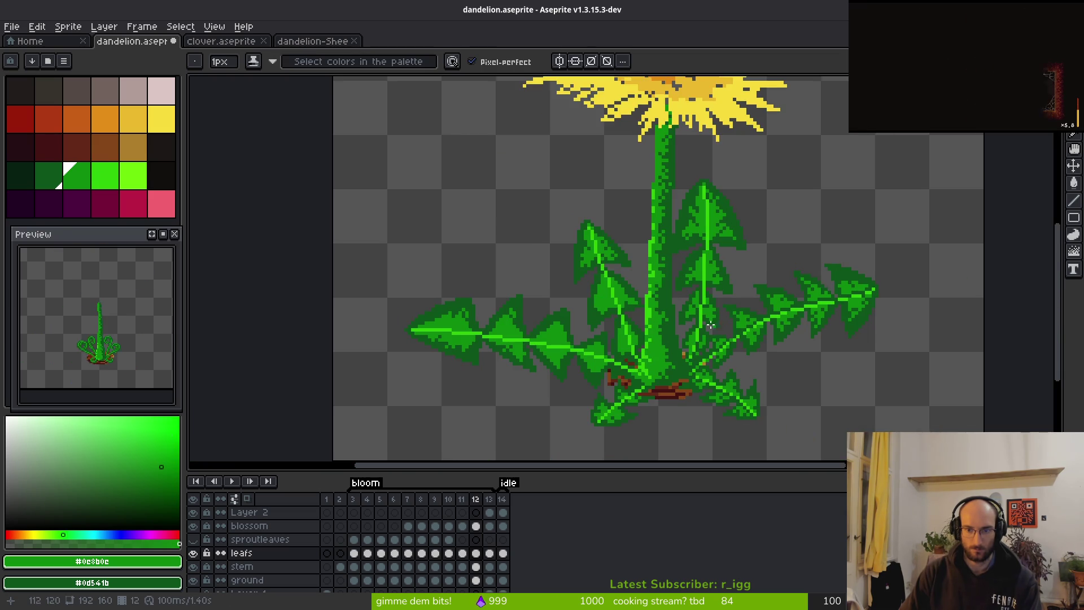
pyautogui.scroll(4, 676, 286)
pyautogui.press(']')
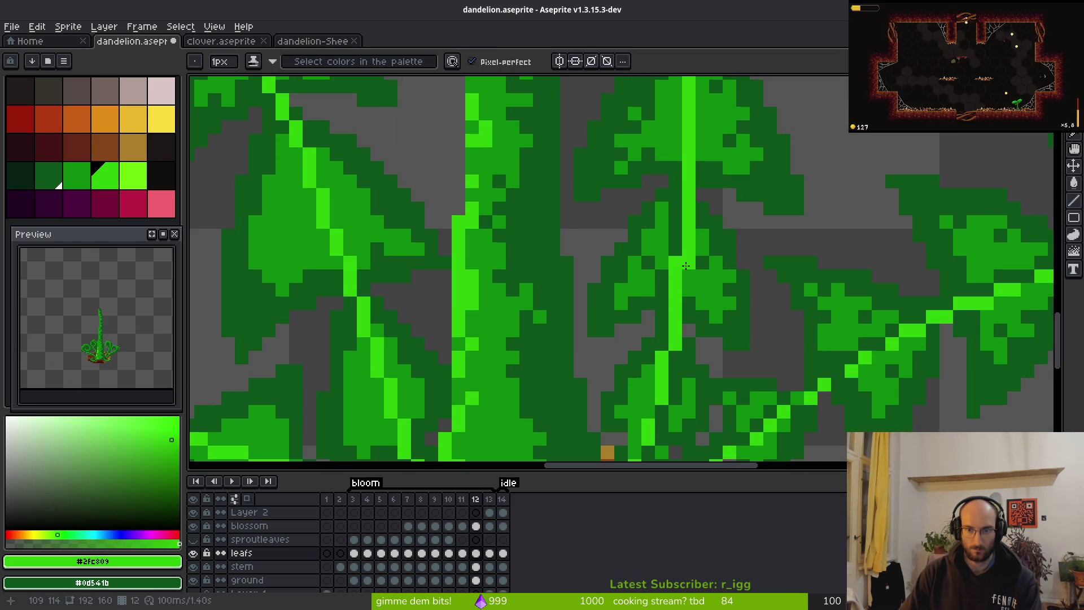
pyautogui.scroll(-4, 715, 321)
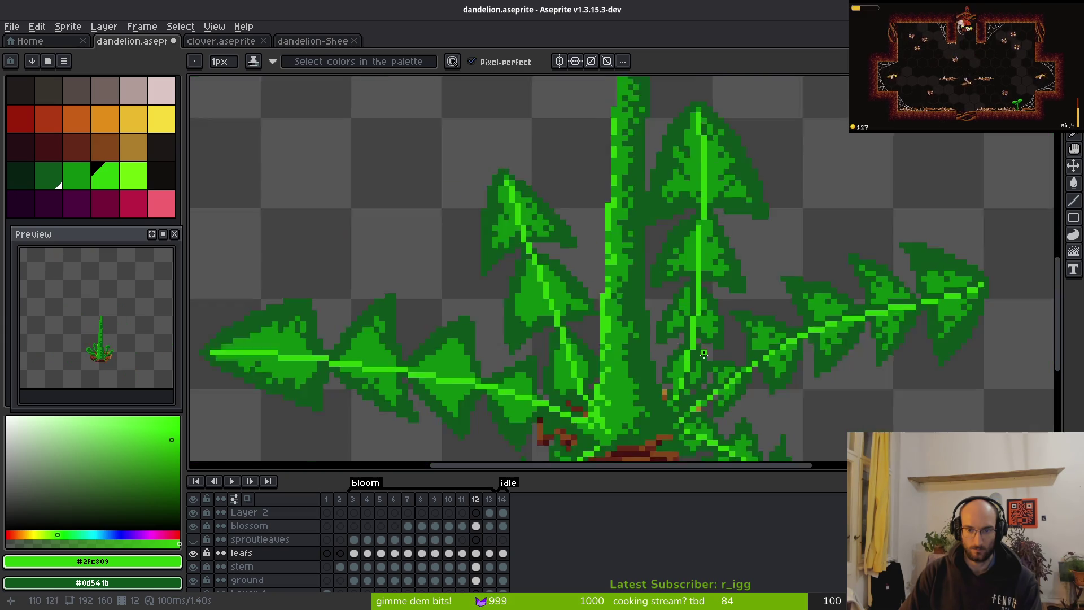
pyautogui.scroll(4, 692, 311)
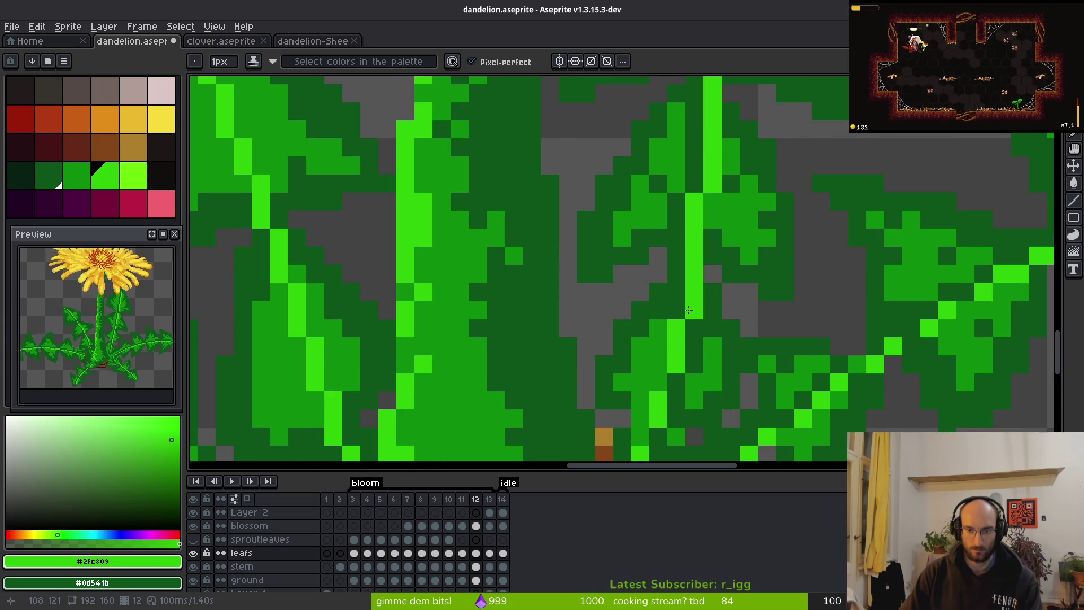
pyautogui.scroll(-3, 730, 327)
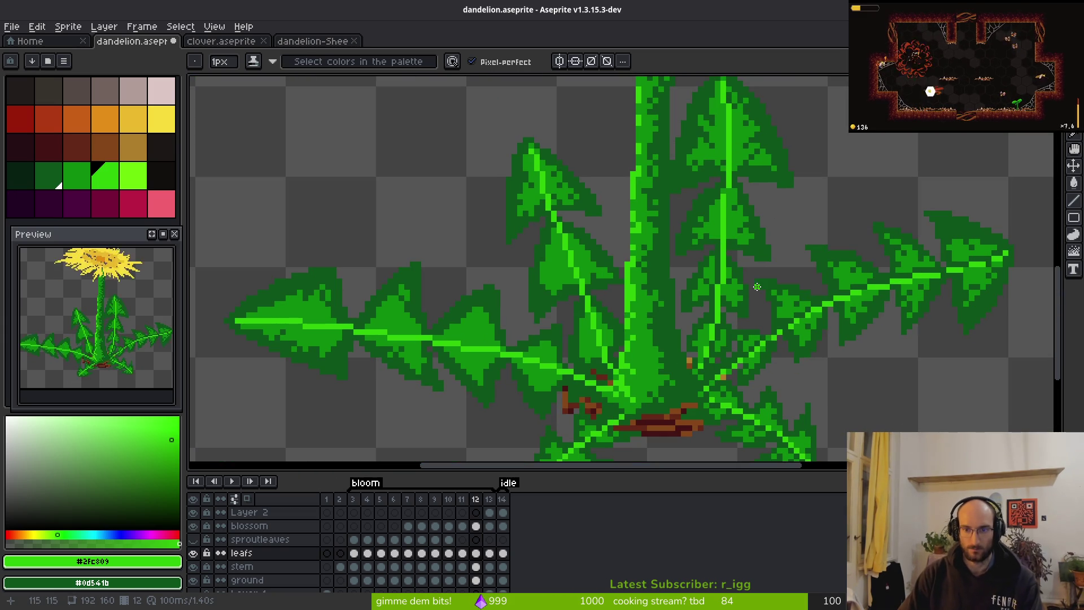
pyautogui.scroll(3, 711, 282)
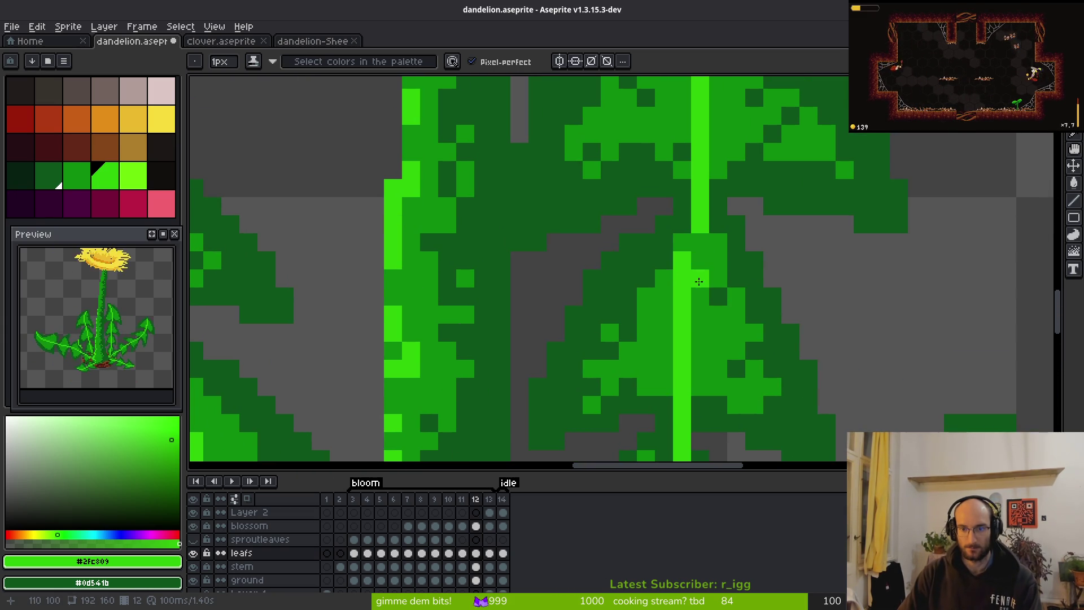
pyautogui.moveTo(696, 243); pyautogui.dragTo(694, 264)
# Darken a stray pixel and the bright vein pixels along the leaf with #0d541b.
pyautogui.keyDown('alt'); pyautogui.click(689, 235); pyautogui.keyUp('alt')
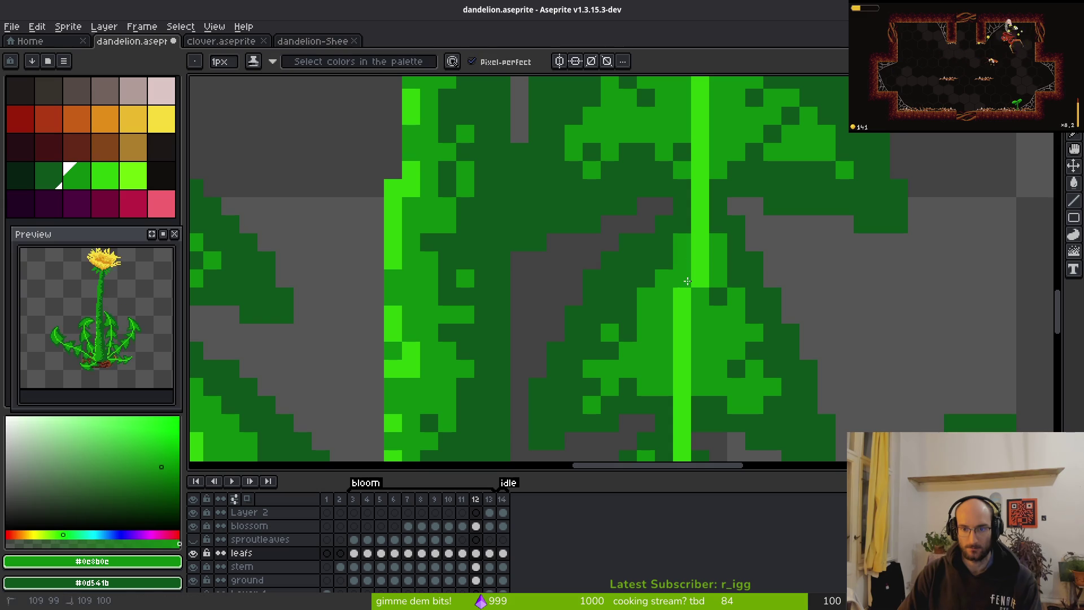
pyautogui.click(723, 224)
pyautogui.scroll(-3, 746, 322)
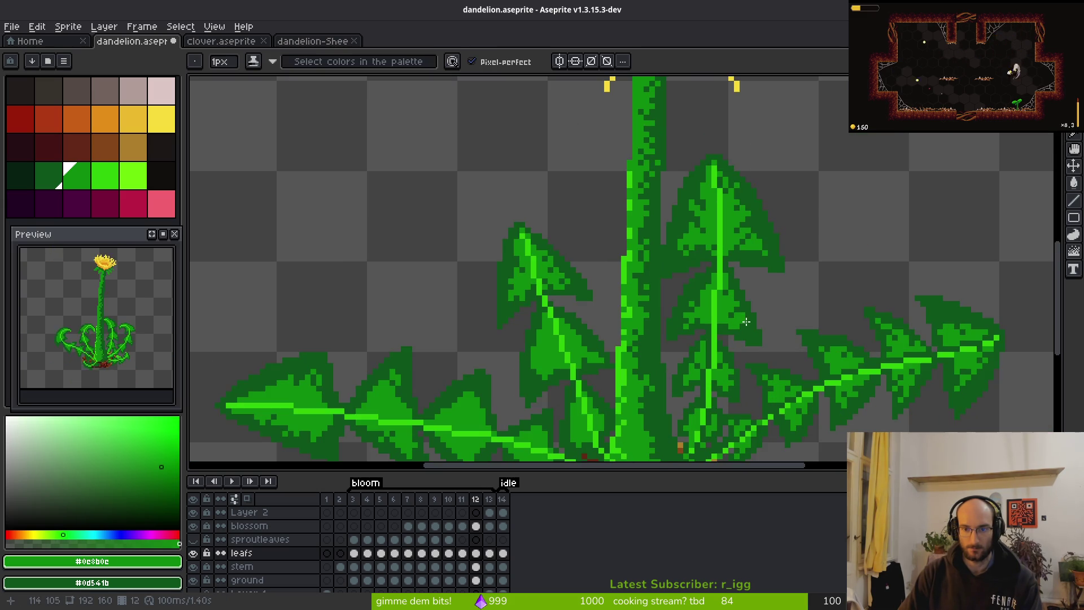
pyautogui.scroll(3, 728, 325)
pyautogui.keyDown('alt'); pyautogui.click(686, 349); pyautogui.keyUp('alt')
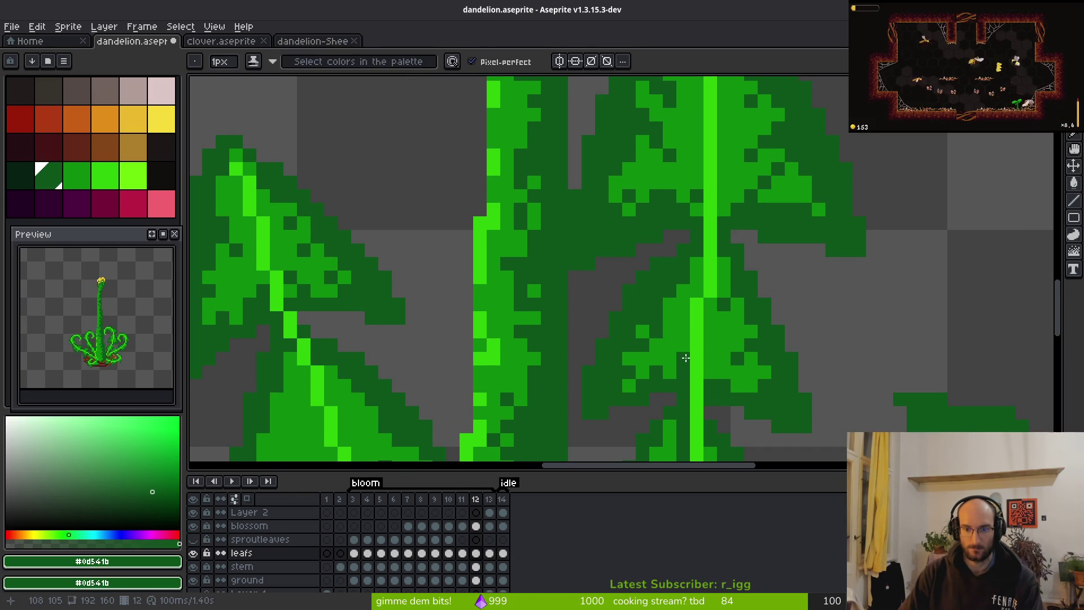
pyautogui.moveTo(692, 343); pyautogui.dragTo(698, 304)
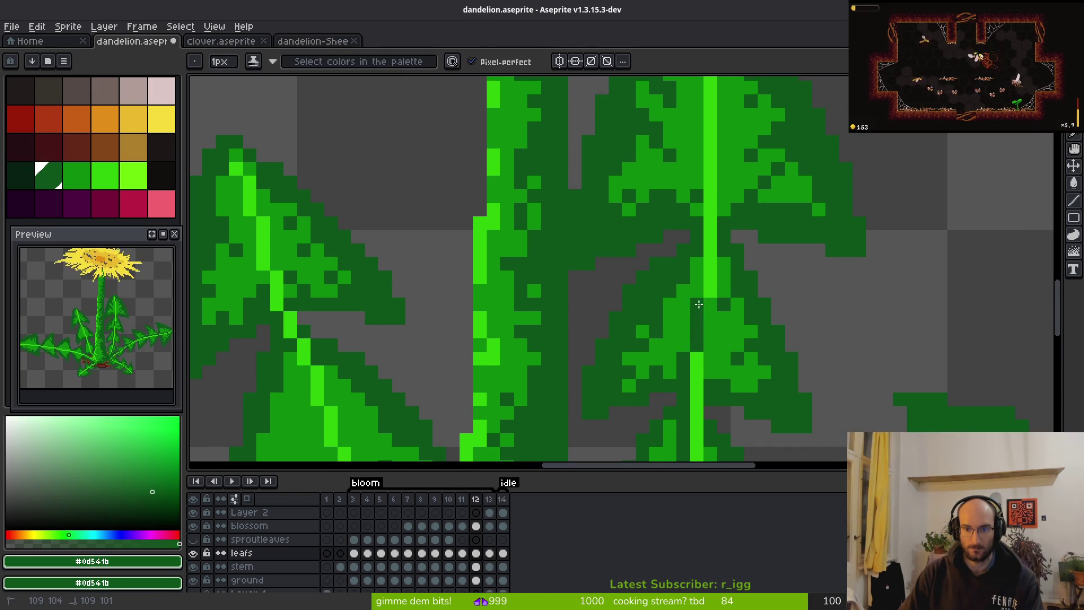
# Extend the bright #2fc809 vein column downward pixel by pixel.
pyautogui.keyDown('alt'); pyautogui.rightClick(710, 276); pyautogui.keyUp('alt')
pyautogui.rightClick(710, 291)
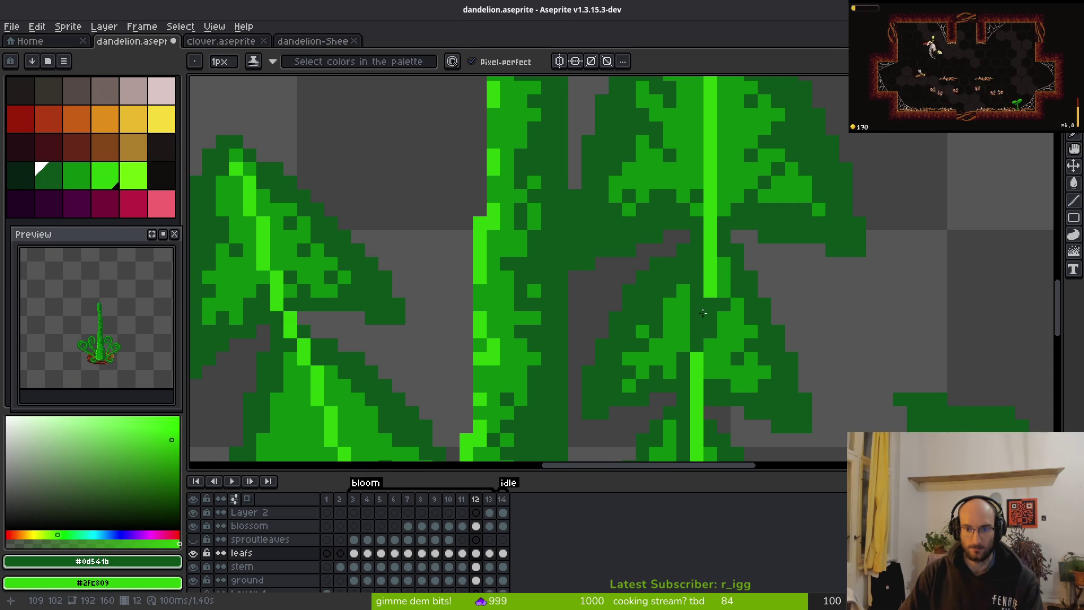
pyautogui.rightClick(710, 318)
pyautogui.rightClick(710, 304)
pyautogui.rightClick(710, 332)
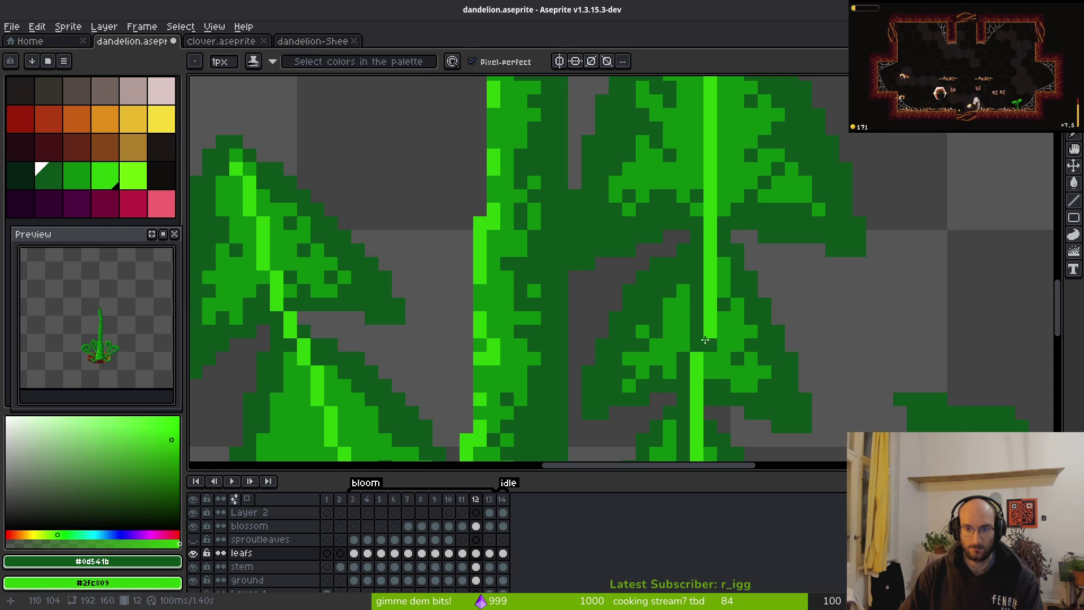
pyautogui.scroll(-4, 705, 340)
pyautogui.scroll(3, 742, 353)
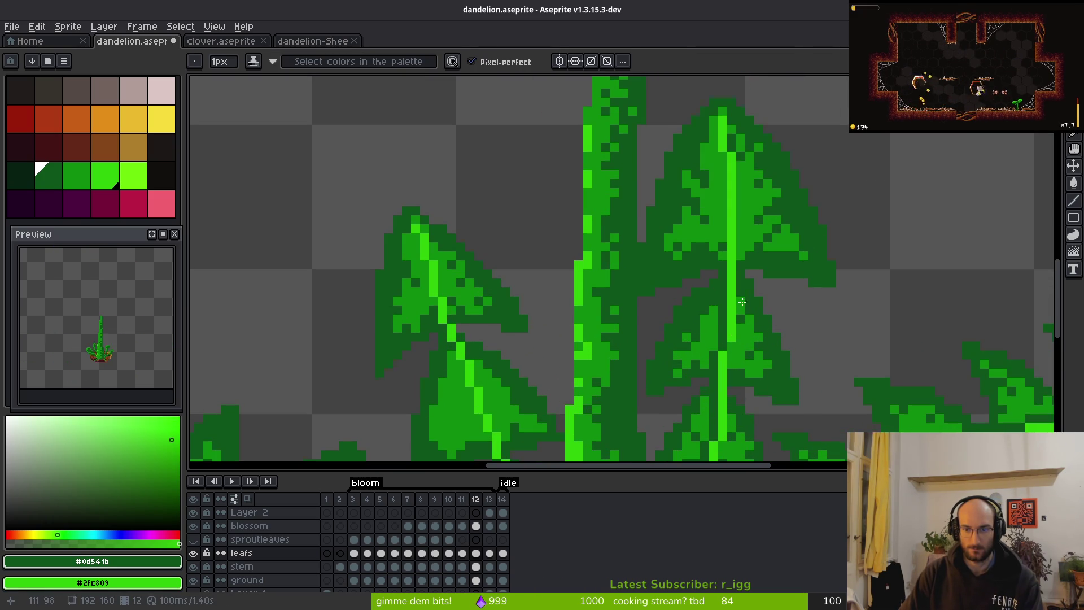
pyautogui.scroll(3, 734, 305)
# Darken stray bright pixels near the leaf tip, extend the vein up two pixels, and darken the column beside it.
pyautogui.moveTo(690, 166)
pyautogui.mouseDown()
pyautogui.moveTo(694, 209)
pyautogui.moveTo(712, 170)
pyautogui.mouseUp()
pyautogui.click(706, 159)
pyautogui.click(694, 154)
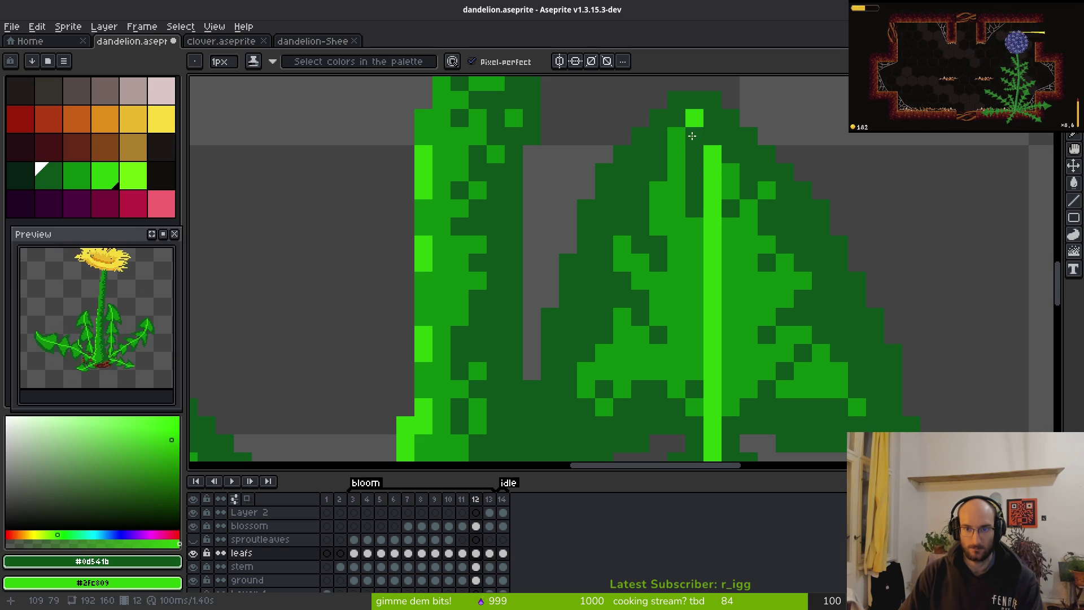
pyautogui.moveTo(694, 226); pyautogui.dragTo(695, 356)
pyautogui.scroll(-3, 691, 229)
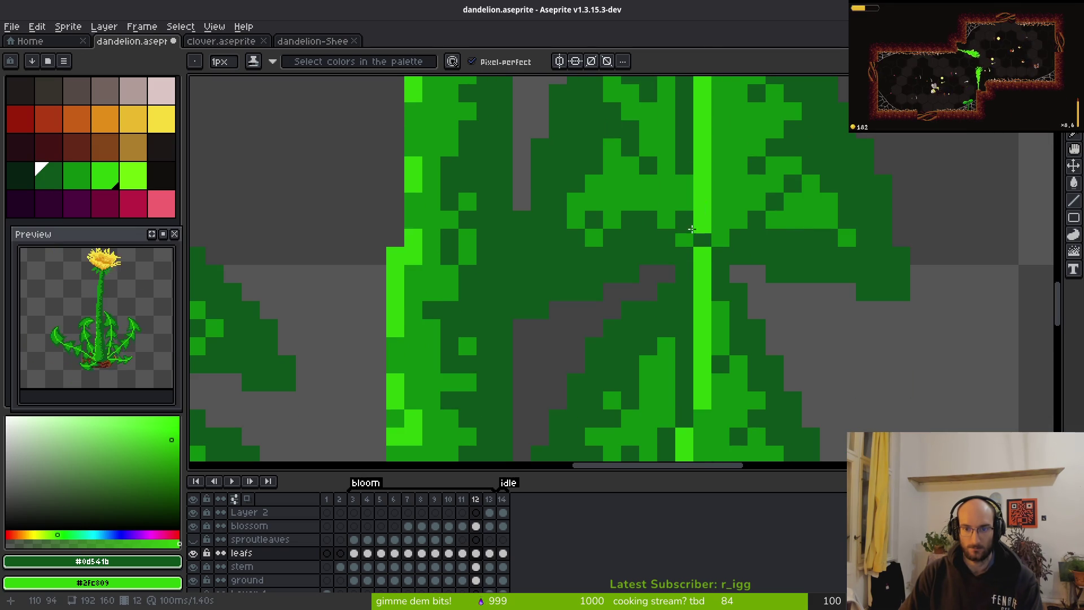
pyautogui.scroll(-5, 722, 285)
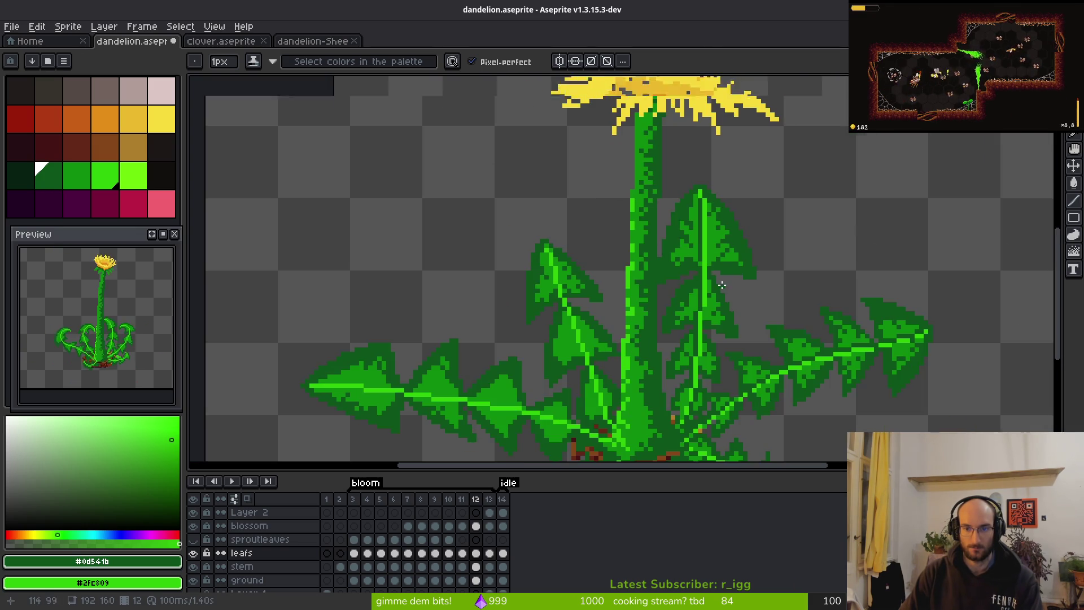
# Draw a dark green line along the left upright leaf's angled vein to clean its diagonal.
pyautogui.scroll(-3, 722, 285)
pyautogui.scroll(2, 732, 288)
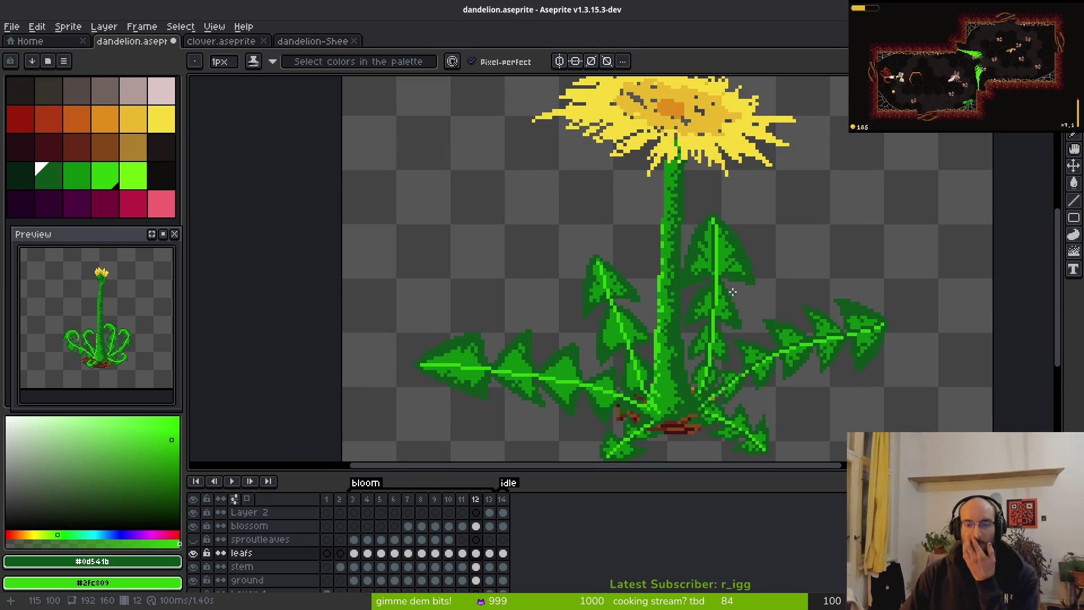
pyautogui.scroll(1, 741, 289)
pyautogui.moveTo(751, 309); pyautogui.dragTo(666, 216)
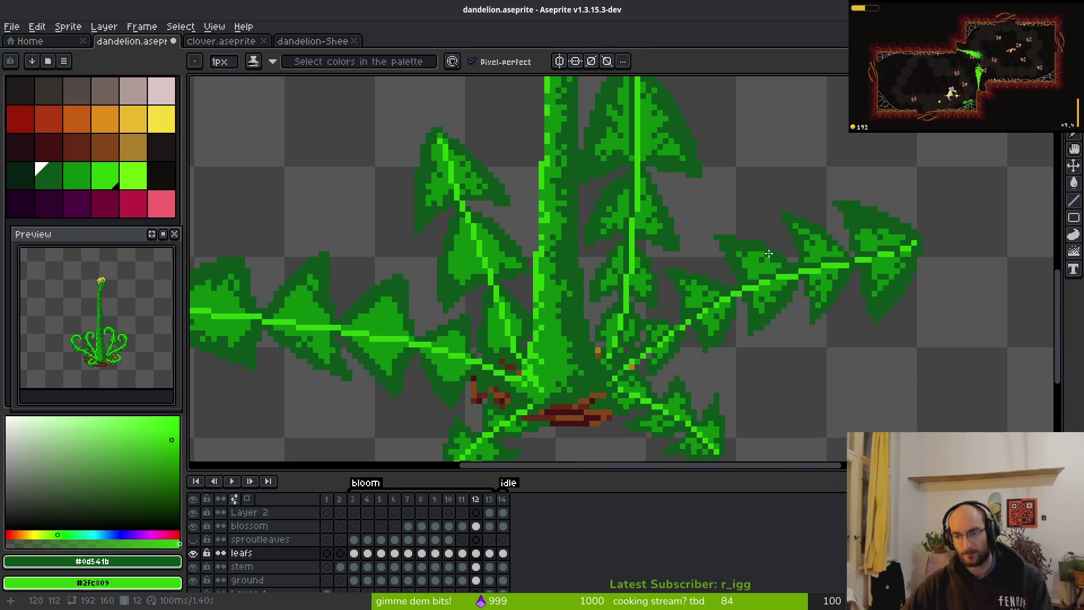
pyautogui.scroll(-2, 621, 282)
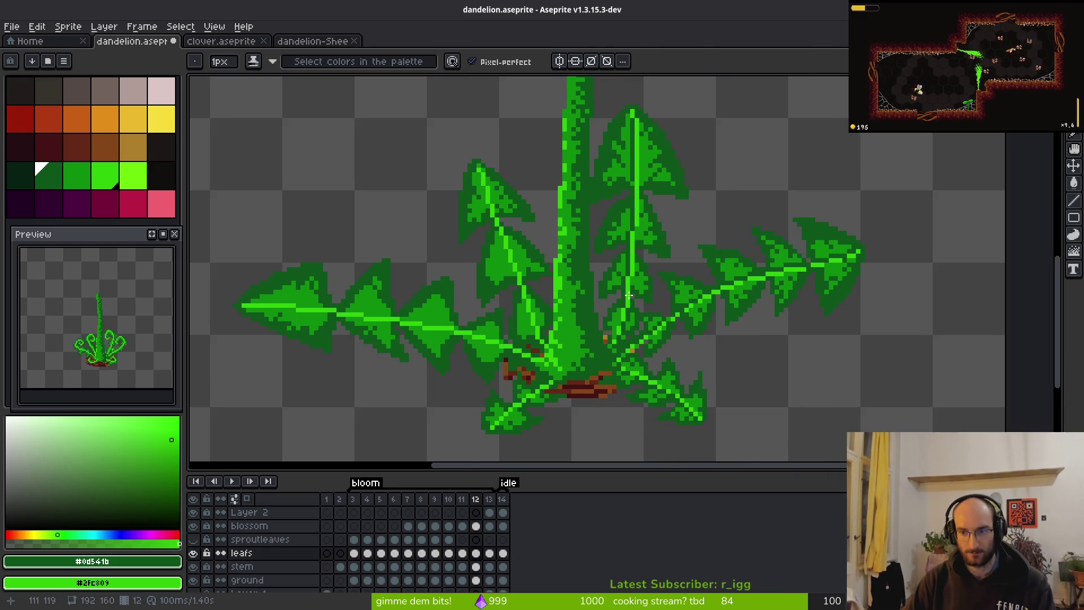
pyautogui.scroll(1, 636, 317)
pyautogui.scroll(2, 632, 330)
pyautogui.scroll(-2, 624, 347)
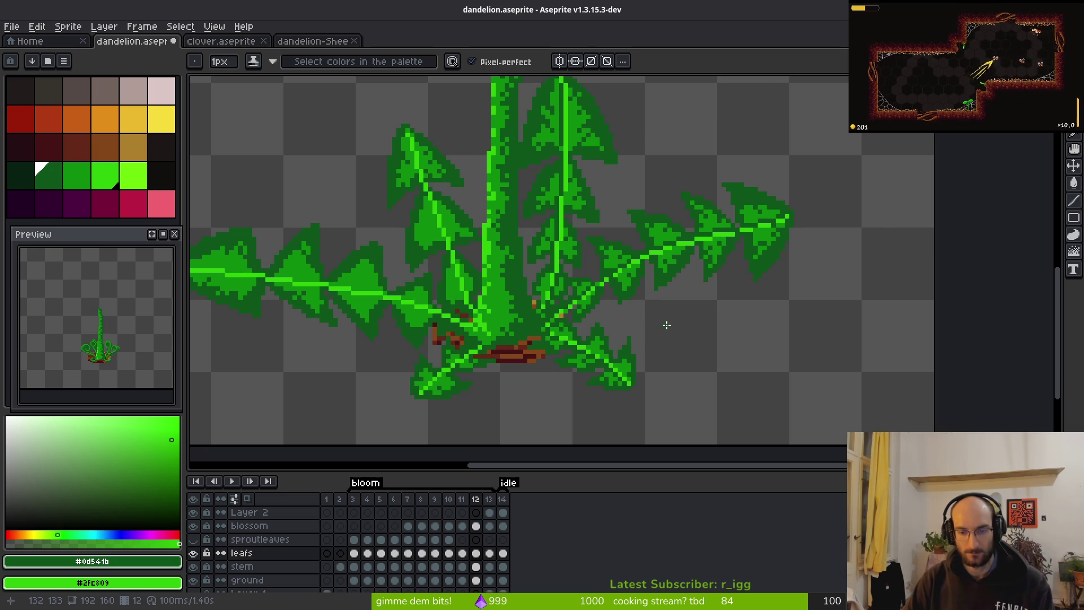
pyautogui.hscroll(-2, 672, 316)
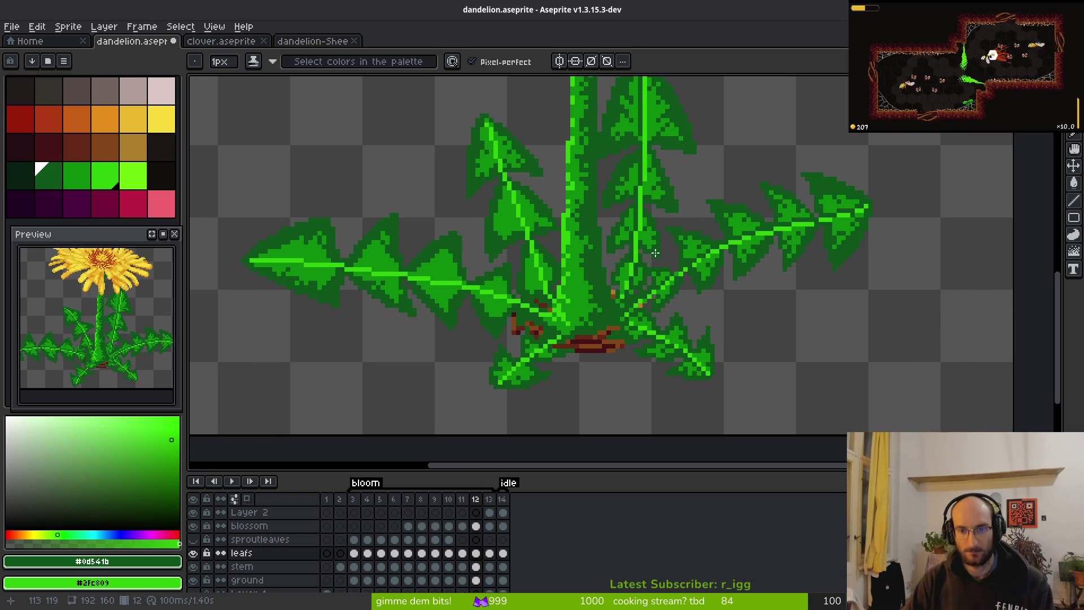
pyautogui.scroll(6, 633, 271)
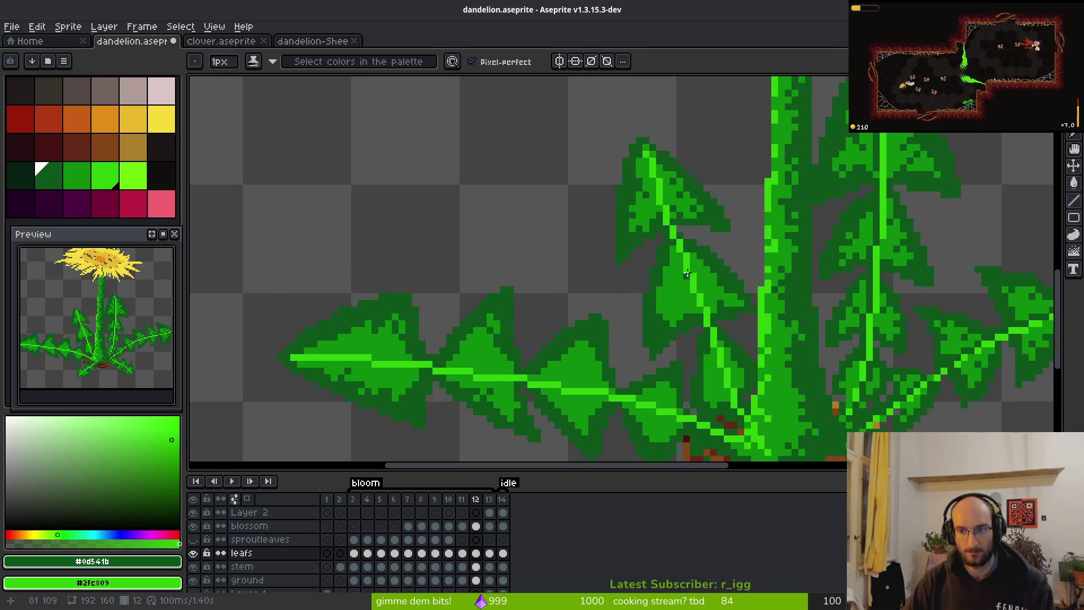
pyautogui.moveTo(663, 231); pyautogui.dragTo(699, 321)
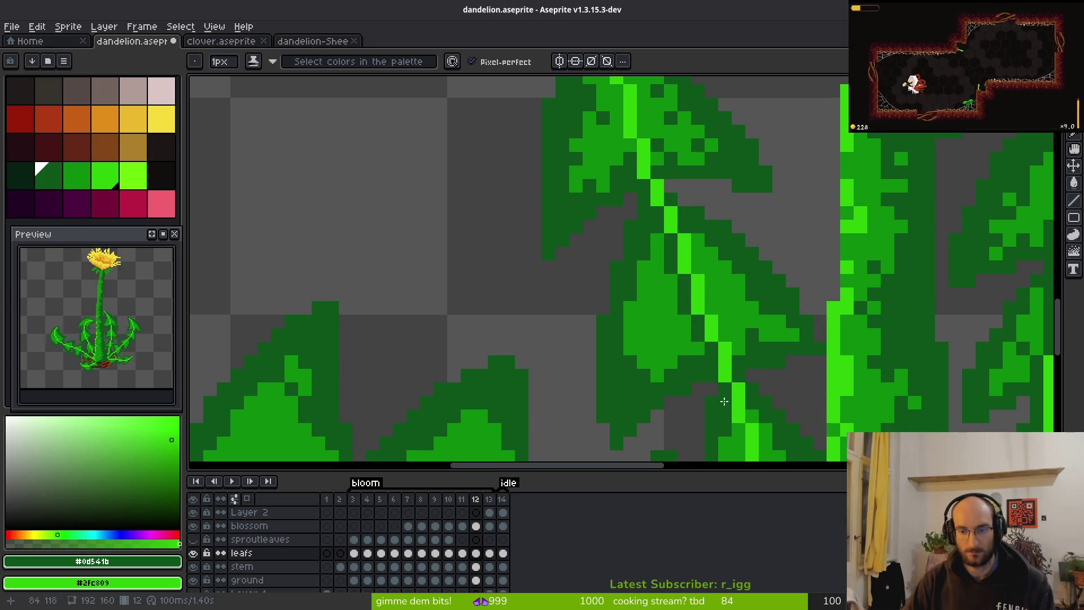
pyautogui.scroll(-3, 724, 401)
pyautogui.scroll(4, 520, 255)
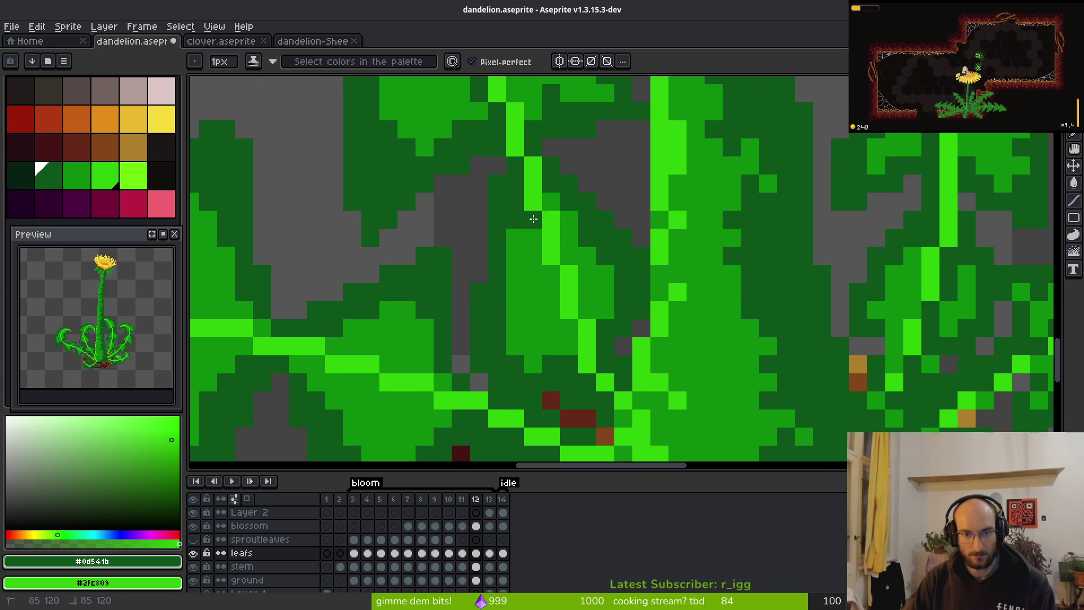
# Repaint two pixels beside the vein dark green, extend the bright vein one pixel, and darken a stray pixel.
pyautogui.moveTo(551, 274); pyautogui.dragTo(572, 353)
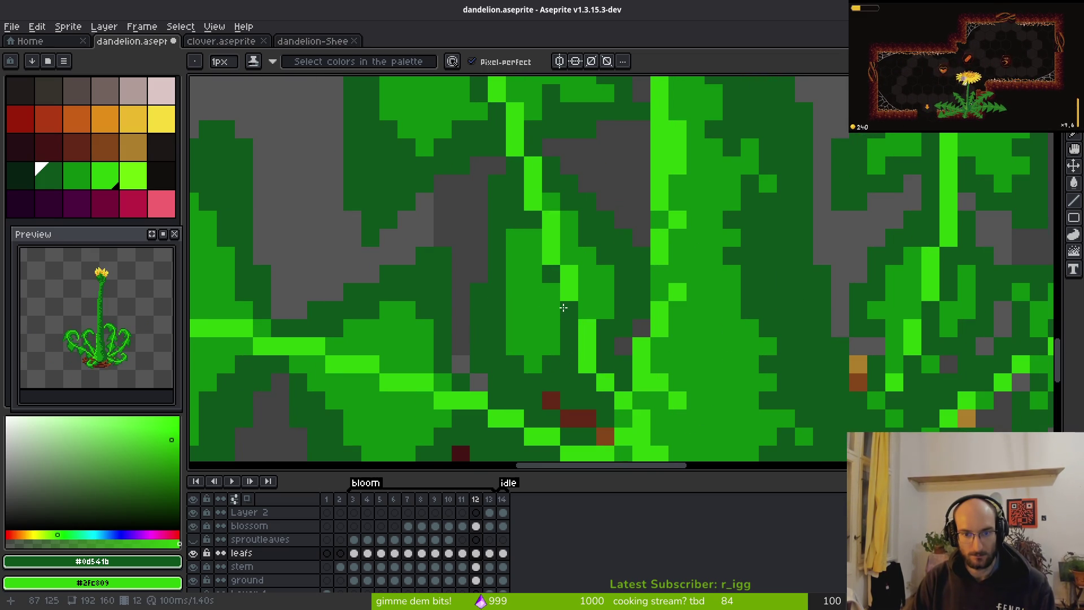
pyautogui.click(543, 242)
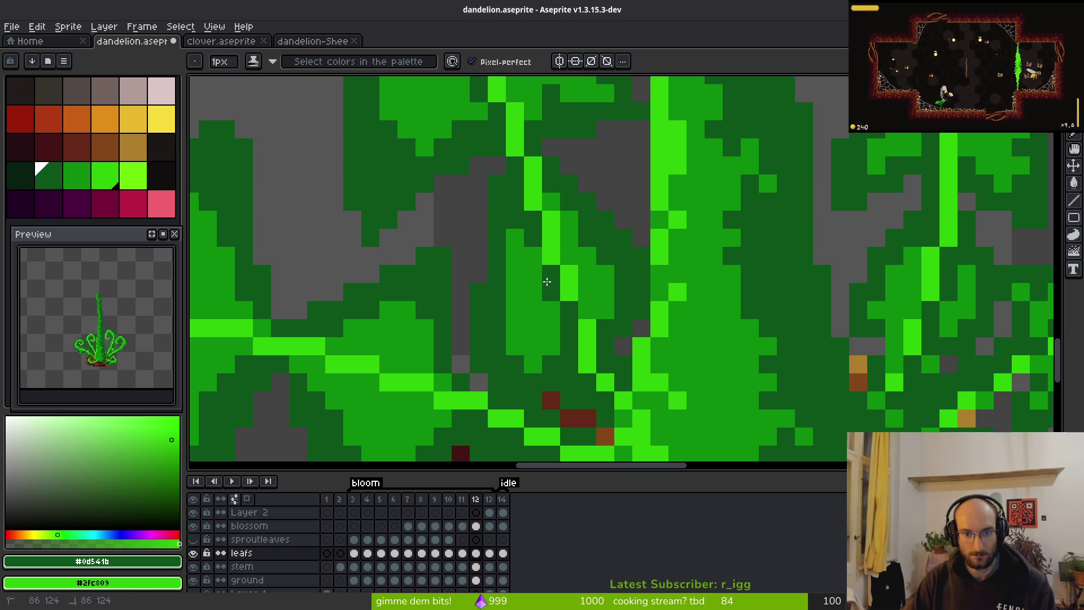
pyautogui.click(523, 192)
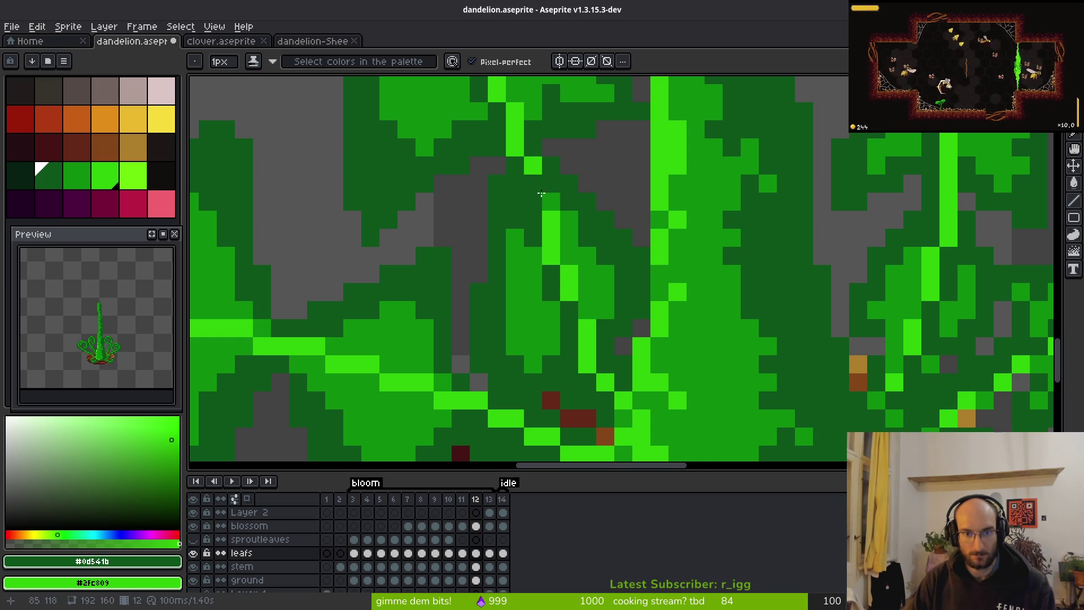
pyautogui.scroll(-5, 591, 312)
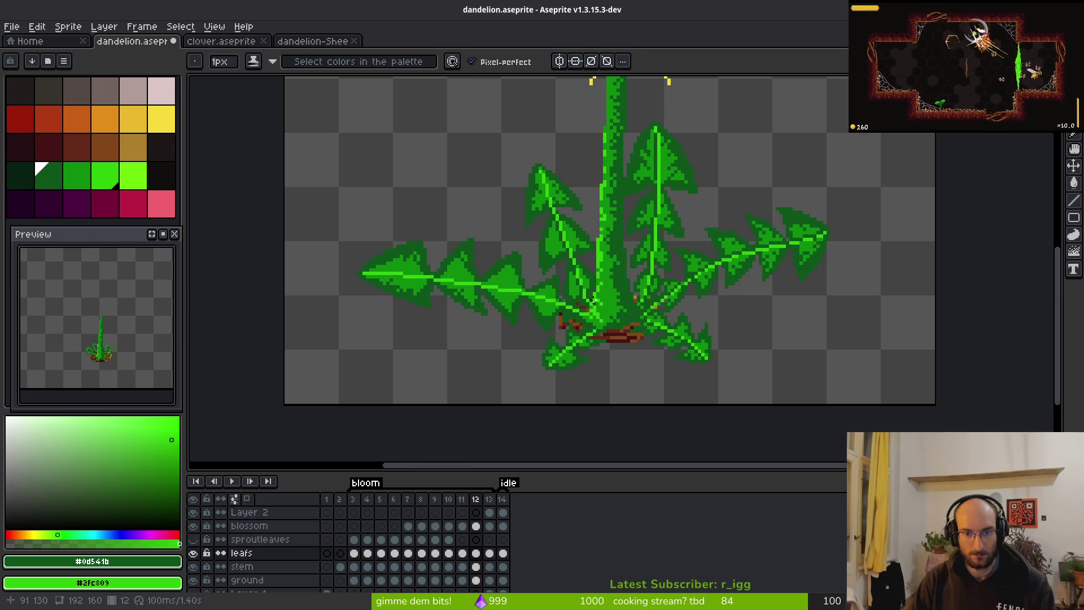
pyautogui.scroll(3, 593, 299)
pyautogui.scroll(-4, 564, 283)
pyautogui.scroll(4, 543, 272)
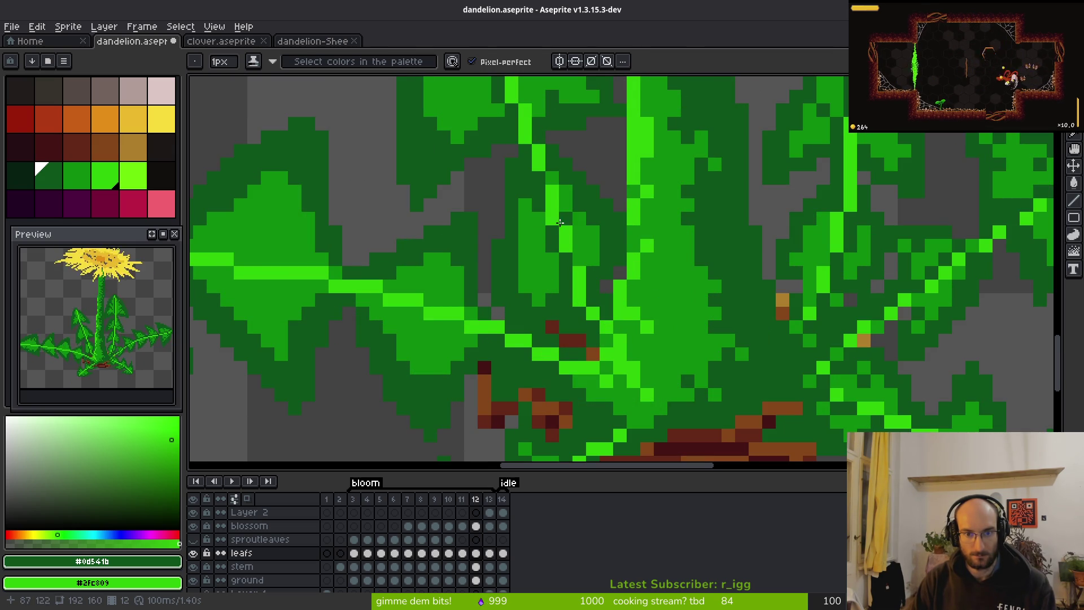
# Eyedrop the leaf greens #0c8b0c and #0d541b around the base, ending on bright #2fc809.
pyautogui.keyDown('alt'); pyautogui.click(549, 221); pyautogui.keyUp('alt')
pyautogui.keyDown('alt'); pyautogui.click(544, 218); pyautogui.keyUp('alt')
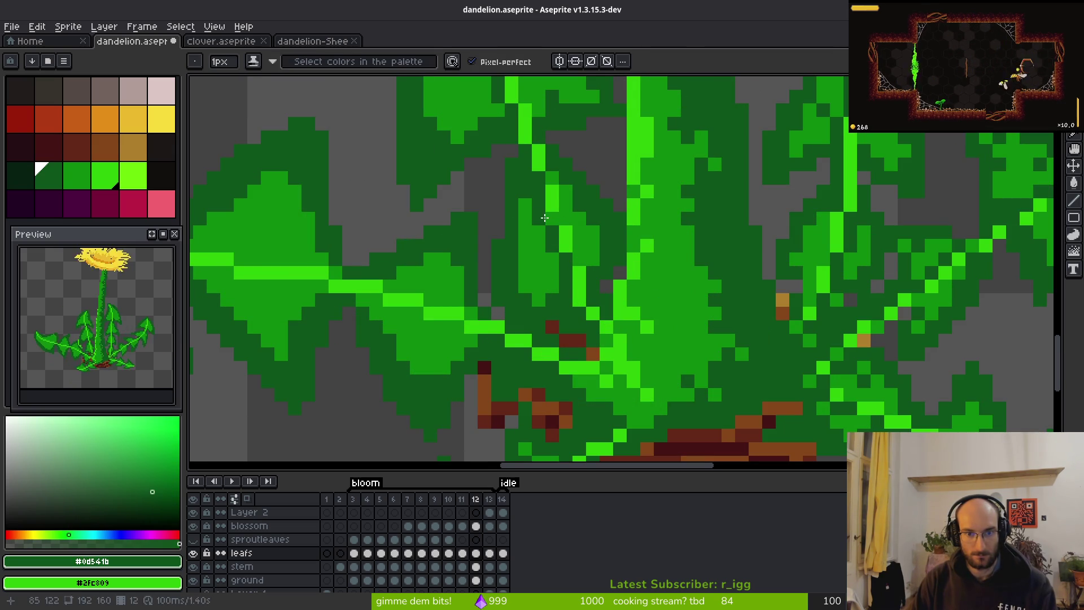
pyautogui.scroll(-6, 576, 262)
pyautogui.scroll(6, 509, 328)
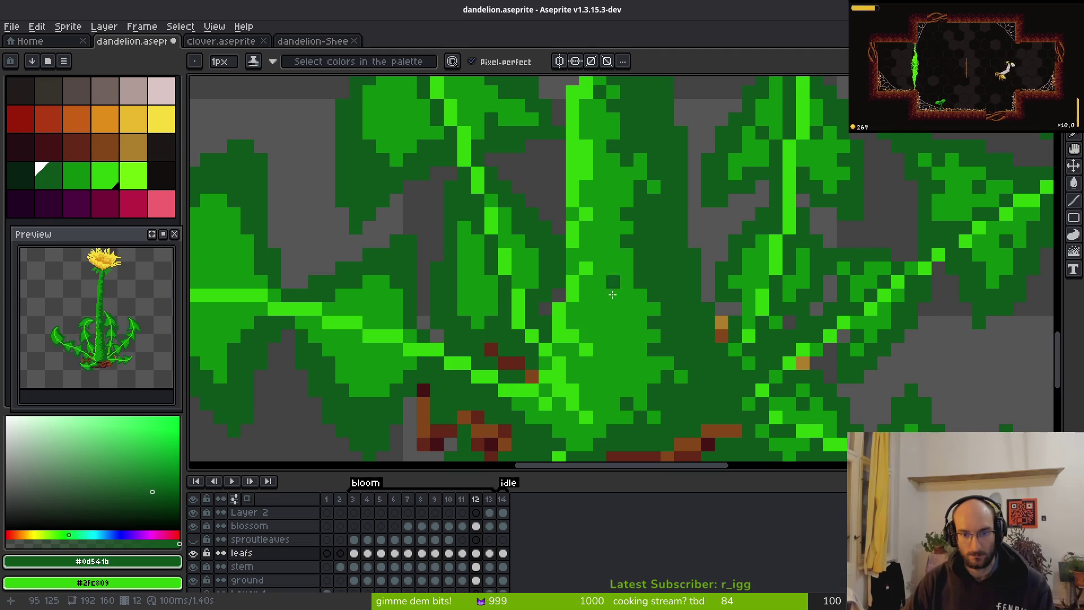
pyautogui.keyDown('alt'); pyautogui.click(523, 258); pyautogui.keyUp('alt')
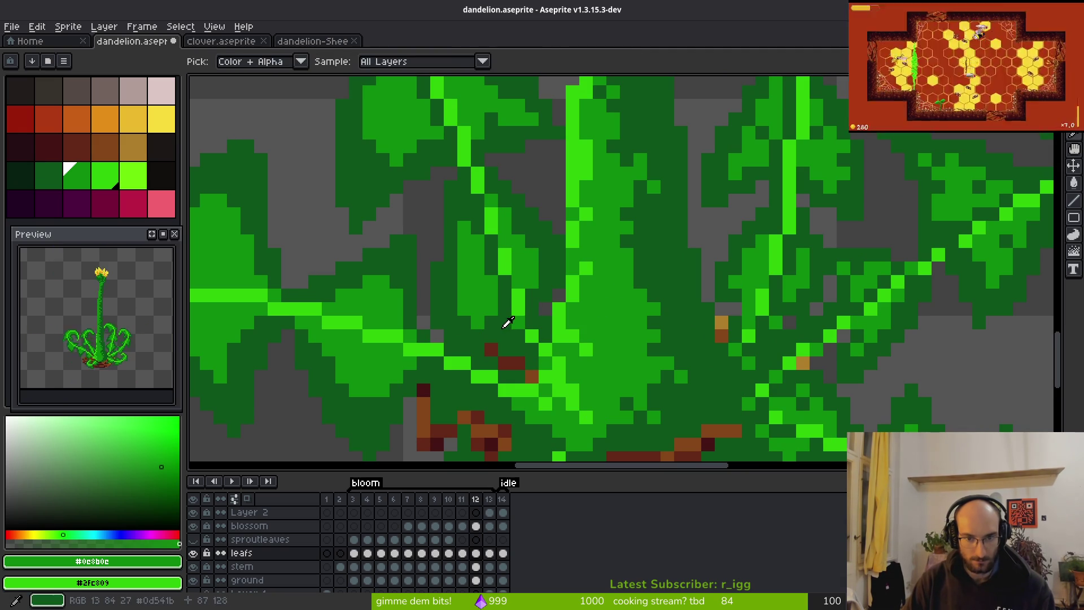
pyautogui.keyDown('alt'); pyautogui.click(517, 328); pyautogui.keyUp('alt')
pyautogui.keyDown('alt'); pyautogui.click(493, 300); pyautogui.keyUp('alt')
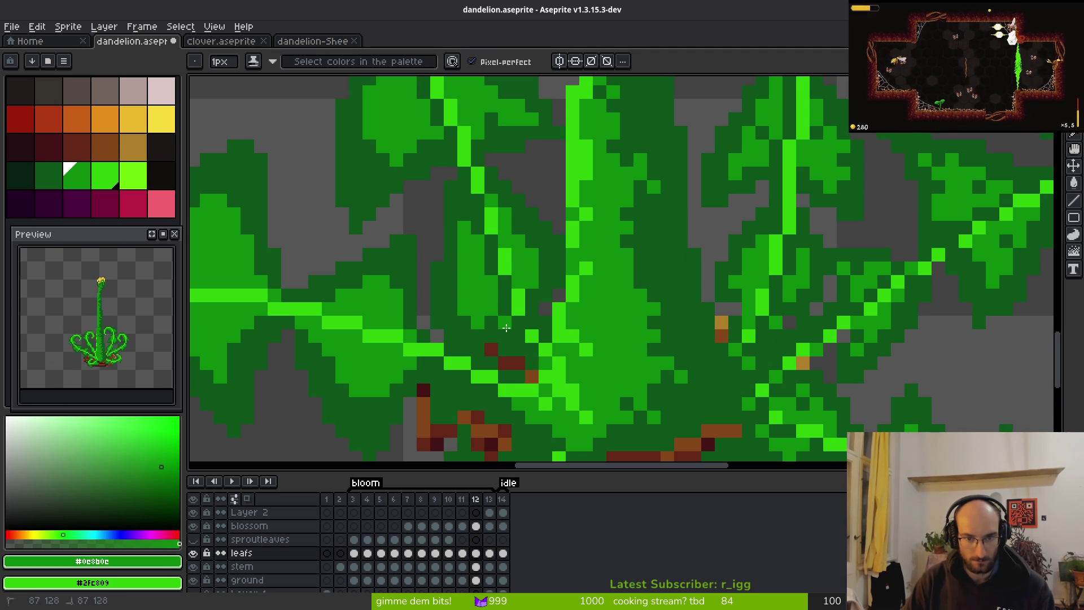
pyautogui.scroll(-3, 509, 337)
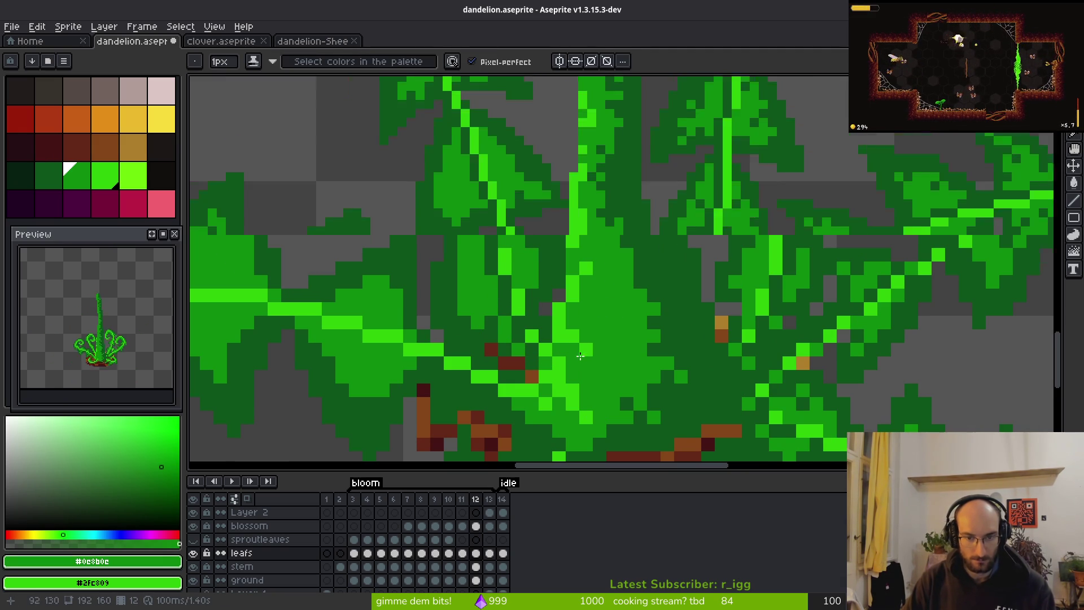
pyautogui.scroll(3, 583, 377)
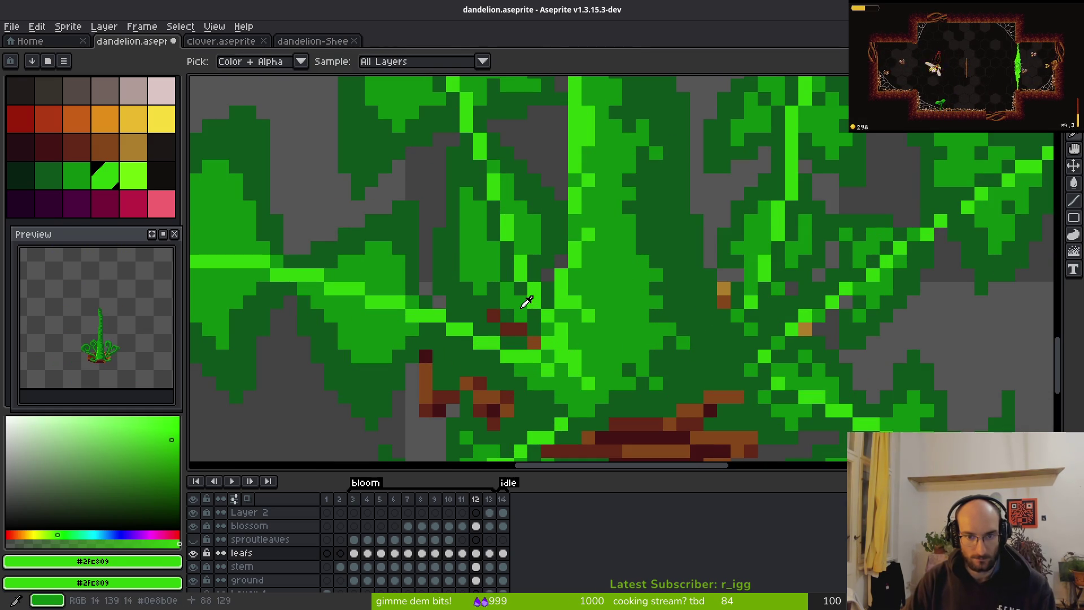
pyautogui.keyDown('alt'); pyautogui.click(528, 302); pyautogui.keyUp('alt')
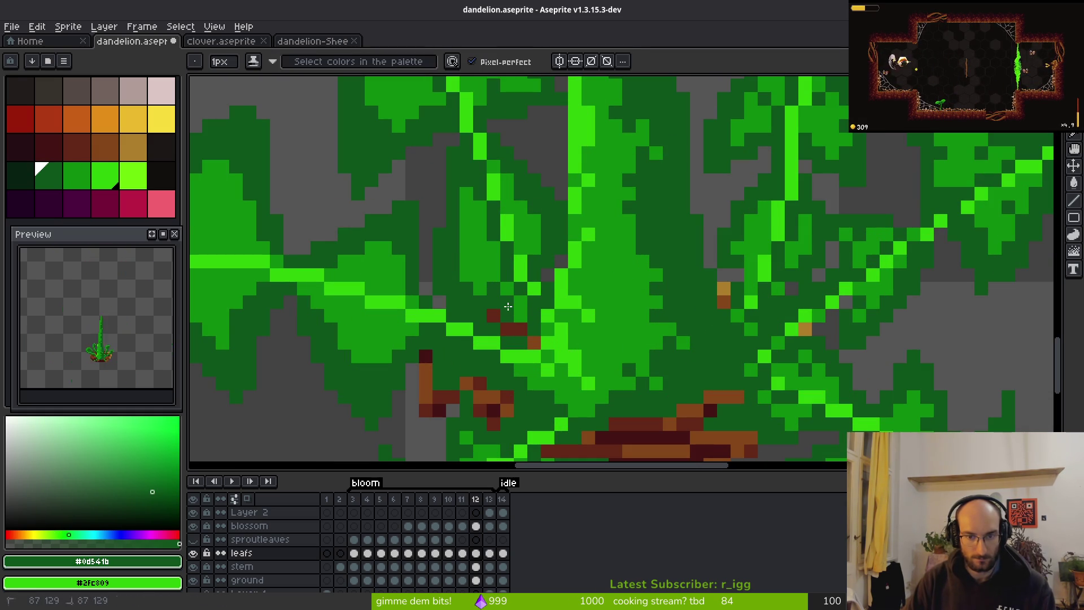
pyautogui.scroll(-3, 556, 338)
pyautogui.scroll(3, 556, 338)
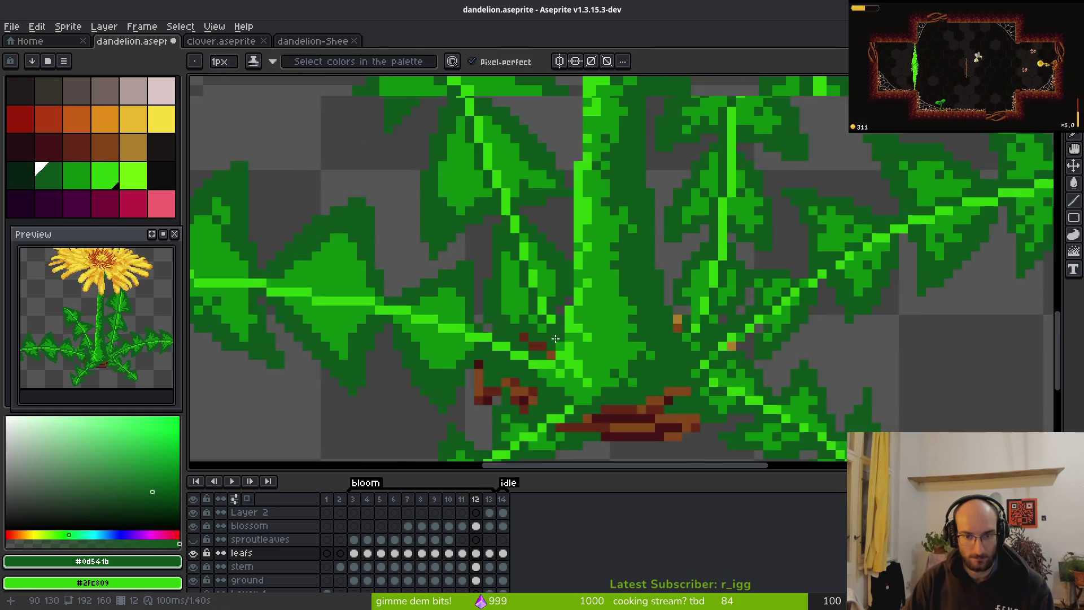
pyautogui.keyDown('alt'); pyautogui.click(552, 307); pyautogui.keyUp('alt')
# Save dandelion.aseprite before retouching the leaf.
pyautogui.scroll(-3, 580, 345)
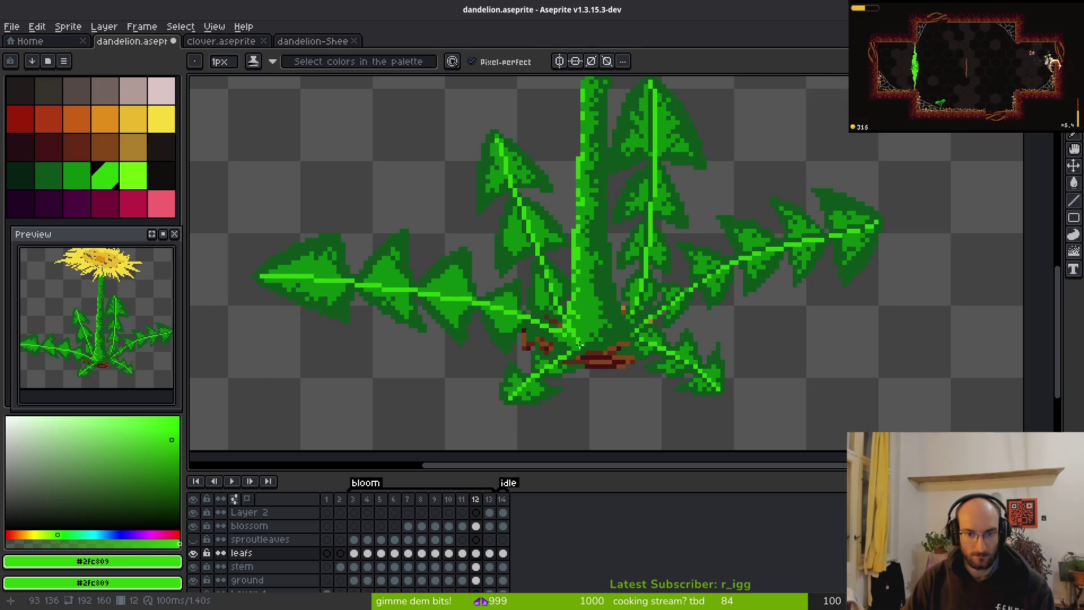
pyautogui.hotkey('ctrl', 's')
pyautogui.scroll(3, 580, 345)
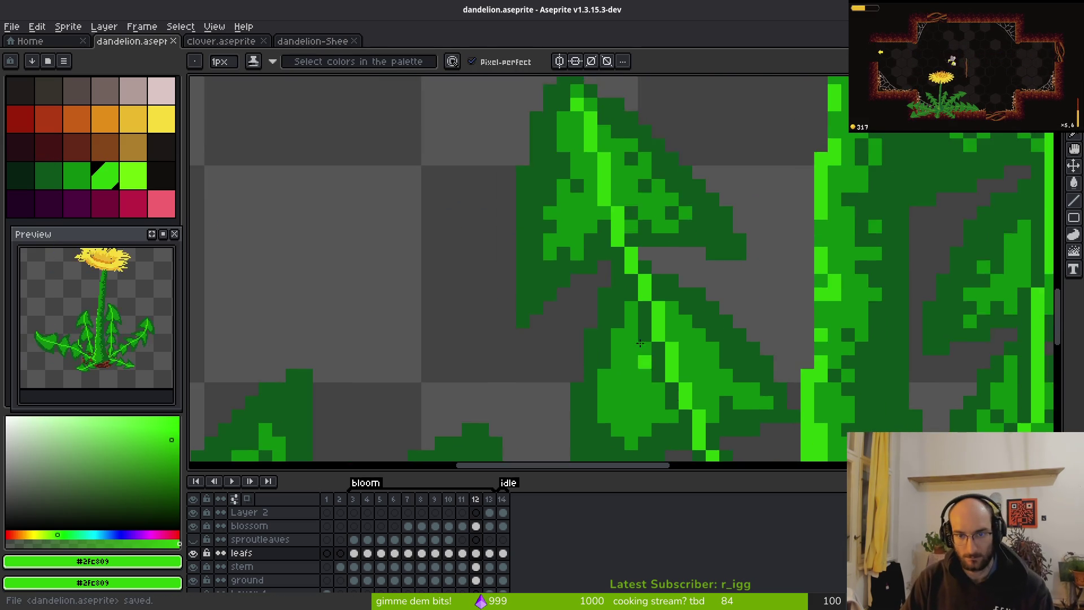
pyautogui.scroll(-3, 639, 343)
pyautogui.scroll(3, 638, 314)
# Darken pixels beside the upper-left leaf's vein near the tip with dark green #0d541b.
pyautogui.keyDown('alt'); pyautogui.click(638, 313); pyautogui.keyUp('alt')
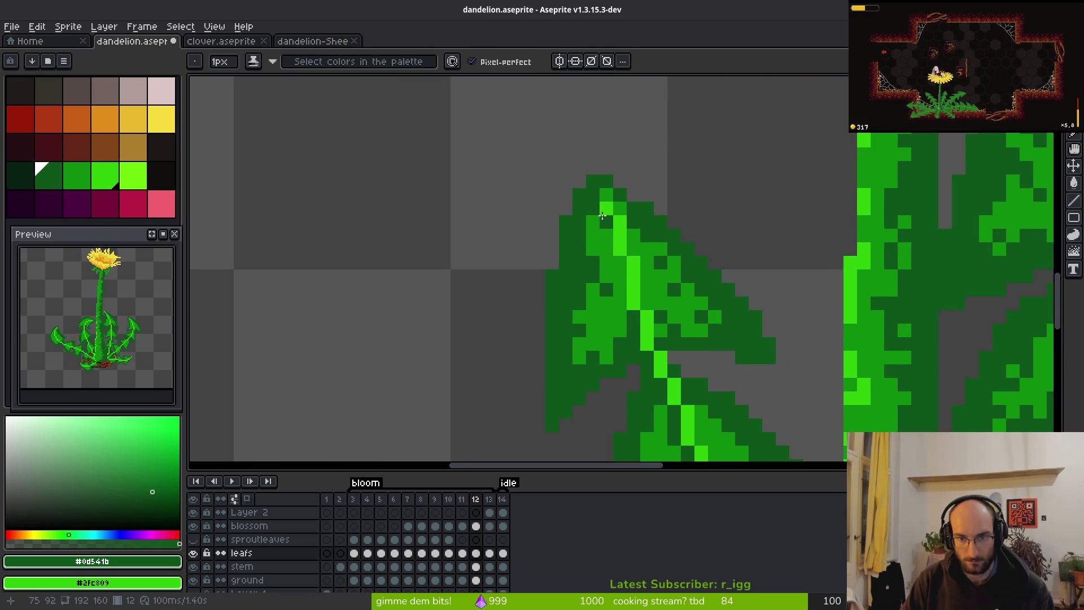
pyautogui.moveTo(602, 215); pyautogui.dragTo(606, 237)
pyautogui.click(621, 264)
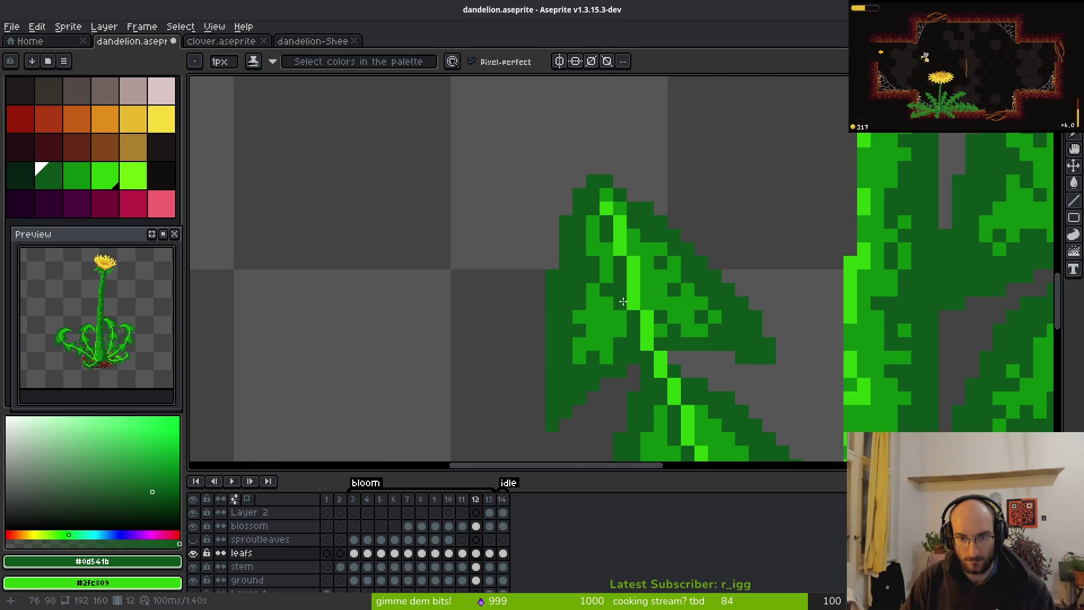
pyautogui.click(610, 247)
pyautogui.scroll(-3, 611, 247)
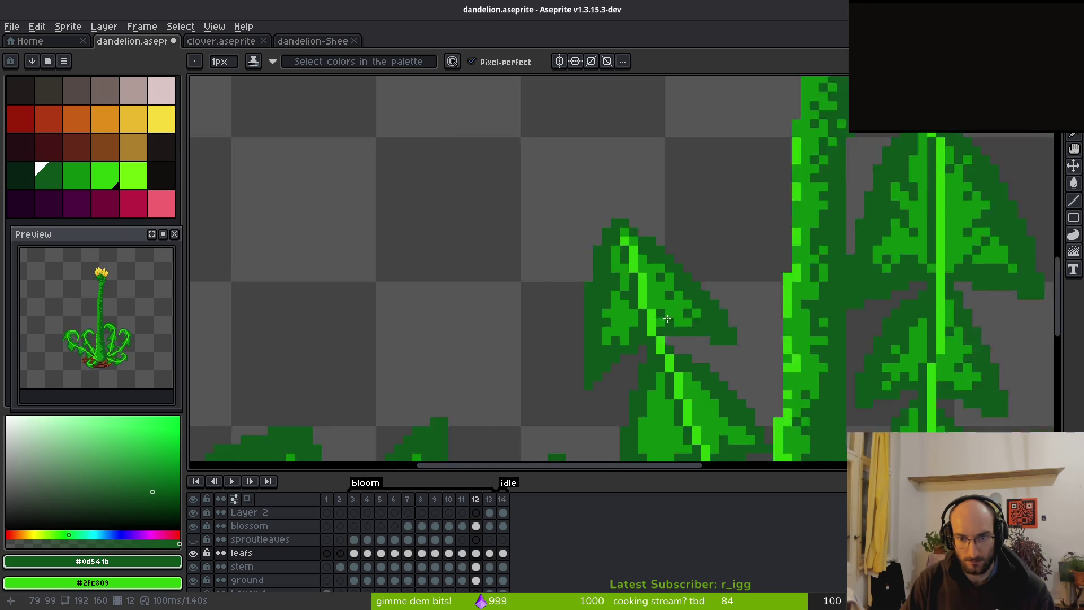
pyautogui.scroll(3, 608, 277)
pyautogui.moveTo(629, 285); pyautogui.dragTo(609, 276)
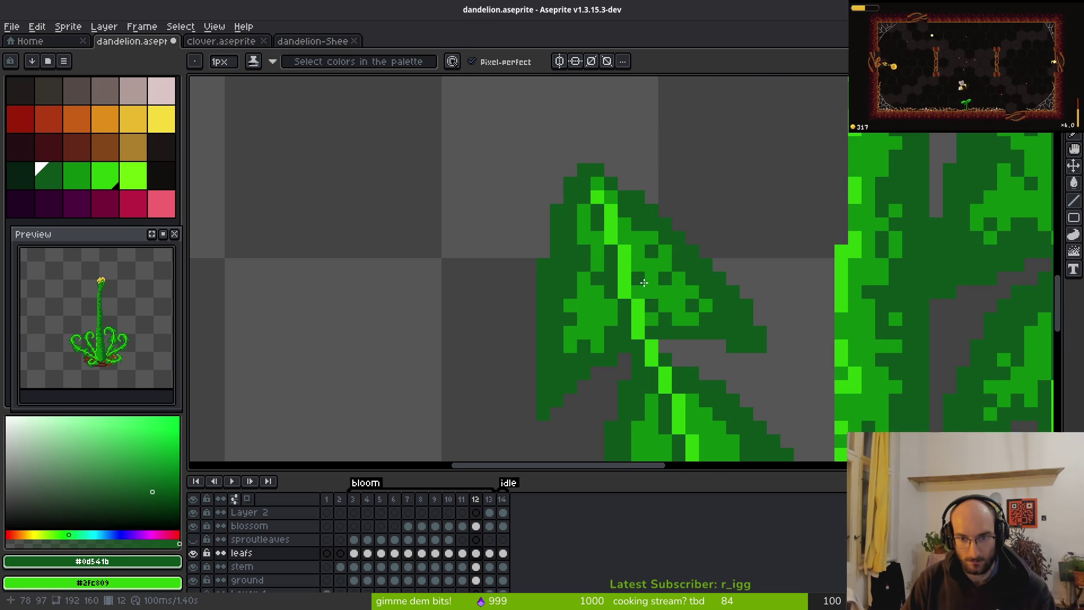
pyautogui.keyDown('alt'); pyautogui.click(609, 276); pyautogui.keyUp('alt')
pyautogui.click(610, 276)
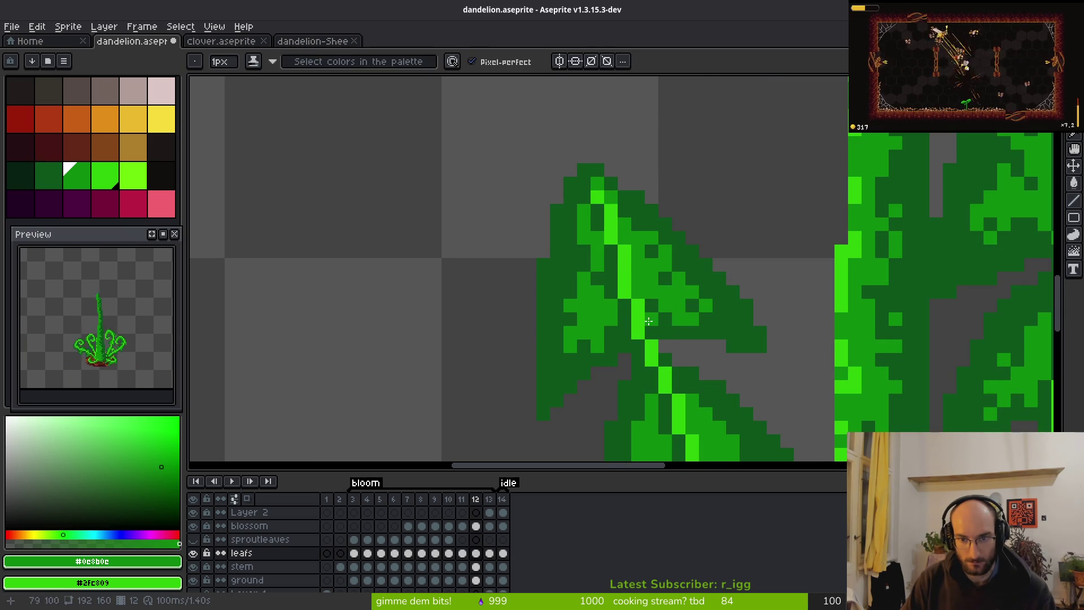
# Zoom out to check the whole sprite, toggling between dark and medium leaf greens.
pyautogui.scroll(-3, 607, 254)
pyautogui.scroll(3, 602, 215)
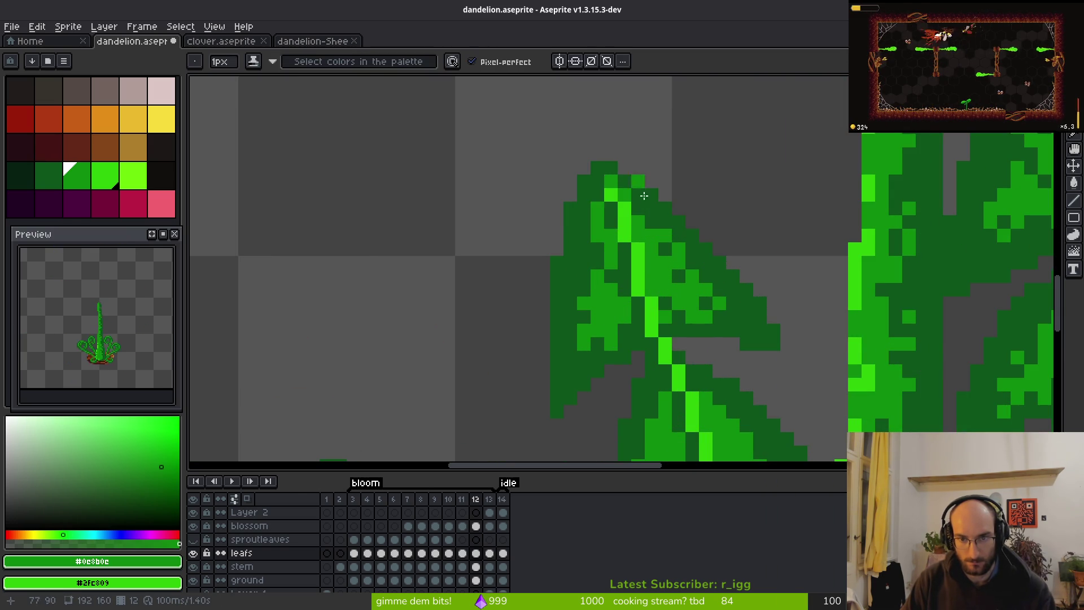
pyautogui.scroll(-4, 644, 195)
pyautogui.scroll(3, 615, 267)
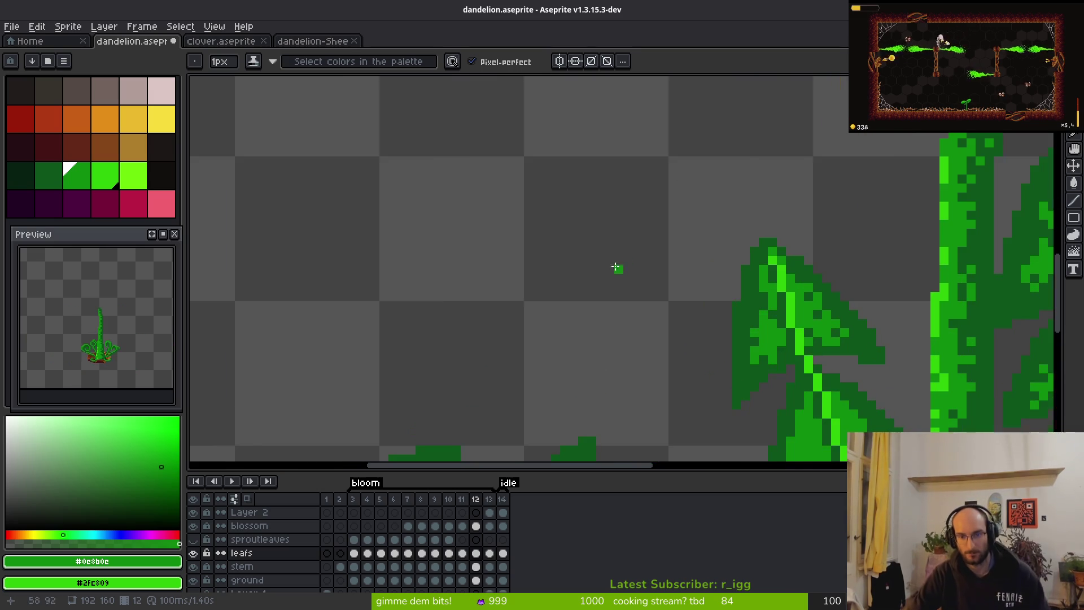
pyautogui.hscroll(3, 632, 294)
pyautogui.scroll(4, 653, 322)
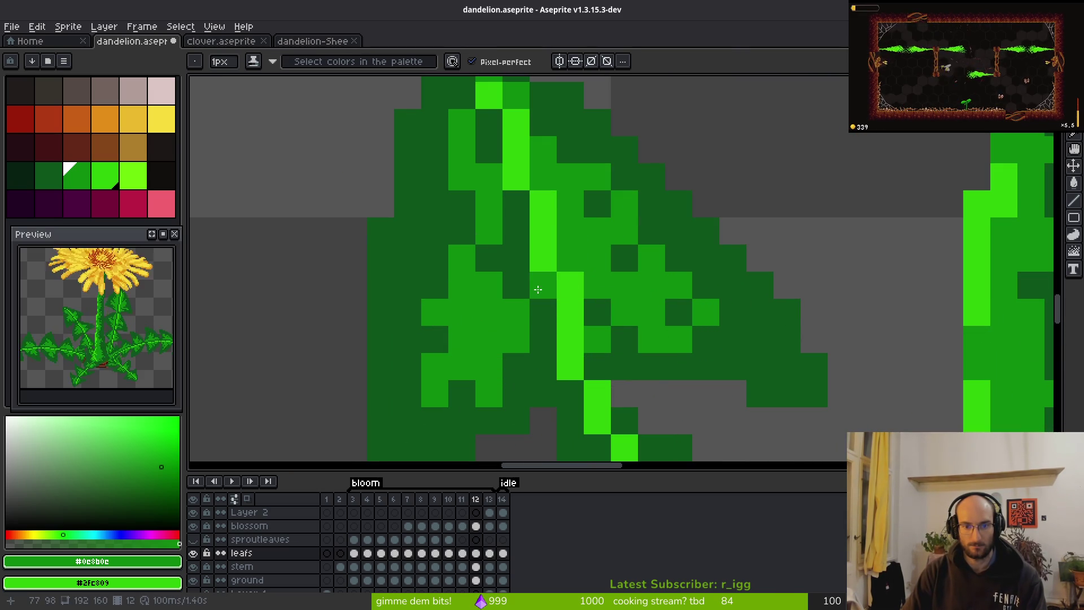
pyautogui.keyDown('alt'); pyautogui.click(541, 286); pyautogui.keyUp('alt')
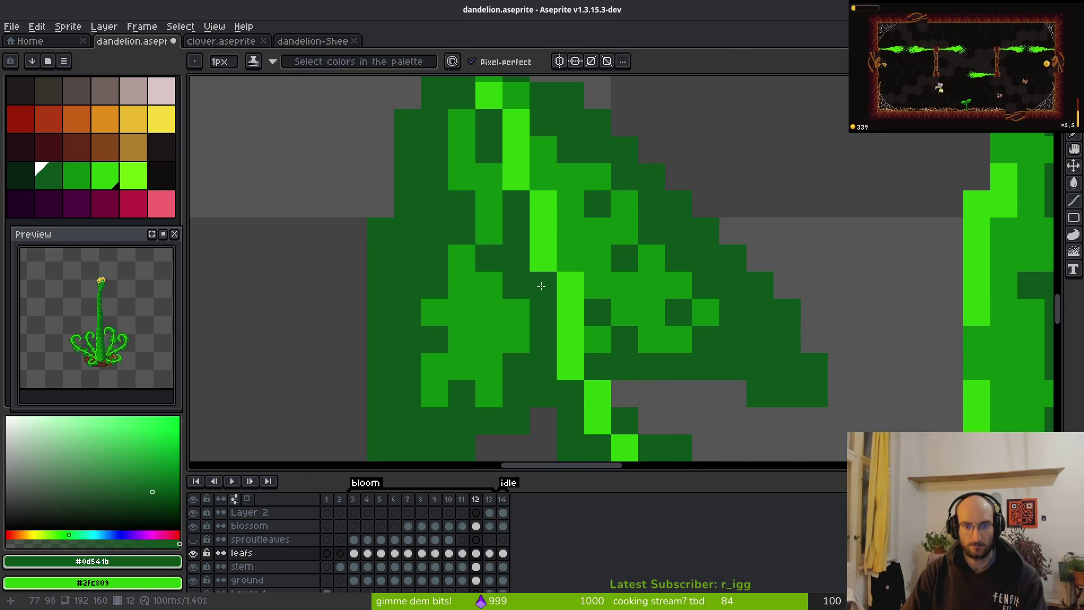
pyautogui.keyDown('alt'); pyautogui.click(516, 336); pyautogui.keyUp('alt')
# Sample the bright vein, medium, darkest and dark shading greens from the upper-left leaf.
pyautogui.scroll(-3, 591, 368)
pyautogui.scroll(2, 591, 368)
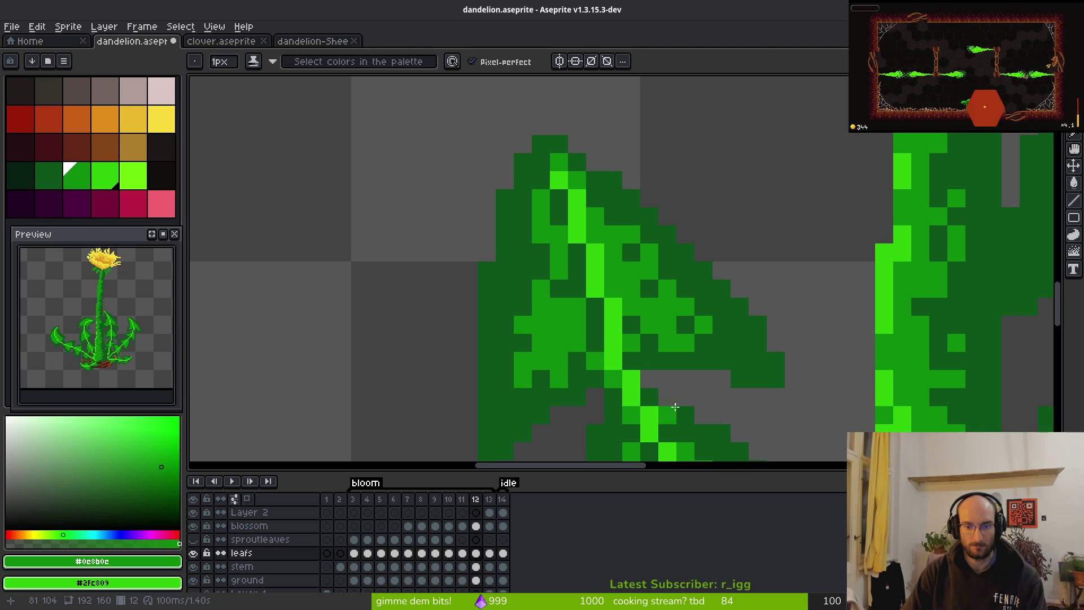
pyautogui.scroll(-6, 612, 371)
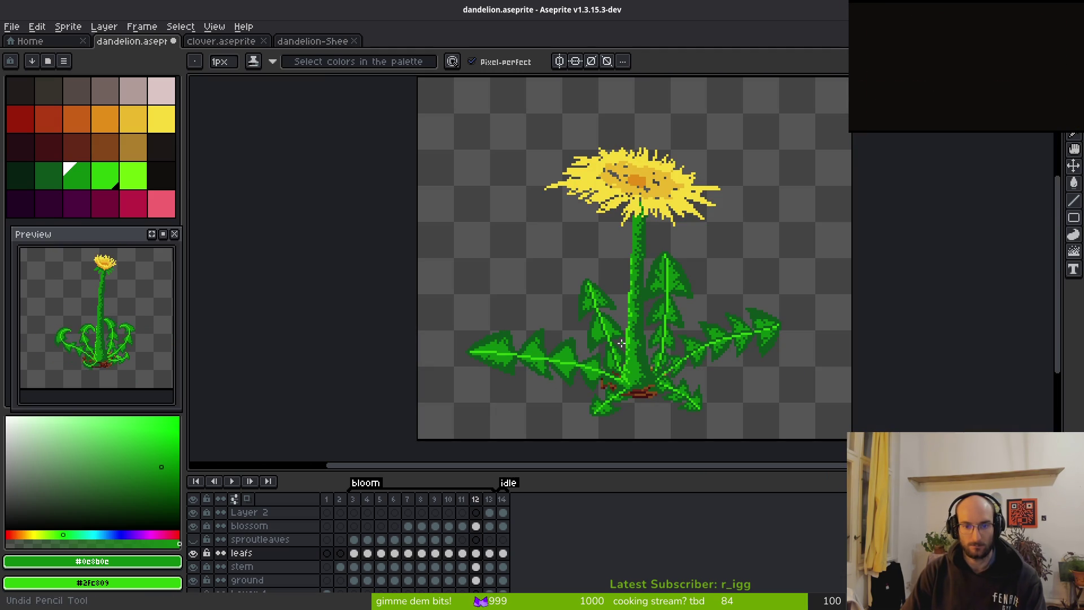
pyautogui.scroll(4, 611, 333)
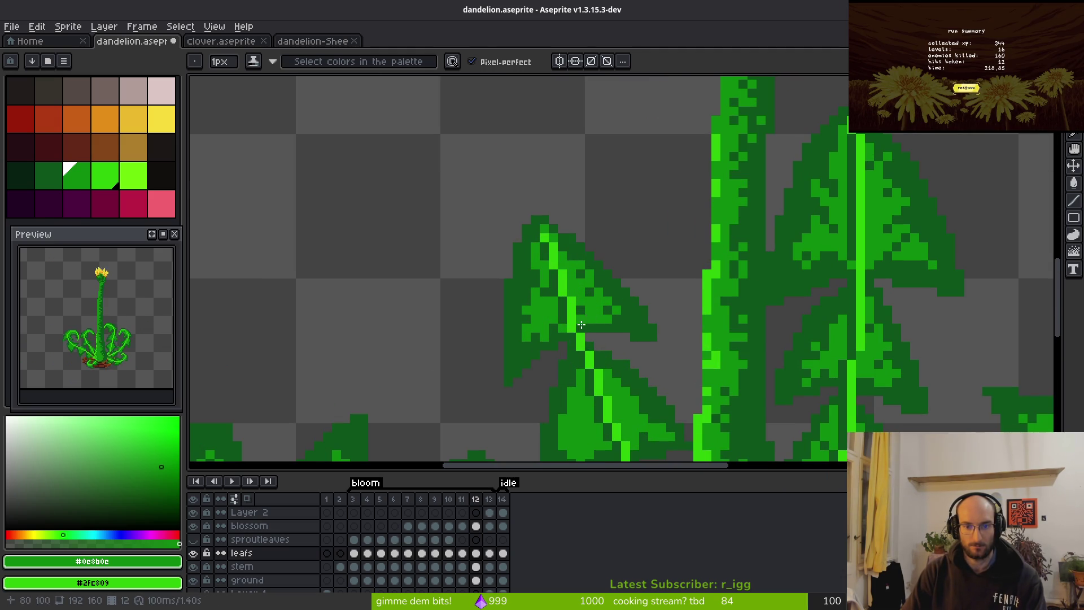
pyautogui.keyDown('alt'); pyautogui.click(565, 300); pyautogui.keyUp('alt')
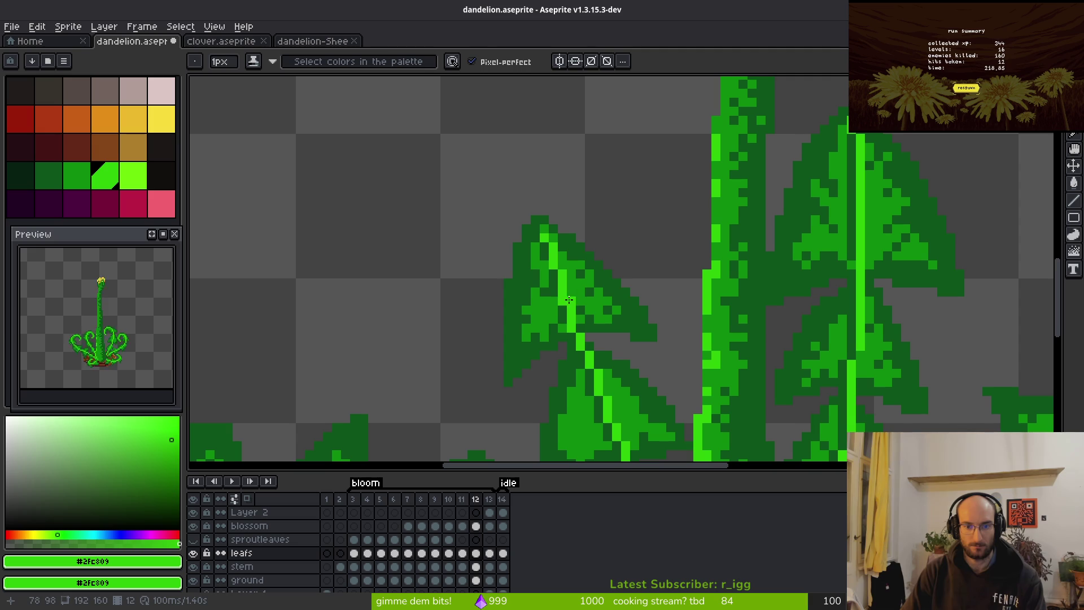
pyautogui.keyDown('alt'); pyautogui.click(559, 300); pyautogui.keyUp('alt')
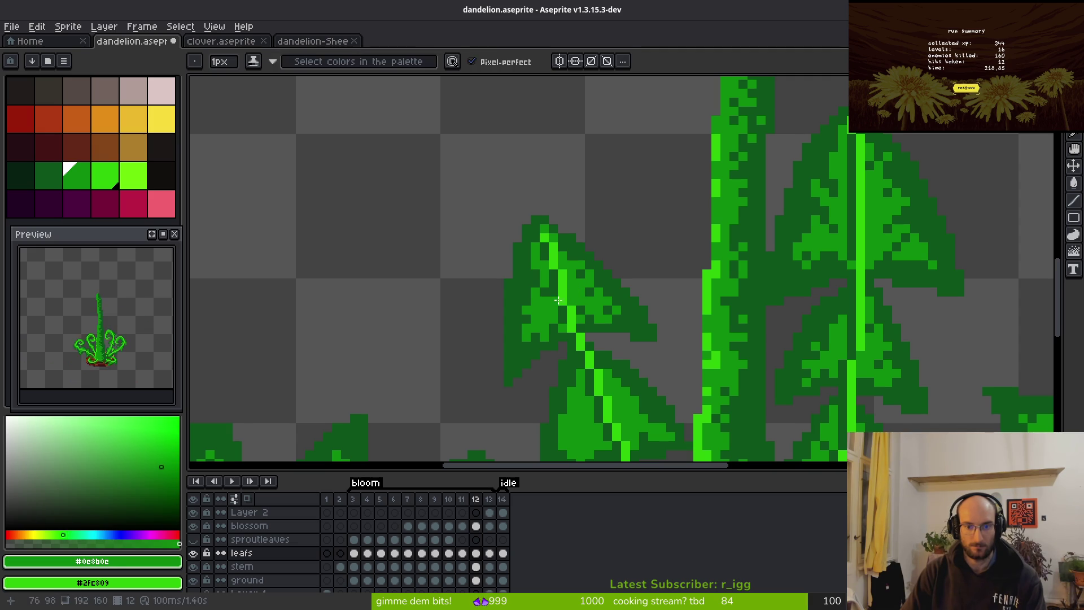
pyautogui.keyDown('alt'); pyautogui.click(563, 305); pyautogui.keyUp('alt')
pyautogui.scroll(-4, 581, 307)
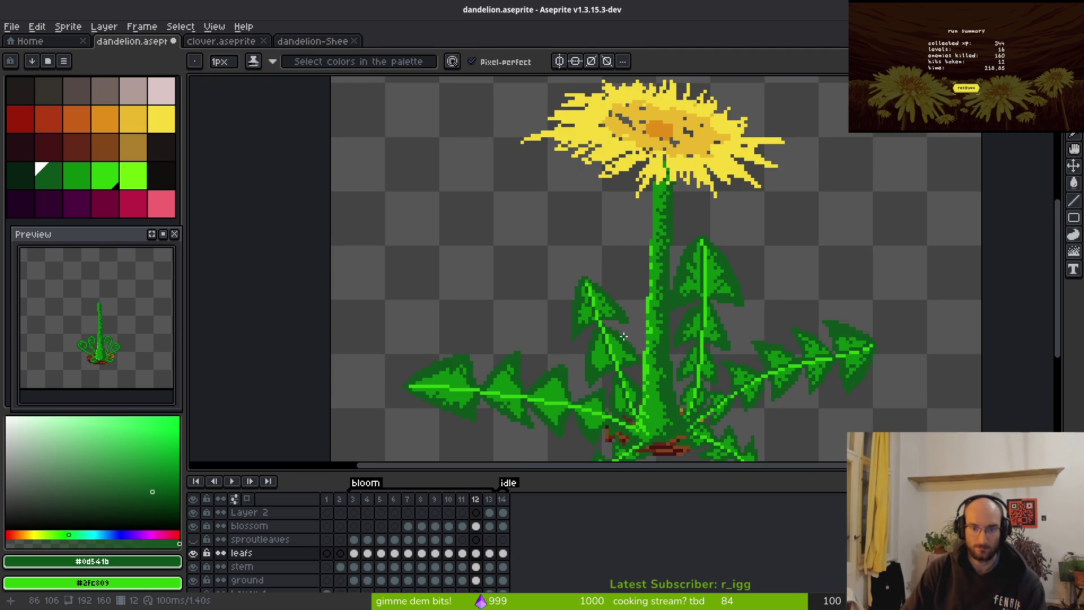
pyautogui.scroll(6, 620, 305)
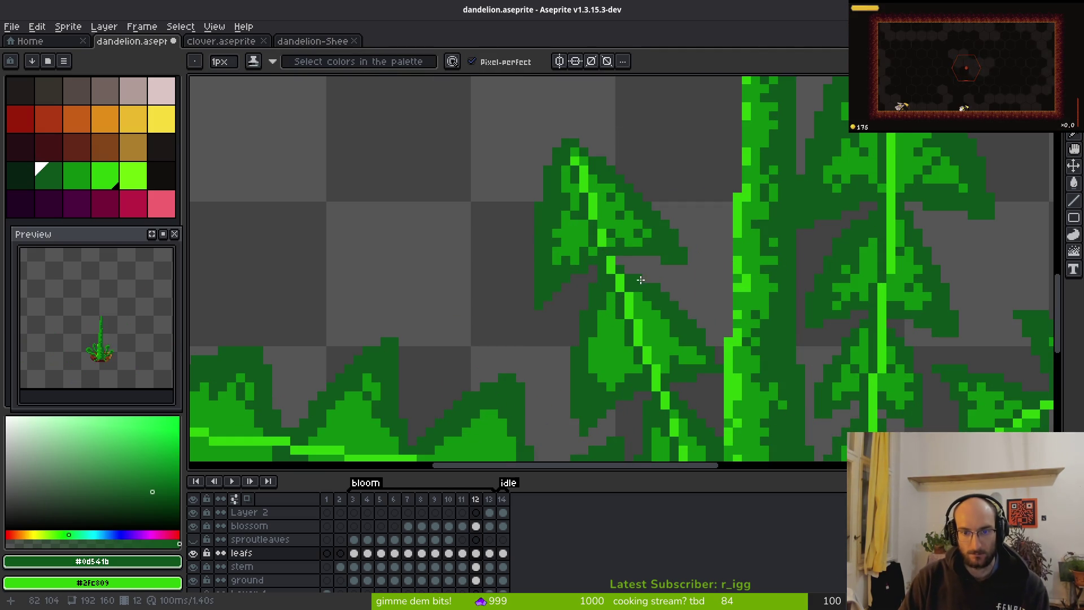
pyautogui.scroll(-4, 651, 256)
pyautogui.scroll(6, 598, 214)
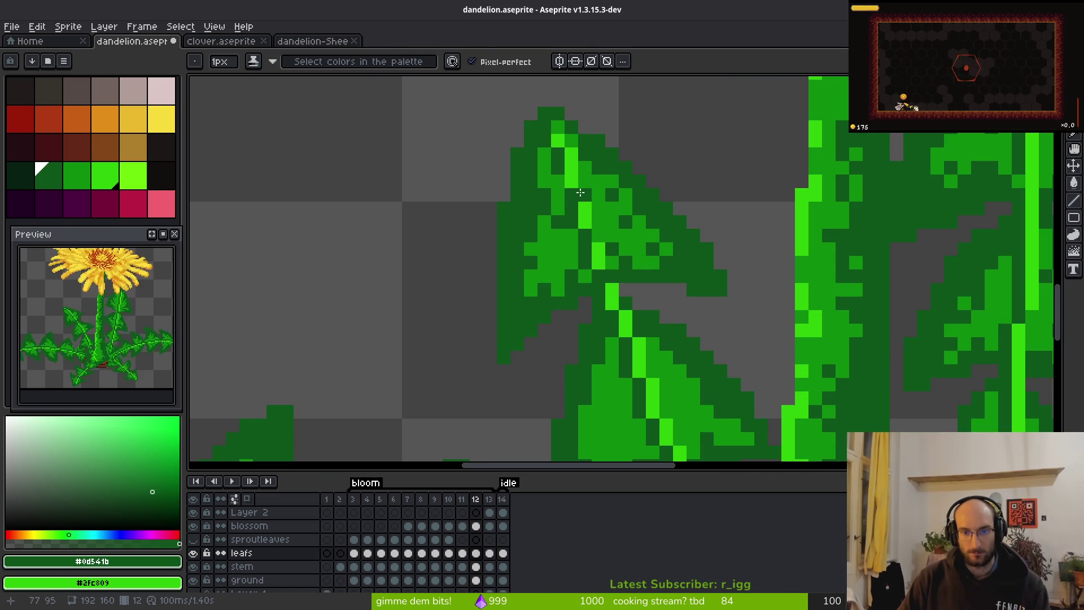
pyautogui.keyDown('alt'); pyautogui.click(597, 185); pyautogui.keyUp('alt')
# Save dandelion.aseprite again with the retouched leaf.
pyautogui.scroll(-4, 647, 280)
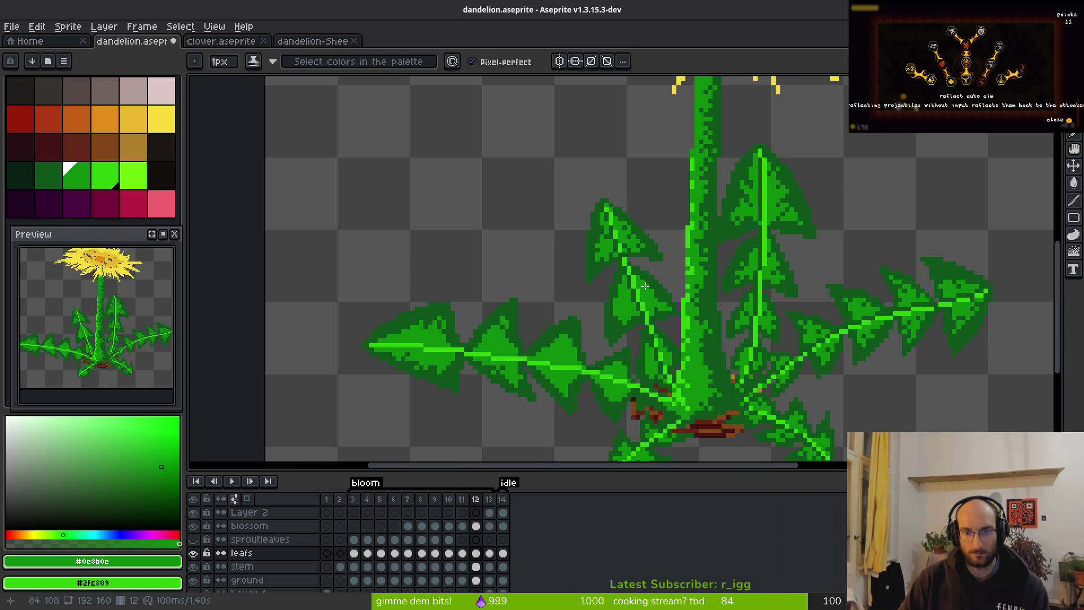
pyautogui.hotkey('ctrl', 's')
pyautogui.scroll(1, 619, 221)
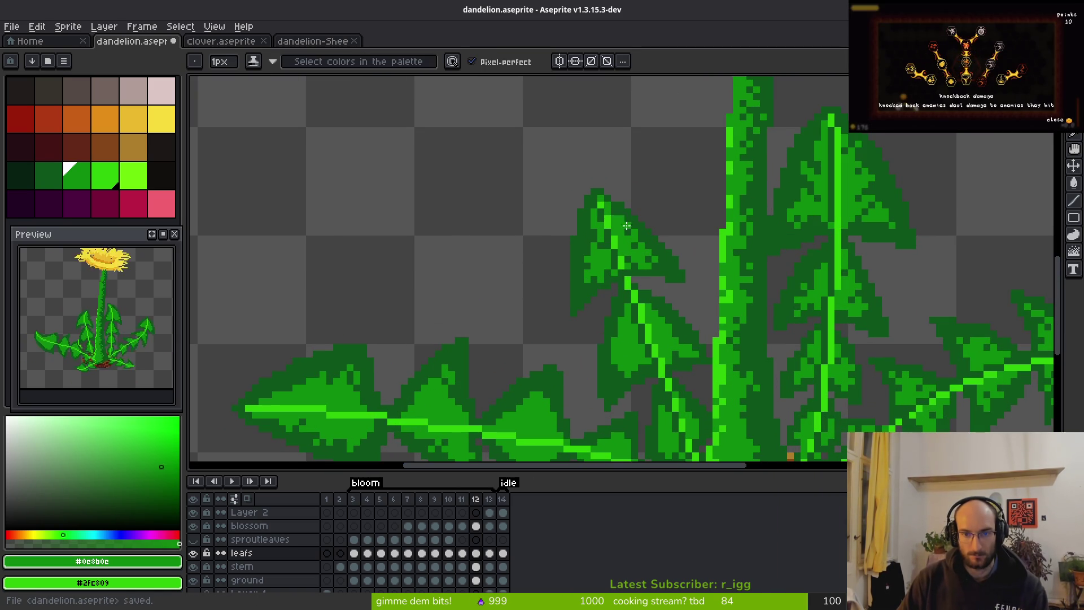
pyautogui.scroll(-4, 627, 226)
pyautogui.scroll(2, 657, 258)
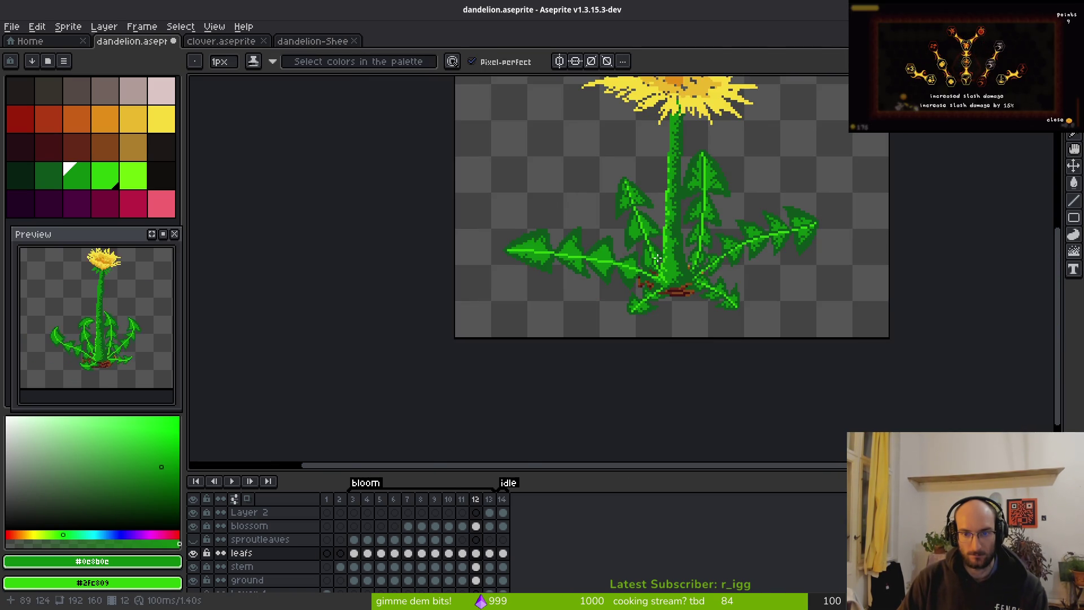
pyautogui.scroll(5, 657, 258)
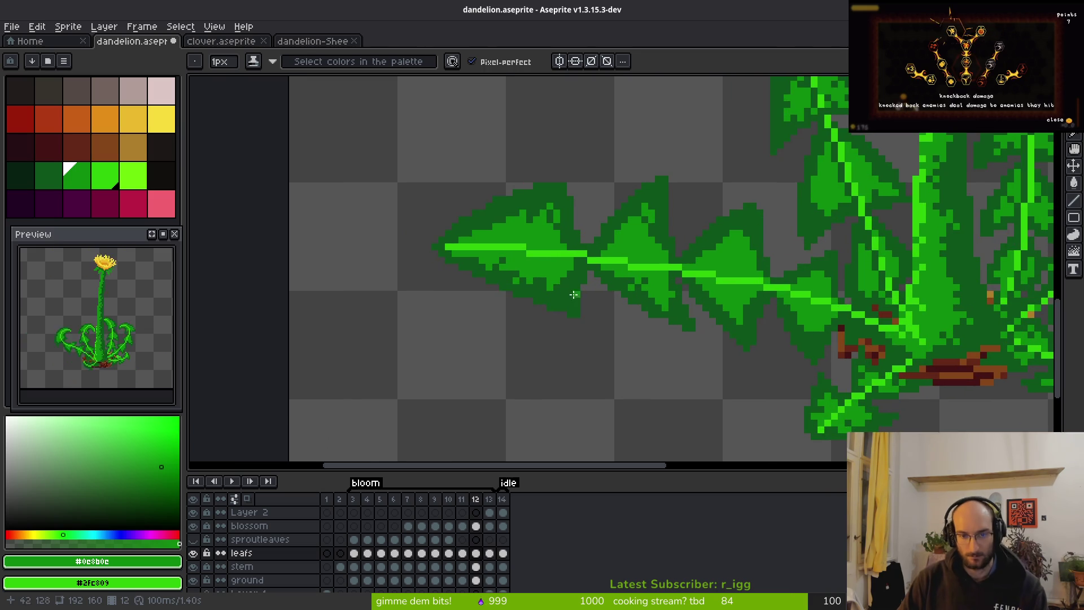
# Sample the dark edge green and darken one pixel on the left leaf's edge.
pyautogui.keyDown('alt'); pyautogui.click(573, 295); pyautogui.keyUp('alt')
pyautogui.scroll(2, 522, 250)
pyautogui.click(489, 264)
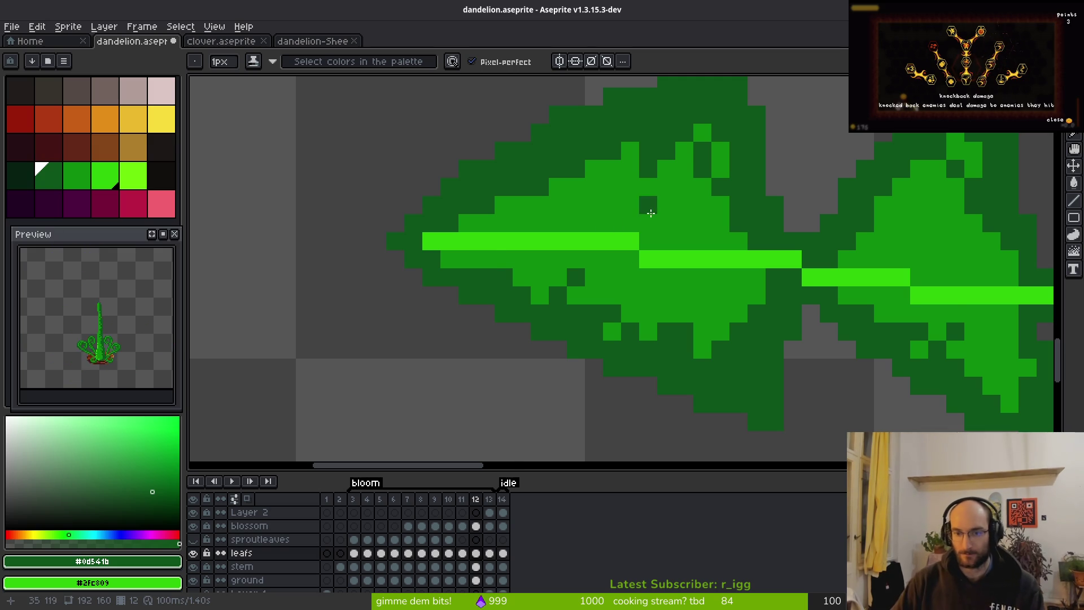
pyautogui.scroll(-5, 717, 320)
pyautogui.scroll(5, 717, 320)
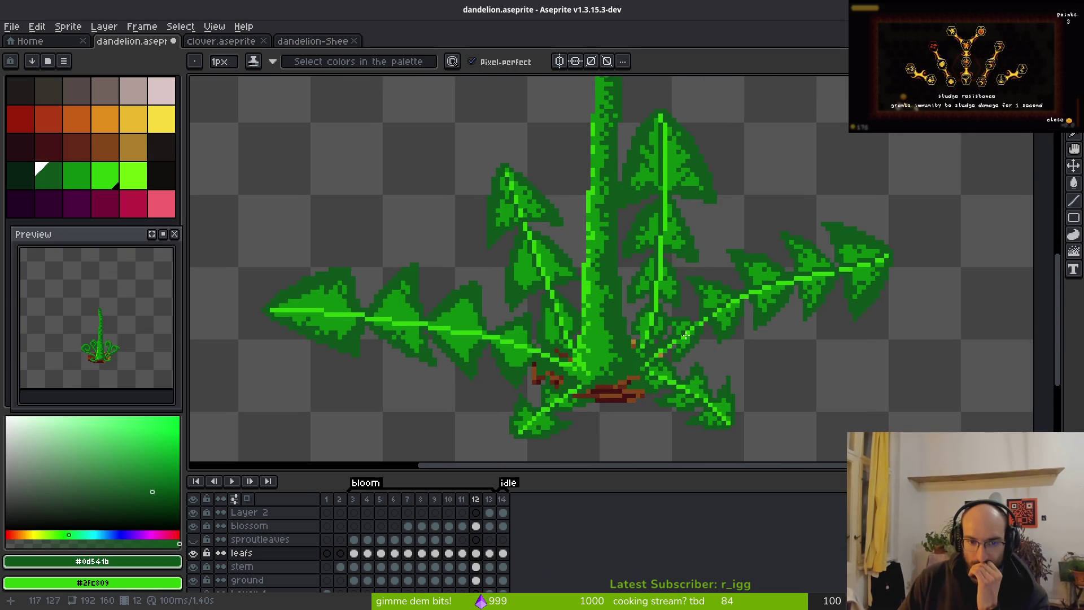
pyautogui.scroll(5, 727, 324)
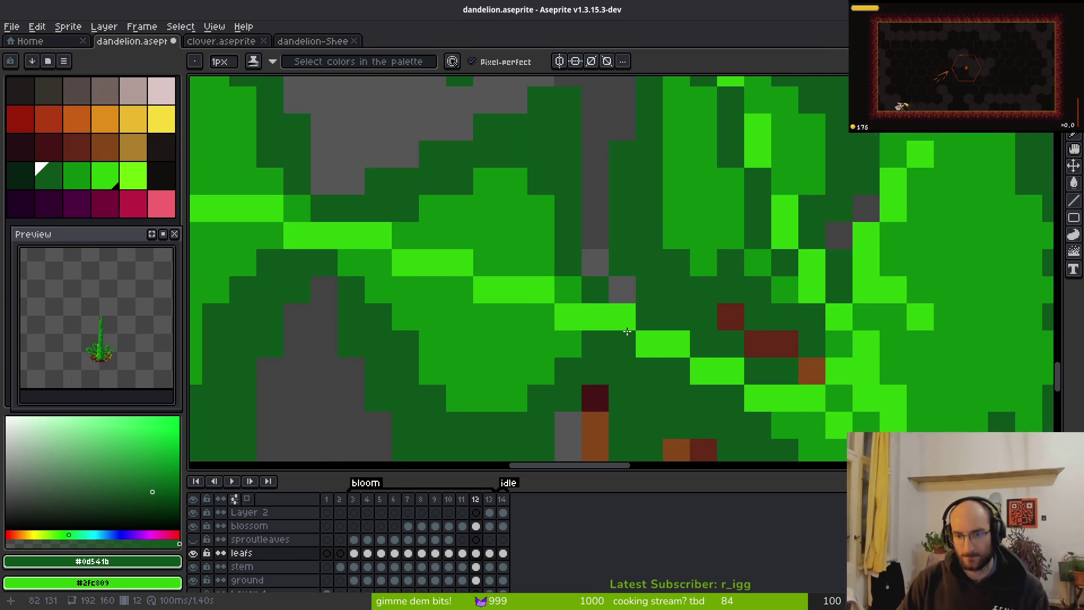
# Paint a stepped bright-green #2fc809 vein along the long left leaf, extending it leftward.
pyautogui.moveTo(596, 297)
pyautogui.mouseDown()
pyautogui.moveTo(615, 297)
pyautogui.moveTo(402, 212)
pyautogui.moveTo(402, 197)
pyautogui.moveTo(680, 246)
pyautogui.moveTo(457, 242)
pyautogui.moveTo(423, 217)
pyautogui.moveTo(539, 243)
pyautogui.moveTo(431, 242)
pyautogui.moveTo(577, 259)
pyautogui.mouseUp()
pyautogui.moveTo(511, 225); pyautogui.dragTo(423, 225)
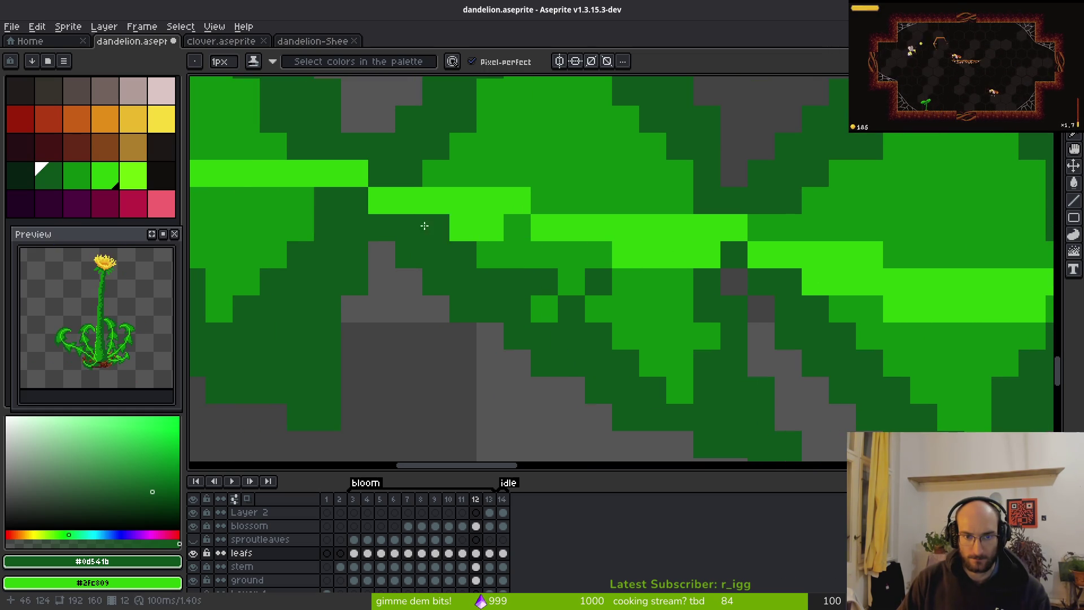
pyautogui.moveTo(600, 249); pyautogui.dragTo(484, 244)
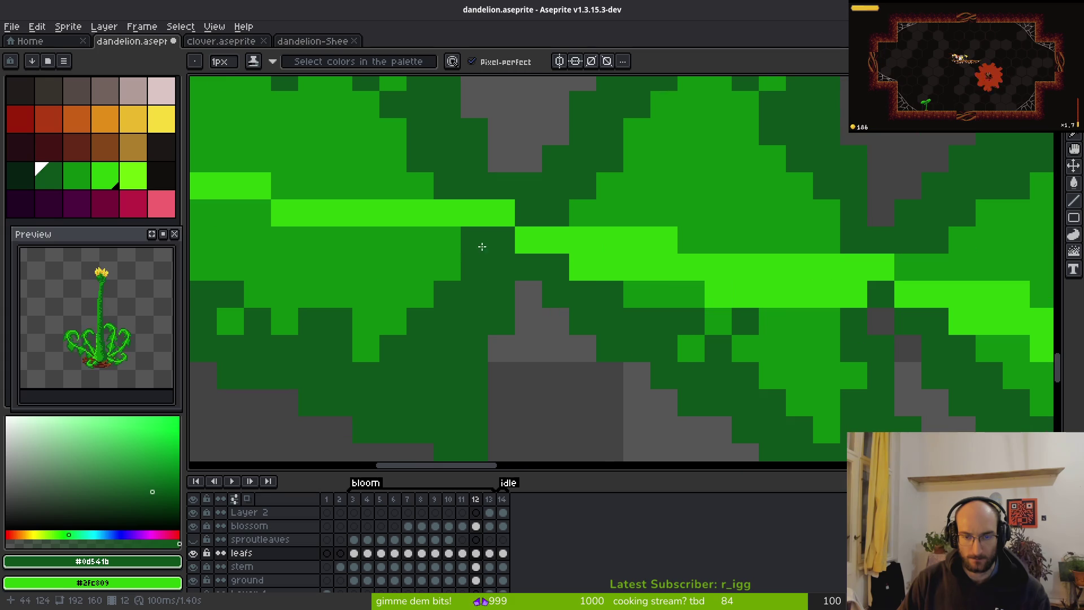
pyautogui.moveTo(827, 295)
pyautogui.mouseDown()
pyautogui.moveTo(811, 316)
pyautogui.moveTo(825, 307)
pyautogui.mouseUp()
pyautogui.moveTo(923, 288)
pyautogui.mouseDown()
pyautogui.moveTo(694, 283)
pyautogui.moveTo(396, 231)
pyautogui.moveTo(631, 232)
pyautogui.moveTo(692, 256)
pyautogui.moveTo(881, 265)
pyautogui.moveTo(965, 289)
pyautogui.mouseUp()
pyautogui.hscroll(2, 903, 282)
# Repaint stray pixels beside the new vein in dark green #0d541b to smooth its steps.
pyautogui.moveTo(666, 265)
pyautogui.mouseDown()
pyautogui.moveTo(621, 266)
pyautogui.moveTo(659, 263)
pyautogui.mouseUp()
pyautogui.hscroll(5, 659, 262)
pyautogui.moveTo(316, 300)
pyautogui.mouseDown()
pyautogui.moveTo(495, 296)
pyautogui.moveTo(539, 326)
pyautogui.moveTo(675, 351)
pyautogui.moveTo(835, 354)
pyautogui.mouseUp()
pyautogui.hscroll(3, 678, 356)
pyautogui.moveTo(595, 364)
pyautogui.mouseDown()
pyautogui.moveTo(540, 337)
pyautogui.moveTo(578, 335)
pyautogui.mouseUp()
pyautogui.click(593, 337)
pyautogui.click(732, 369)
pyautogui.moveTo(391, 291)
pyautogui.mouseDown()
pyautogui.moveTo(424, 291)
pyautogui.moveTo(423, 309)
pyautogui.moveTo(528, 341)
pyautogui.moveTo(588, 343)
pyautogui.moveTo(702, 398)
pyautogui.mouseUp()
# Extend the bright-green vein down toward the leaf base, with a medium-green pixel beside it.
pyautogui.scroll(-3, 723, 342)
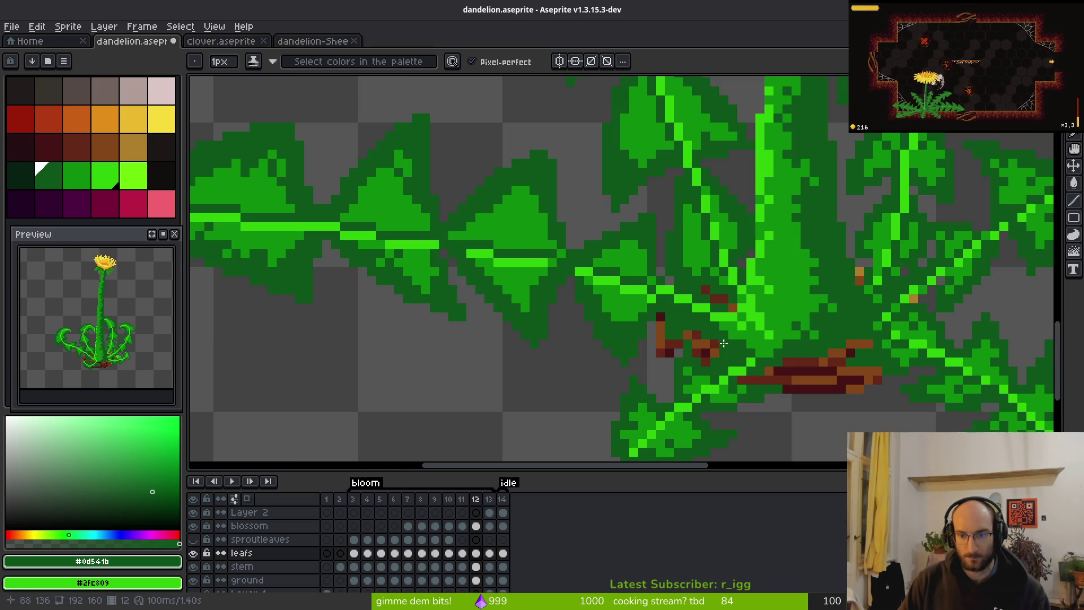
pyautogui.scroll(3, 708, 342)
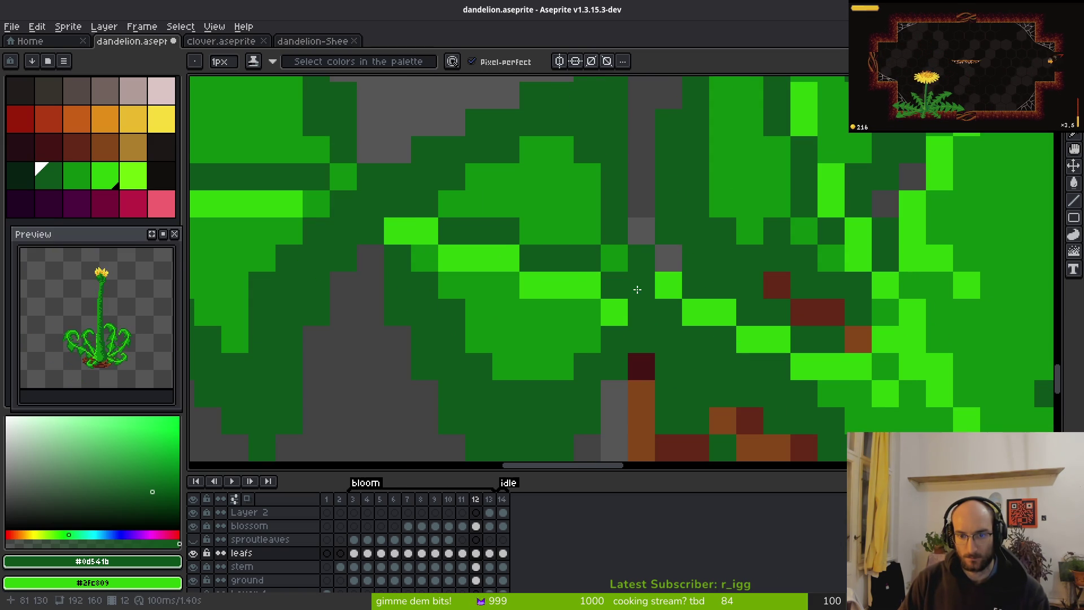
pyautogui.moveTo(686, 327)
pyautogui.mouseDown()
pyautogui.moveTo(711, 337)
pyautogui.moveTo(721, 328)
pyautogui.moveTo(749, 358)
pyautogui.moveTo(805, 387)
pyautogui.moveTo(827, 392)
pyautogui.moveTo(832, 367)
pyautogui.mouseUp()
pyautogui.moveTo(889, 431); pyautogui.dragTo(749, 339)
pyautogui.keyDown('alt'); pyautogui.click(721, 302); pyautogui.keyUp('alt')
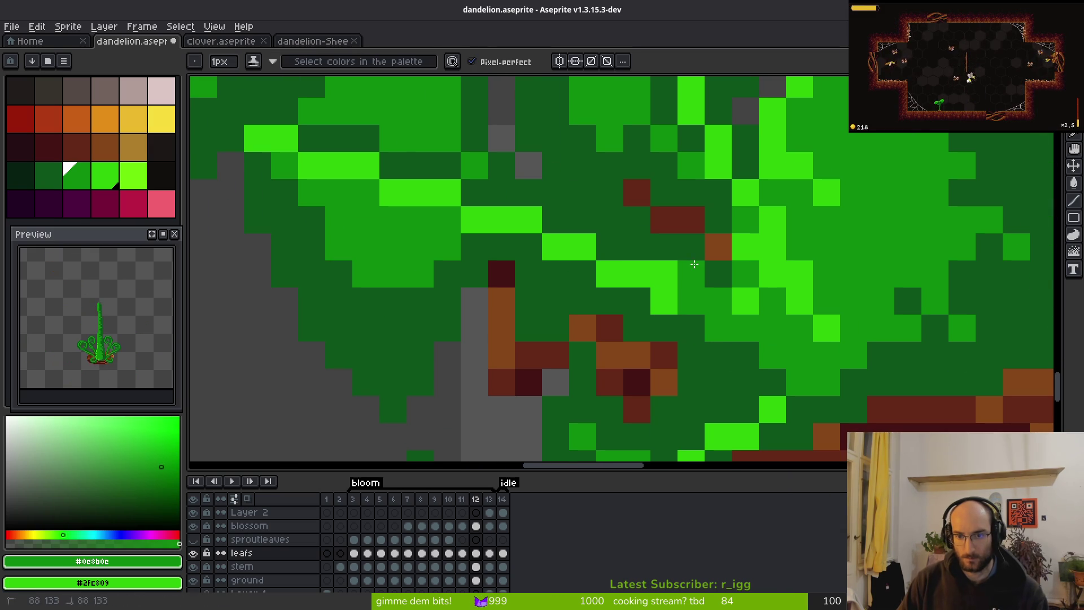
pyautogui.keyDown('alt'); pyautogui.click(665, 297); pyautogui.keyUp('alt')
pyautogui.moveTo(698, 303); pyautogui.dragTo(775, 337)
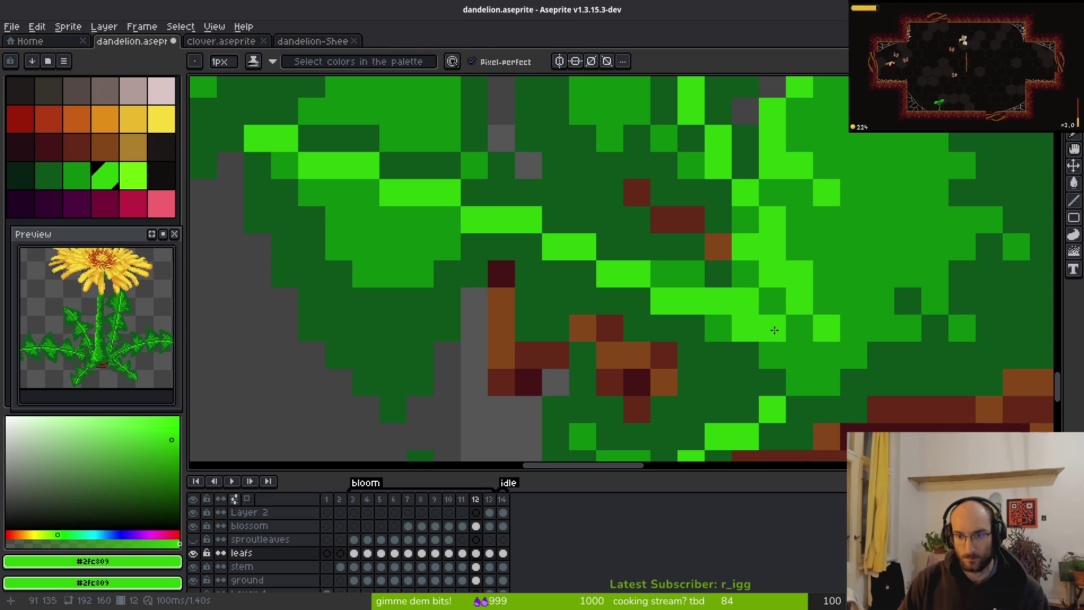
pyautogui.press('[')
pyautogui.click(739, 298)
pyautogui.press(']')
pyautogui.moveTo(760, 342); pyautogui.dragTo(791, 356)
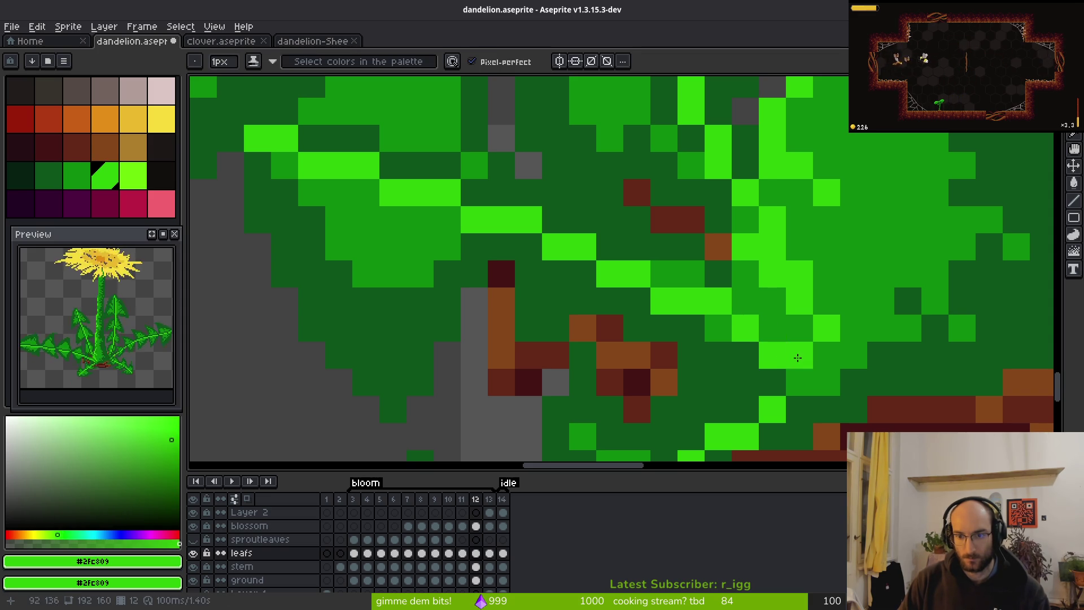
# Darken a stray pixel beside the leaf vein with the dark shading green.
pyautogui.scroll(-5, 790, 361)
pyautogui.scroll(5, 795, 393)
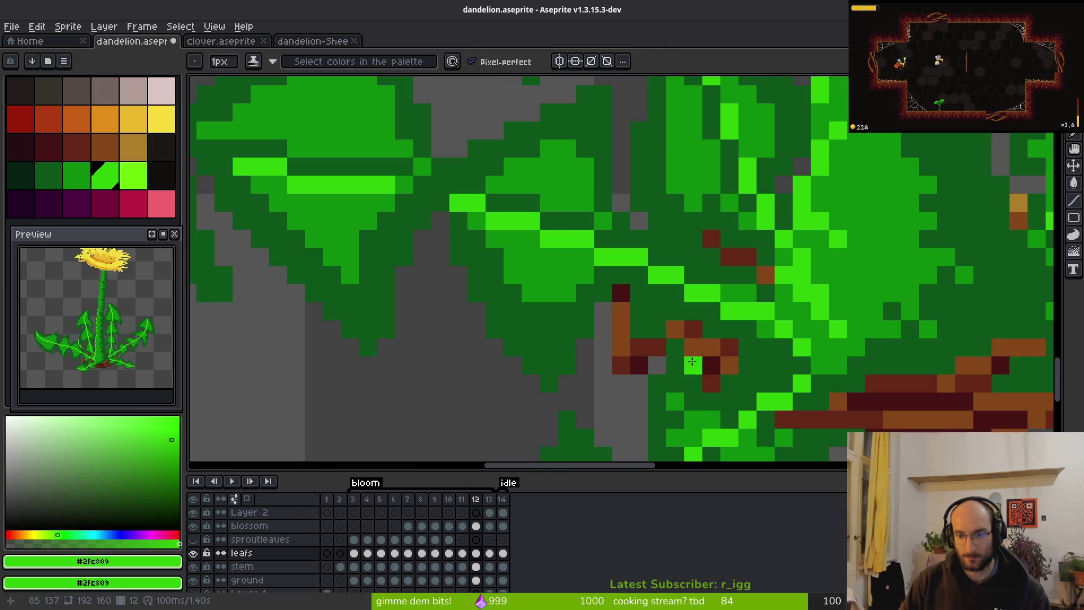
pyautogui.keyDown('alt'); pyautogui.click(734, 293); pyautogui.keyUp('alt')
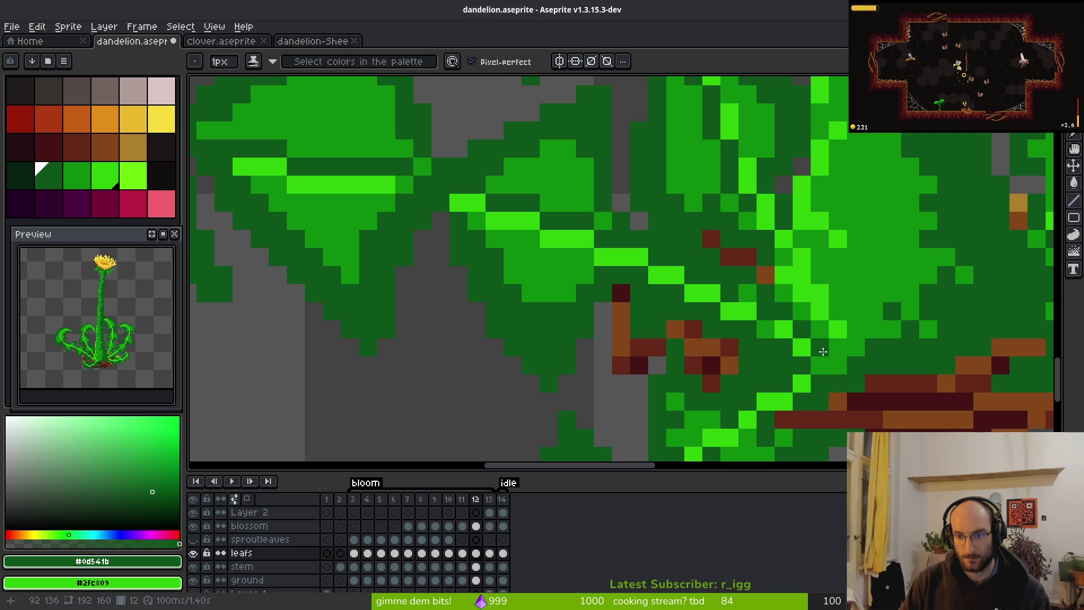
pyautogui.moveTo(617, 315); pyautogui.dragTo(719, 286)
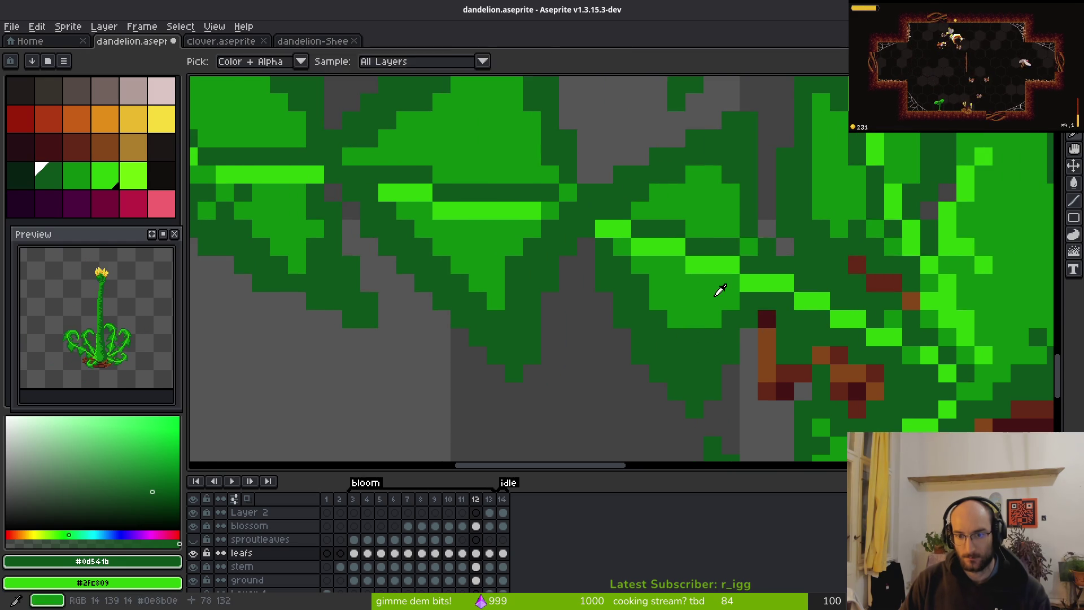
pyautogui.keyDown('alt'); pyautogui.click(785, 304); pyautogui.keyUp('alt')
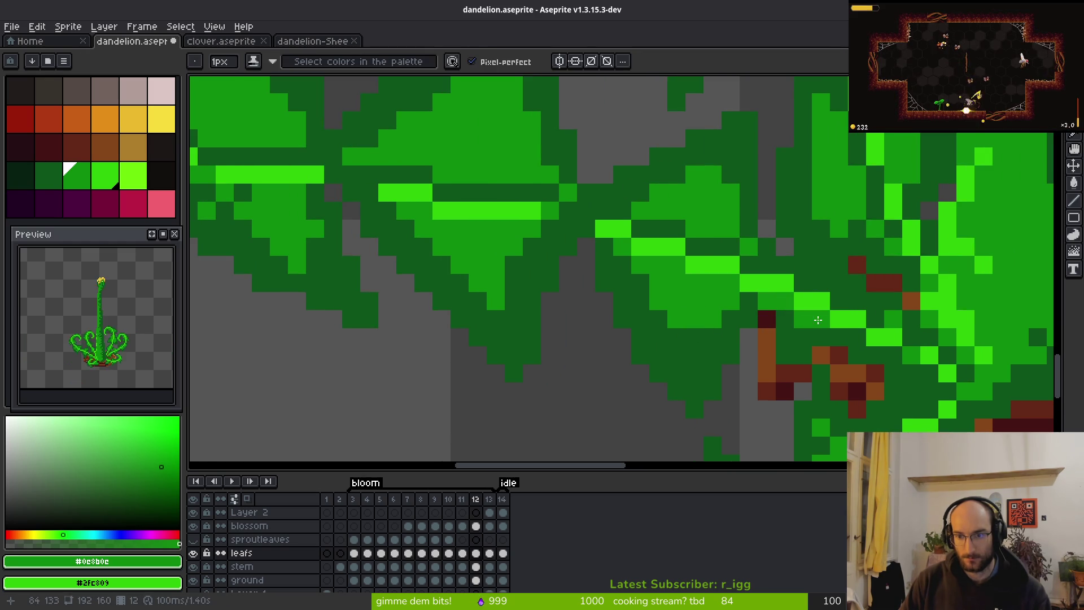
pyautogui.click(785, 337)
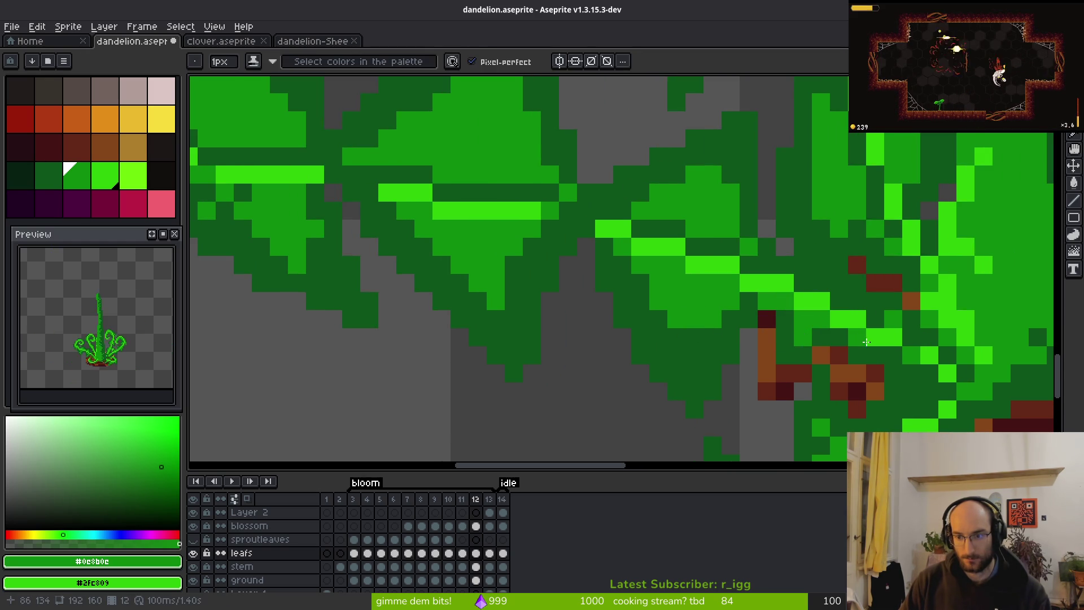
pyautogui.moveTo(892, 378); pyautogui.dragTo(741, 340)
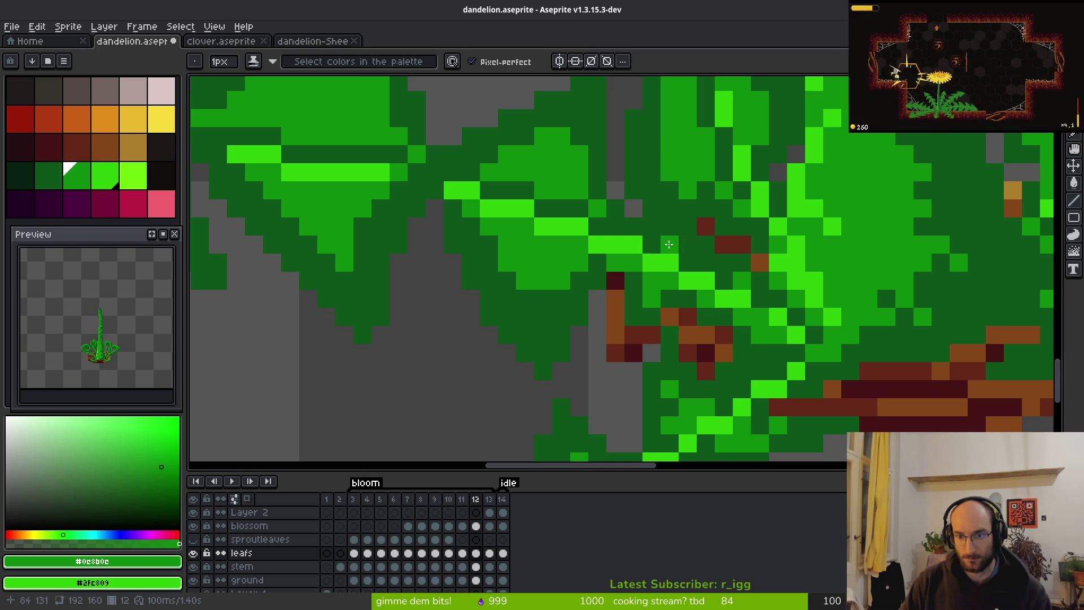
pyautogui.scroll(-4, 668, 244)
pyautogui.scroll(4, 794, 302)
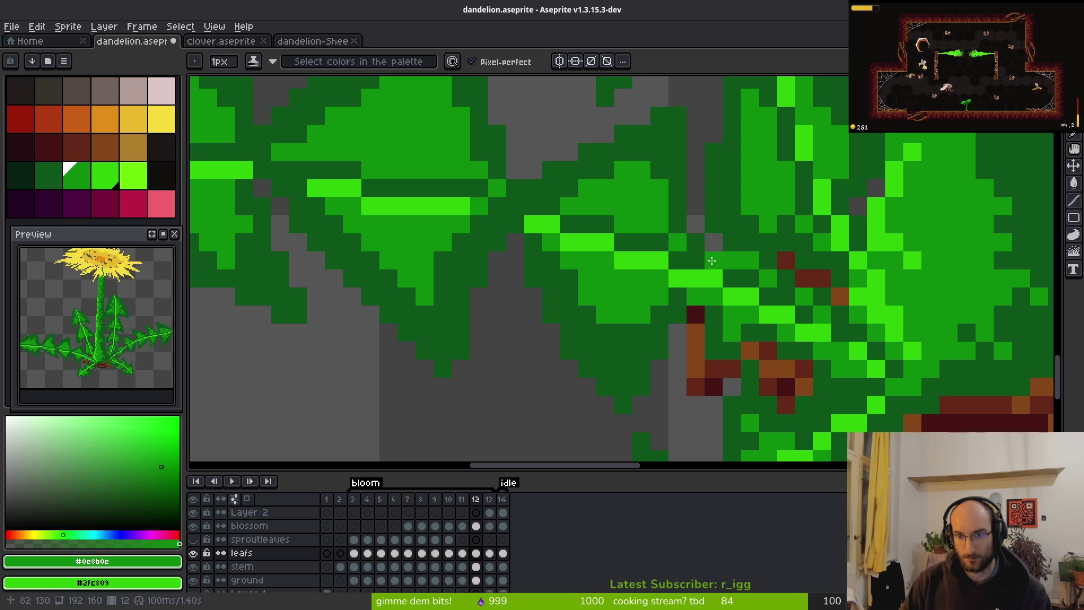
# Extend the first leaf's vein by painting a few dark pixels bright green.
pyautogui.scroll(-3, 819, 339)
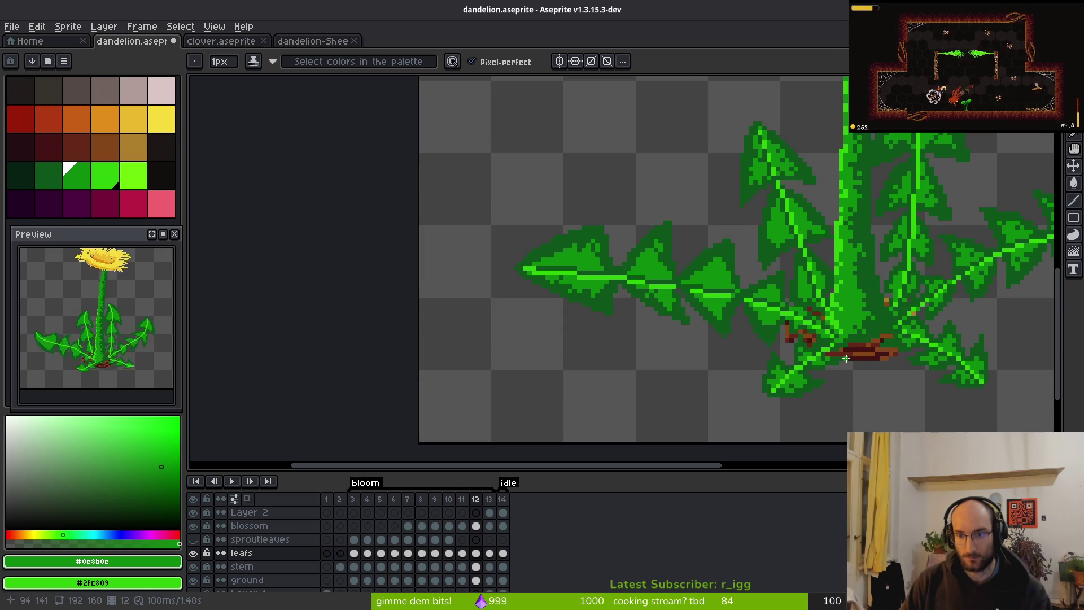
pyautogui.scroll(4, 734, 339)
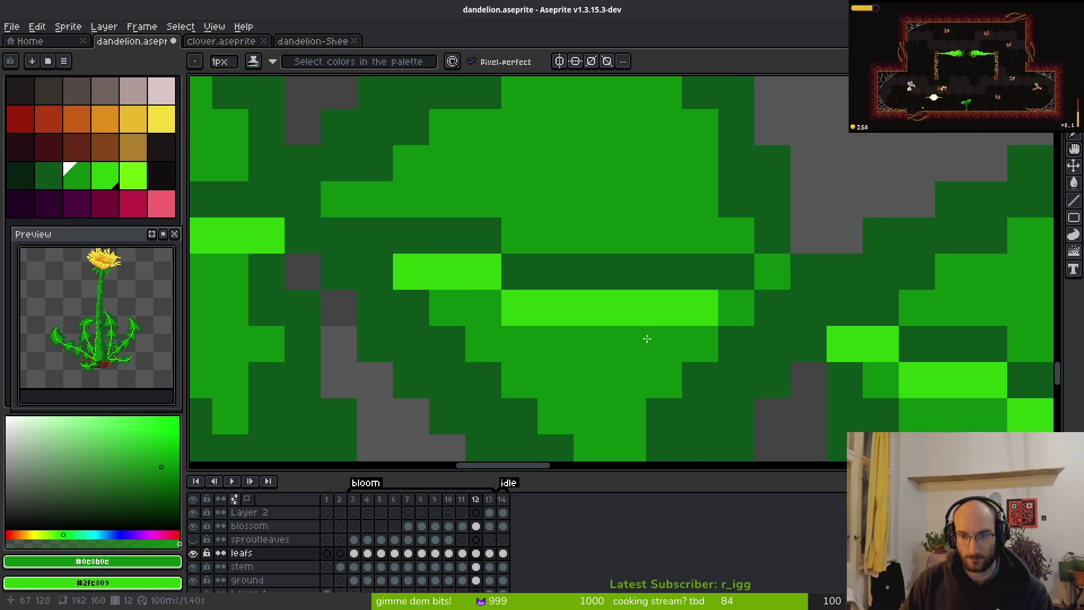
pyautogui.scroll(-1, 803, 335)
pyautogui.scroll(-2, 803, 334)
pyautogui.scroll(2, 625, 334)
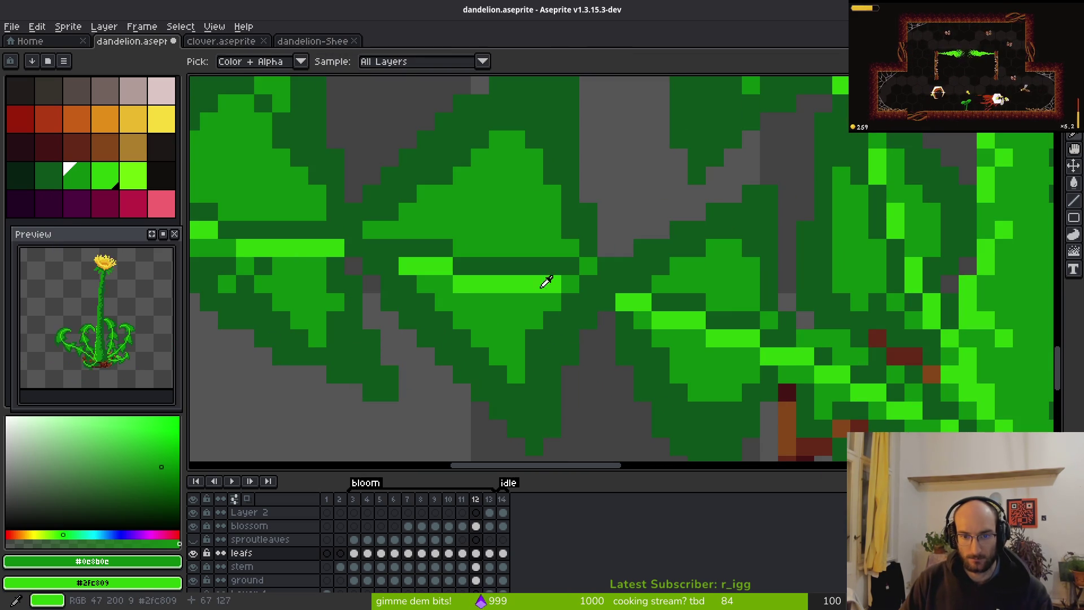
pyautogui.keyDown('alt'); pyautogui.click(590, 288); pyautogui.keyUp('alt')
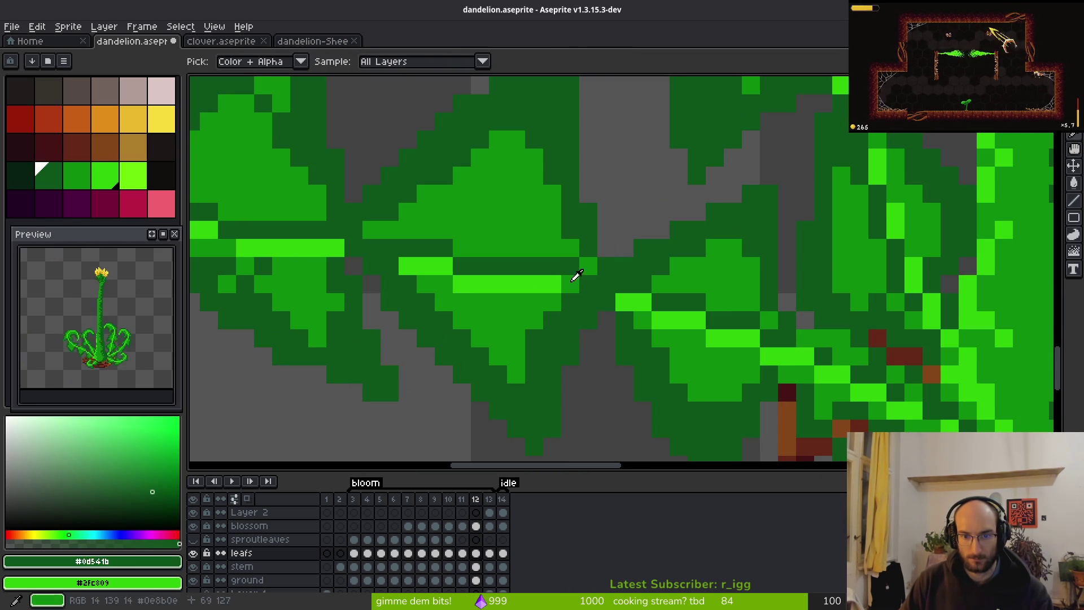
pyautogui.click(586, 295)
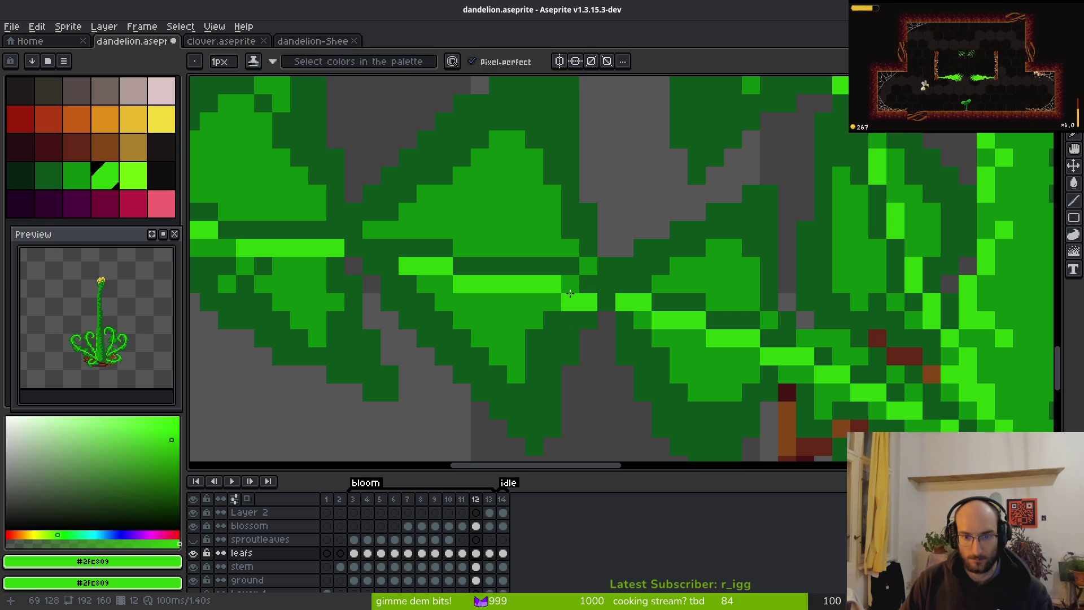
pyautogui.scroll(-3, 570, 293)
pyautogui.scroll(-1, 706, 377)
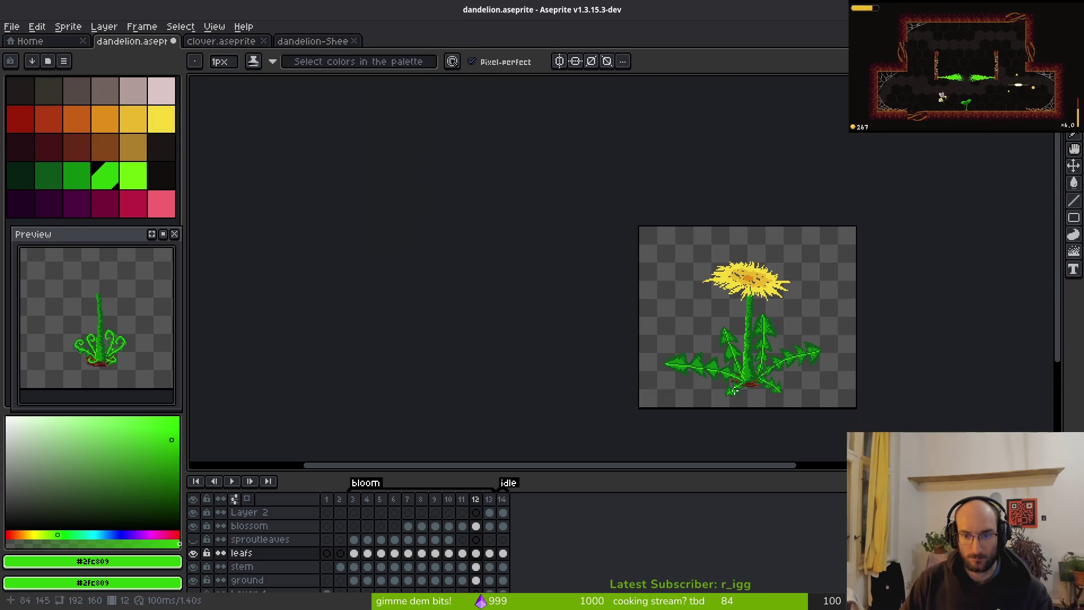
pyautogui.scroll(2, 705, 377)
pyautogui.scroll(2, 706, 377)
pyautogui.scroll(-3, 683, 364)
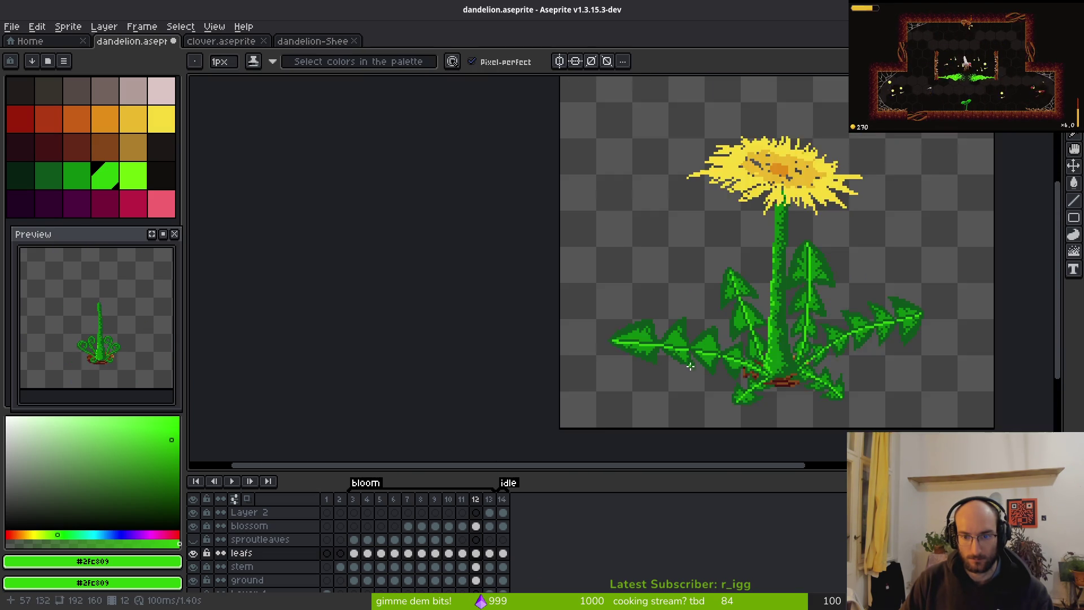
pyautogui.scroll(3, 684, 367)
pyautogui.click(659, 321)
pyautogui.scroll(2, 670, 307)
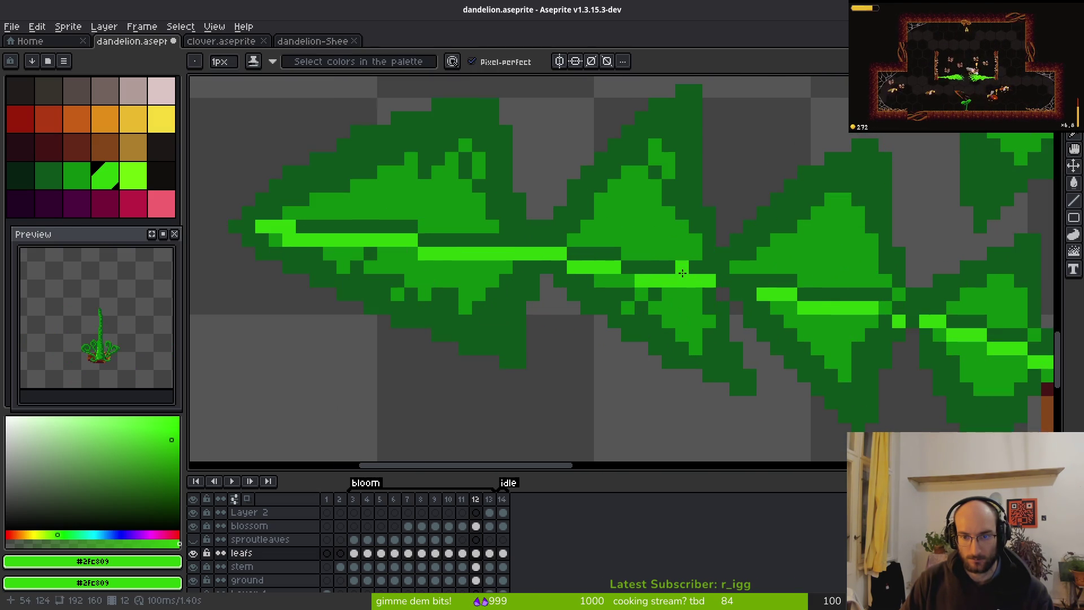
# Reshape that vein: darken pixels above it, shift bright pixels, make its sides medium green.
pyautogui.keyDown('alt'); pyautogui.click(638, 272); pyautogui.keyUp('alt')
pyautogui.scroll(2, 637, 271)
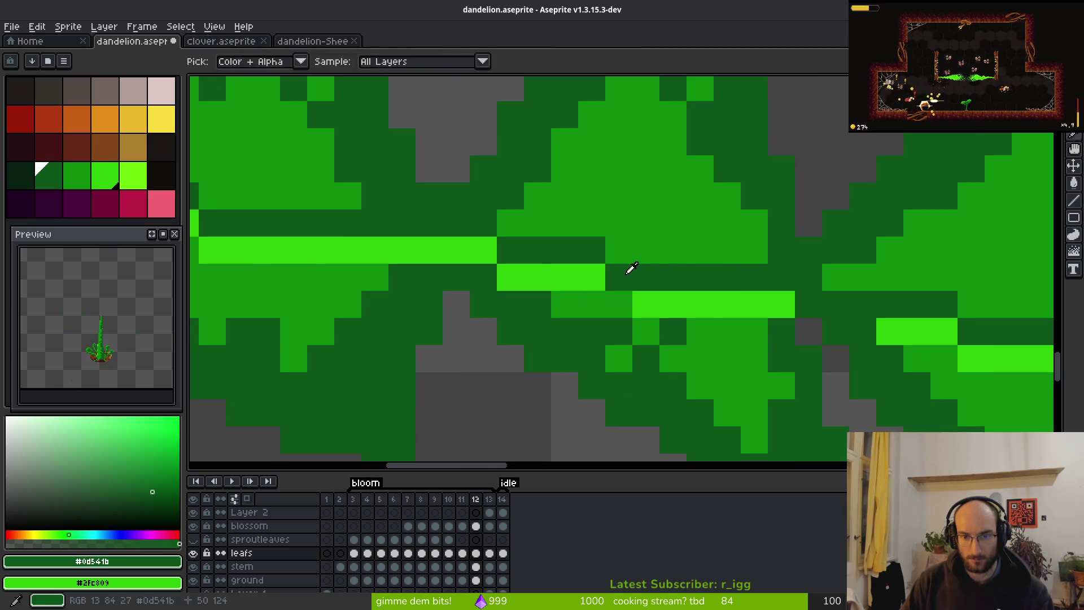
pyautogui.click(646, 250)
pyautogui.click(673, 250)
pyautogui.keyDown('alt'); pyautogui.click(668, 296); pyautogui.keyUp('alt')
pyautogui.click(654, 272)
pyautogui.click(672, 277)
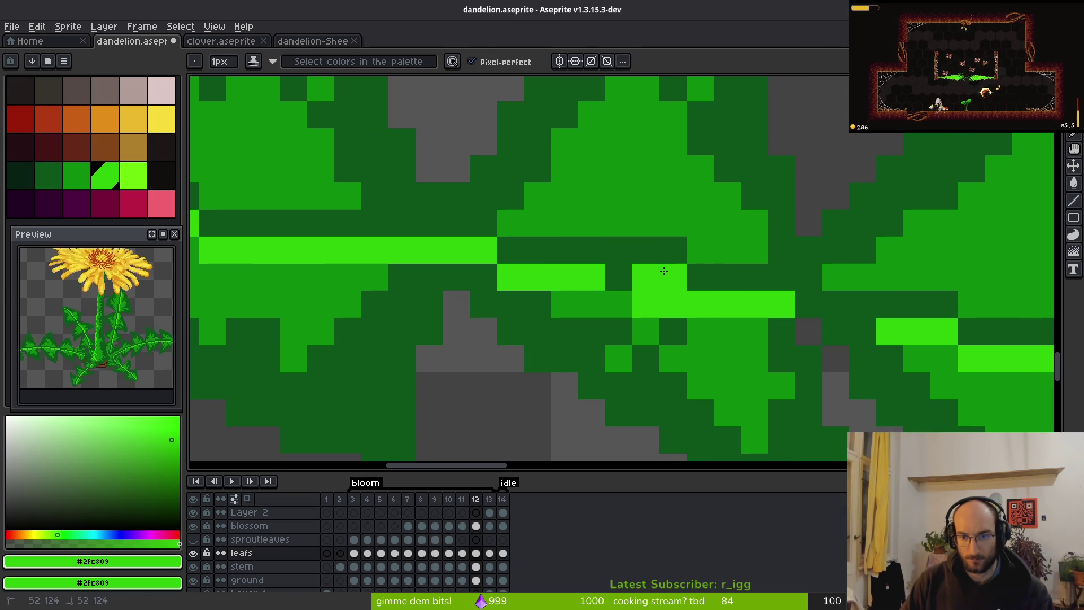
pyautogui.keyDown('alt'); pyautogui.click(618, 304); pyautogui.keyUp('alt')
pyautogui.click(645, 305)
pyautogui.click(675, 307)
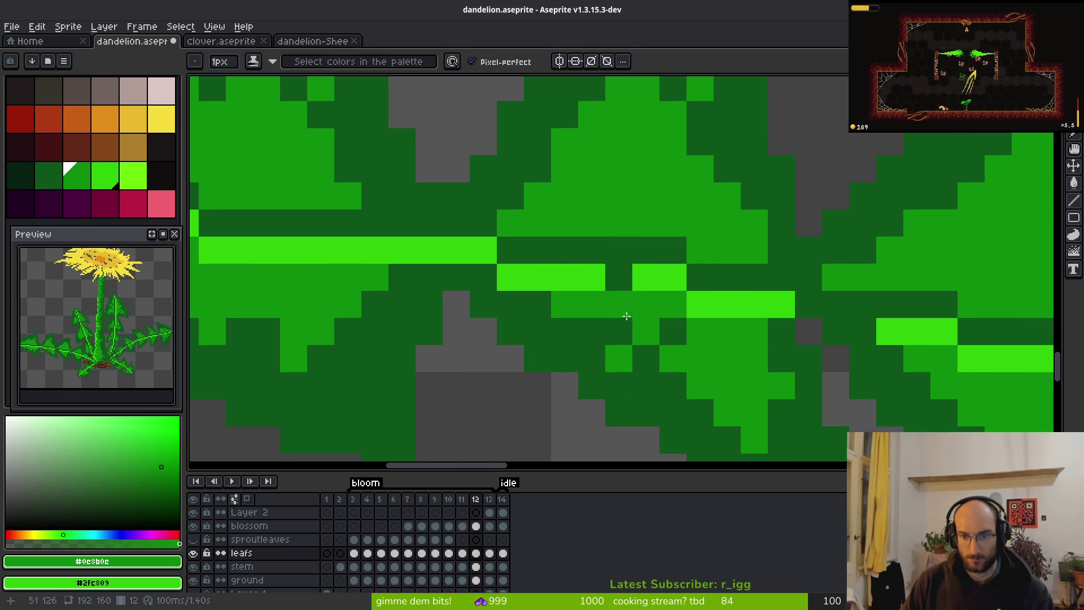
pyautogui.click(512, 274)
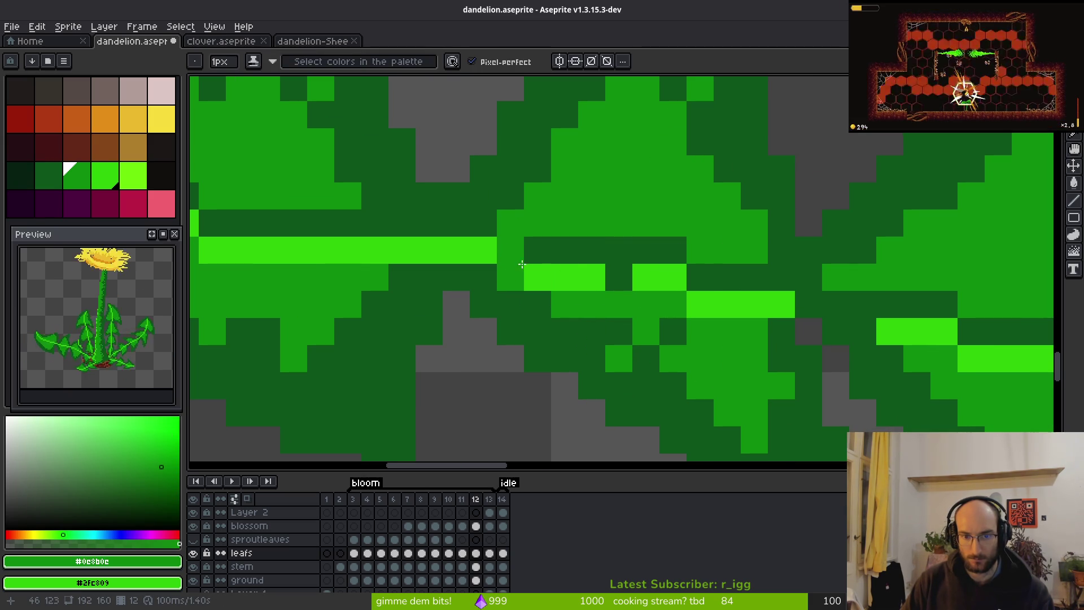
# On the next leaf section, recolour vein pixels medium green, darken above, brighten the strip.
pyautogui.moveTo(563, 285); pyautogui.dragTo(809, 312)
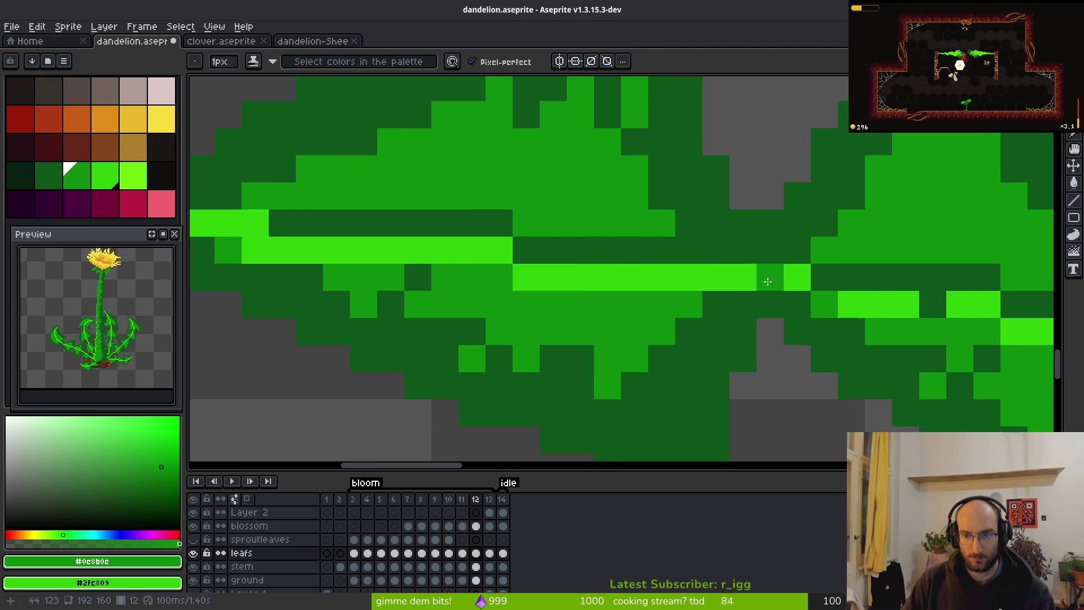
pyautogui.click(726, 277)
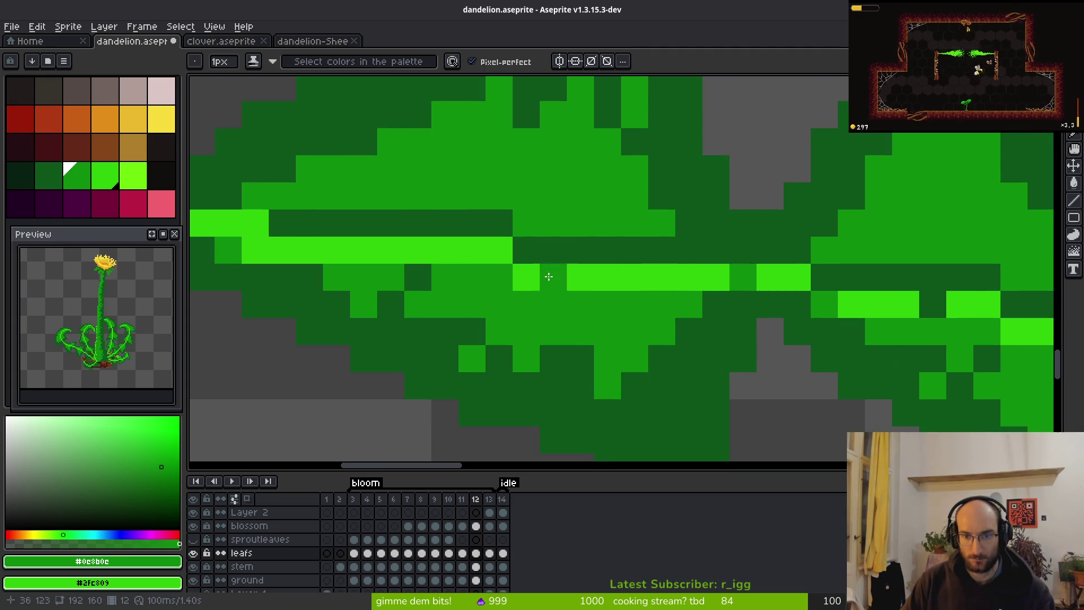
pyautogui.click(526, 277)
pyautogui.click(552, 276)
pyautogui.keyDown('alt'); pyautogui.click(526, 250); pyautogui.keyUp('alt')
pyautogui.click(527, 228)
pyautogui.click(552, 236)
pyautogui.keyDown('alt'); pyautogui.click(502, 250); pyautogui.keyUp('alt')
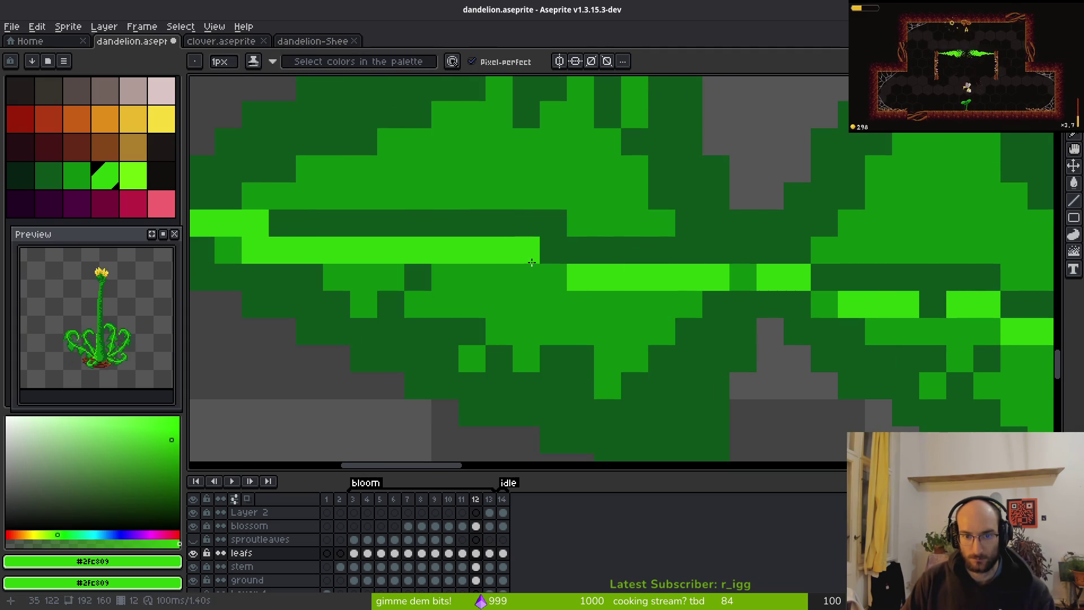
pyautogui.click(526, 250)
pyautogui.click(547, 258)
# Refine the vein's upper end with medium-green edges, a bright tip and darkened sides.
pyautogui.scroll(-5, 547, 257)
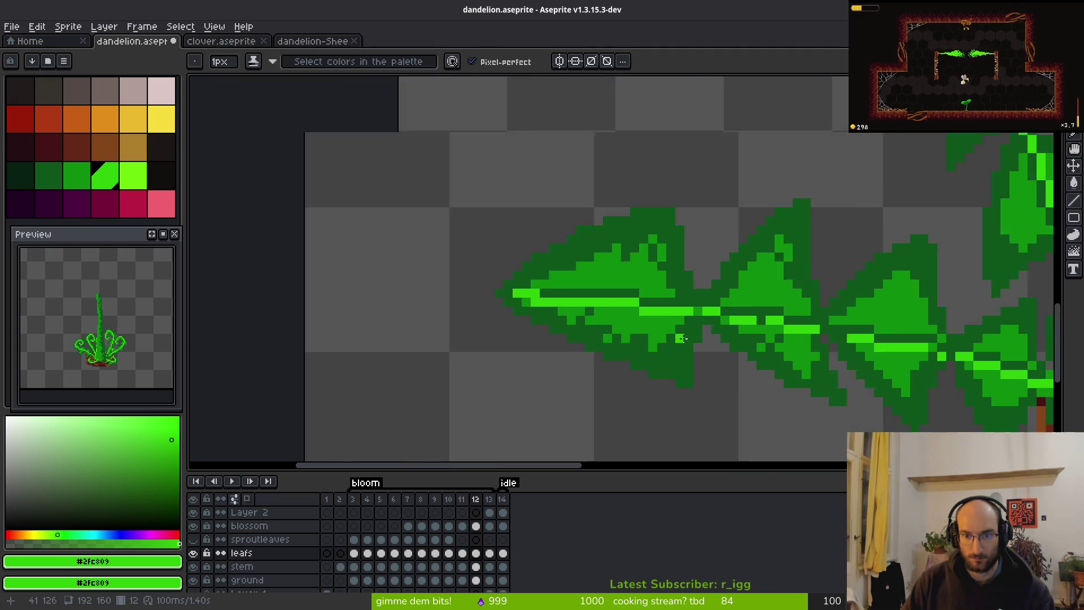
pyautogui.scroll(5, 532, 291)
pyautogui.keyDown('alt'); pyautogui.click(532, 289); pyautogui.keyUp('alt')
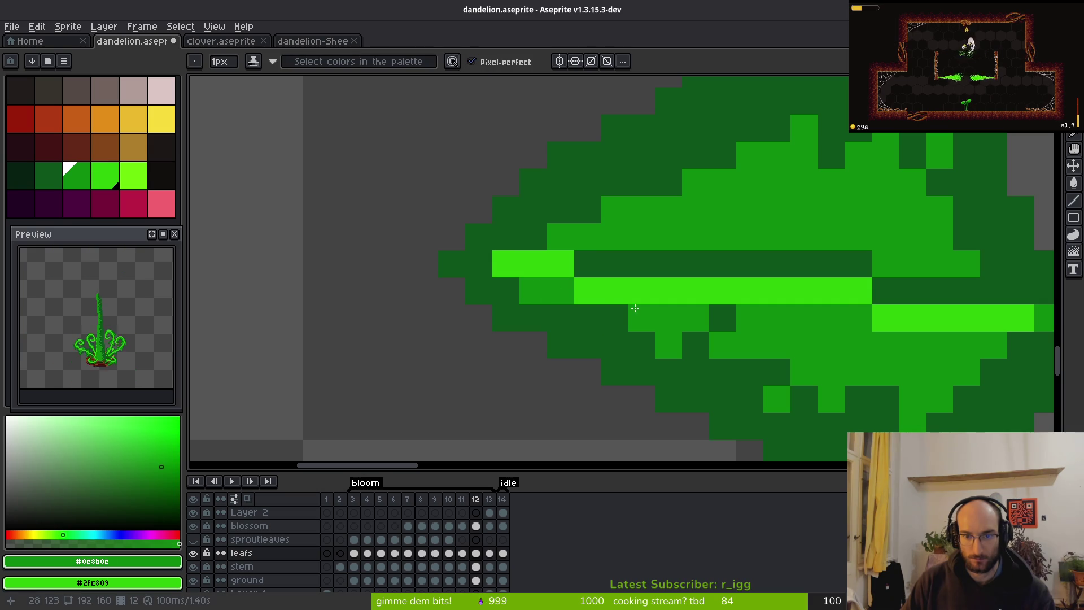
pyautogui.moveTo(531, 289); pyautogui.dragTo(560, 290)
pyautogui.keyDown('alt'); pyautogui.click(477, 236); pyautogui.keyUp('alt')
pyautogui.click(560, 236)
pyautogui.scroll(-5, 470, 242)
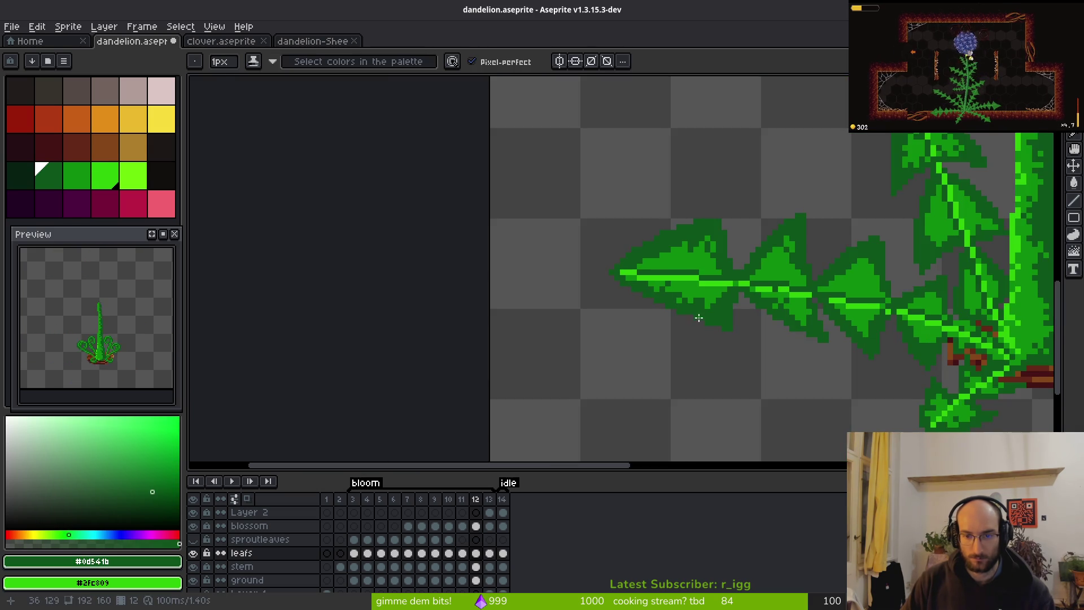
pyautogui.scroll(4, 494, 225)
pyautogui.keyDown('alt'); pyautogui.click(494, 222); pyautogui.keyUp('alt')
pyautogui.click(492, 204)
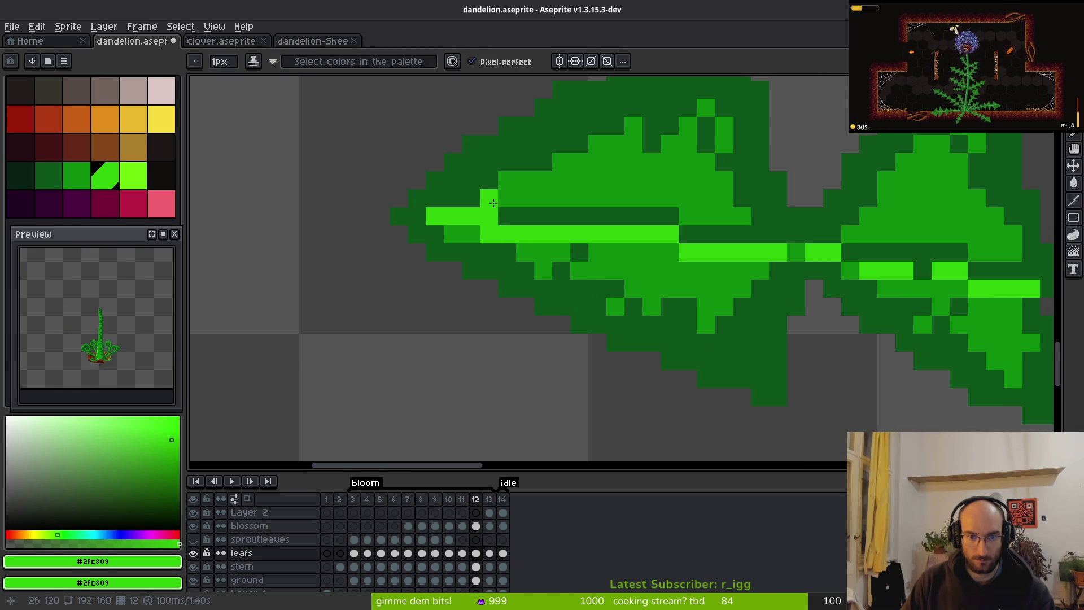
pyautogui.keyDown('alt'); pyautogui.click(484, 228); pyautogui.keyUp('alt')
pyautogui.keyDown('alt'); pyautogui.click(515, 213); pyautogui.keyUp('alt')
pyautogui.click(489, 199)
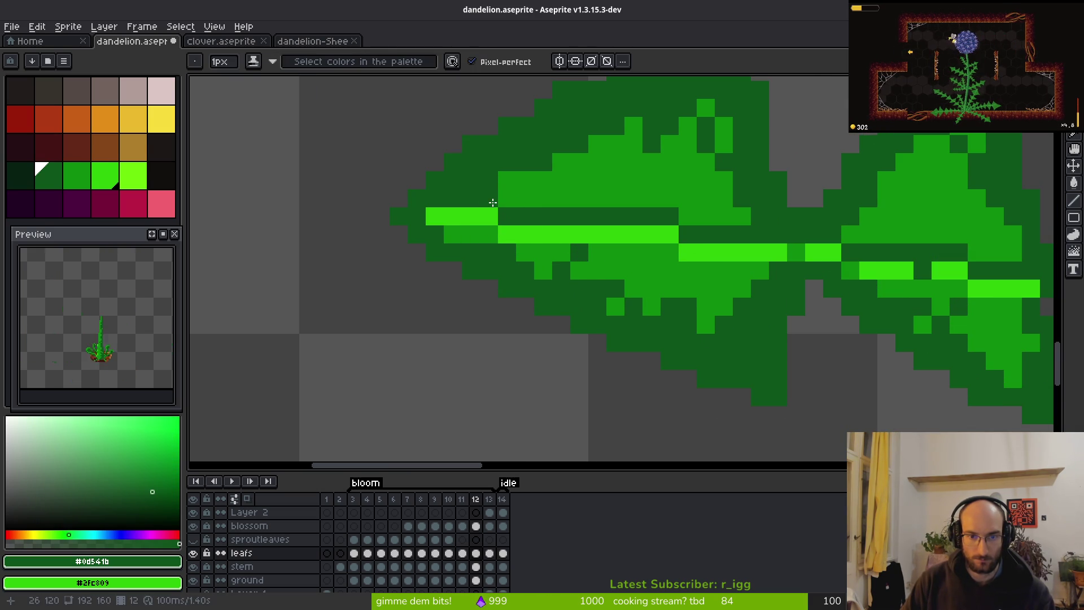
pyautogui.keyDown('alt'); pyautogui.click(514, 178); pyautogui.keyUp('alt')
pyautogui.click(579, 214)
# Inspect the leaves up close and recolour one remaining bright vein pixel medium green.
pyautogui.scroll(-3, 632, 263)
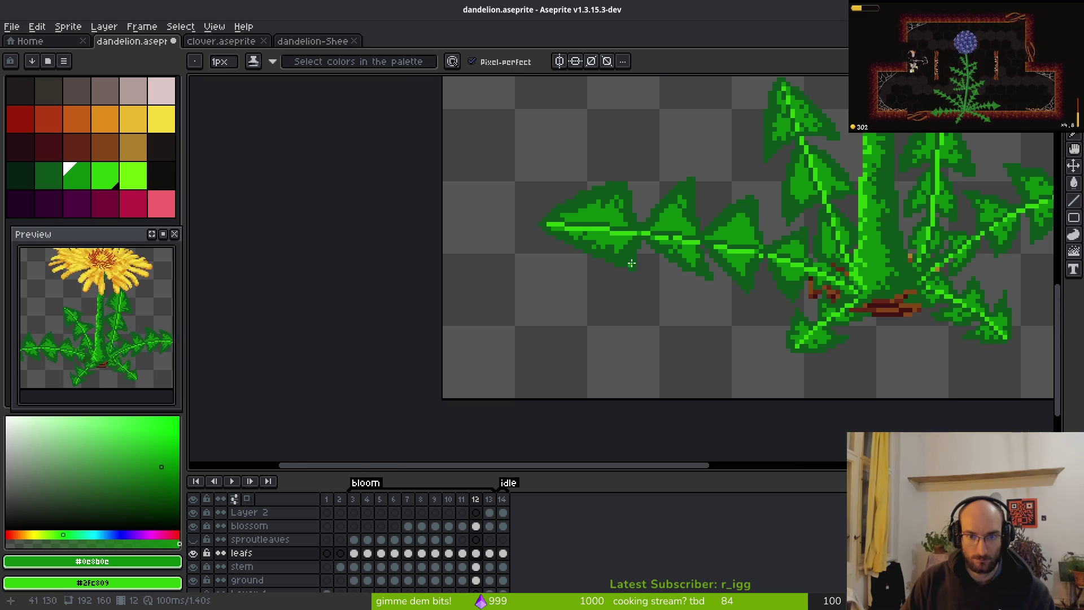
pyautogui.scroll(3, 737, 320)
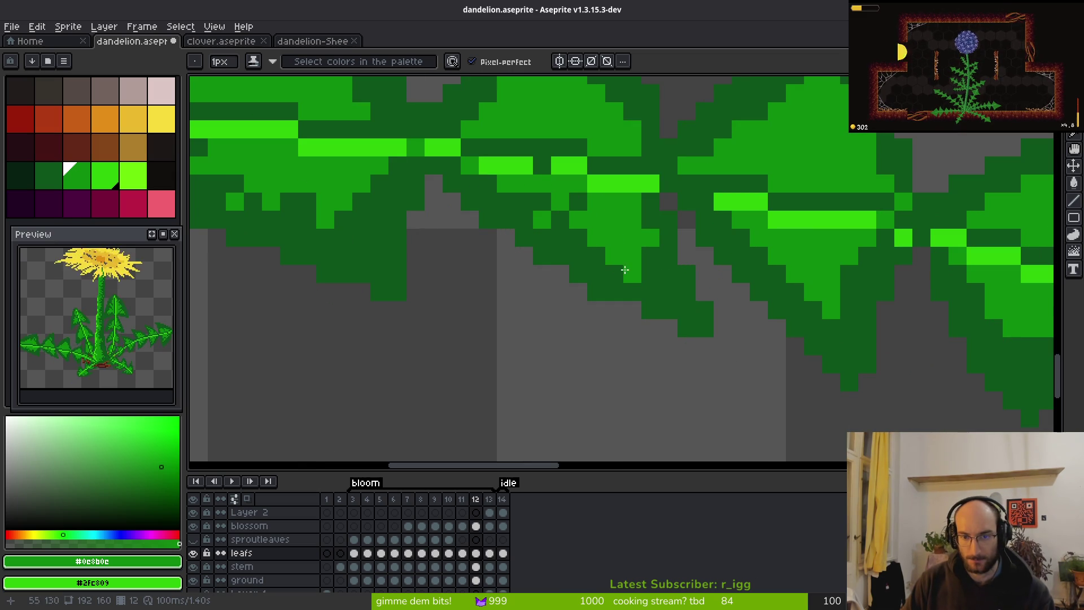
pyautogui.scroll(-2, 667, 266)
pyautogui.scroll(2, 705, 391)
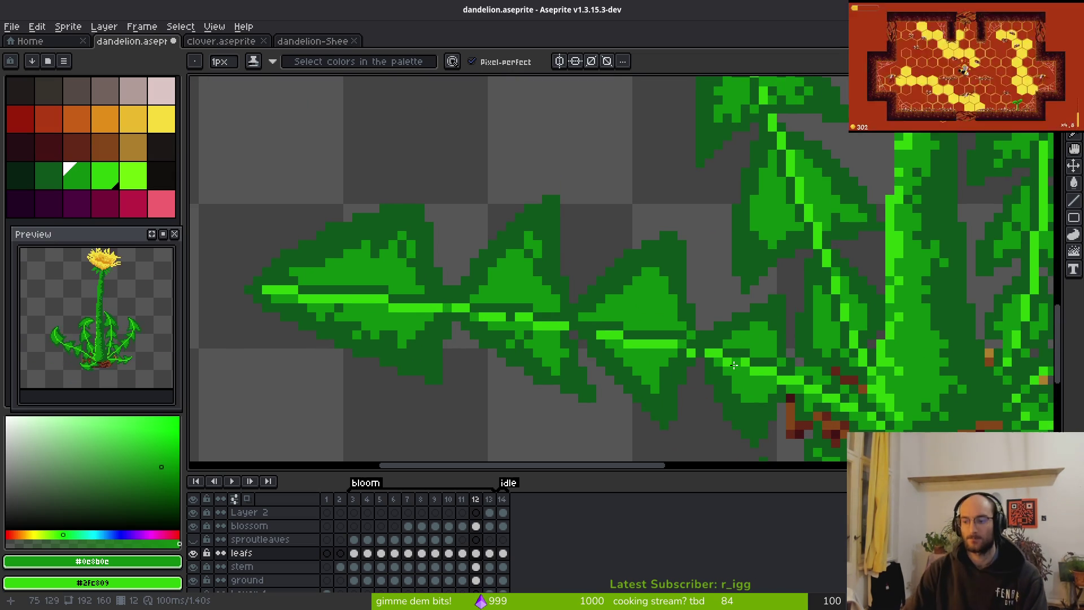
pyautogui.scroll(-5, 751, 307)
pyautogui.scroll(-1, 662, 344)
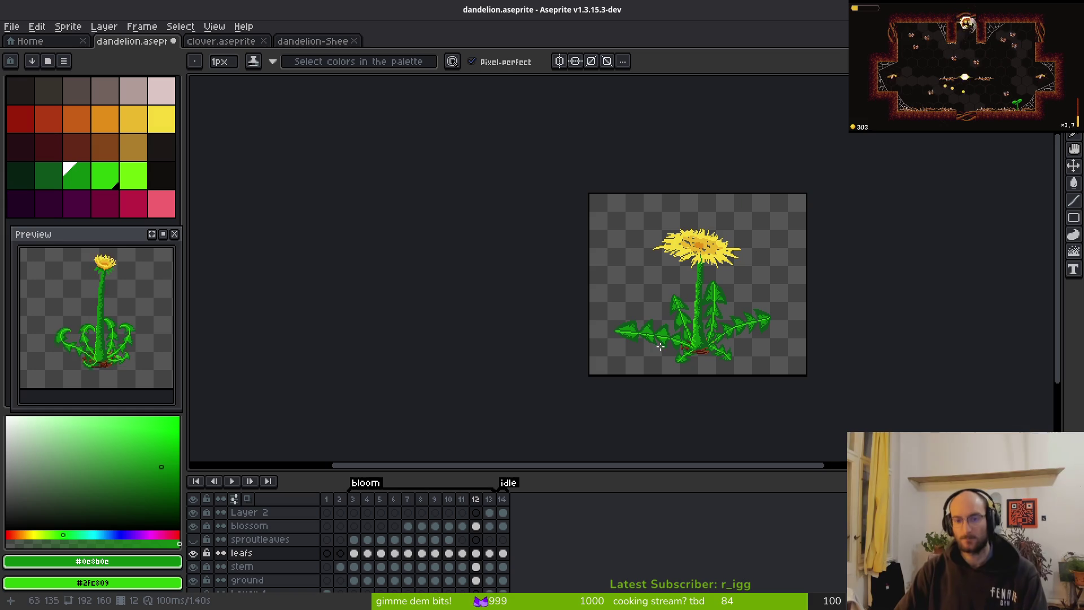
pyautogui.scroll(8, 660, 348)
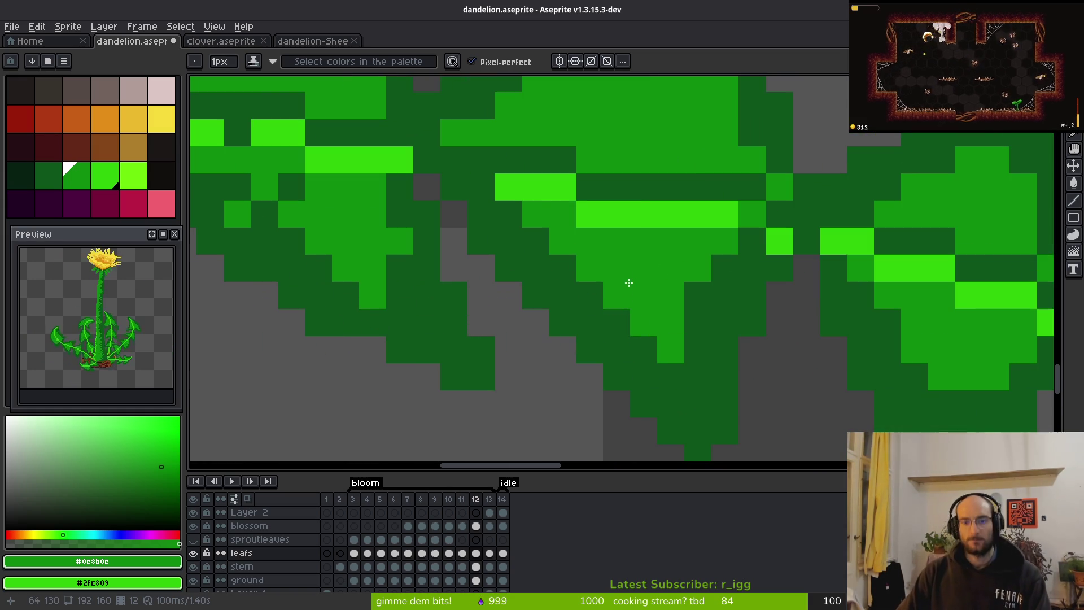
pyautogui.click(599, 217)
pyautogui.scroll(-4, 638, 243)
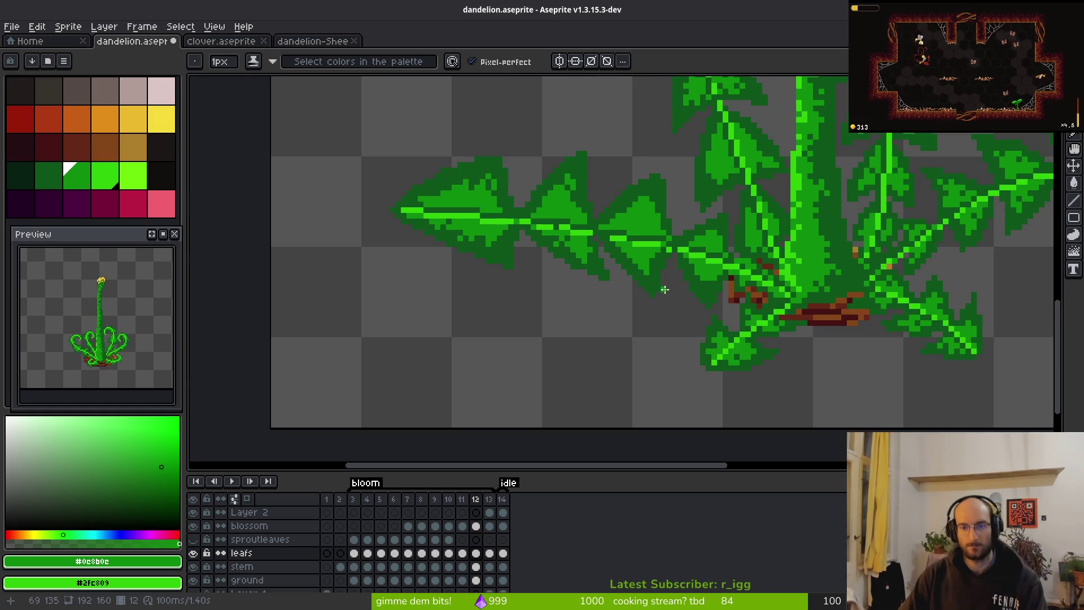
pyautogui.scroll(3, 661, 282)
pyautogui.scroll(-4, 651, 288)
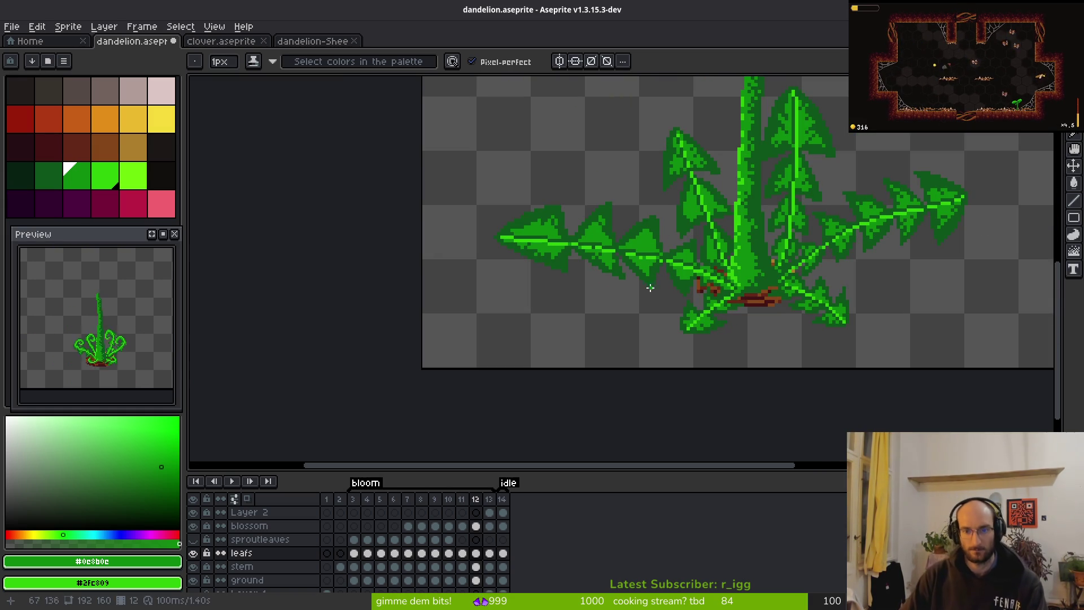
pyautogui.scroll(3, 627, 262)
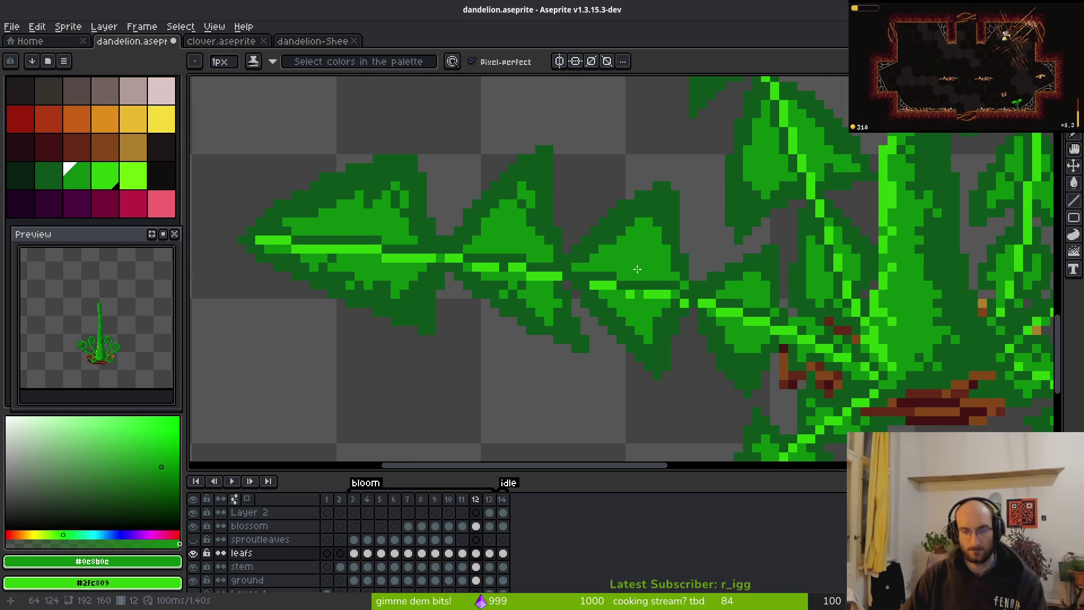
pyautogui.scroll(-2, 618, 259)
pyautogui.scroll(1, 612, 255)
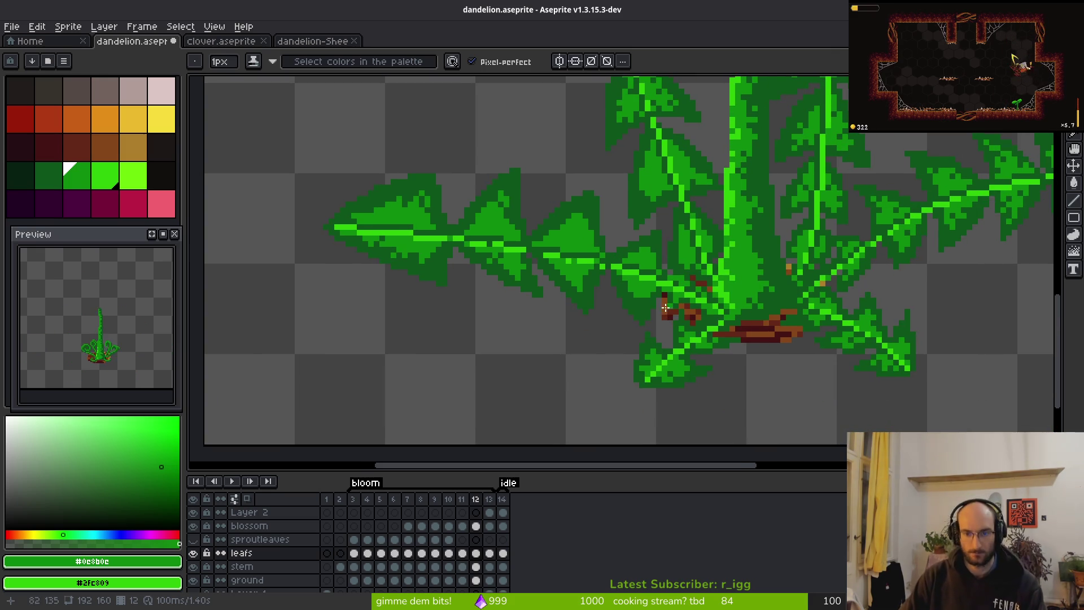
pyautogui.scroll(-2, 664, 307)
pyautogui.scroll(1, 661, 306)
pyautogui.press('alt')
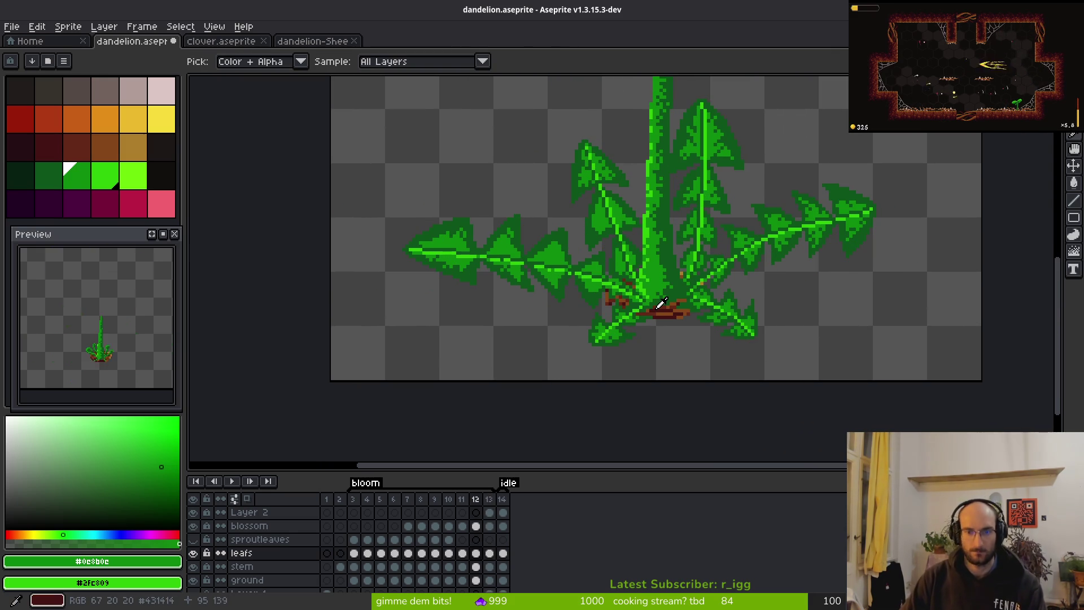
pyautogui.scroll(5, 662, 303)
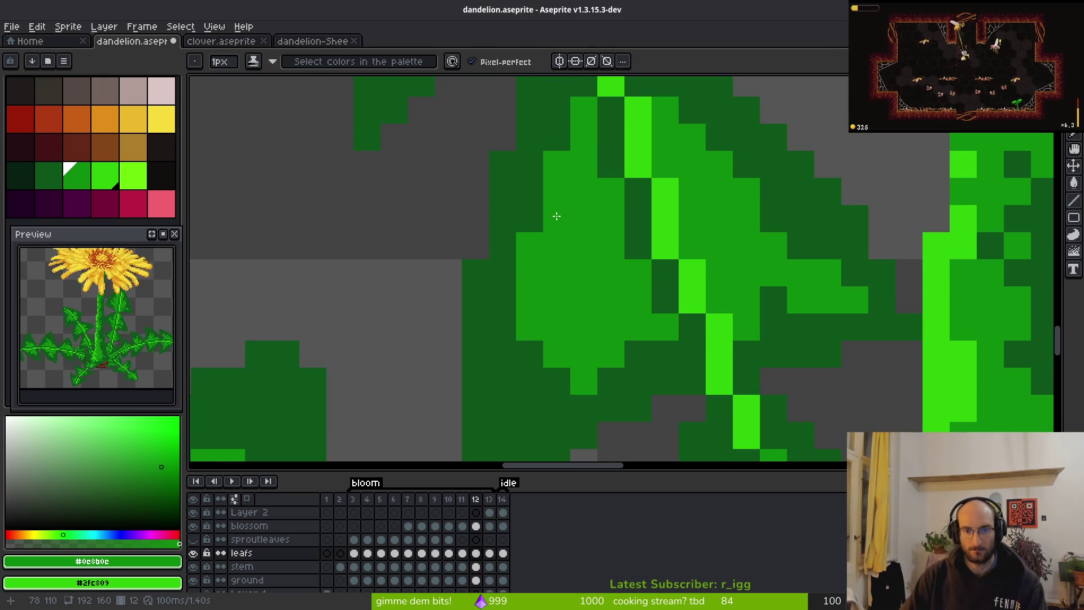
# Paint dark green #0d541b shading pixels into the leaf.
pyautogui.keyDown('alt'); pyautogui.click(610, 242); pyautogui.keyUp('alt')
pyautogui.moveTo(583, 246); pyautogui.dragTo(556, 219)
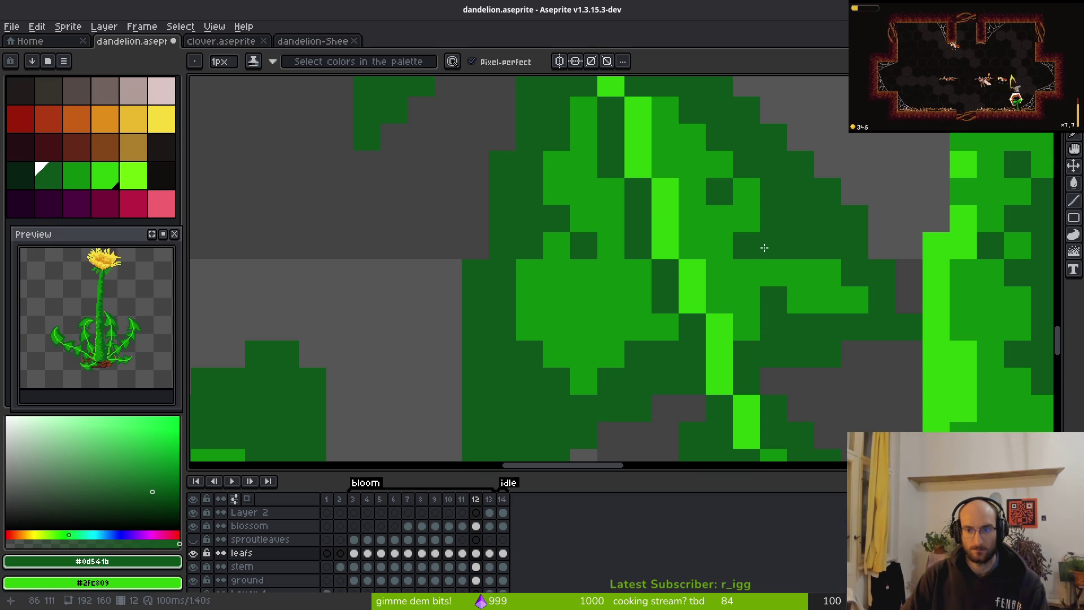
pyautogui.scroll(-3, 823, 321)
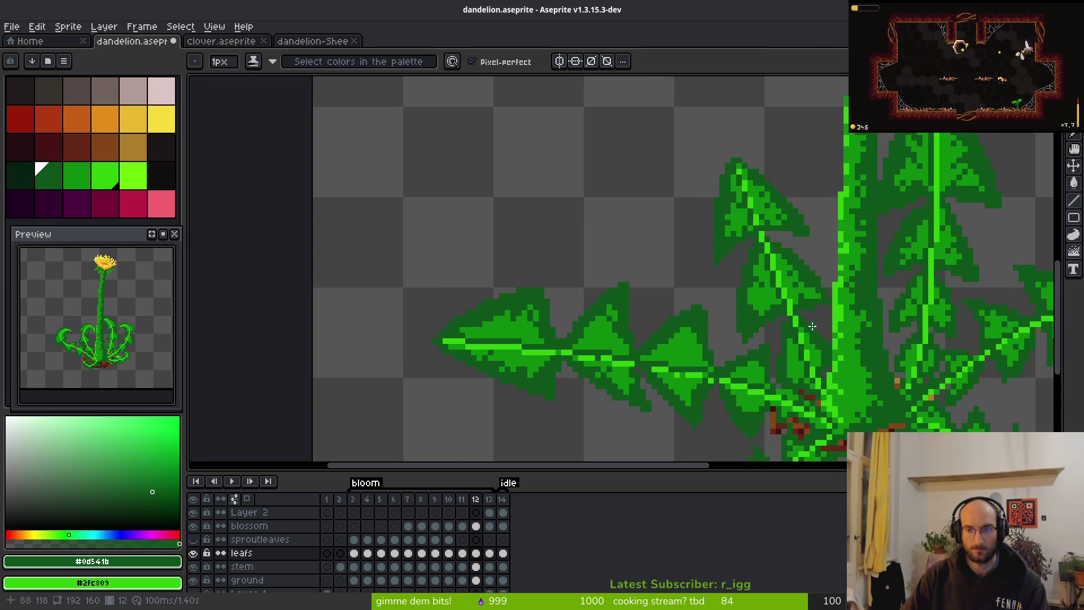
pyautogui.scroll(5, 694, 332)
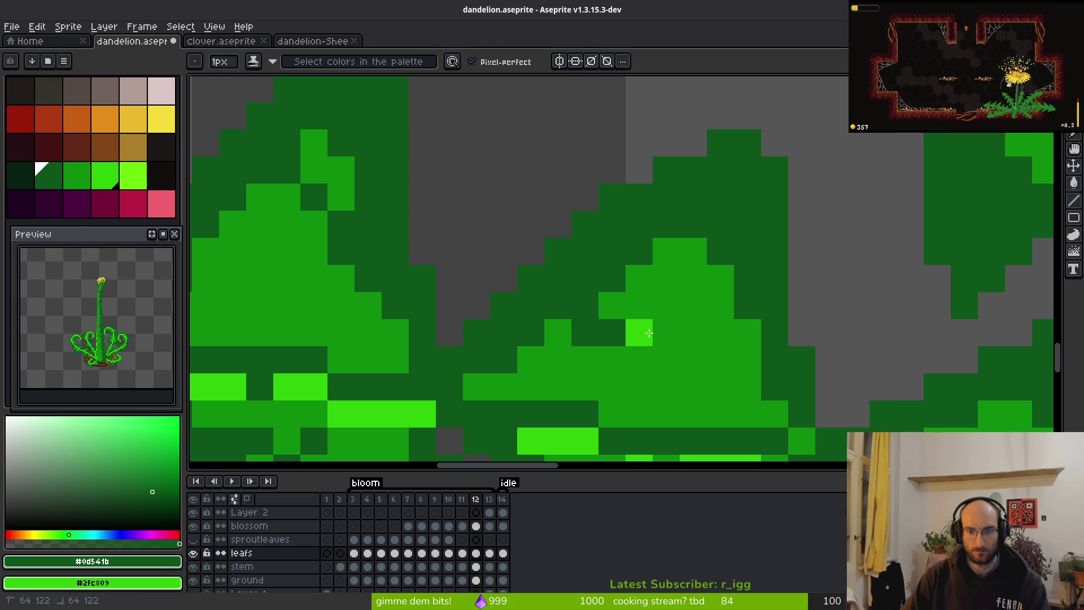
pyautogui.moveTo(628, 333); pyautogui.dragTo(568, 236)
# Sample mid green #0c8b0c, review the leaves, and save dandelion.aseprite.
pyautogui.keyDown('alt'); pyautogui.click(567, 236); pyautogui.keyUp('alt')
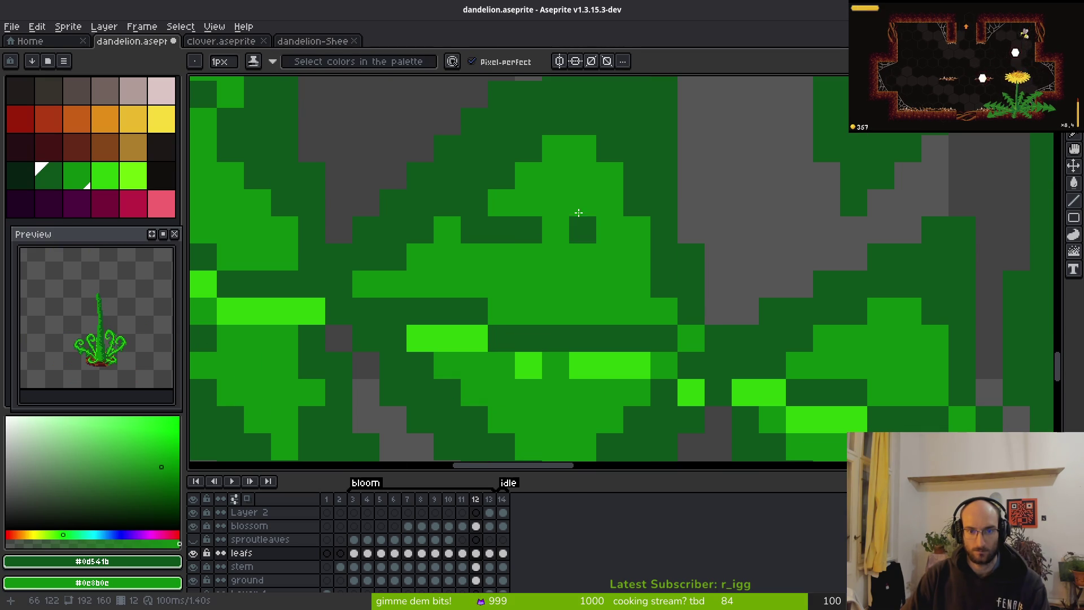
pyautogui.scroll(-5, 603, 299)
pyautogui.scroll(4, 596, 264)
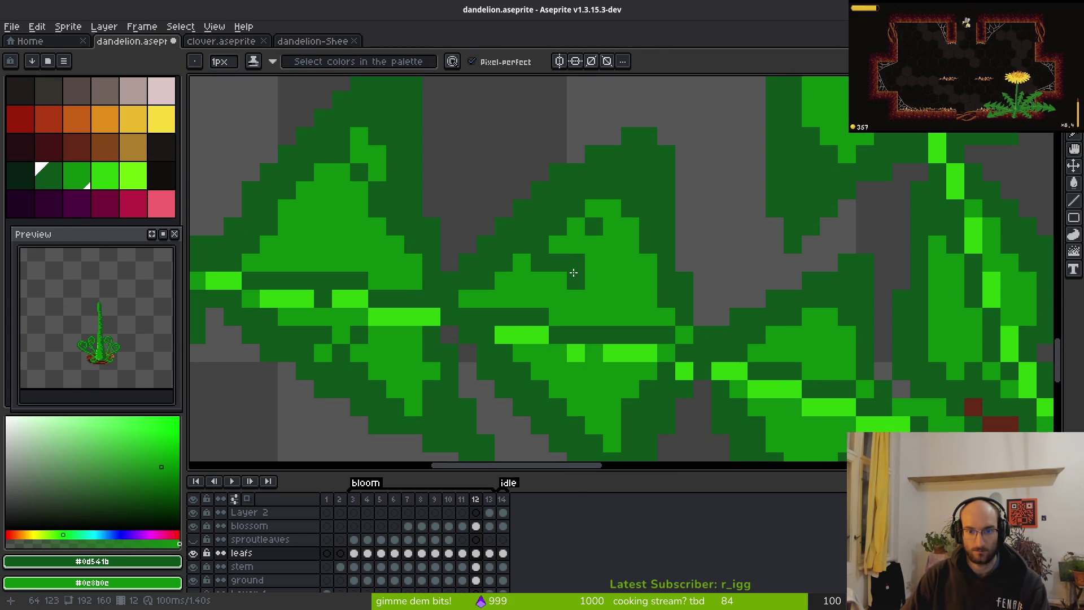
pyautogui.scroll(-4, 587, 271)
pyautogui.scroll(4, 598, 316)
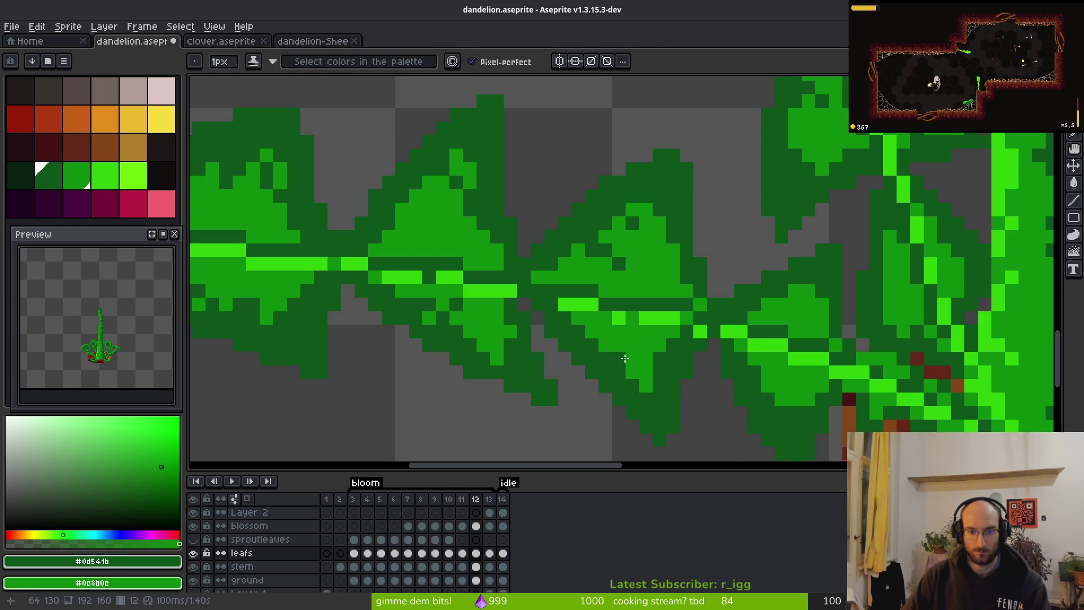
pyautogui.scroll(1, 610, 355)
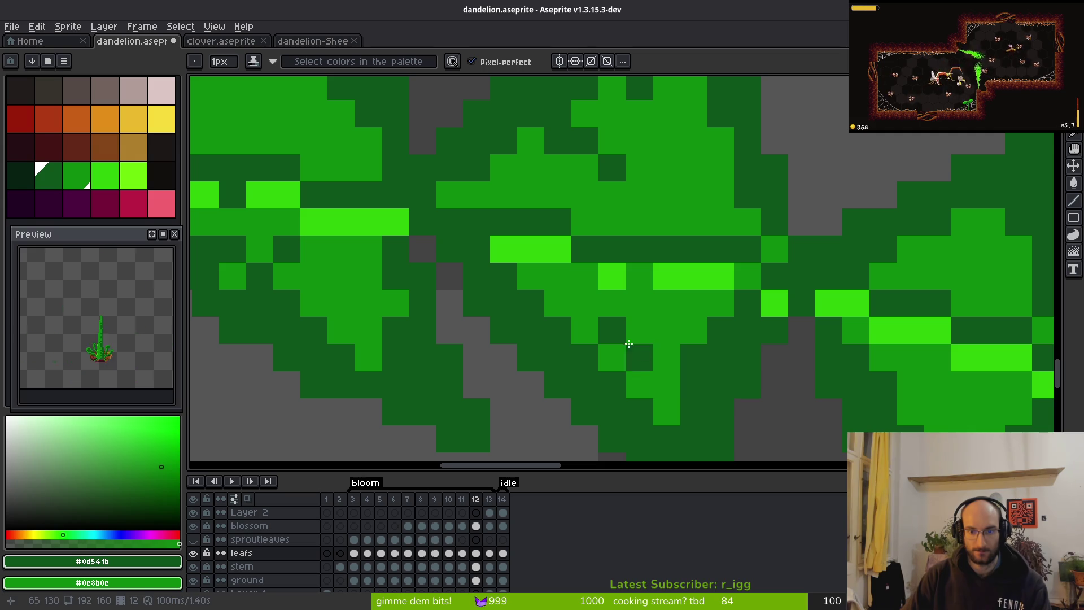
pyautogui.scroll(-3, 675, 303)
pyautogui.scroll(3, 675, 303)
pyautogui.scroll(2, 585, 249)
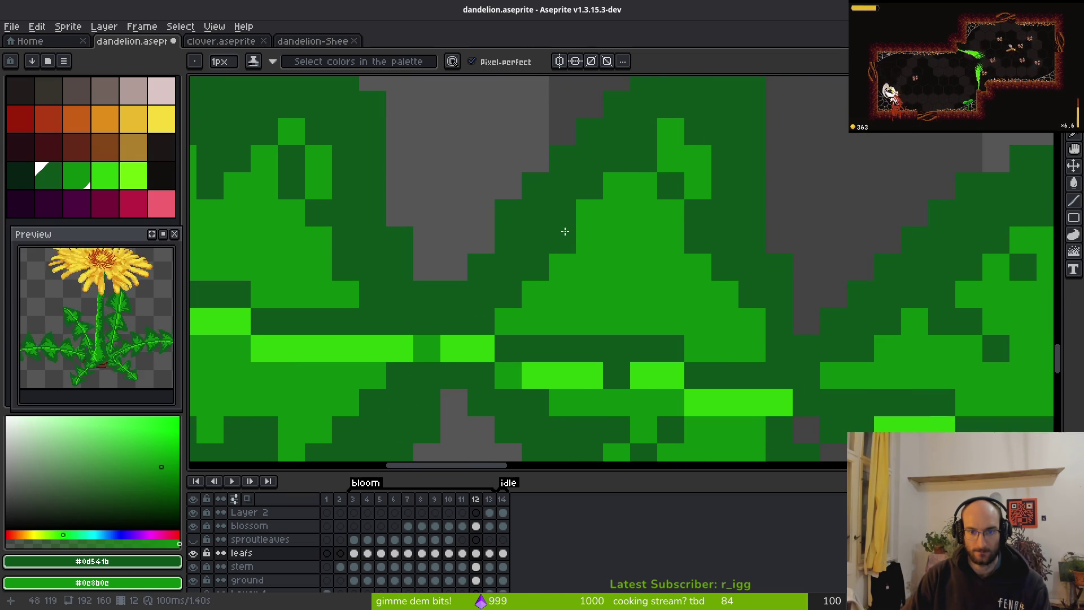
pyautogui.scroll(-3, 614, 257)
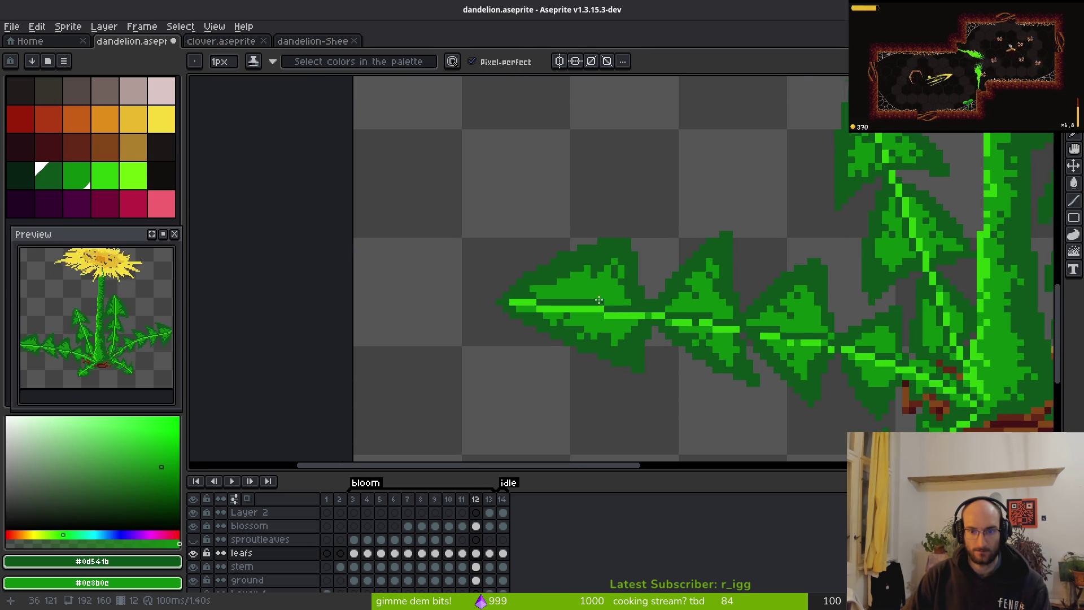
pyautogui.scroll(3, 549, 288)
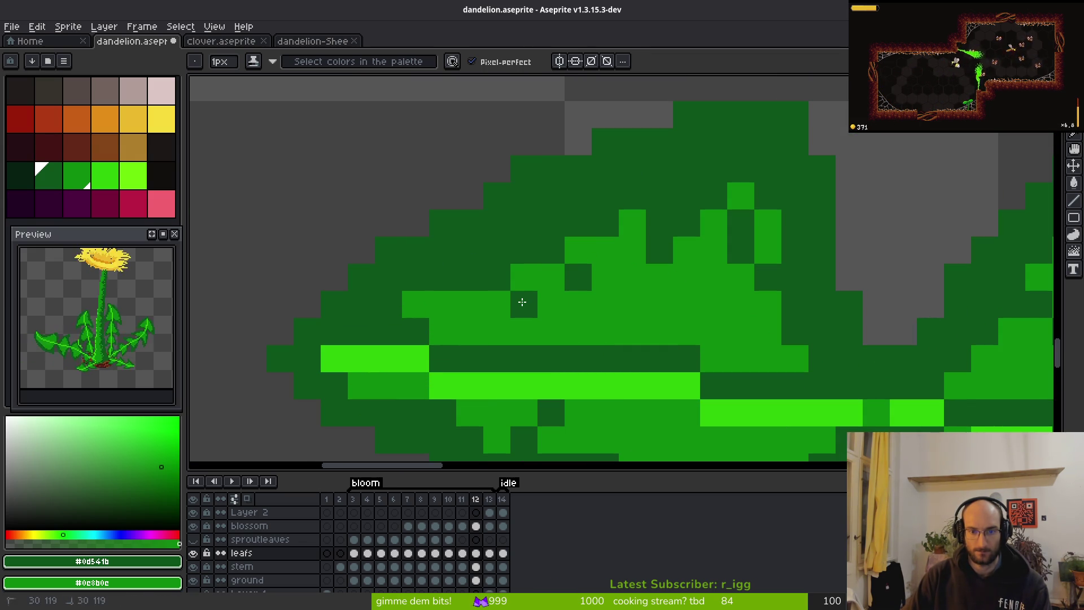
pyautogui.scroll(-2, 680, 327)
pyautogui.scroll(-3, 705, 335)
pyautogui.scroll(3, 619, 349)
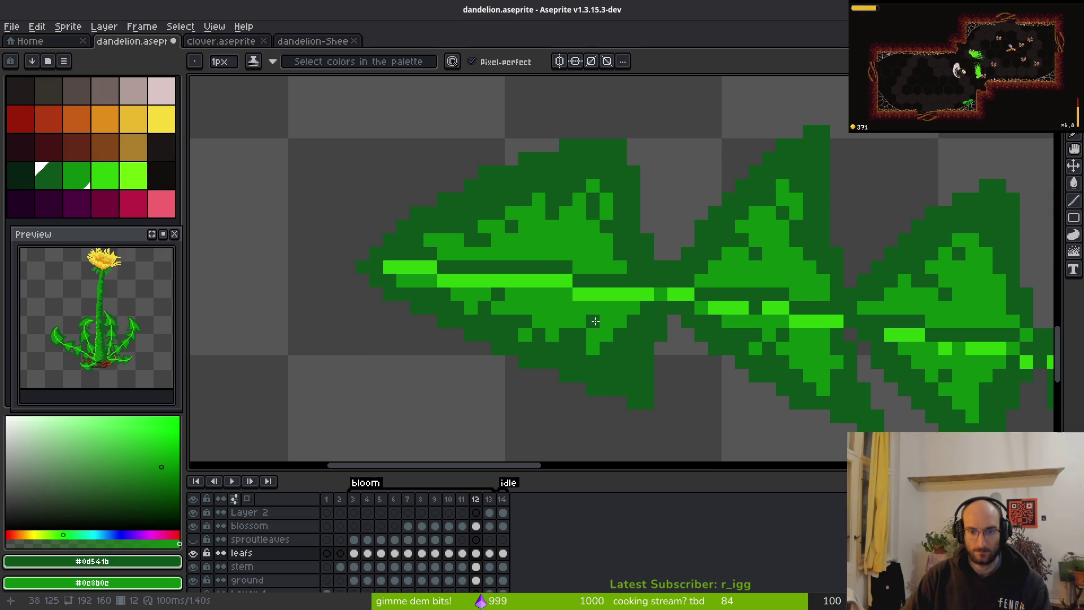
pyautogui.scroll(-3, 594, 321)
pyautogui.scroll(4, 565, 227)
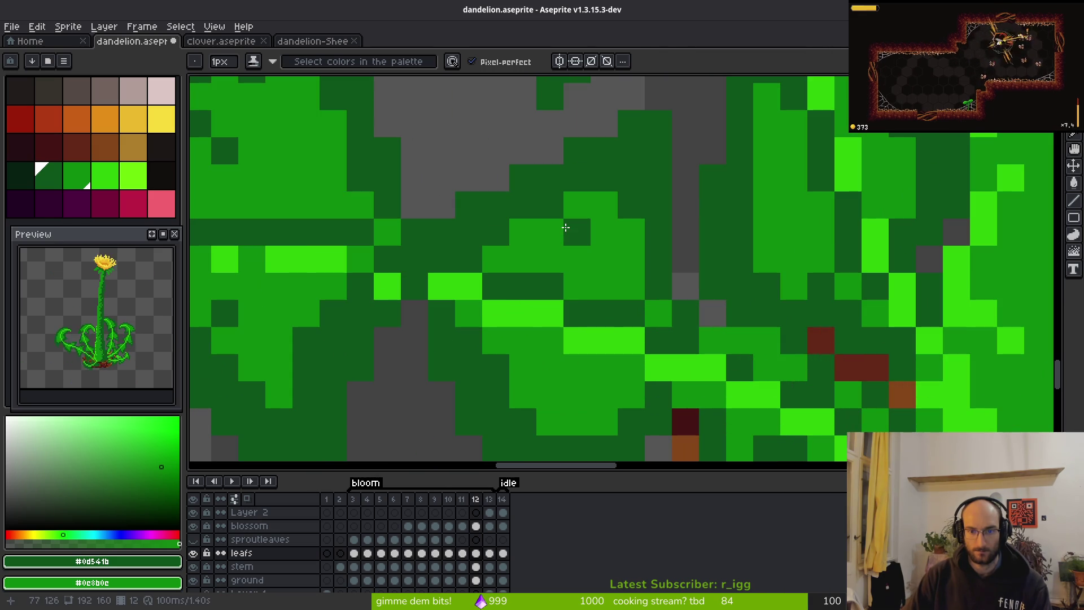
pyautogui.scroll(-3, 620, 383)
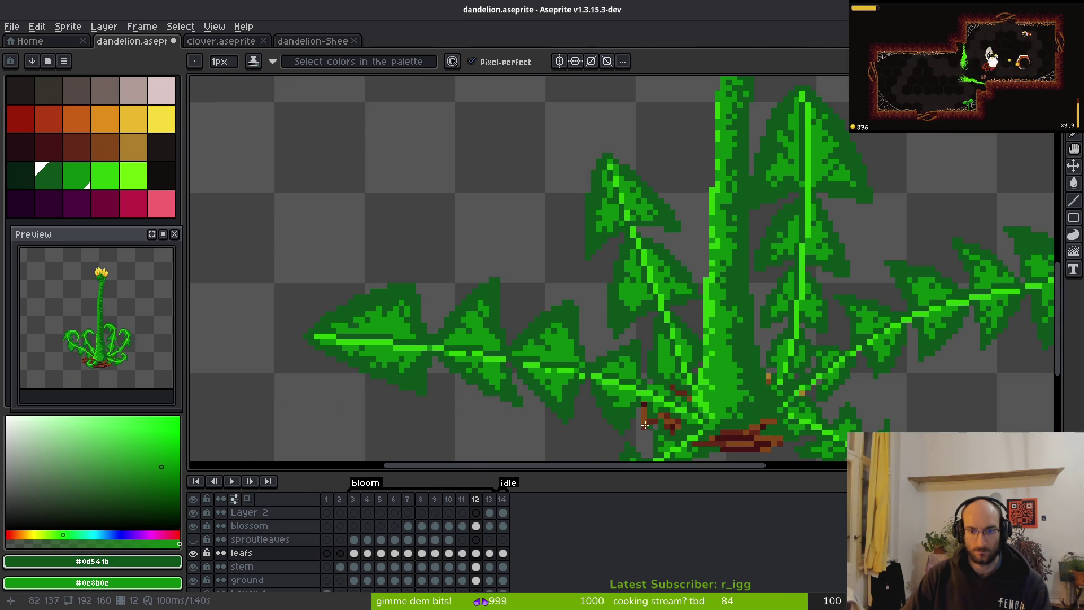
pyautogui.scroll(2, 615, 407)
pyautogui.scroll(-3, 612, 430)
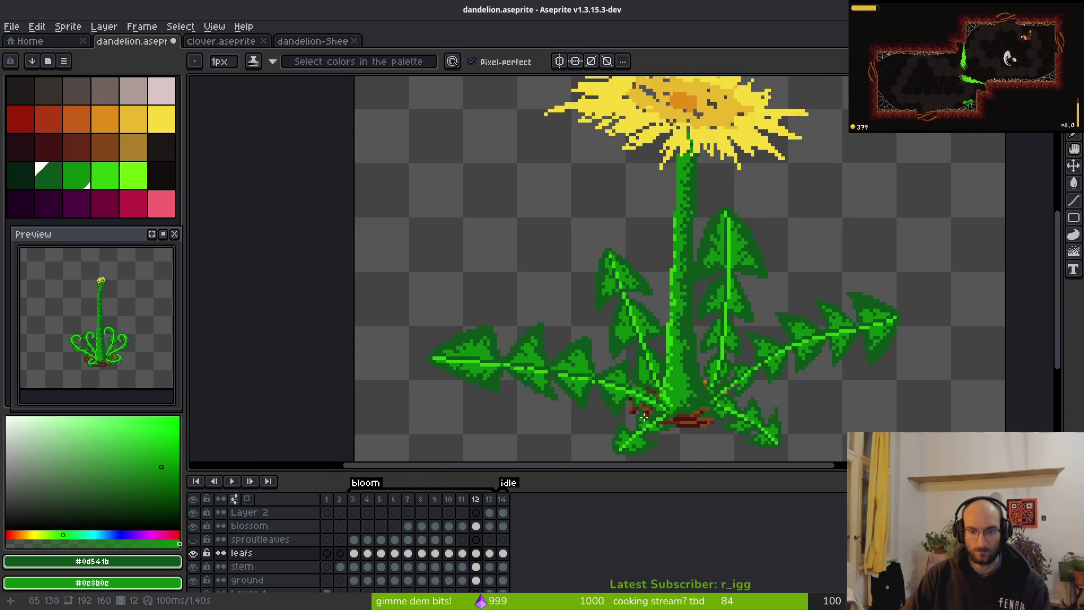
pyautogui.scroll(4, 518, 311)
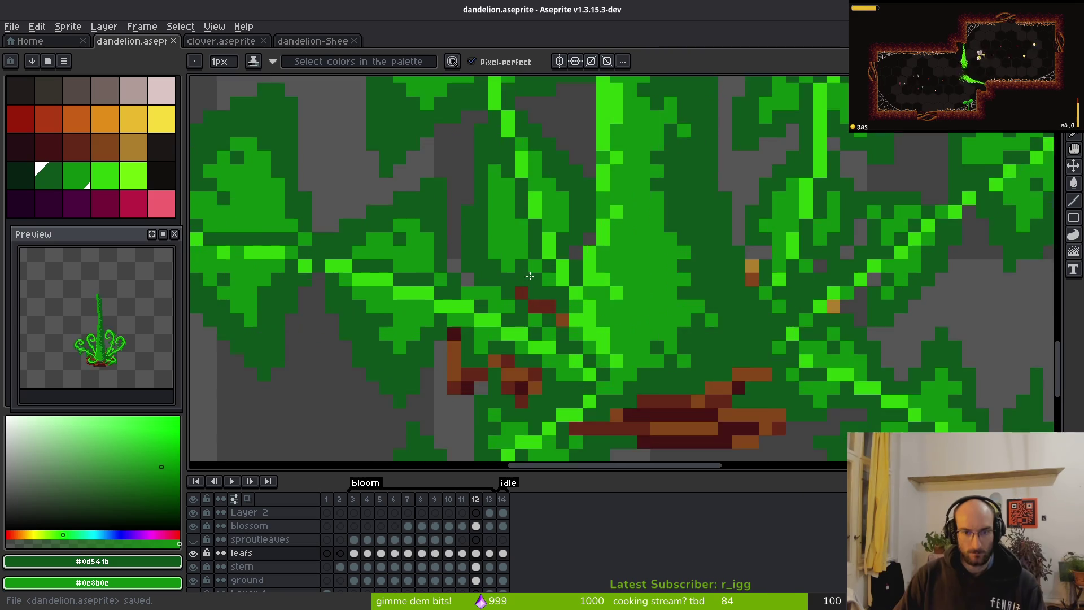
pyautogui.hotkey('ctrl', 's')
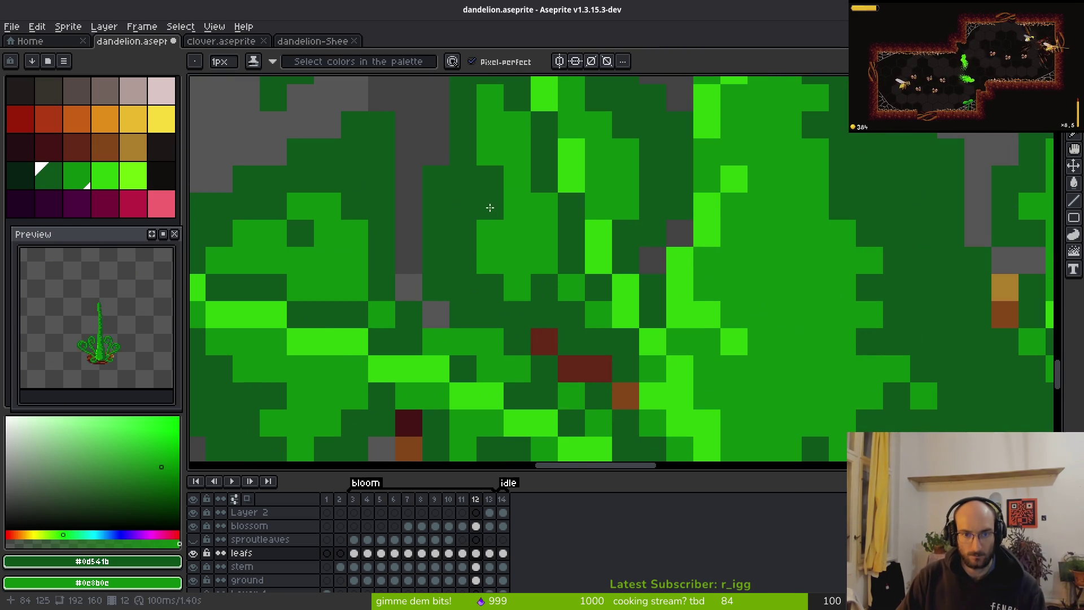
pyautogui.scroll(-4, 600, 294)
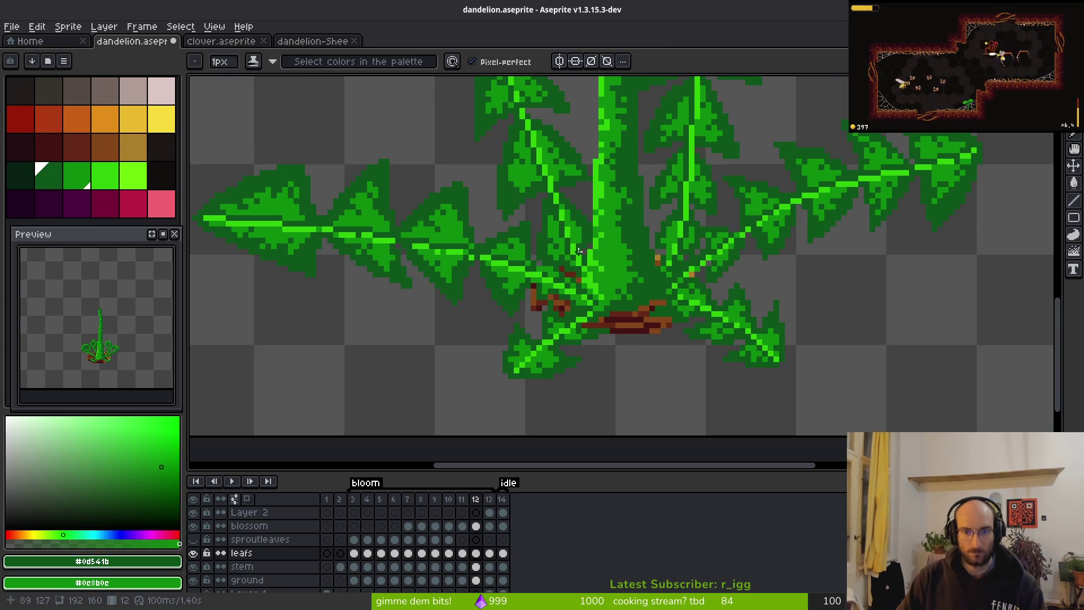
pyautogui.scroll(-2, 578, 251)
pyautogui.scroll(3, 549, 186)
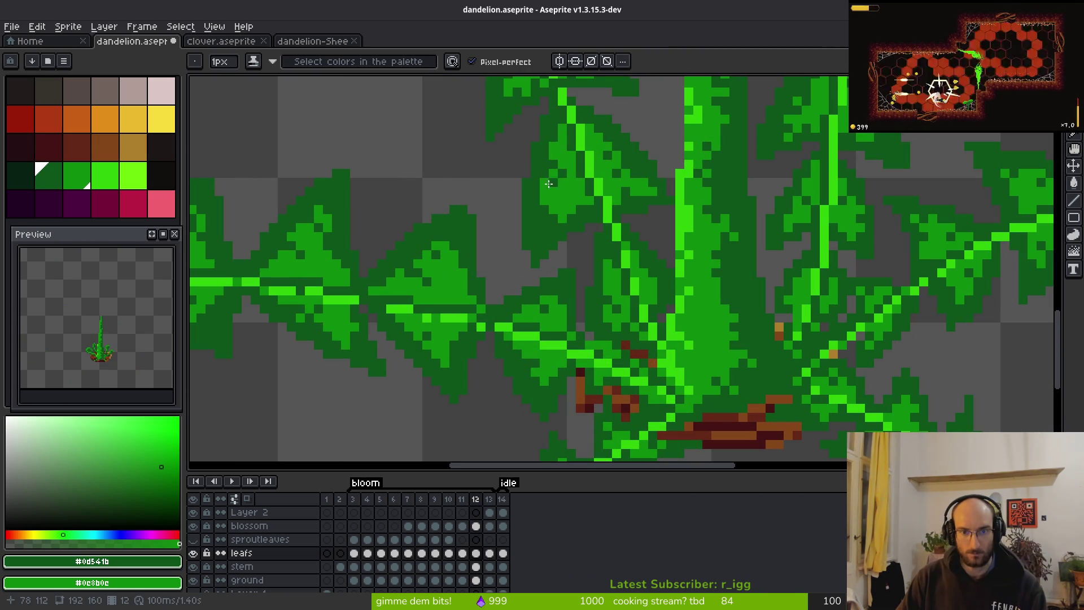
pyautogui.scroll(-3, 565, 192)
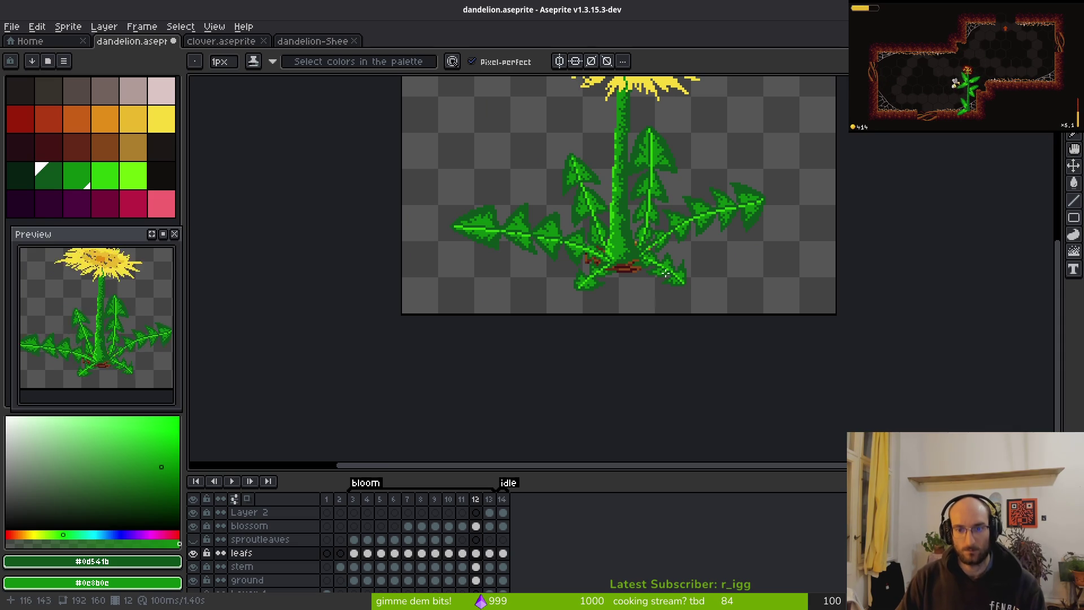
pyautogui.scroll(3, 779, 205)
pyautogui.scroll(-3, 715, 265)
pyautogui.scroll(3, 510, 340)
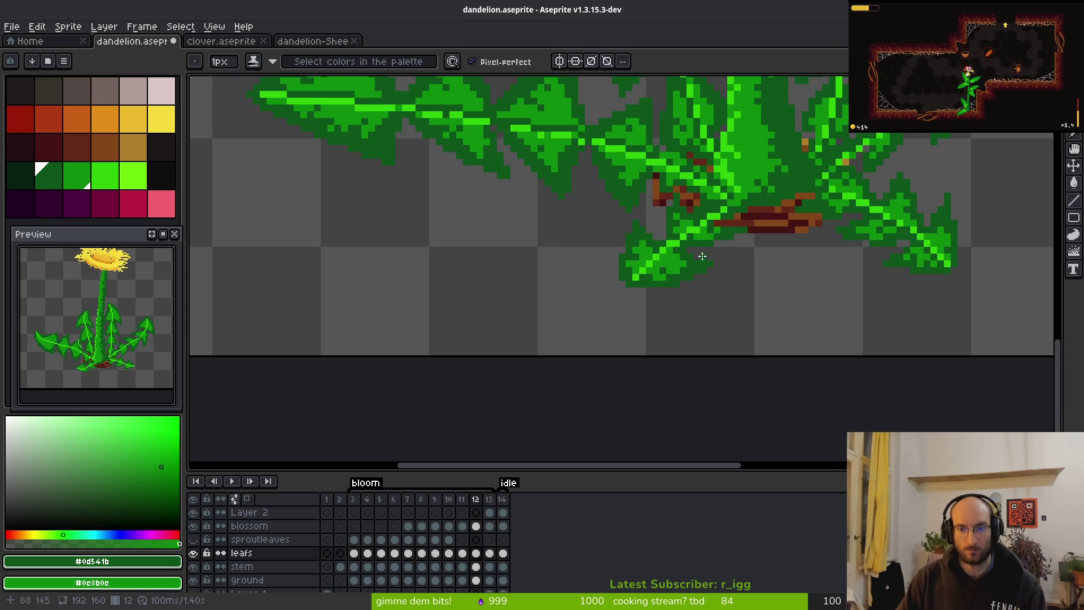
pyautogui.scroll(-3, 702, 256)
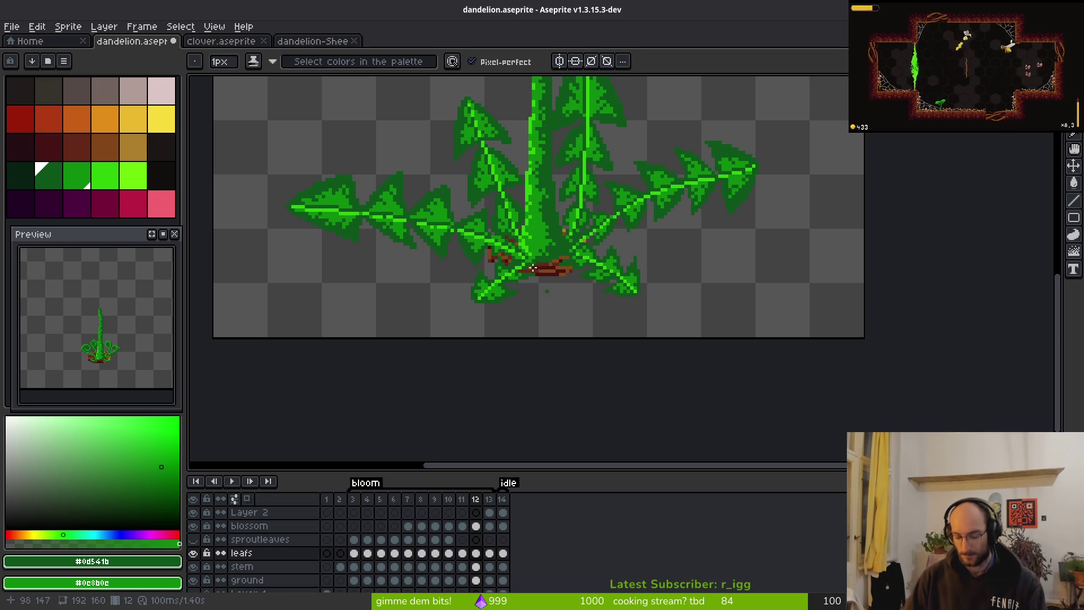
pyautogui.scroll(-6, 533, 268)
pyautogui.scroll(6, 678, 187)
pyautogui.moveTo(750, 230); pyautogui.dragTo(631, 266)
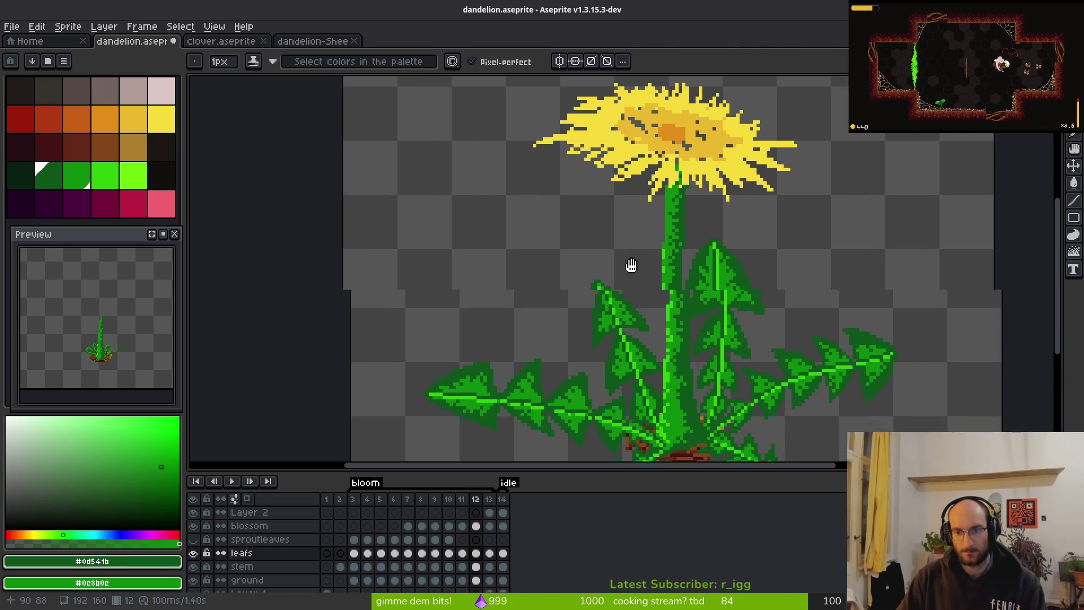
pyautogui.scroll(-3, 631, 266)
pyautogui.scroll(2, 563, 300)
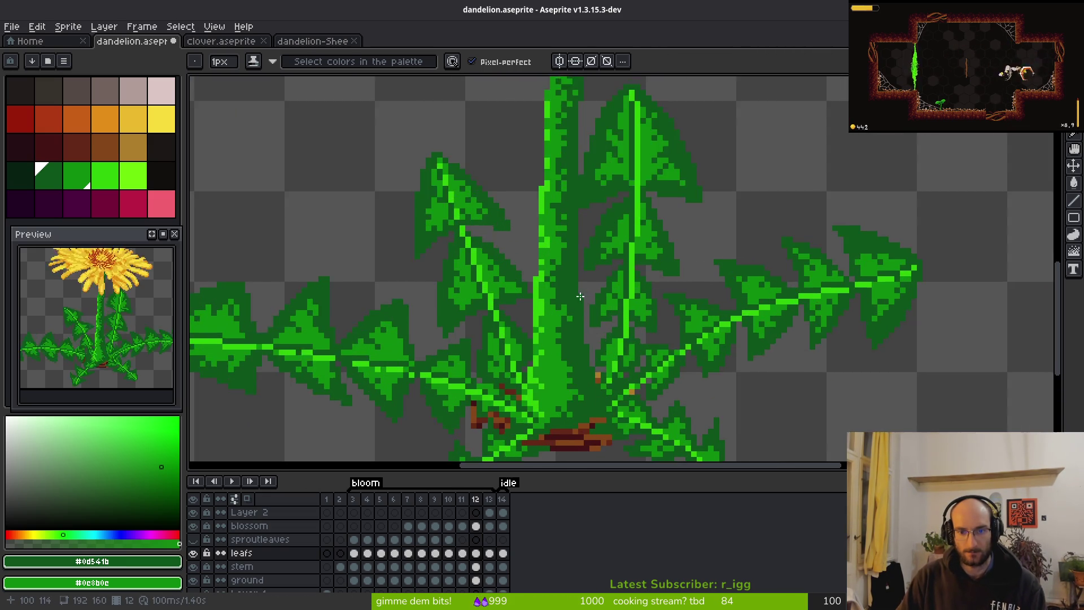
pyautogui.scroll(-2, 542, 271)
# On frame 11, shade the right leaf's tip dark and repaint its tip pixels mid green.
pyautogui.press('Left')
pyautogui.scroll(2, 520, 251)
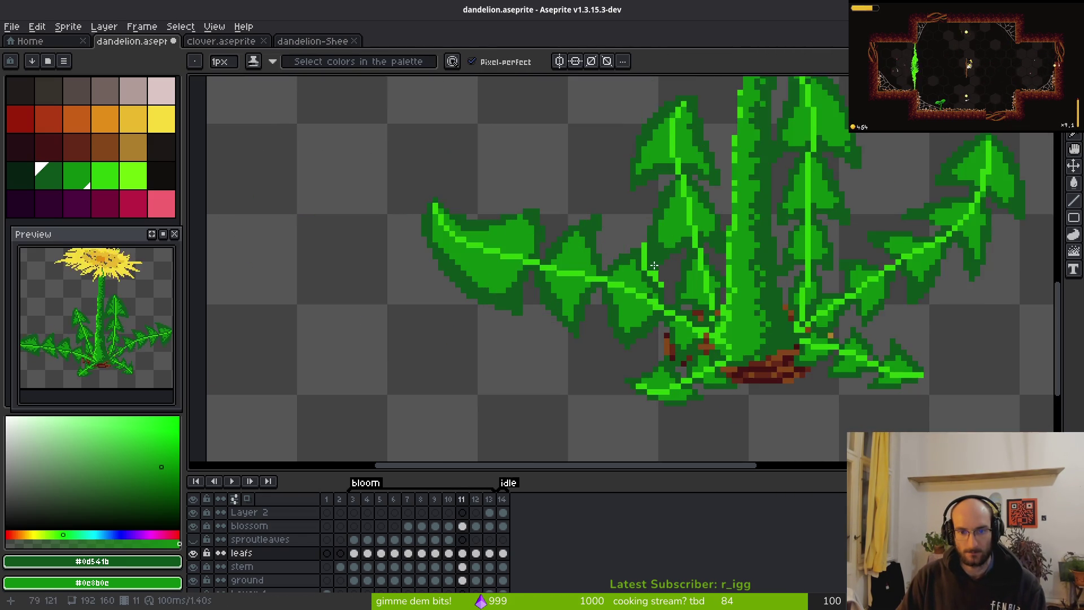
pyautogui.scroll(2, 636, 254)
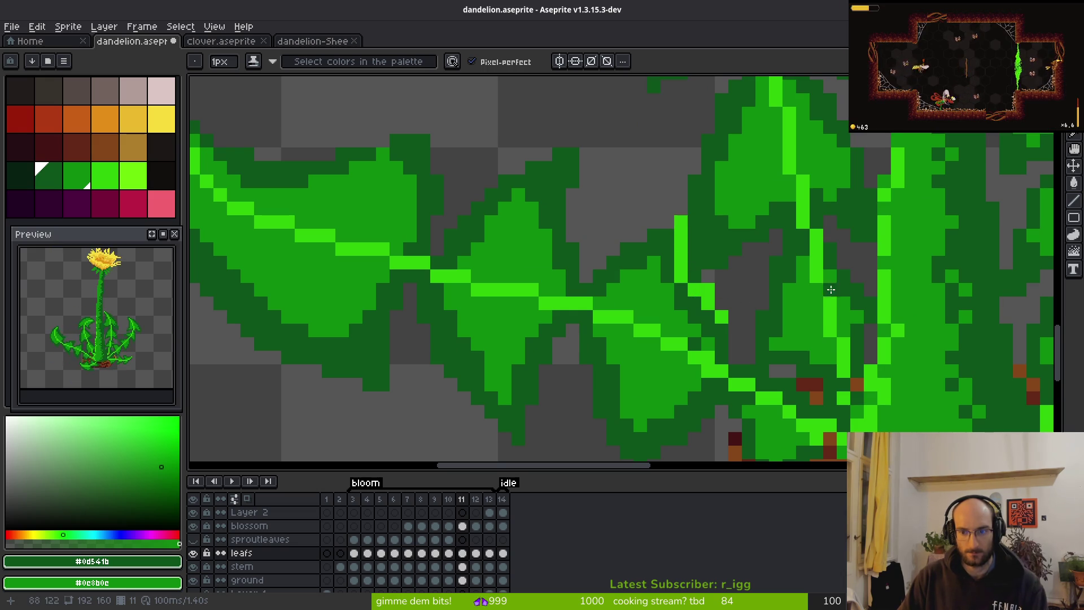
pyautogui.scroll(-3, 831, 290)
pyautogui.scroll(1, 629, 290)
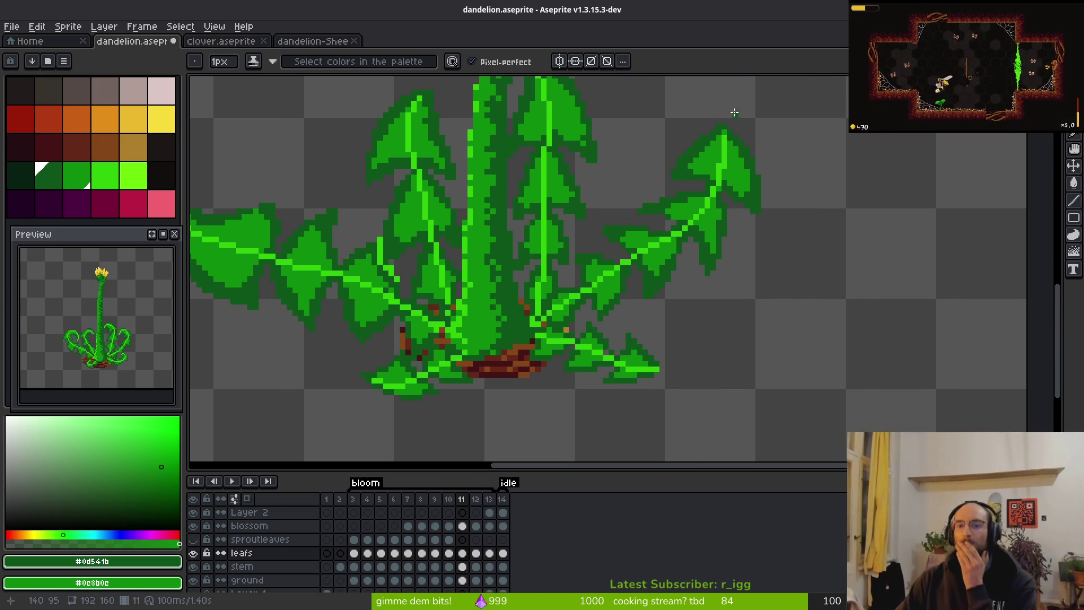
pyautogui.scroll(-5, 699, 225)
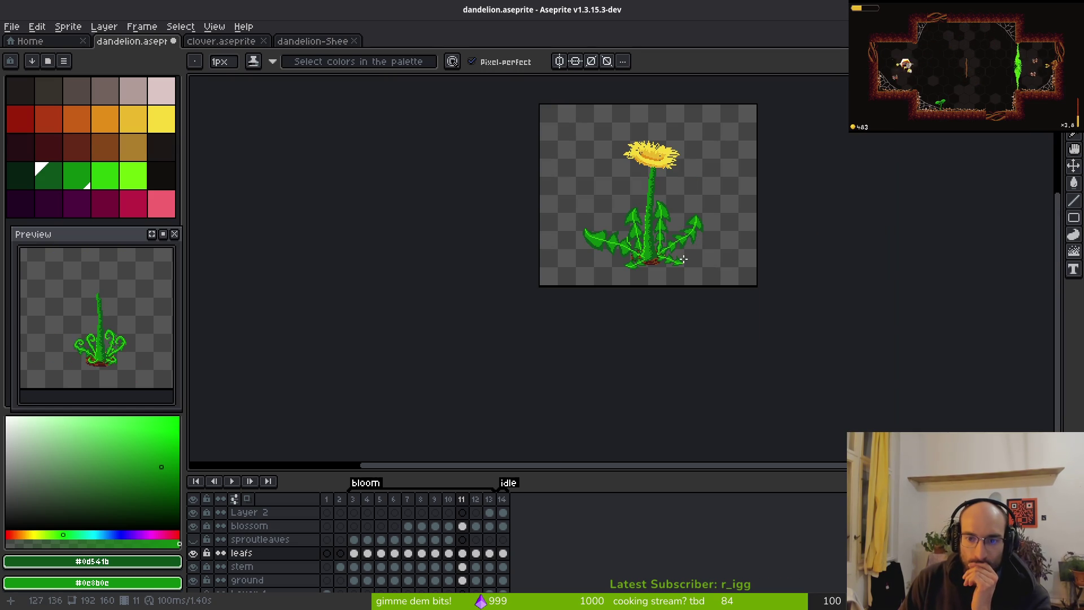
pyautogui.scroll(5, 684, 260)
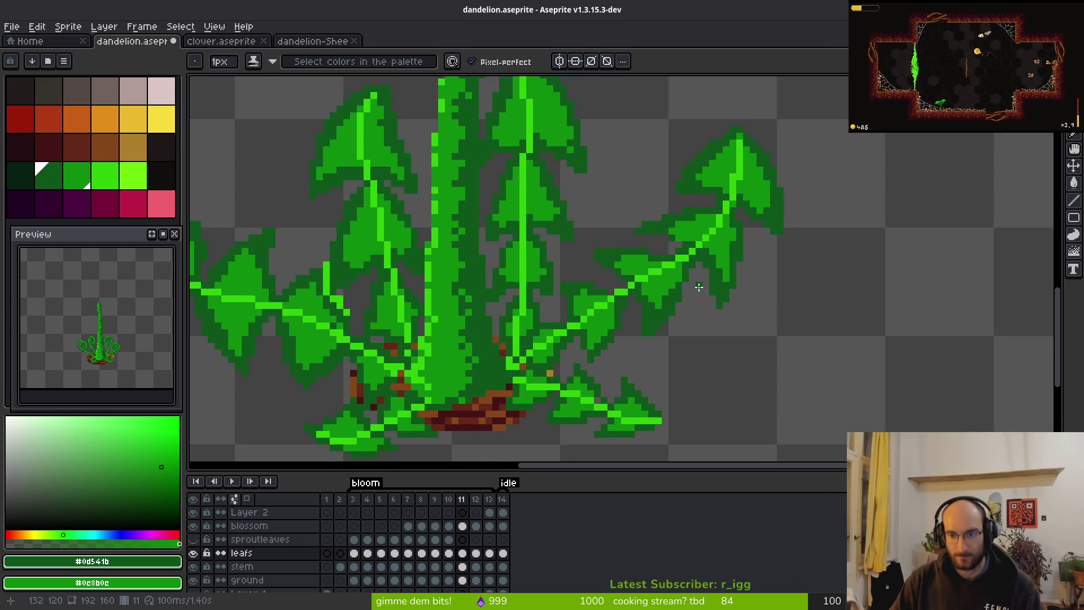
pyautogui.scroll(2, 698, 287)
pyautogui.scroll(3, 657, 254)
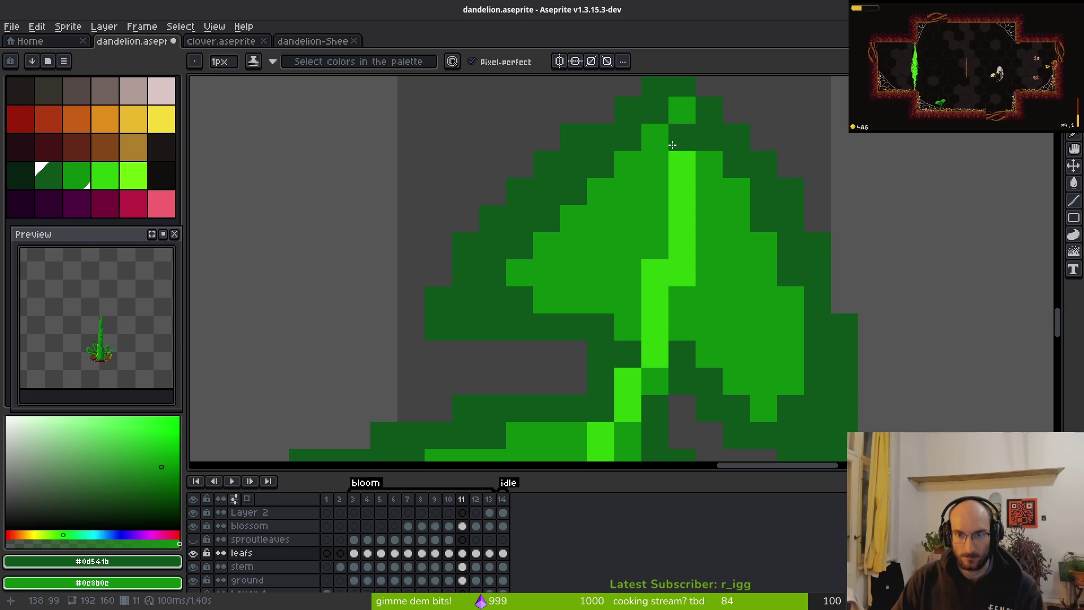
pyautogui.moveTo(655, 246)
pyautogui.mouseDown()
pyautogui.moveTo(653, 273)
pyautogui.moveTo(668, 131)
pyautogui.mouseUp()
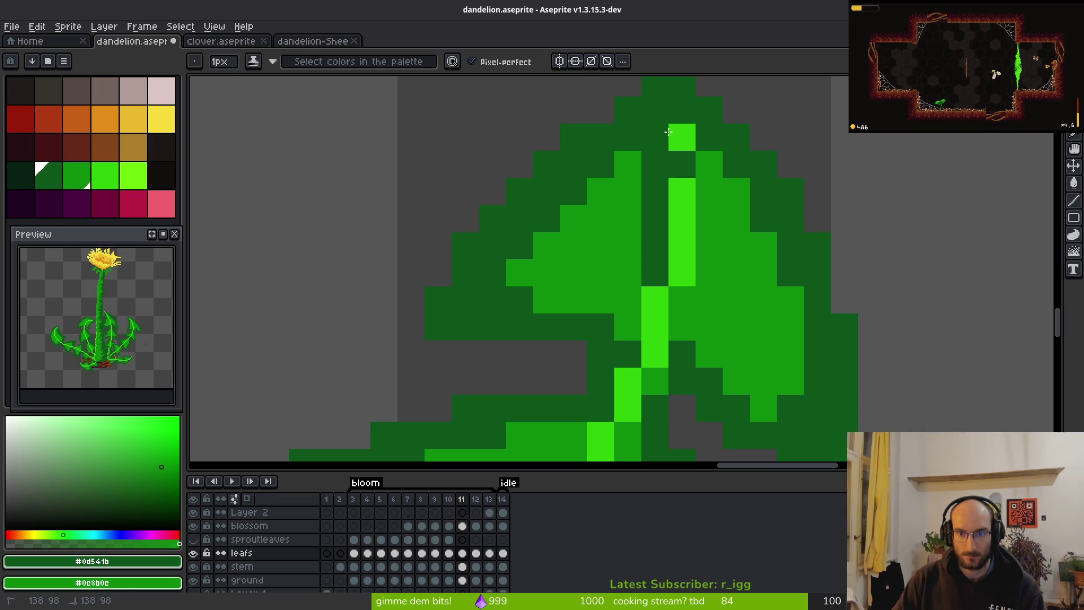
pyautogui.keyDown('alt'); pyautogui.click(633, 163); pyautogui.keyUp('alt')
pyautogui.click(651, 133)
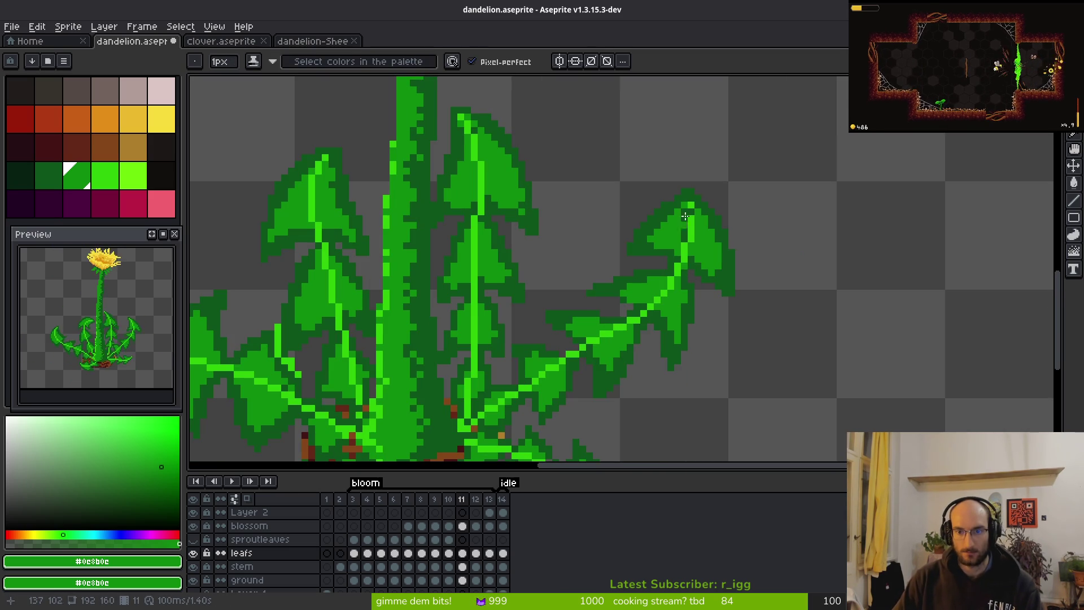
# Darken the uneven bright pixels along the right leaf's diagonal vein.
pyautogui.scroll(2, 698, 263)
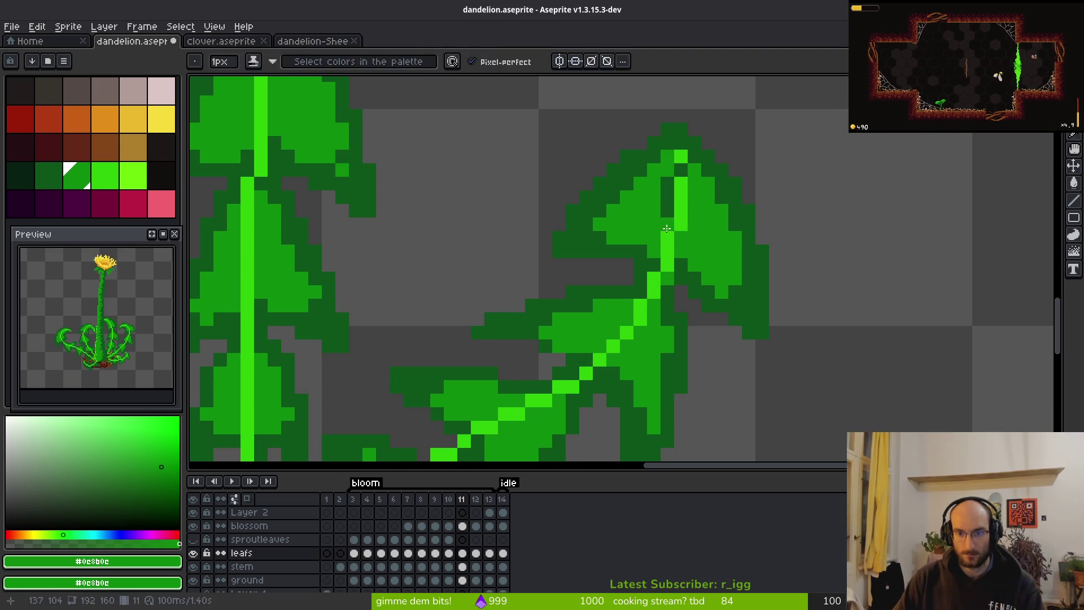
pyautogui.keyDown('alt'); pyautogui.click(690, 262); pyautogui.keyUp('alt')
pyautogui.scroll(1, 659, 202)
pyautogui.keyDown('alt'); pyautogui.click(660, 202); pyautogui.keyUp('alt')
pyautogui.click(647, 191)
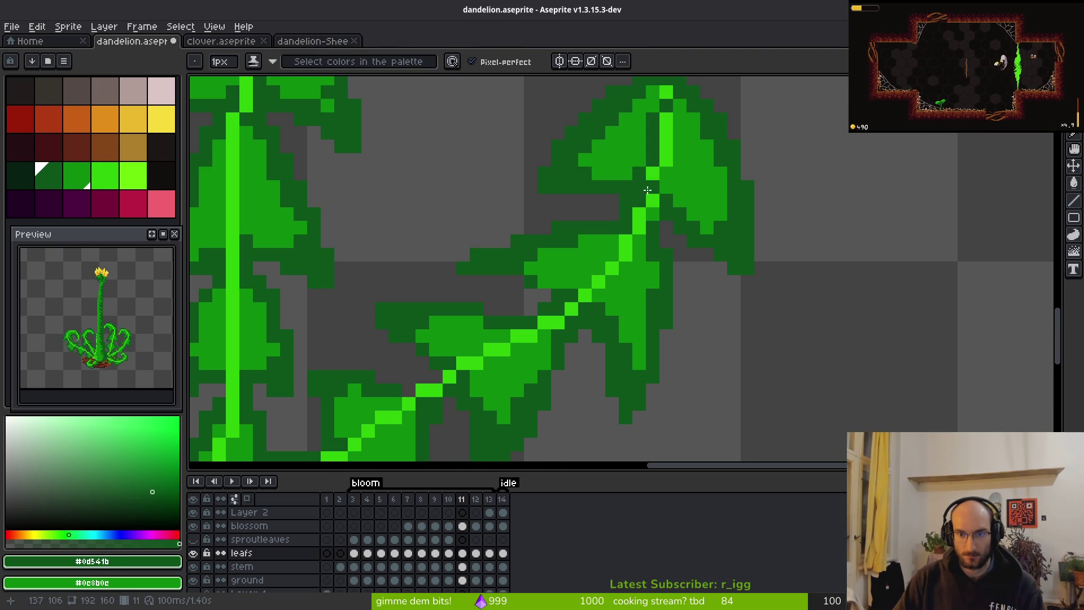
pyautogui.hotkey('ctrl', 'z')
pyautogui.scroll(-3, 618, 271)
pyautogui.scroll(4, 618, 271)
pyautogui.click(599, 257)
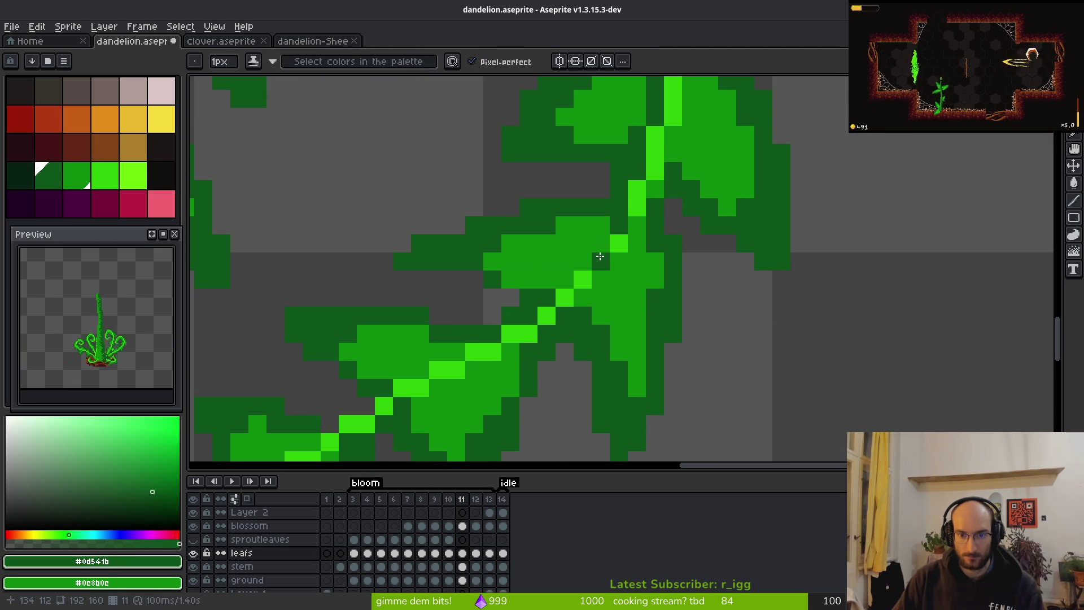
pyautogui.click(563, 298)
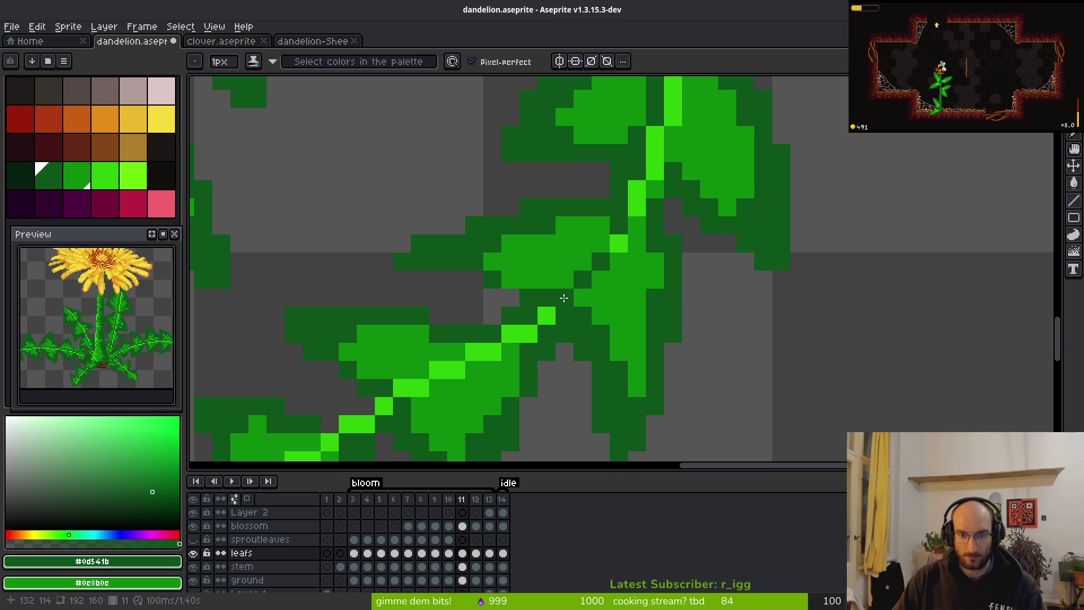
# Redraw the vein as a clean bright-green diagonal and reshade nearby pixels dark green.
pyautogui.keyDown('alt'); pyautogui.rightClick(619, 244); pyautogui.keyUp('alt')
pyautogui.rightClick(618, 261)
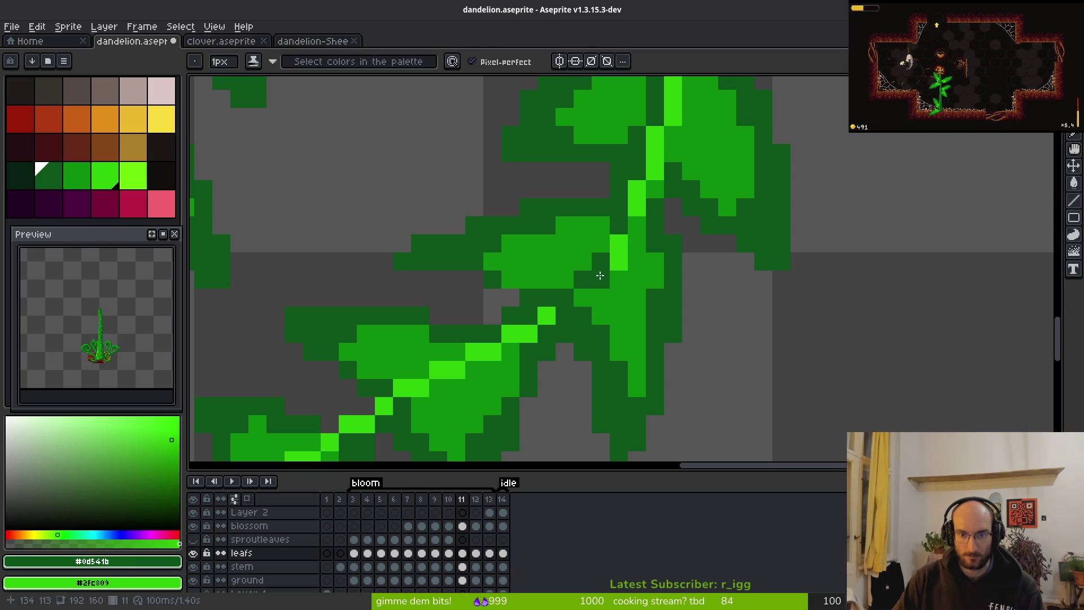
pyautogui.rightClick(601, 280)
pyautogui.rightClick(583, 298)
pyautogui.scroll(-2, 550, 326)
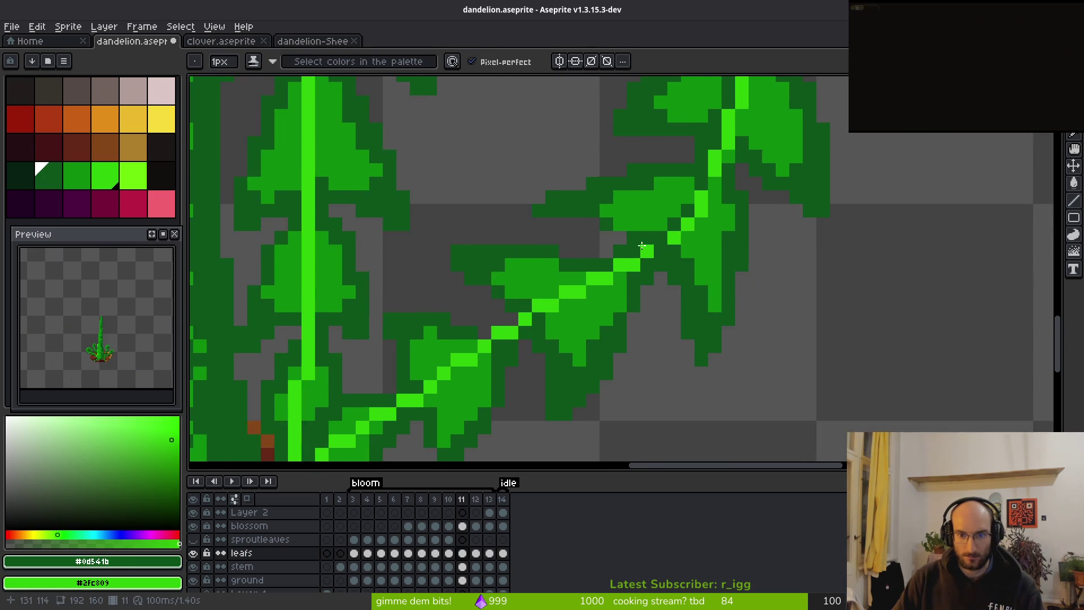
pyautogui.scroll(5, 546, 324)
pyautogui.moveTo(539, 289)
pyautogui.mouseDown()
pyautogui.moveTo(539, 326)
pyautogui.moveTo(466, 326)
pyautogui.moveTo(711, 296)
pyautogui.moveTo(750, 266)
pyautogui.mouseUp()
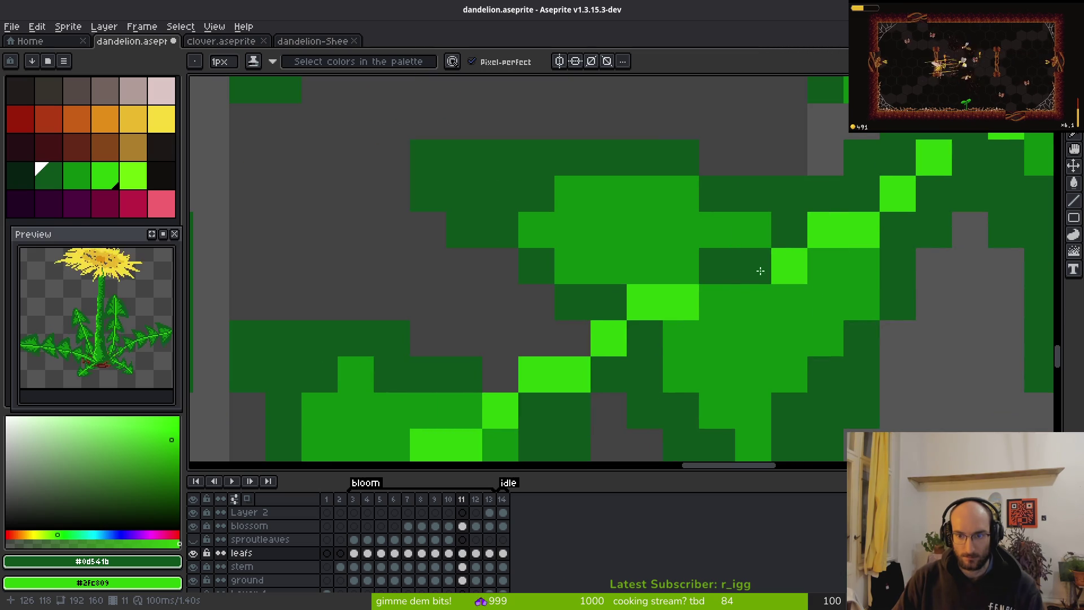
# Shift the bright vein on the right leaf one step right and down, darkening the old vein pixels.
pyautogui.click(645, 300)
pyautogui.moveTo(646, 299)
pyautogui.mouseDown()
pyautogui.moveTo(743, 290)
pyautogui.moveTo(709, 297)
pyautogui.mouseUp()
pyautogui.click(672, 332)
pyautogui.rightClick(668, 334)
pyautogui.click(680, 300)
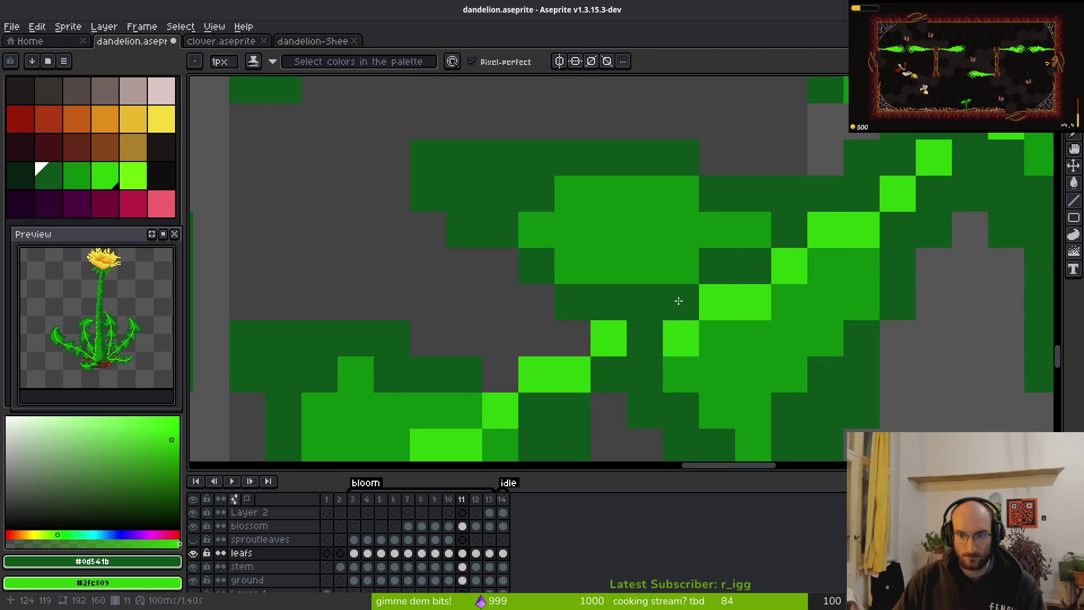
pyautogui.click(797, 315)
pyautogui.scroll(-3, 797, 316)
pyautogui.scroll(3, 713, 199)
# Move more vein pixels one cell right, turning the leftover bright cells dark green.
pyautogui.keyDown('alt'); pyautogui.click(728, 226); pyautogui.keyUp('alt')
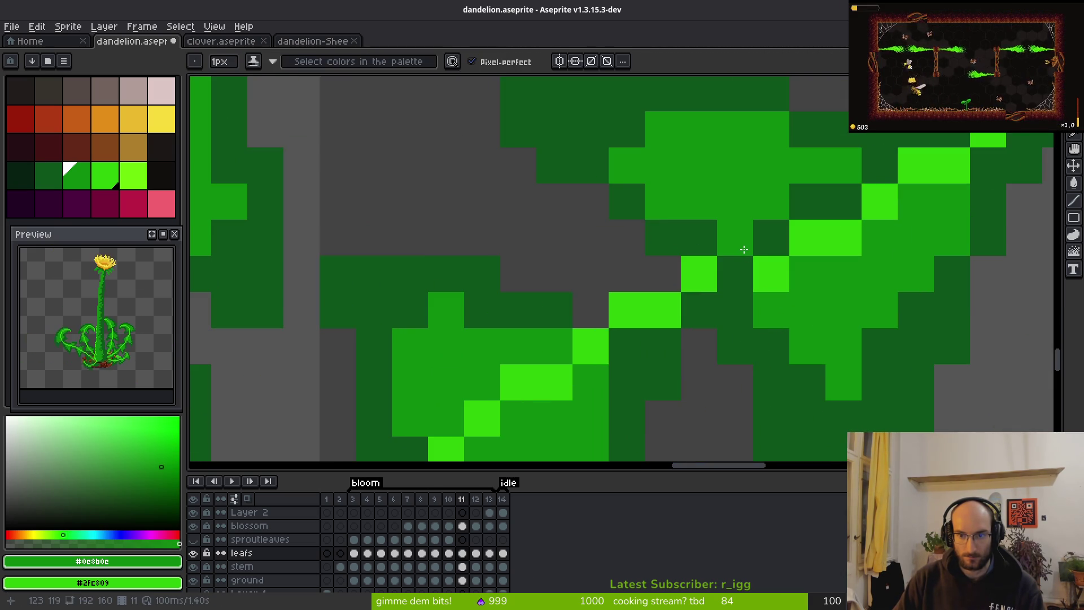
pyautogui.keyDown('alt'); pyautogui.click(712, 279); pyautogui.keyUp('alt')
pyautogui.click(701, 277)
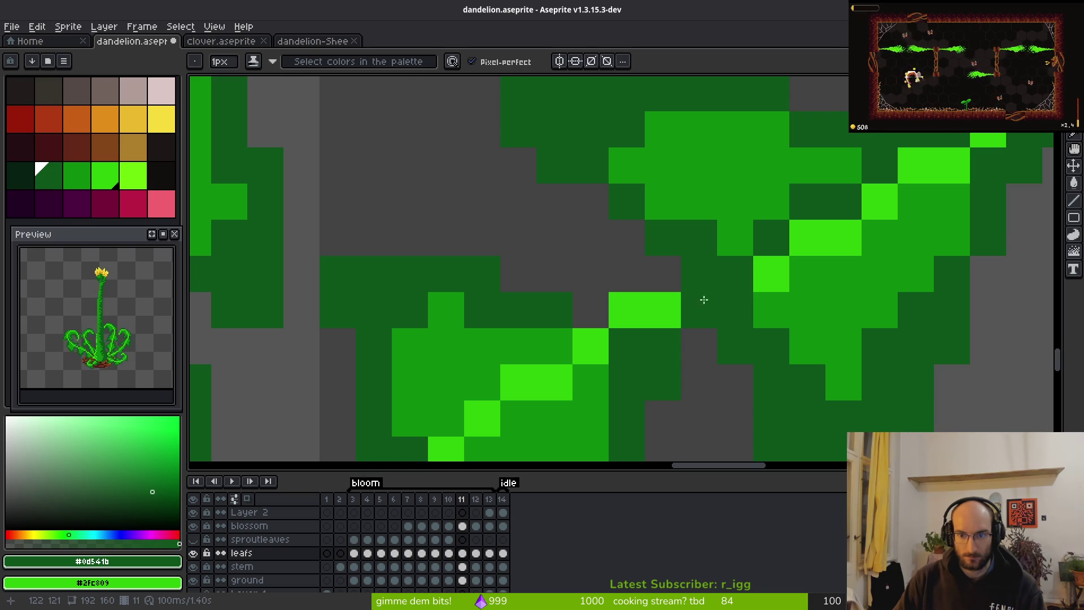
pyautogui.rightClick(700, 305)
pyautogui.click(663, 310)
pyautogui.click(627, 309)
pyautogui.rightClick(656, 308)
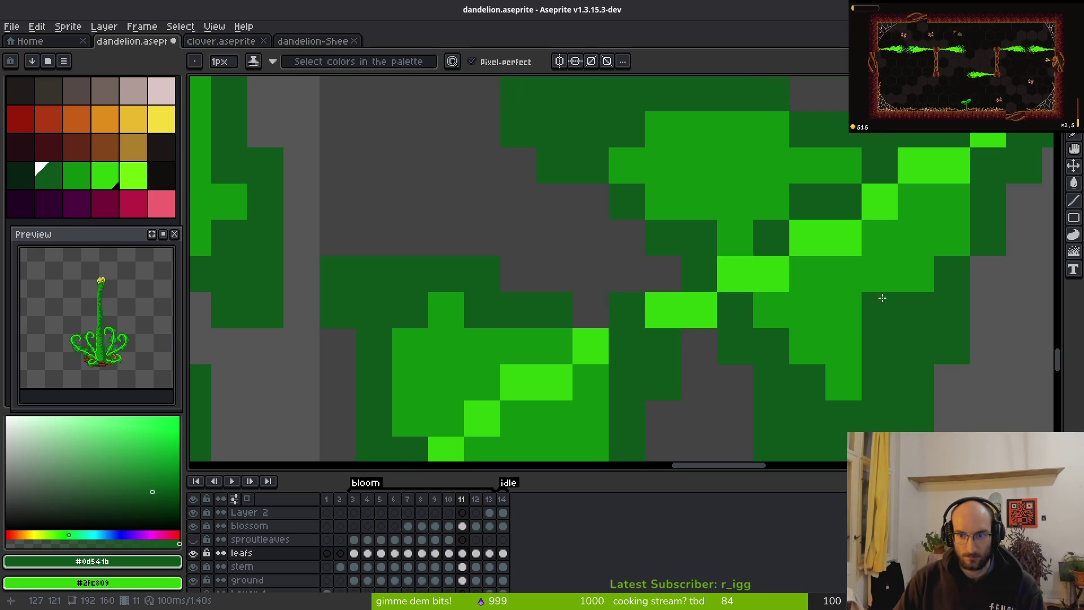
pyautogui.scroll(-3, 881, 297)
pyautogui.scroll(2, 857, 337)
pyautogui.scroll(2, 857, 336)
# Darken a stray bright pixel, extend the vein one pixel right, and undo the too-thick additions.
pyautogui.click(830, 237)
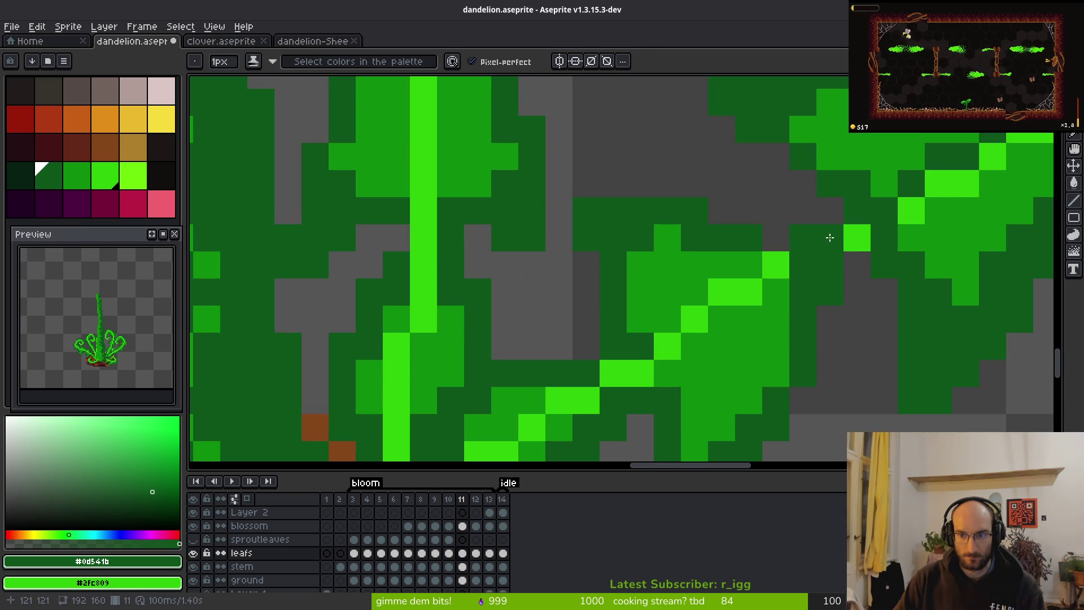
pyautogui.keyDown('alt'); pyautogui.click(807, 246); pyautogui.keyUp('alt')
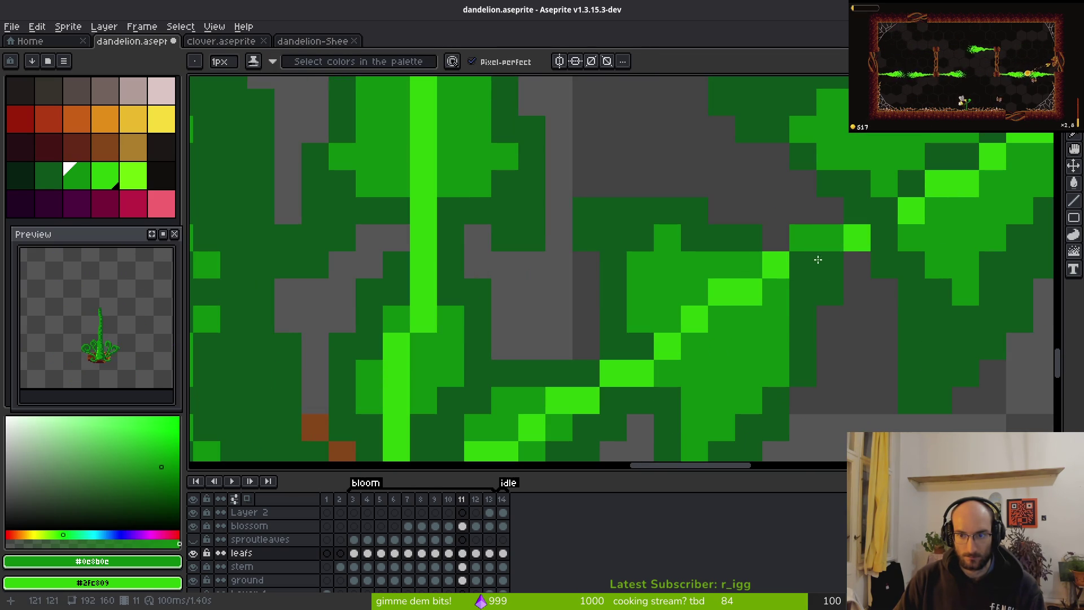
pyautogui.keyDown('alt'); pyautogui.click(775, 264); pyautogui.keyUp('alt')
pyautogui.click(803, 264)
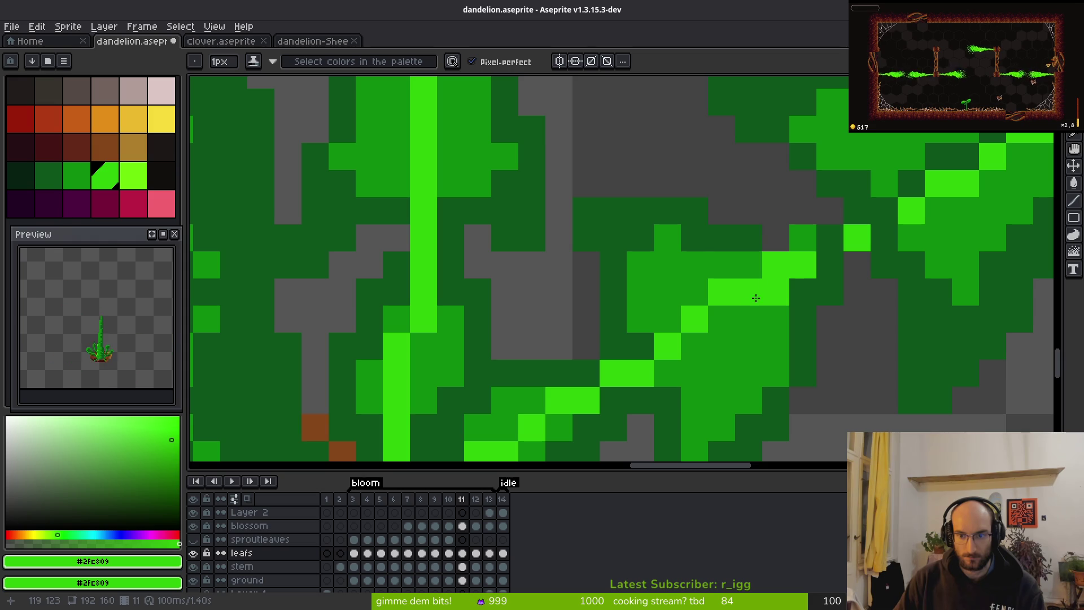
pyautogui.click(749, 319)
pyautogui.click(722, 319)
pyautogui.click(694, 346)
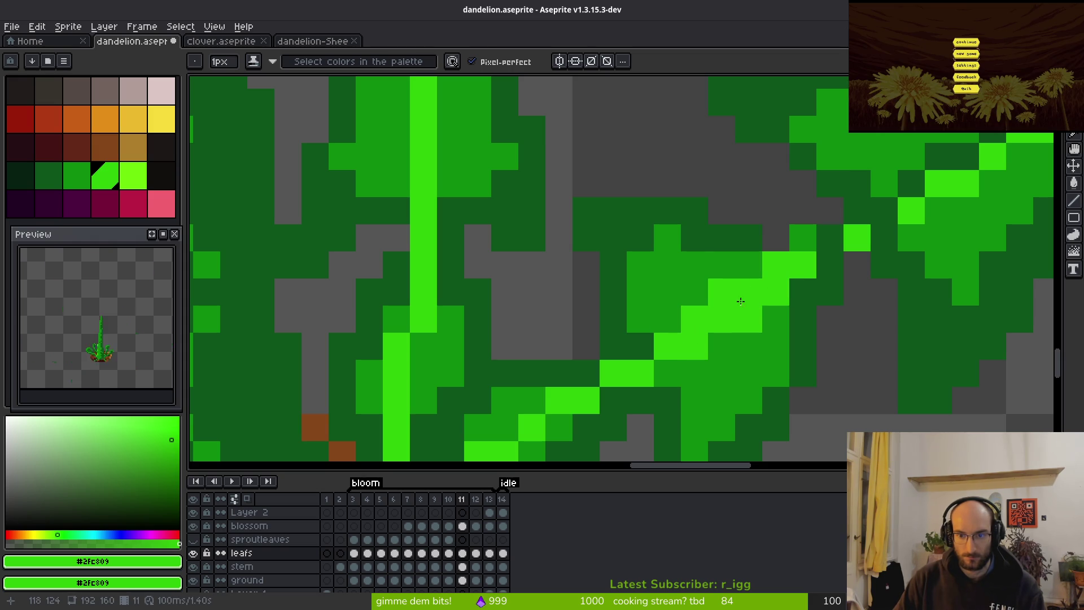
pyautogui.hotkey('ctrl', 'z')
# Darken the extra thick cells along the vein and the cell below it.
pyautogui.keyDown('alt'); pyautogui.click(726, 237); pyautogui.keyUp('alt')
pyautogui.click(727, 292)
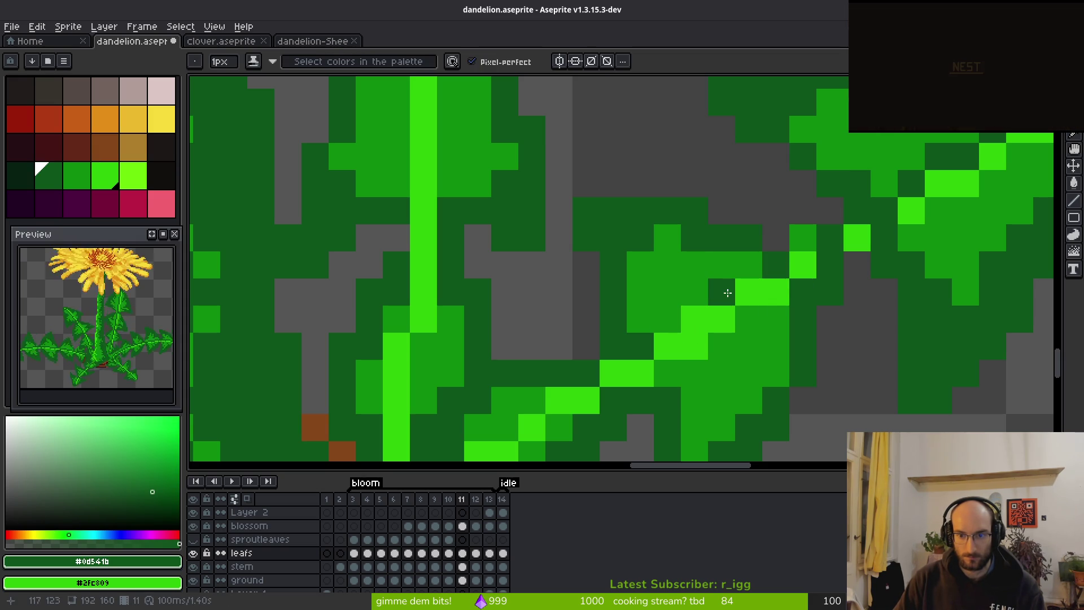
pyautogui.click(748, 292)
pyautogui.click(709, 314)
pyautogui.click(695, 319)
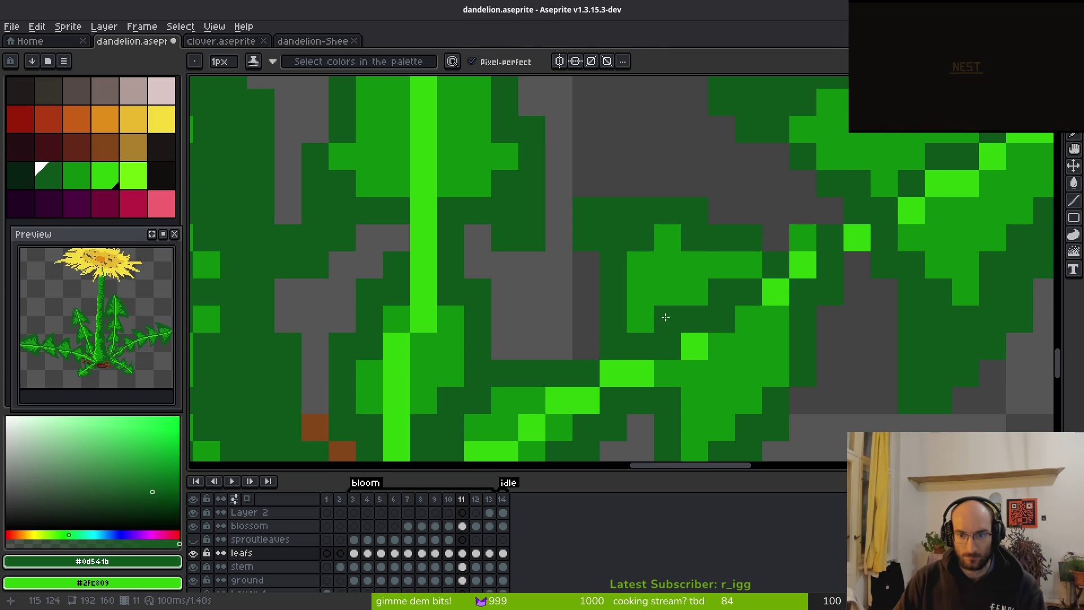
pyautogui.press('w')
pyautogui.keyDown('alt'); pyautogui.click(694, 291); pyautogui.keyUp('alt')
pyautogui.press('b')
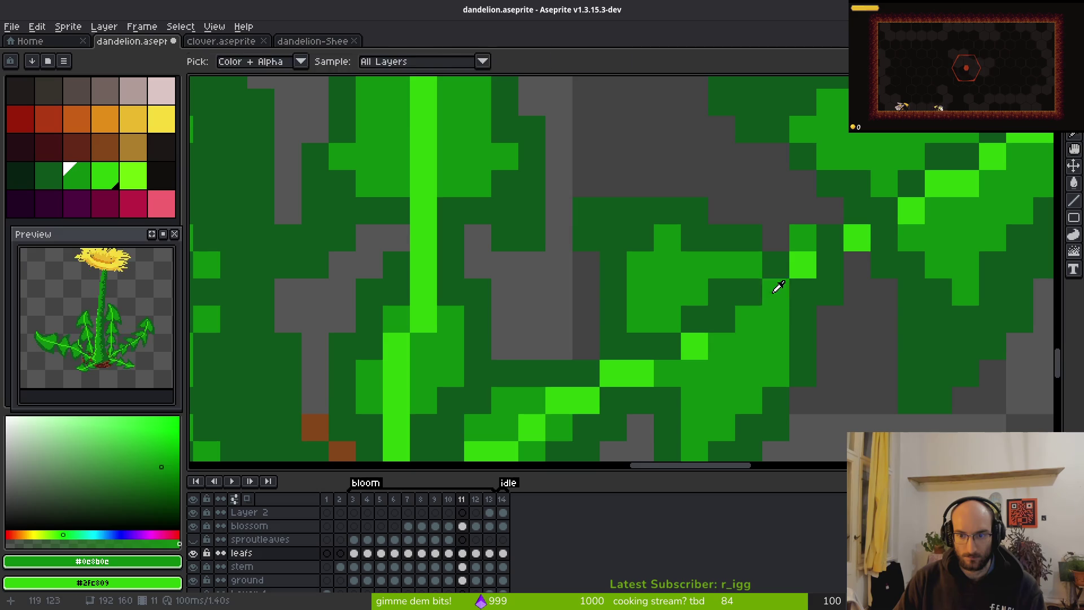
# Add bright pixels along the vein diagonal down-left and darken its bright lower end.
pyautogui.keyDown('alt'); pyautogui.click(777, 290); pyautogui.keyUp('alt')
pyautogui.click(720, 316)
pyautogui.click(666, 370)
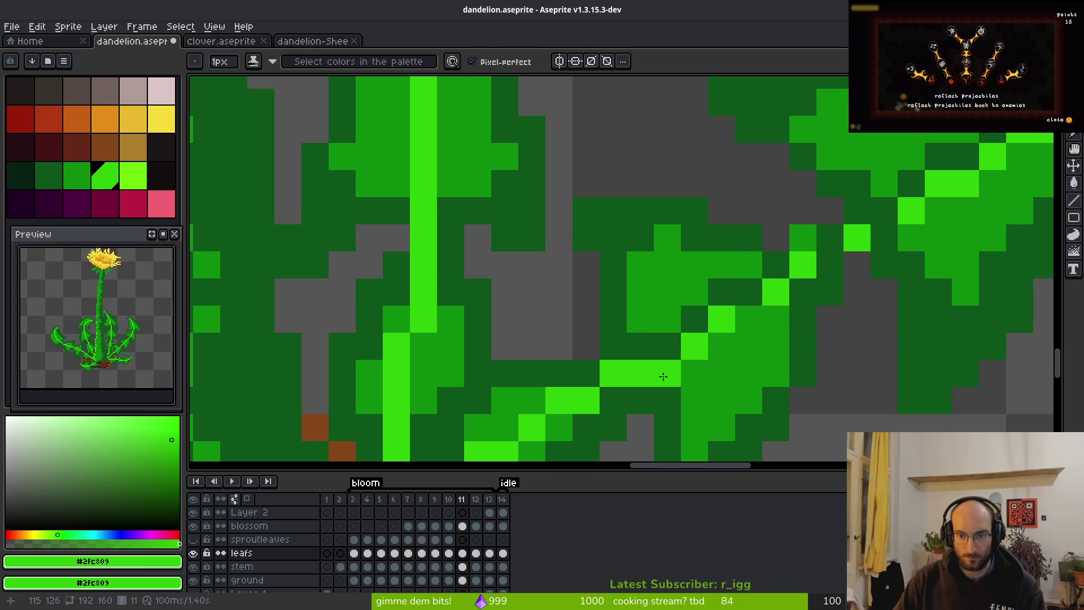
pyautogui.keyDown('alt'); pyautogui.click(650, 326); pyautogui.keyUp('alt')
pyautogui.click(620, 375)
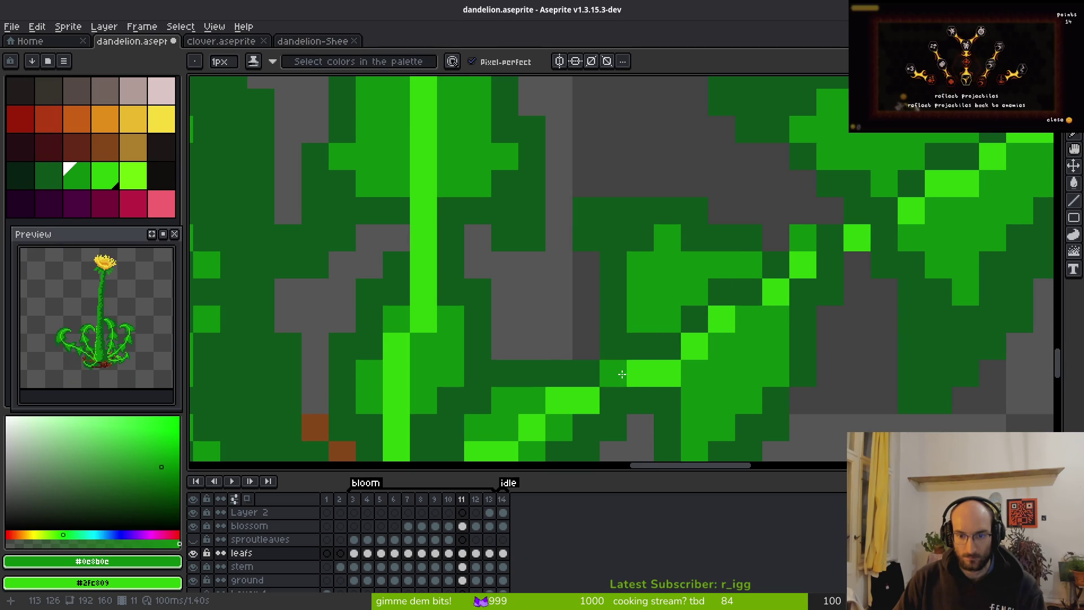
pyautogui.scroll(-3, 622, 374)
pyautogui.scroll(3, 720, 310)
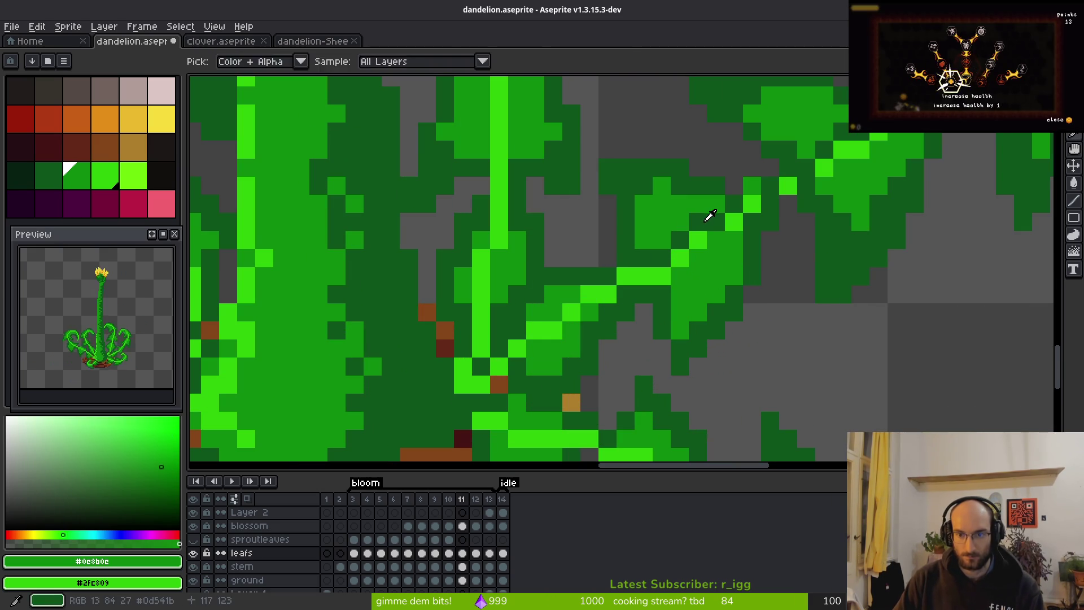
pyautogui.keyDown('alt'); pyautogui.click(706, 221); pyautogui.keyUp('alt')
# Add a bright-green pixel on the right leaf's edge.
pyautogui.scroll(-3, 716, 228)
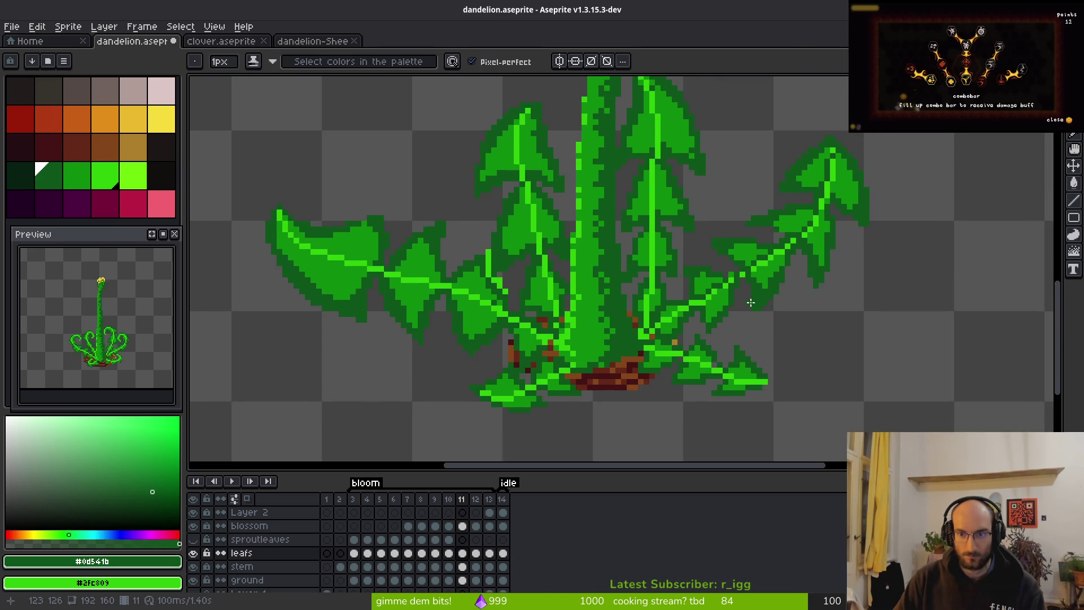
pyautogui.scroll(3, 740, 286)
pyautogui.rightClick(740, 255)
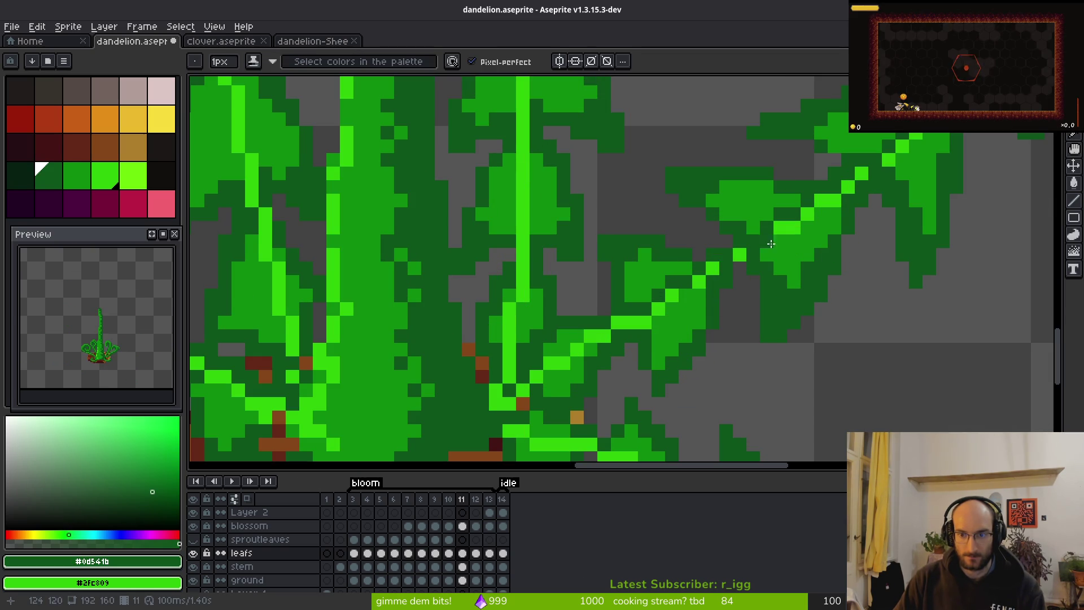
pyautogui.scroll(-3, 740, 249)
pyautogui.scroll(3, 756, 243)
# Sample the mid leaf green, then pick the dark leaf green #0d541b for the pencil.
pyautogui.press('i')
pyautogui.click(739, 243)
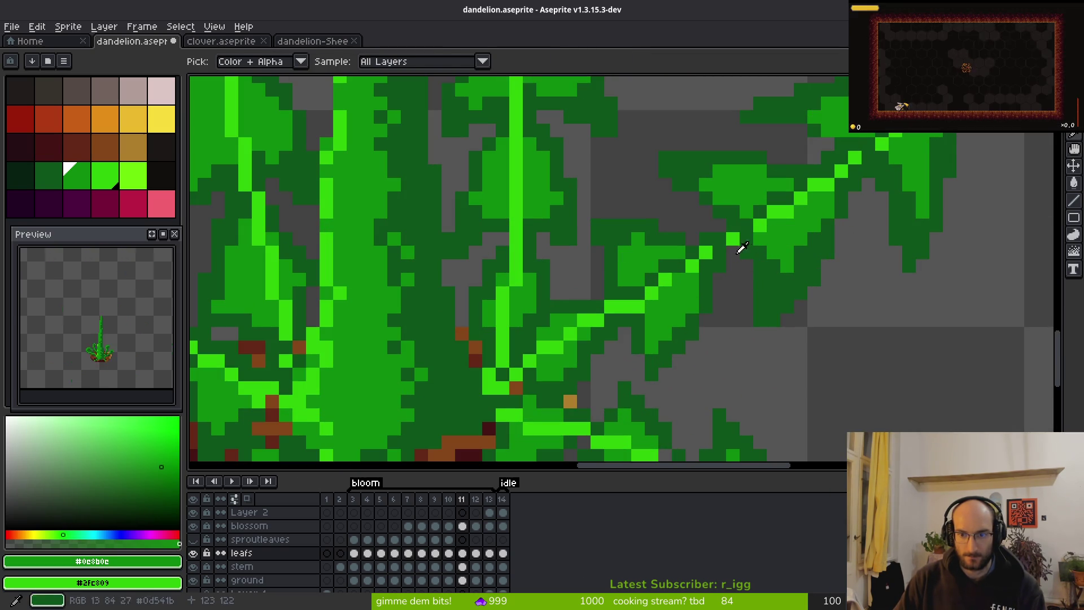
pyautogui.press('b')
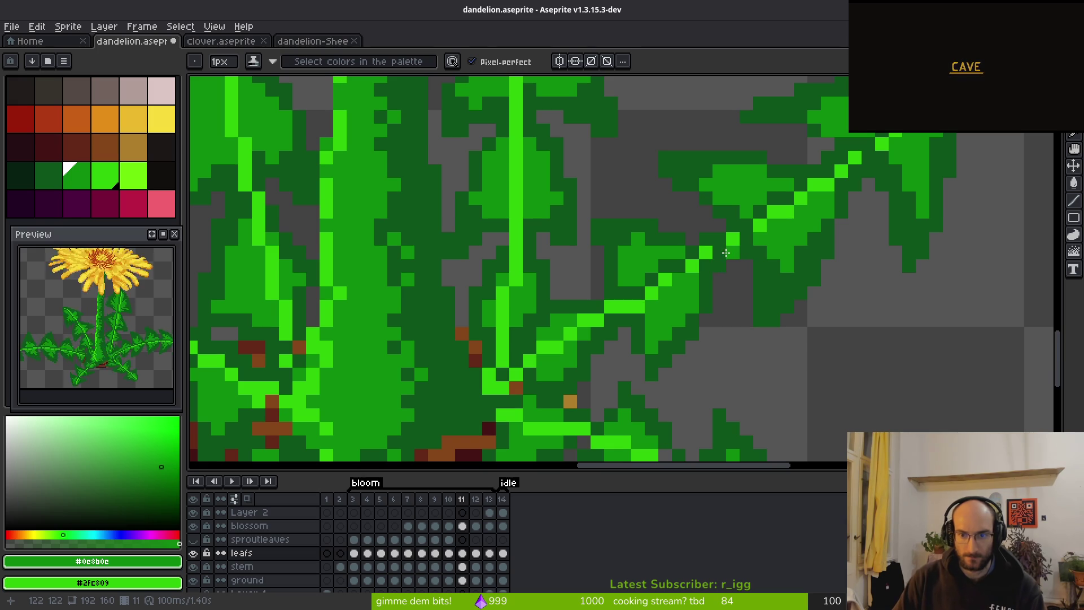
pyautogui.scroll(-3, 816, 306)
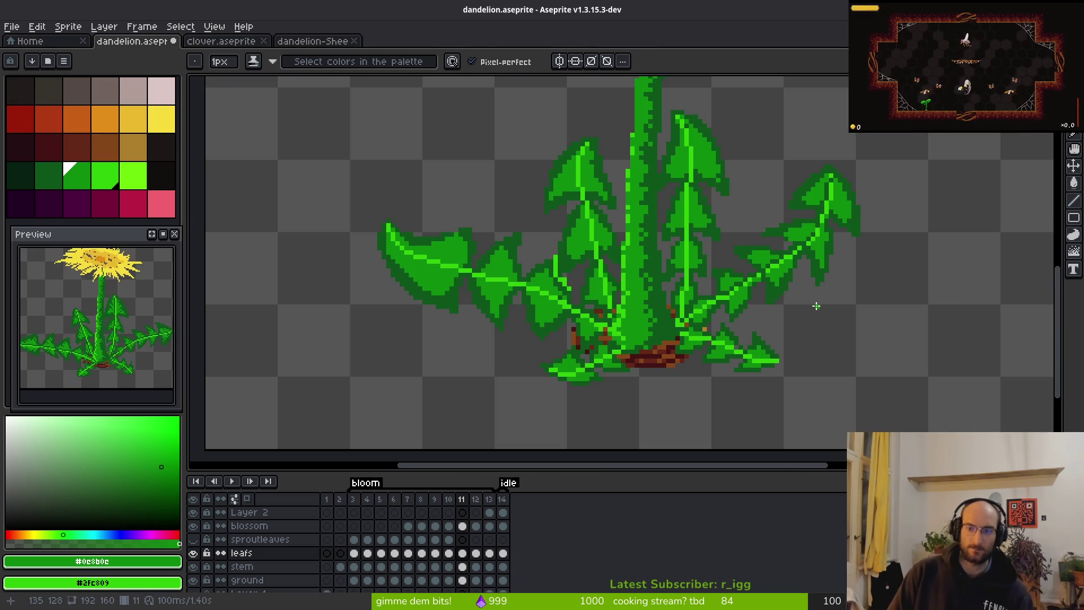
pyautogui.scroll(4, 817, 306)
pyautogui.keyDown('alt'); pyautogui.click(617, 213); pyautogui.keyUp('alt')
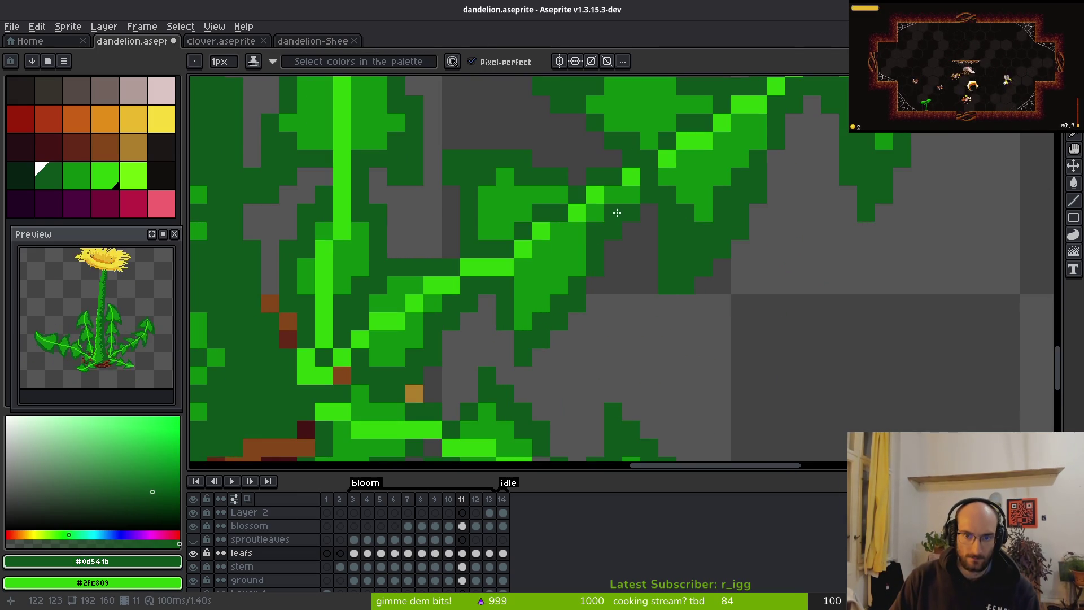
pyautogui.press('0')
pyautogui.scroll(-3, 635, 232)
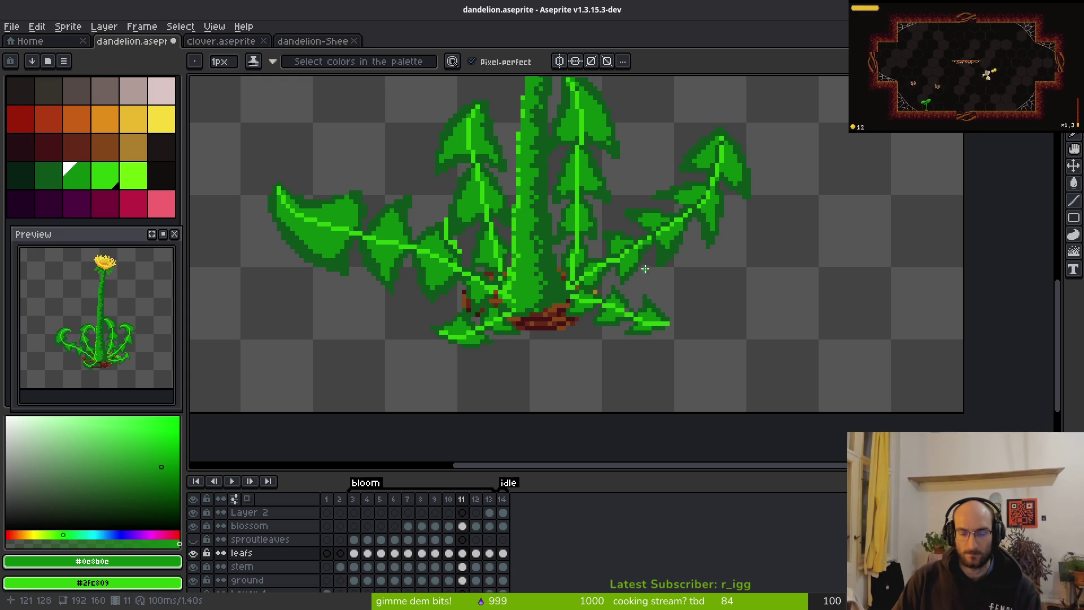
pyautogui.scroll(4, 645, 269)
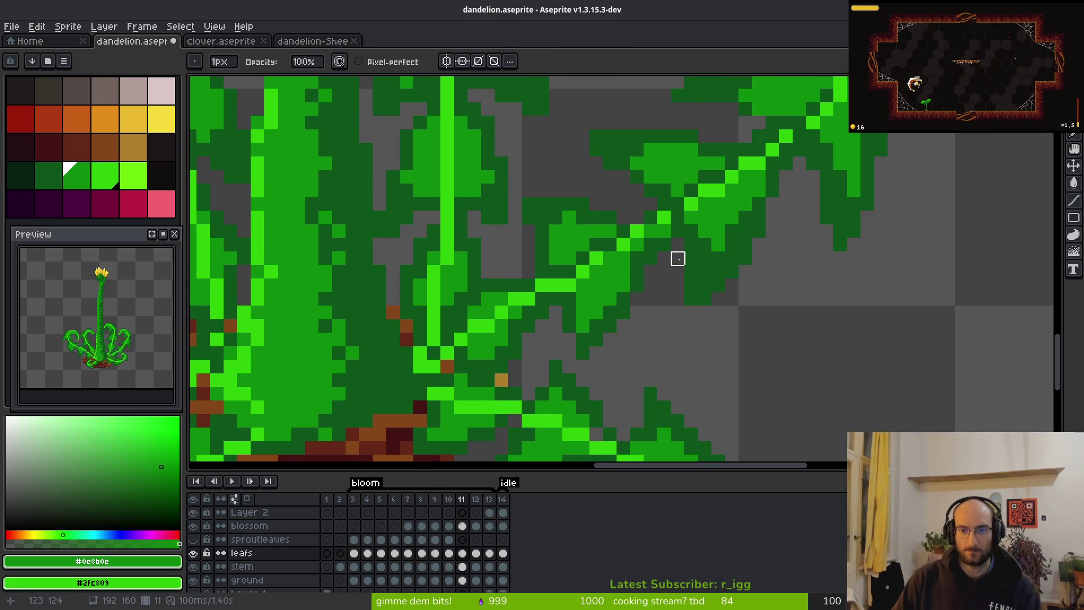
pyautogui.scroll(-4, 678, 271)
pyautogui.scroll(4, 684, 270)
pyautogui.press('b')
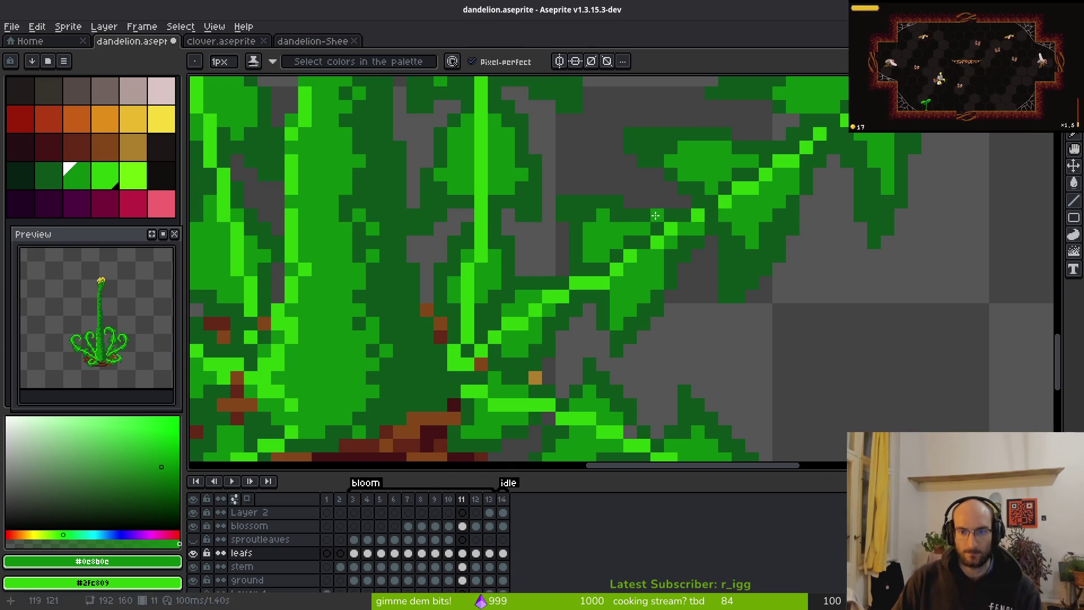
pyautogui.scroll(-4, 702, 263)
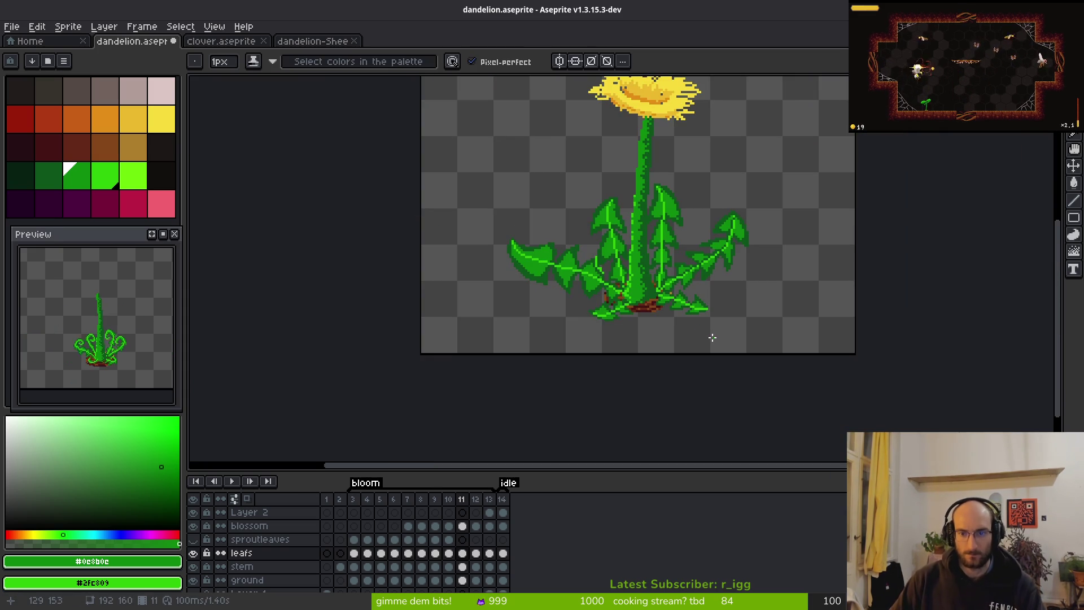
pyautogui.scroll(5, 677, 294)
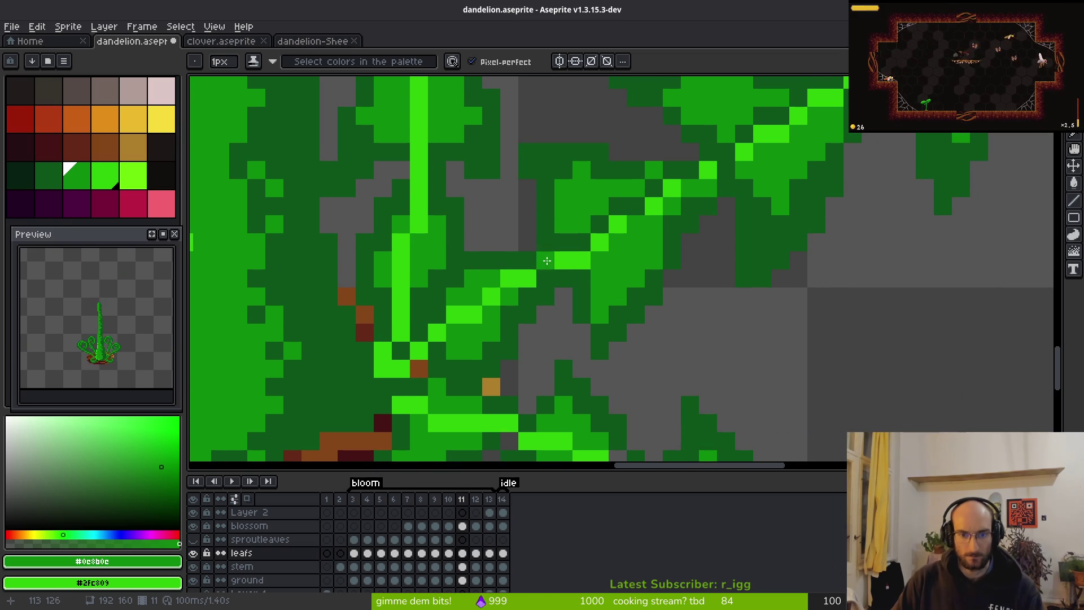
# Draw the lower vein as a bright-green diagonal toward the leaf base, undoing the last two pixels.
pyautogui.keyDown('alt'); pyautogui.click(546, 260); pyautogui.keyUp('alt')
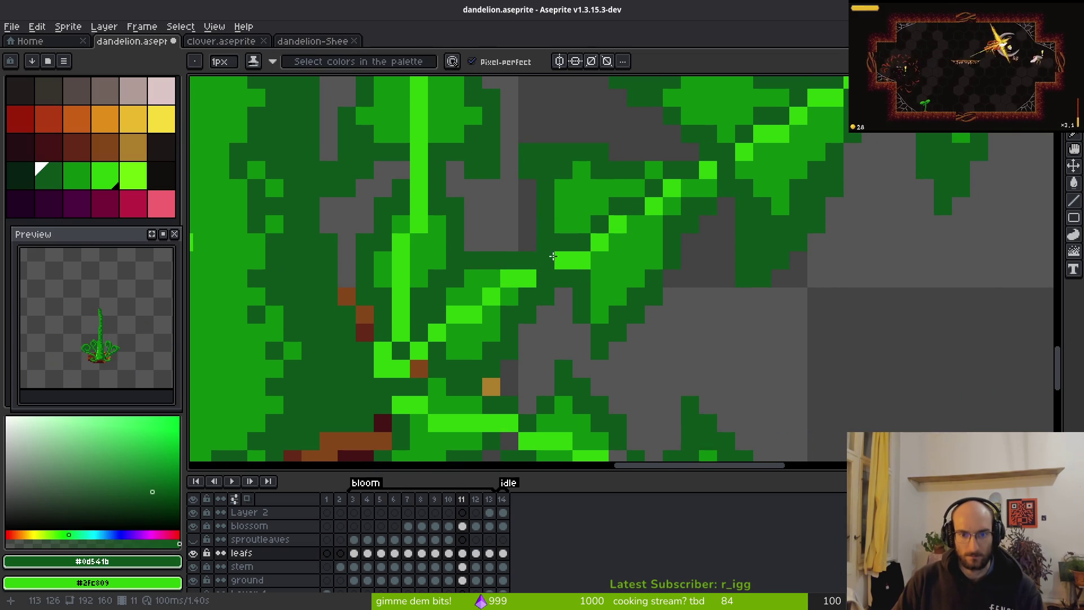
pyautogui.moveTo(501, 293); pyautogui.dragTo(533, 276)
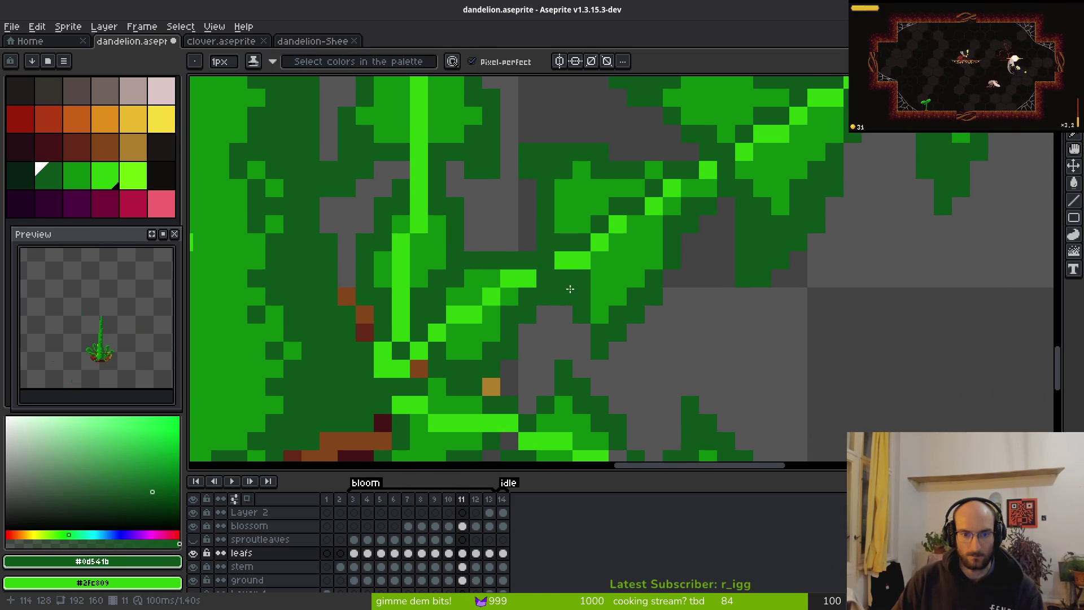
pyautogui.click(490, 333)
pyautogui.click(455, 334)
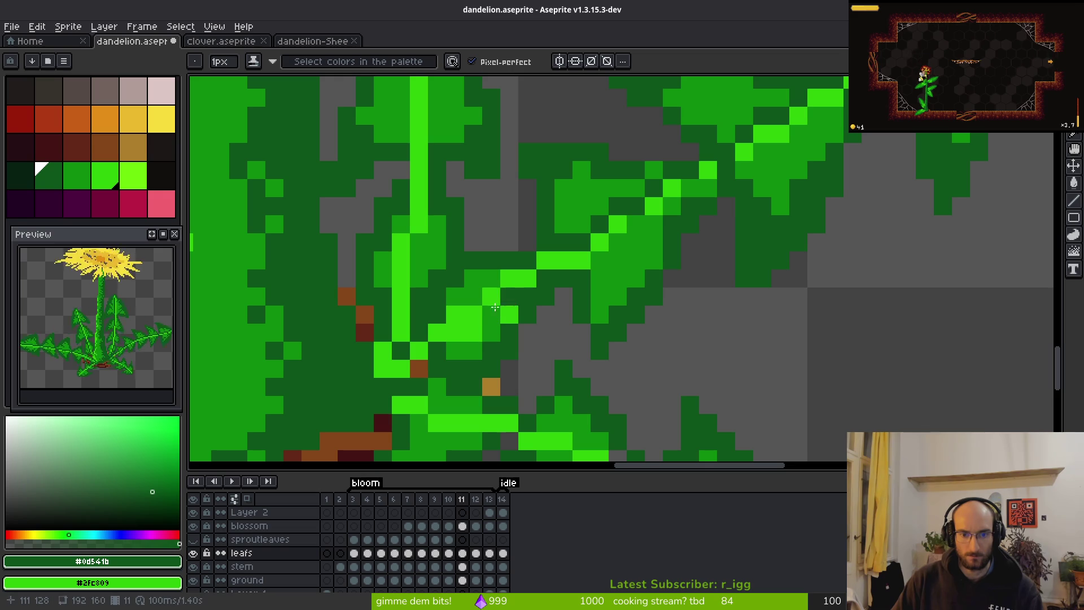
pyautogui.moveTo(495, 306)
pyautogui.mouseDown()
pyautogui.moveTo(587, 279)
pyautogui.moveTo(543, 261)
pyautogui.moveTo(593, 266)
pyautogui.moveTo(563, 261)
pyautogui.moveTo(439, 328)
pyautogui.mouseUp()
pyautogui.hotkey('ctrl', 'z')
pyautogui.hotkey('ctrl', 'z')
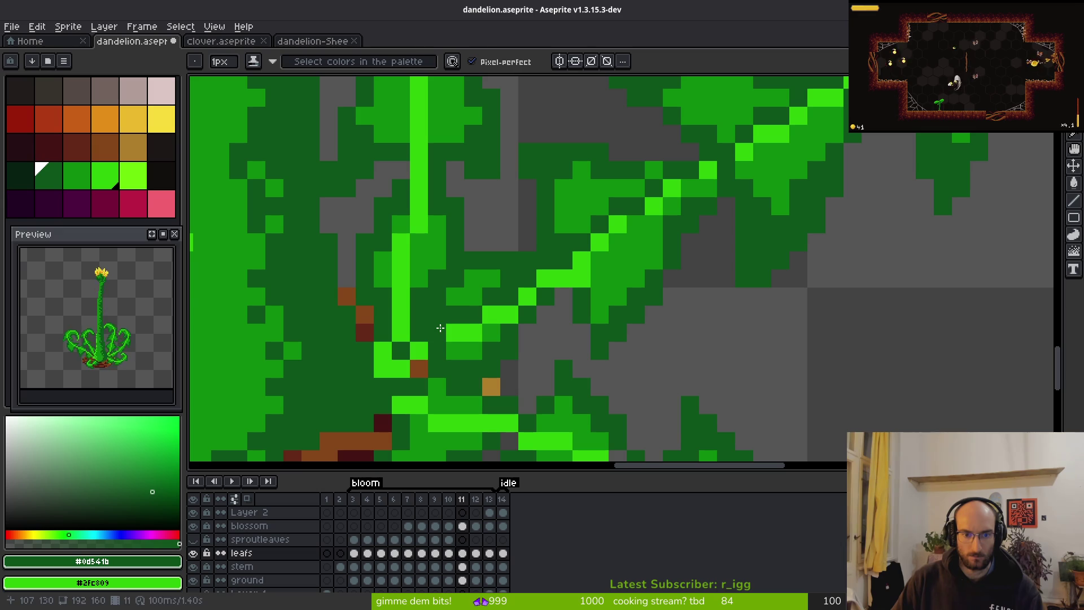
# Repaint the shading beside the vein dark green and recolour stray bright pixels medium green.
pyautogui.keyDown('alt'); pyautogui.click(479, 290); pyautogui.keyUp('alt')
pyautogui.moveTo(542, 261)
pyautogui.mouseDown()
pyautogui.moveTo(584, 243)
pyautogui.moveTo(564, 246)
pyautogui.mouseUp()
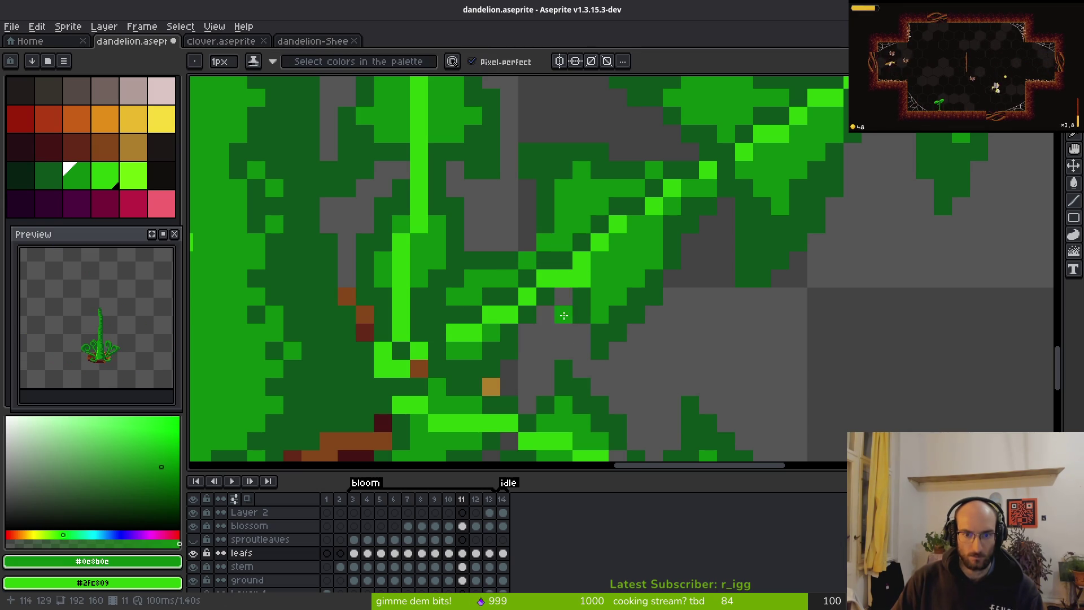
pyautogui.scroll(-3, 587, 279)
pyautogui.scroll(2, 598, 281)
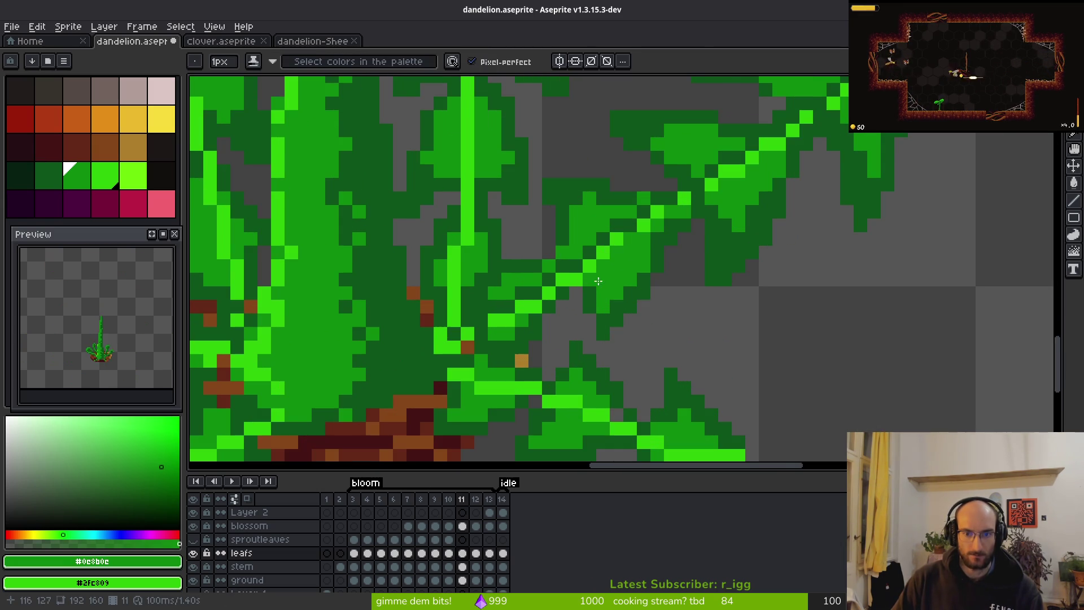
pyautogui.keyDown('alt'); pyautogui.click(587, 283); pyautogui.keyUp('alt')
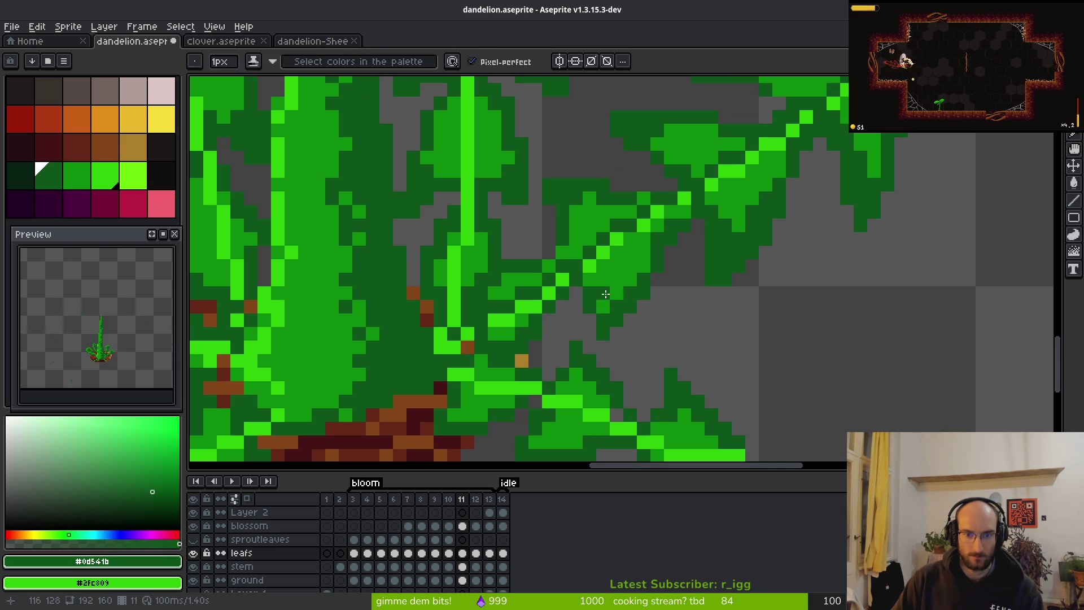
pyautogui.scroll(2, 605, 293)
pyautogui.keyDown('alt'); pyautogui.click(489, 315); pyautogui.keyUp('alt')
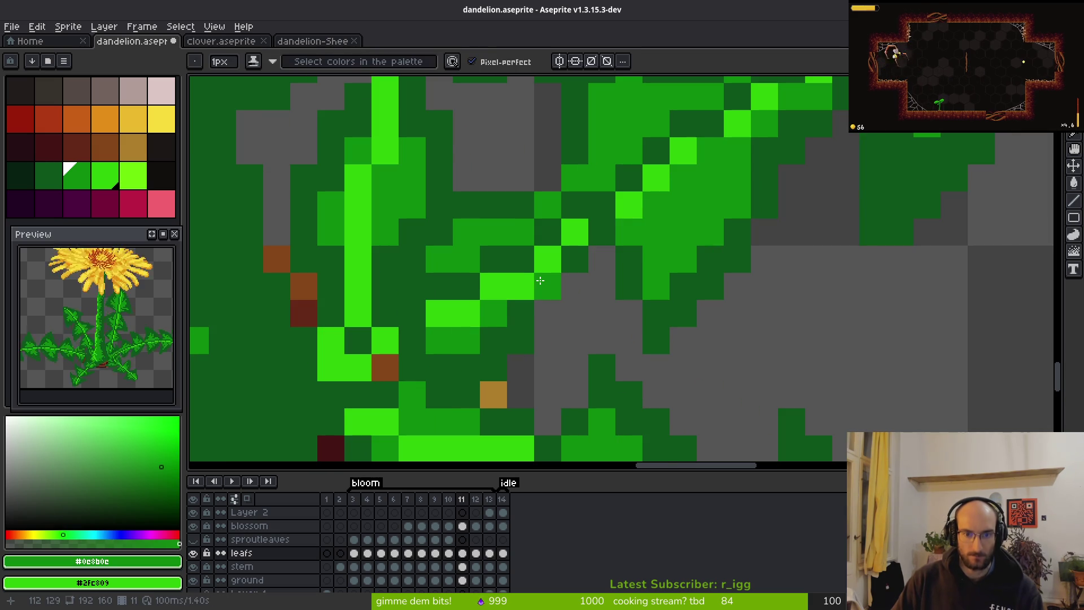
pyautogui.moveTo(540, 281)
pyautogui.mouseDown()
pyautogui.moveTo(554, 254)
pyautogui.moveTo(516, 291)
pyautogui.mouseUp()
pyautogui.click(467, 317)
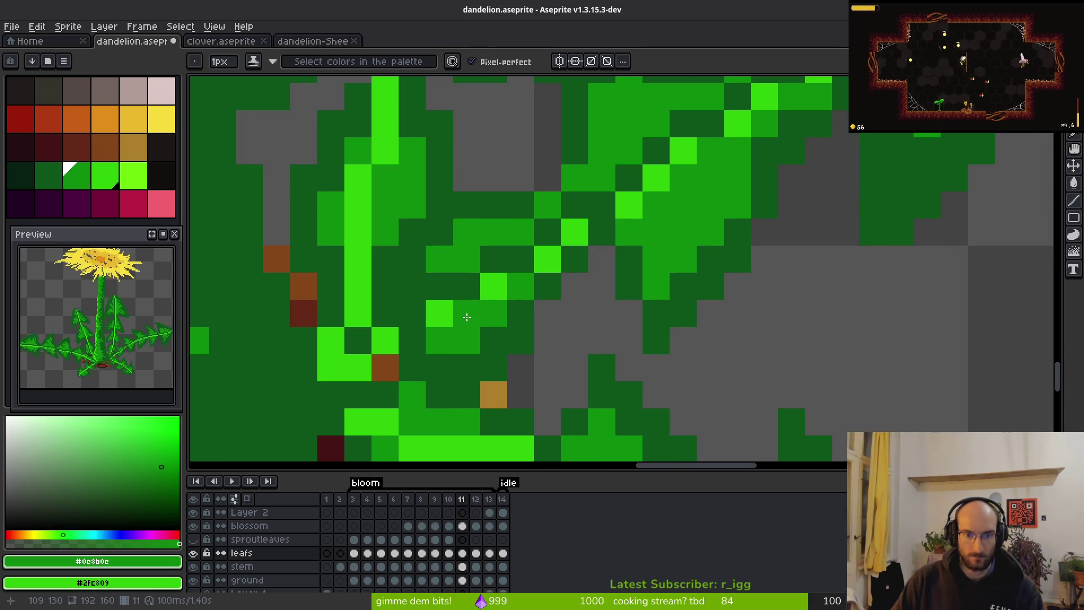
# Darken a medium-green pixel at the leaf edge.
pyautogui.scroll(-5, 463, 317)
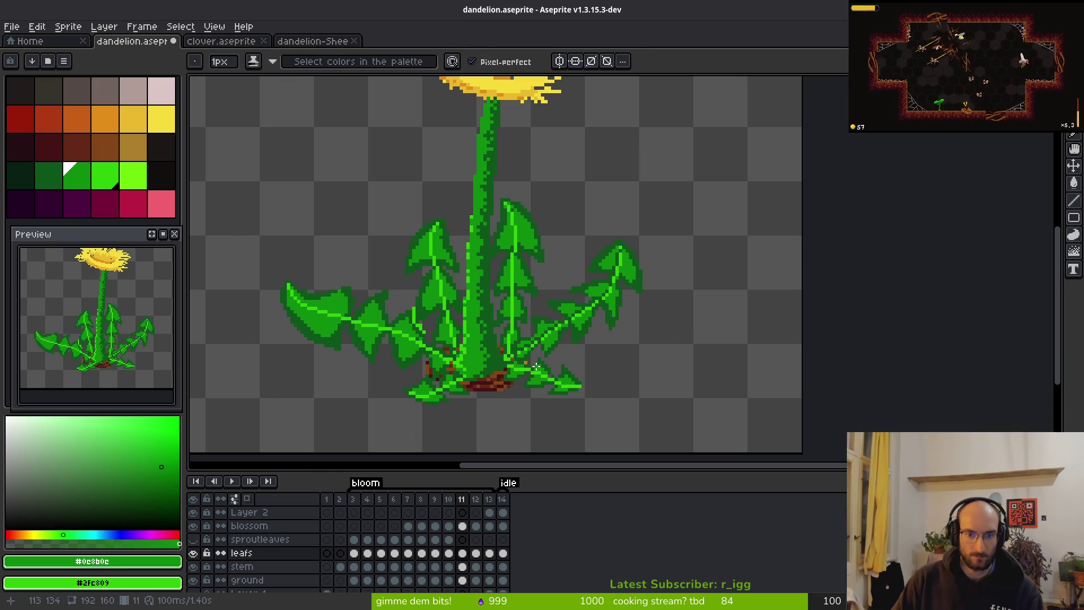
pyautogui.scroll(6, 536, 367)
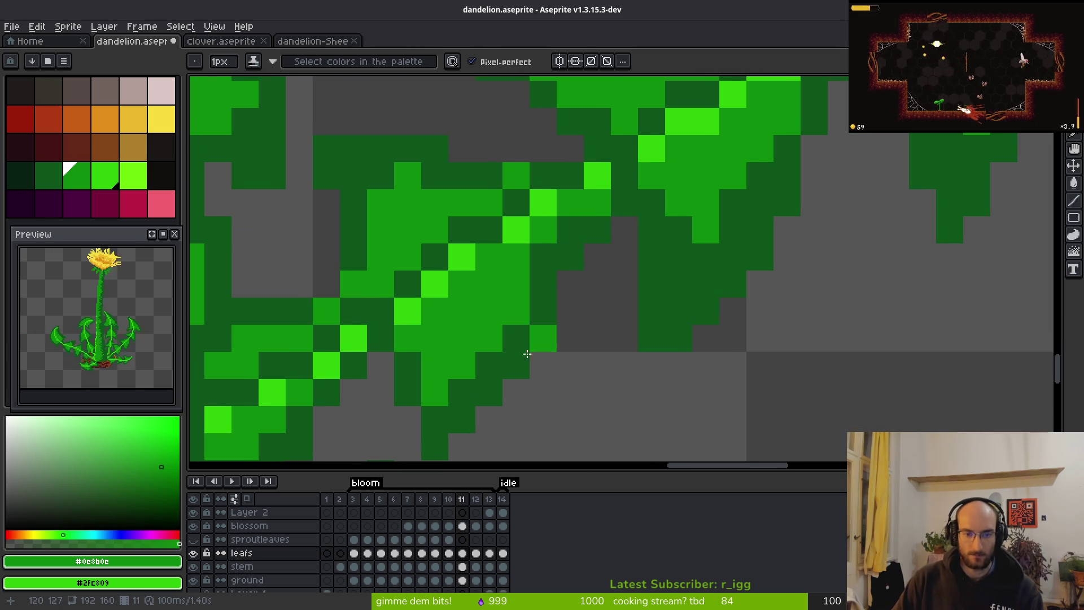
pyautogui.moveTo(527, 353); pyautogui.dragTo(523, 300)
pyautogui.keyDown('alt'); pyautogui.click(513, 232); pyautogui.keyUp('alt')
pyautogui.click(484, 250)
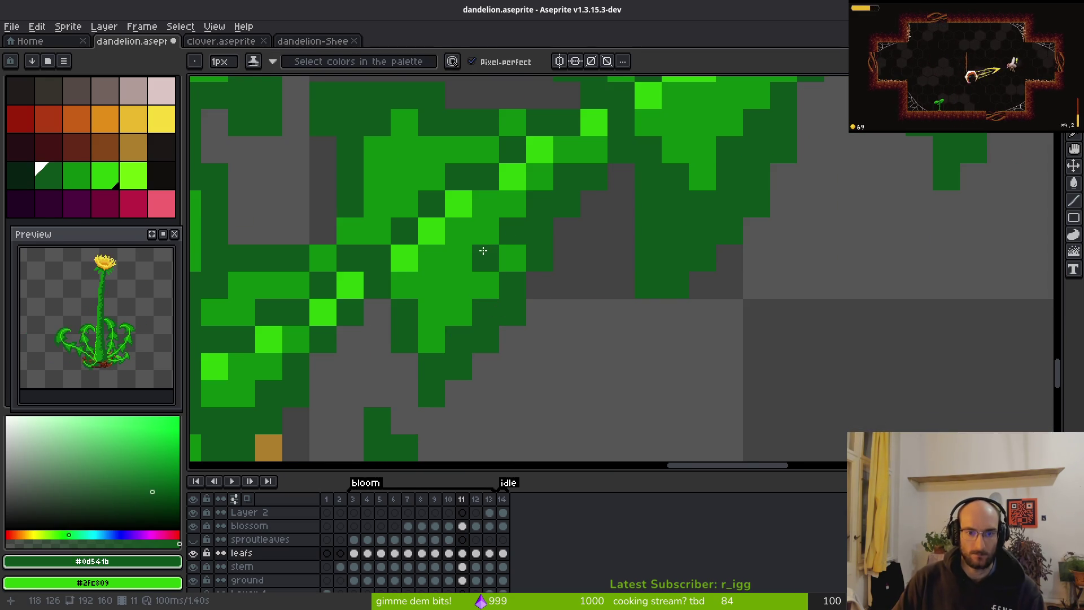
pyautogui.scroll(-6, 612, 333)
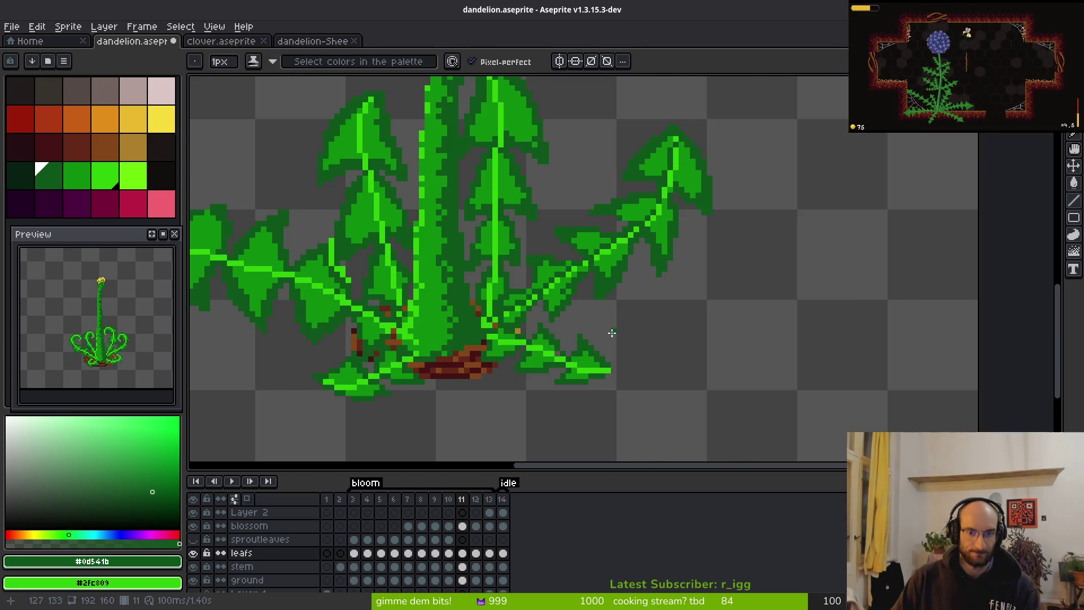
pyautogui.scroll(3, 504, 229)
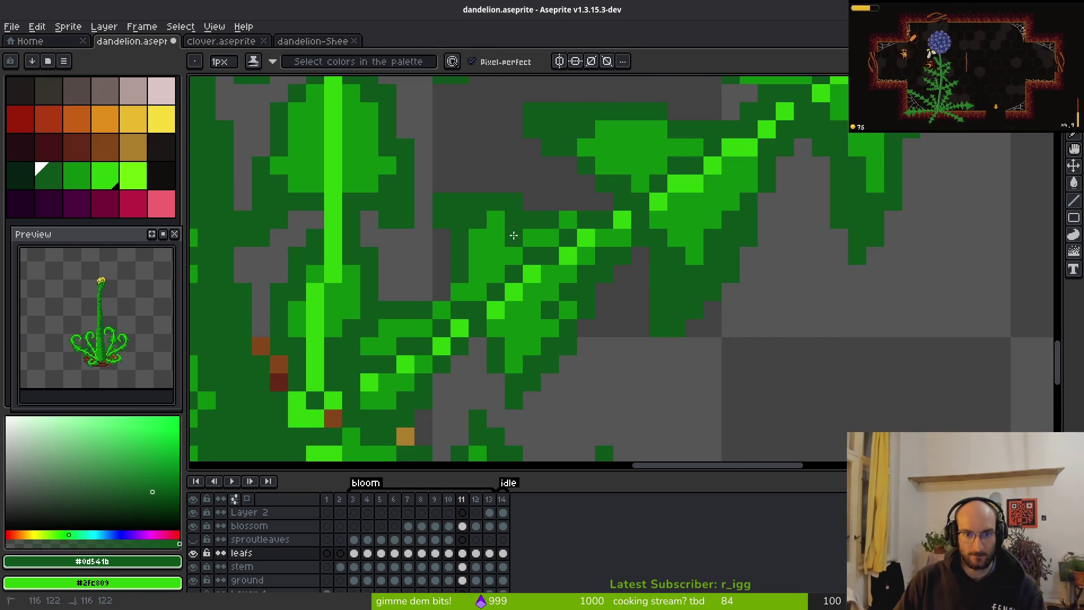
pyautogui.scroll(-4, 621, 328)
pyautogui.scroll(4, 619, 326)
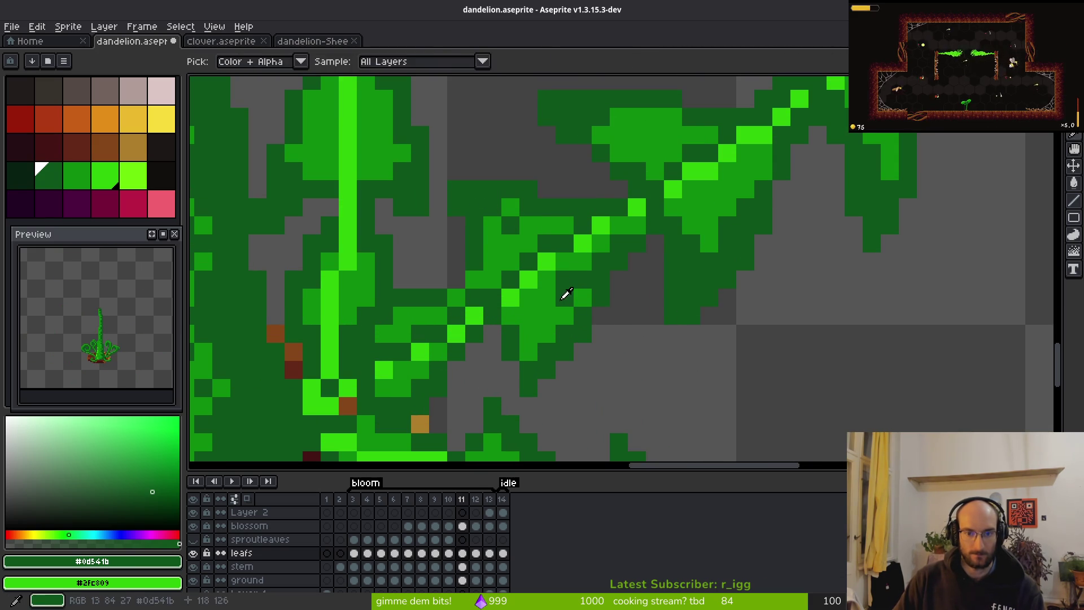
# Paint medium-green pixels on the leaf and just right of it.
pyautogui.keyDown('alt'); pyautogui.click(581, 293); pyautogui.keyUp('alt')
pyautogui.scroll(-4, 633, 356)
pyautogui.scroll(3, 634, 355)
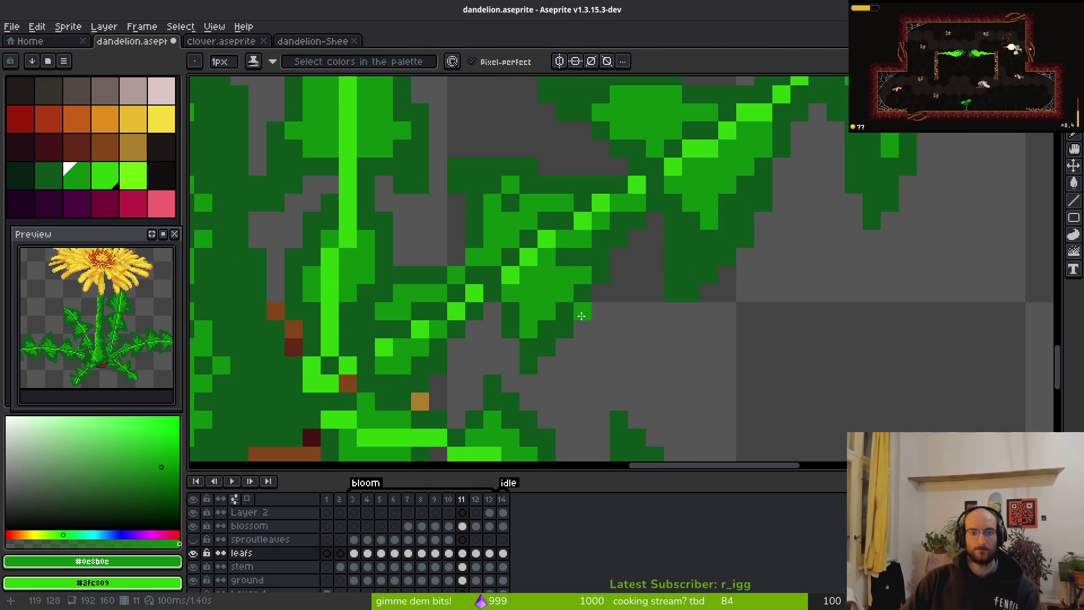
pyautogui.keyDown('alt'); pyautogui.click(587, 260); pyautogui.keyUp('alt')
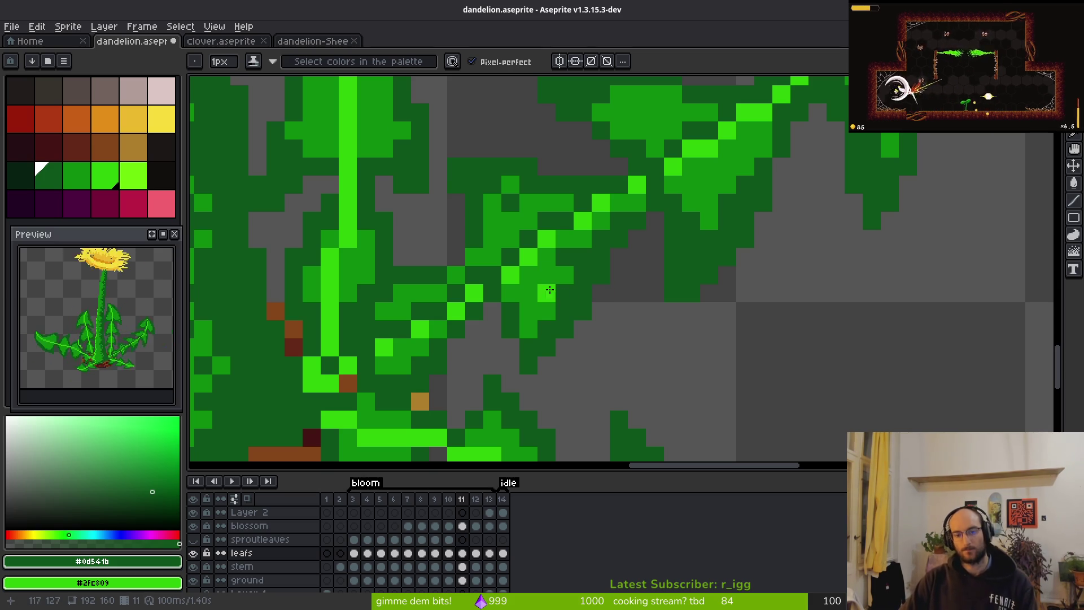
pyautogui.scroll(-2, 588, 339)
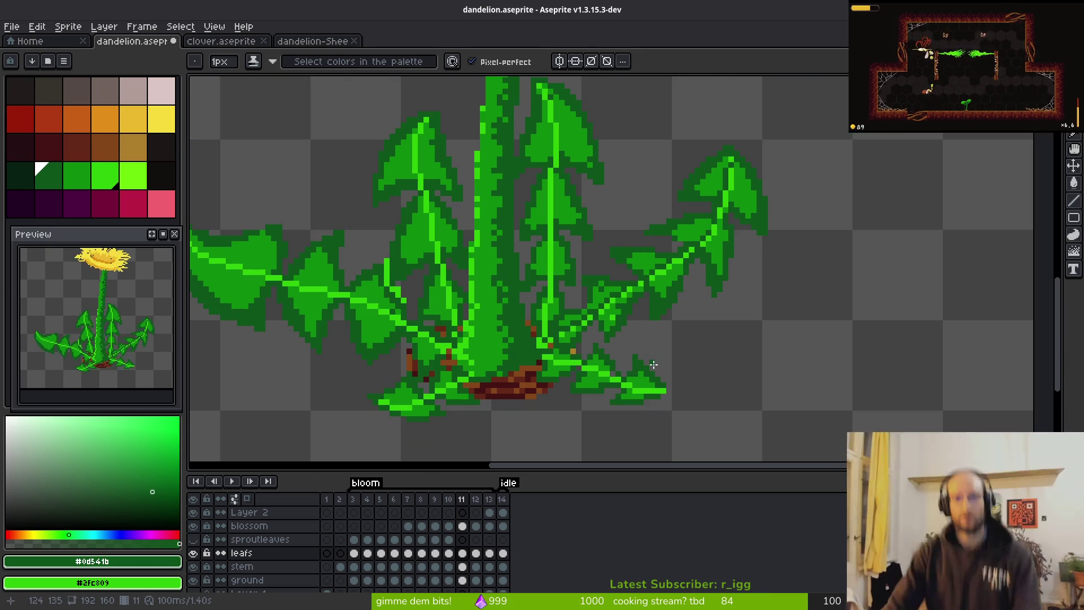
pyautogui.scroll(3, 667, 294)
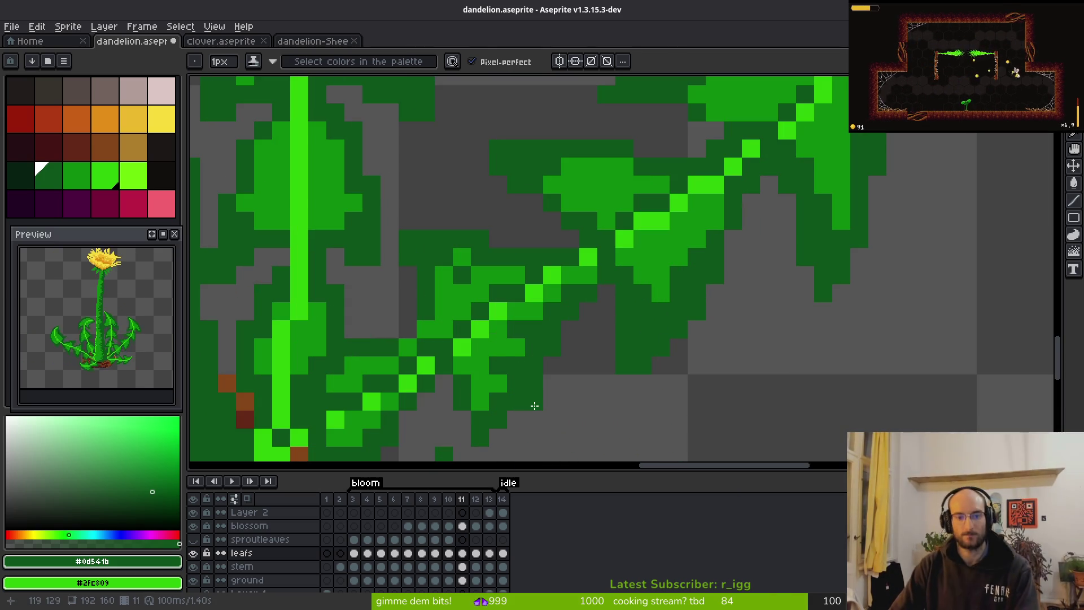
pyautogui.keyDown('alt'); pyautogui.click(515, 331); pyautogui.keyUp('alt')
pyautogui.scroll(-3, 533, 335)
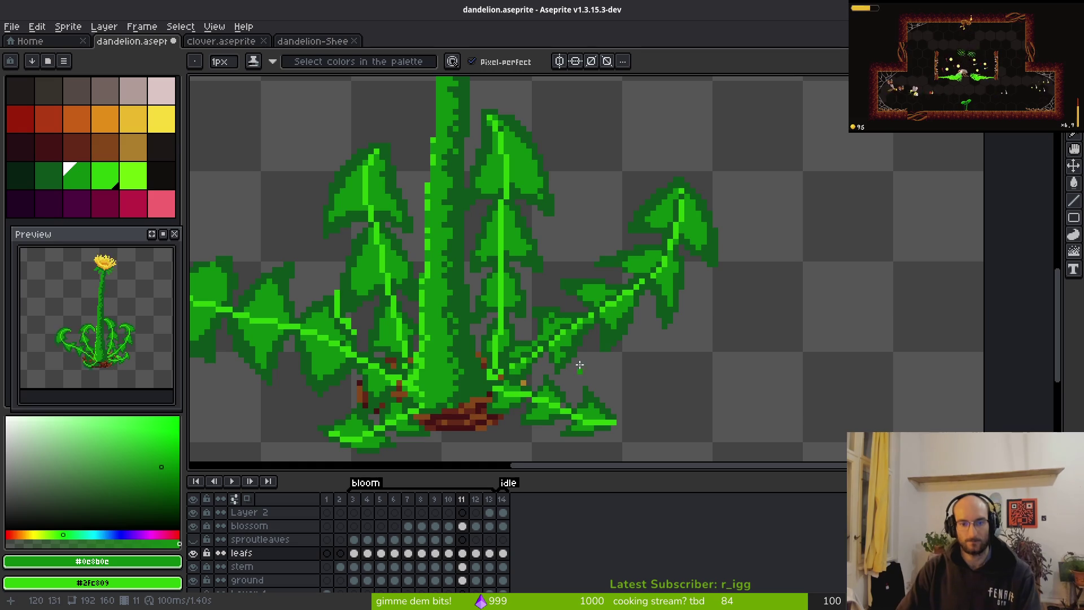
pyautogui.scroll(3, 550, 338)
pyautogui.click(553, 338)
pyautogui.click(644, 366)
pyautogui.scroll(-3, 619, 355)
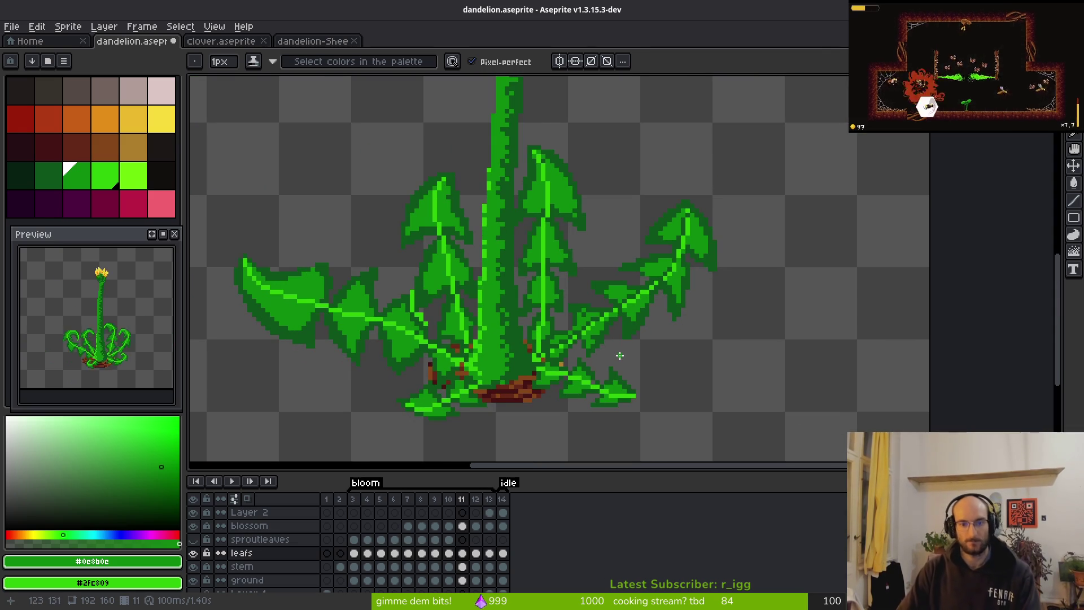
# Paint dark shading pixels down the leaf and a medium-green pixel beside the vein.
pyautogui.scroll(3, 670, 370)
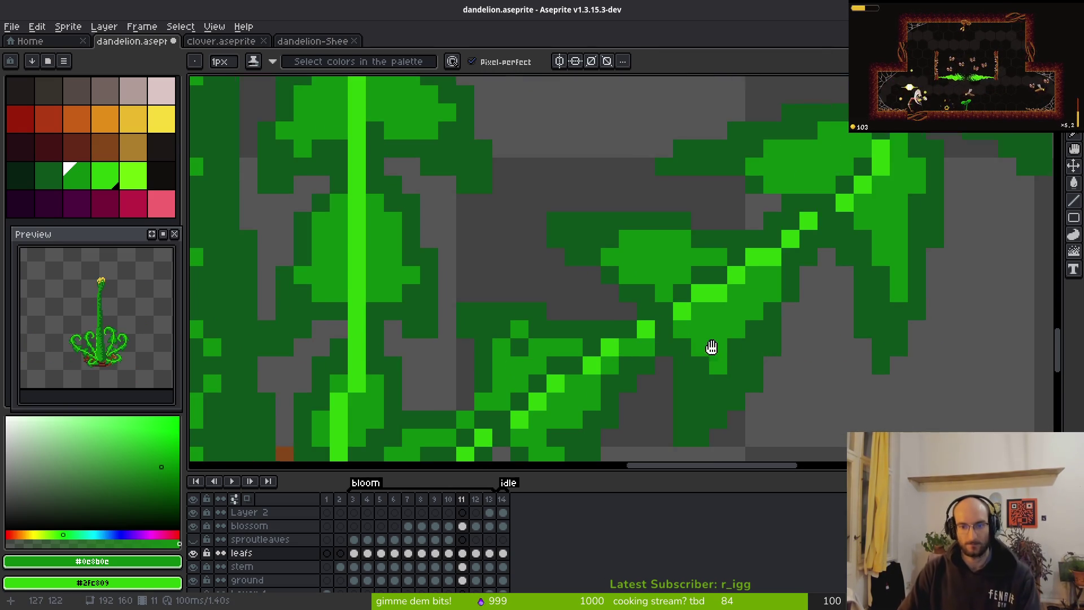
pyautogui.scroll(1, 590, 289)
pyautogui.keyDown('alt'); pyautogui.click(587, 294); pyautogui.keyUp('alt')
pyautogui.moveTo(570, 282)
pyautogui.mouseDown()
pyautogui.moveTo(536, 327)
pyautogui.moveTo(522, 389)
pyautogui.mouseUp()
pyautogui.keyDown('alt'); pyautogui.click(533, 358); pyautogui.keyUp('alt')
pyautogui.click(526, 372)
pyautogui.scroll(-3, 537, 358)
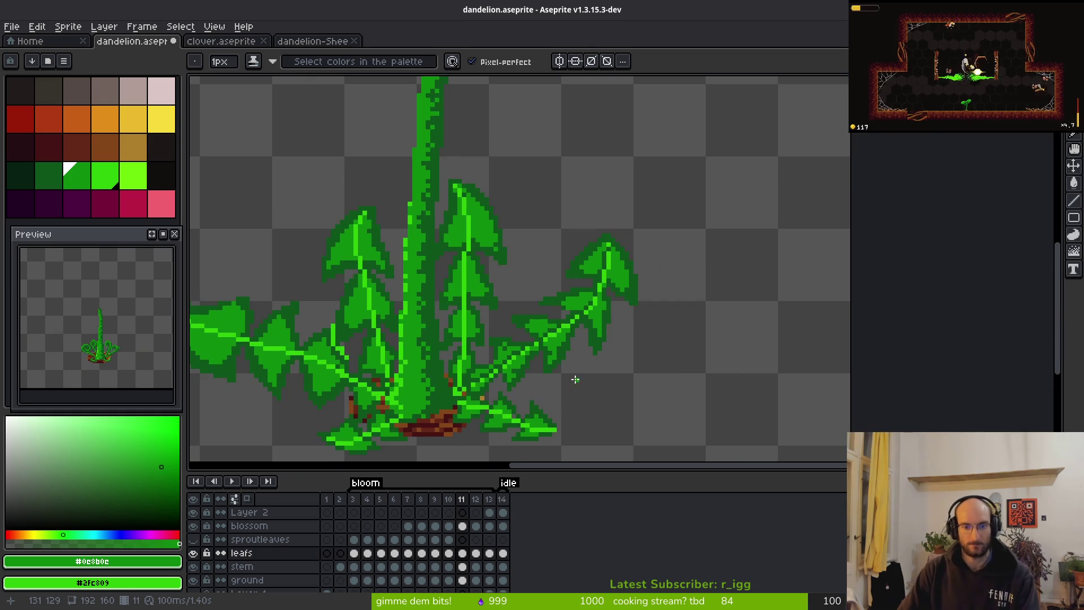
pyautogui.scroll(3, 610, 331)
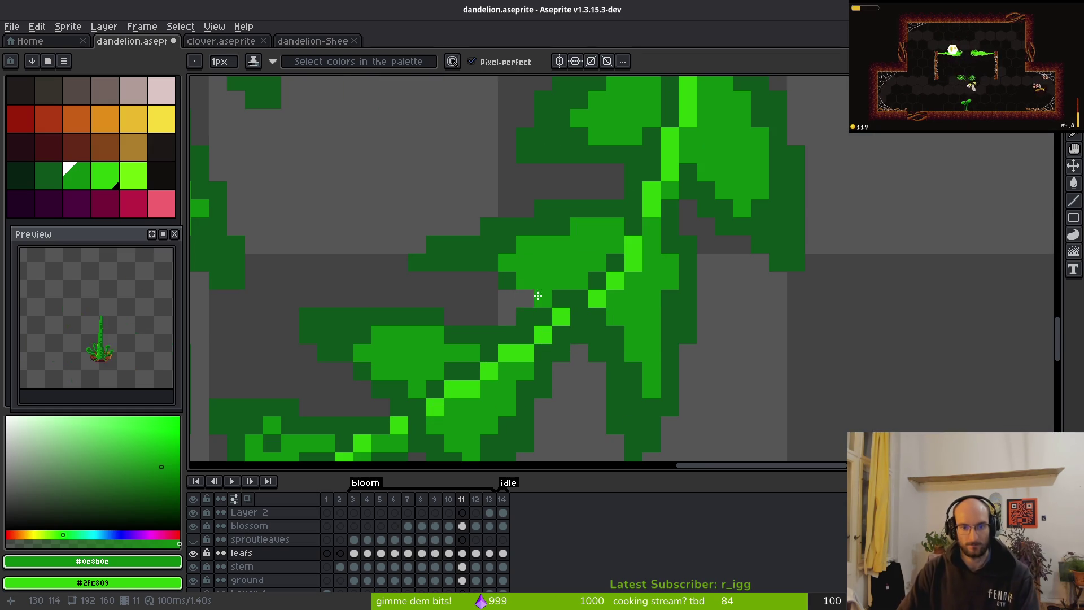
# Set dark green as foreground and mid green as background, lightening dark pixels inside the right leaf.
pyautogui.keyDown('alt'); pyautogui.click(547, 290); pyautogui.keyUp('alt')
pyautogui.scroll(-3, 547, 290)
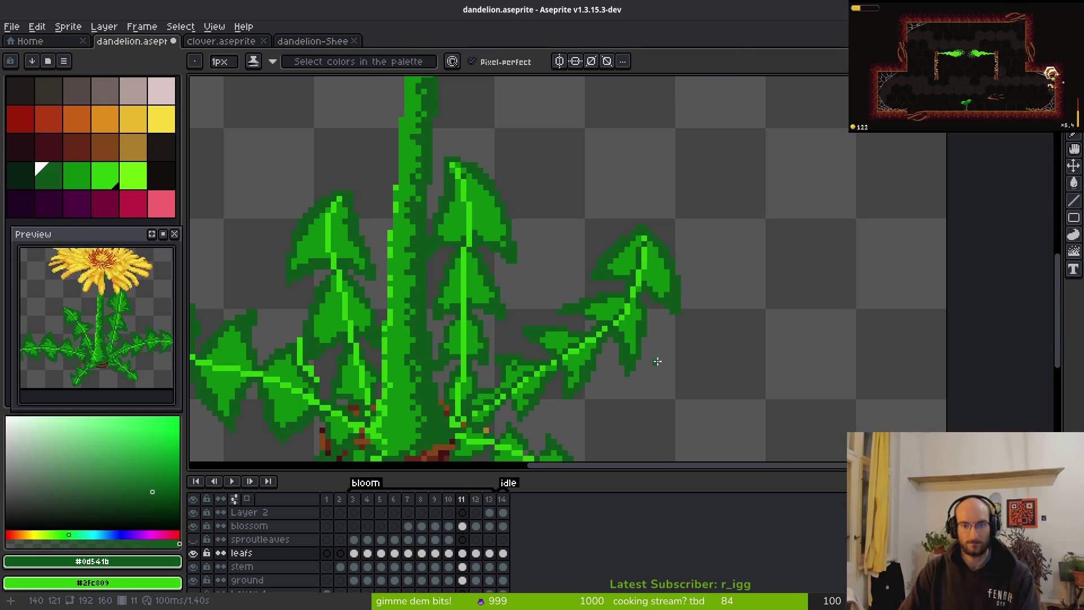
pyautogui.moveTo(656, 358); pyautogui.dragTo(639, 258)
pyautogui.scroll(3, 643, 255)
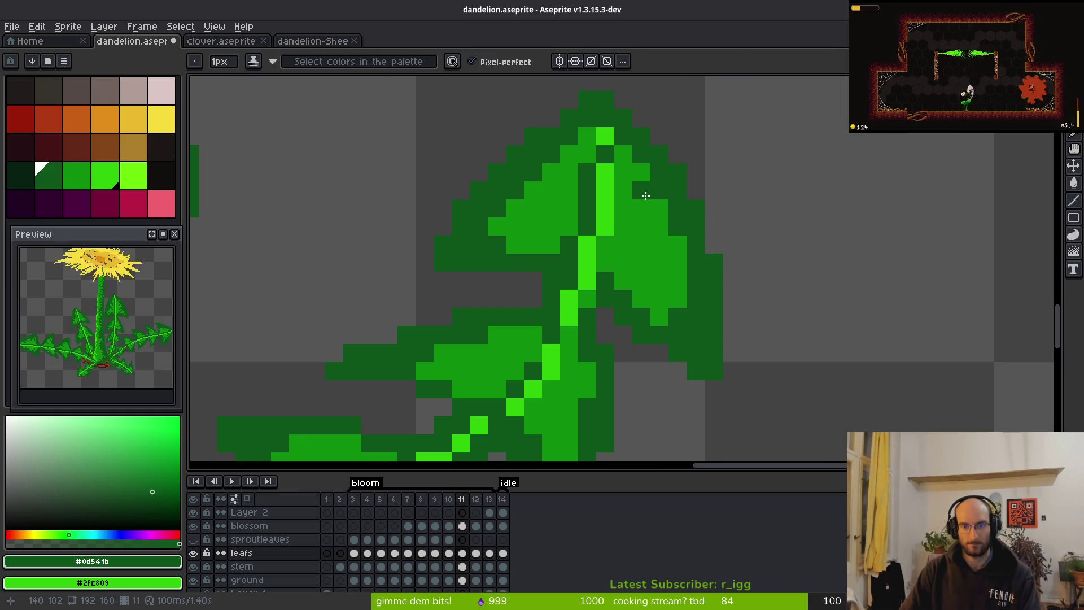
pyautogui.click(642, 252)
pyautogui.click(638, 207)
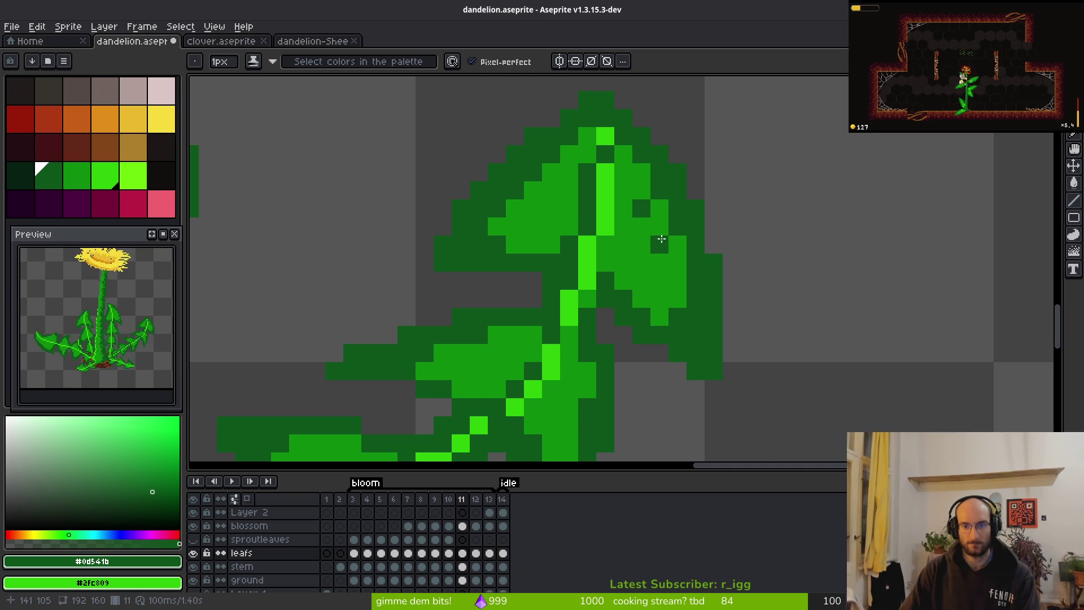
pyautogui.moveTo(661, 239); pyautogui.dragTo(663, 230)
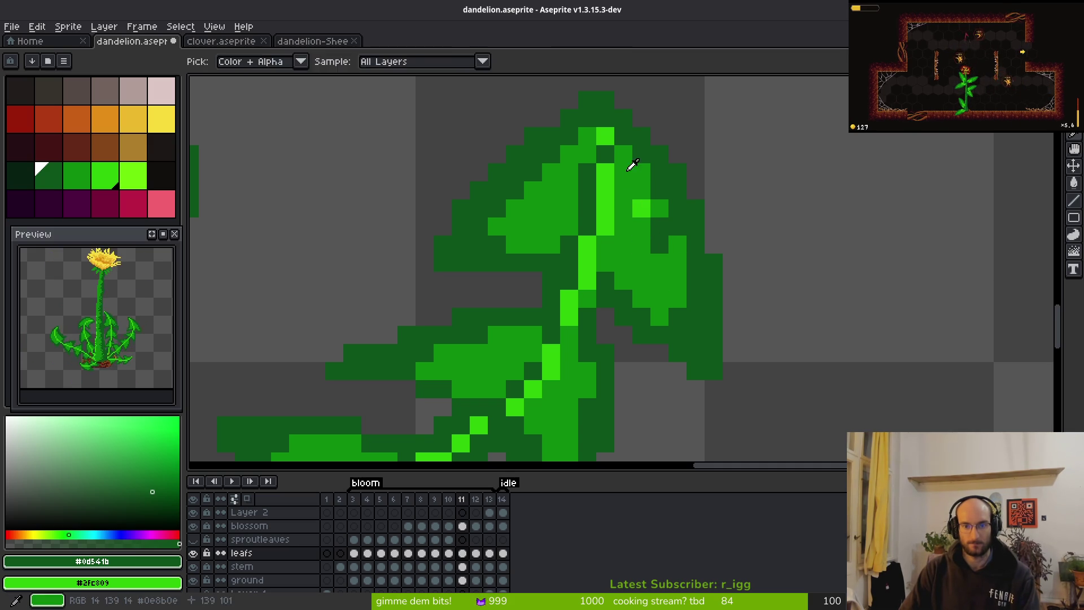
pyautogui.keyDown('alt'); pyautogui.rightClick(624, 165); pyautogui.keyUp('alt')
pyautogui.rightClick(646, 196)
pyautogui.rightClick(645, 198)
# Alternate single pixels between dark and mid green along the right leaf's edge.
pyautogui.click(652, 262)
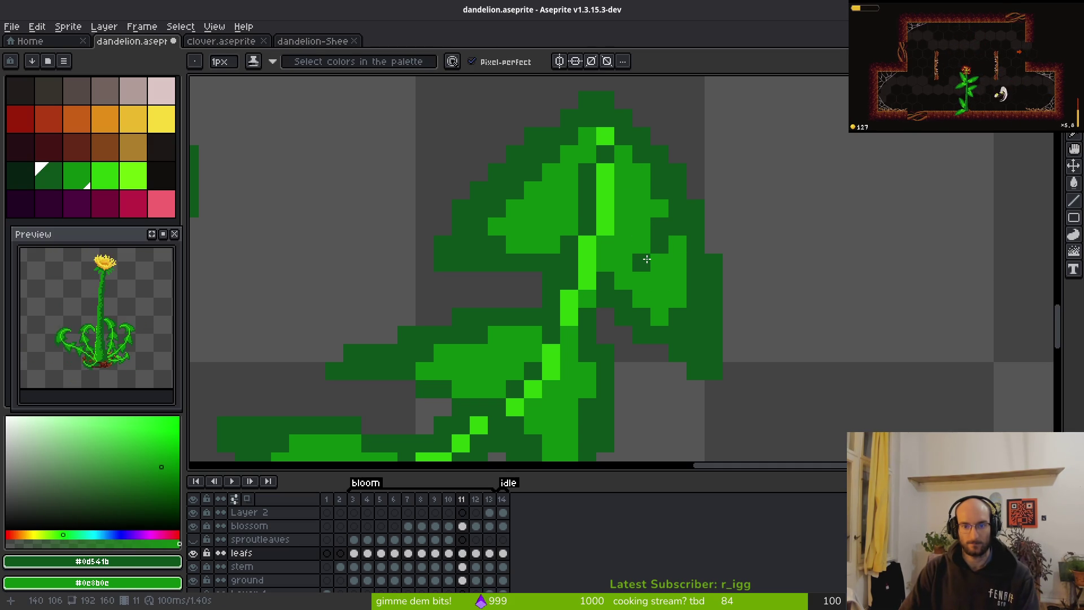
pyautogui.rightClick(652, 220)
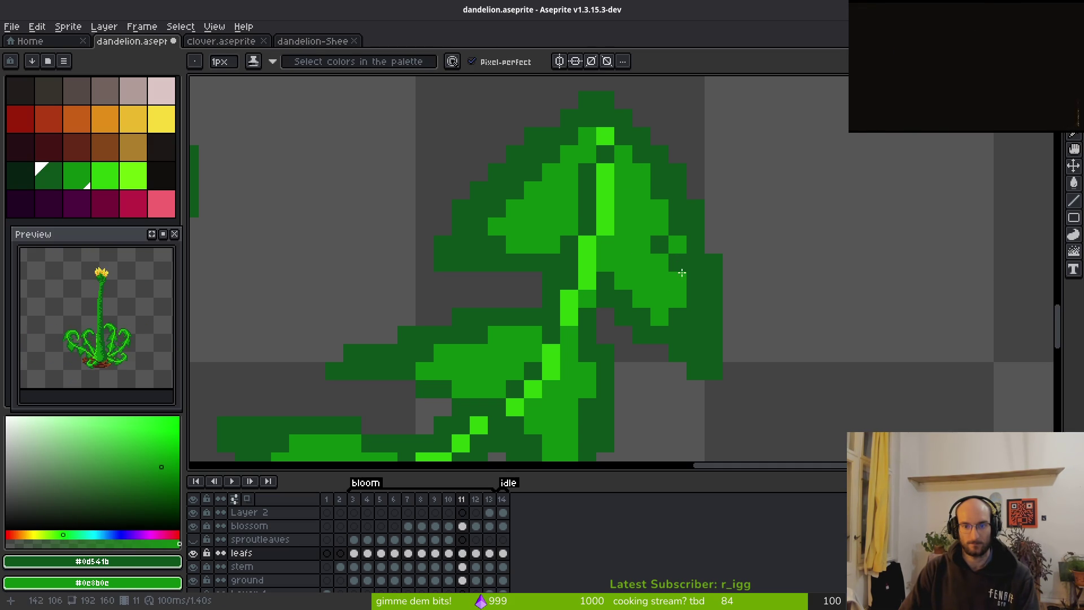
pyautogui.rightClick(658, 252)
pyautogui.click(640, 245)
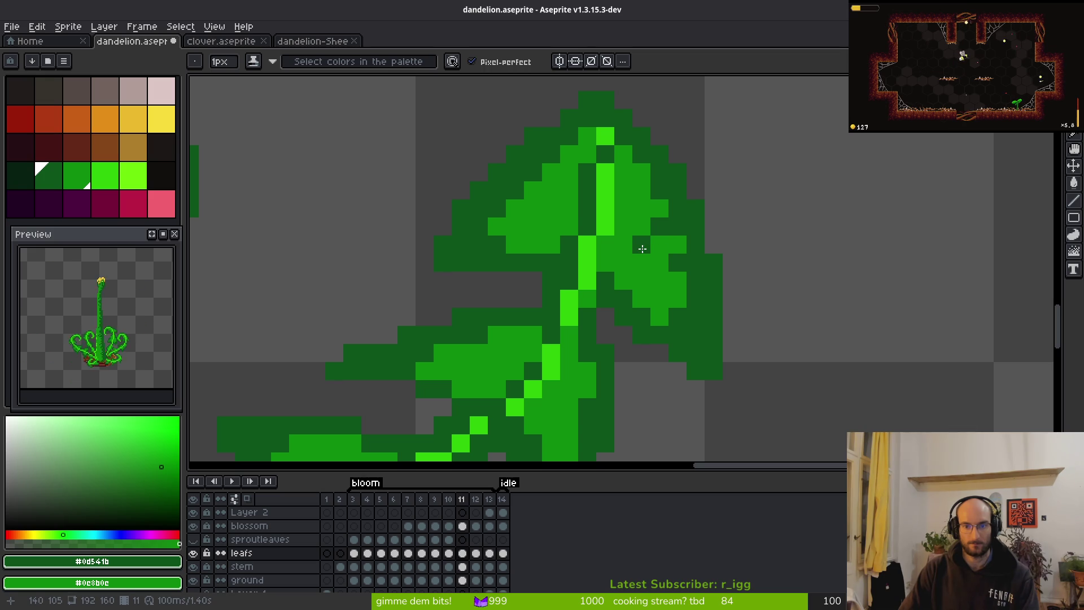
pyautogui.scroll(-3, 661, 257)
pyautogui.scroll(3, 659, 230)
pyautogui.rightClick(658, 229)
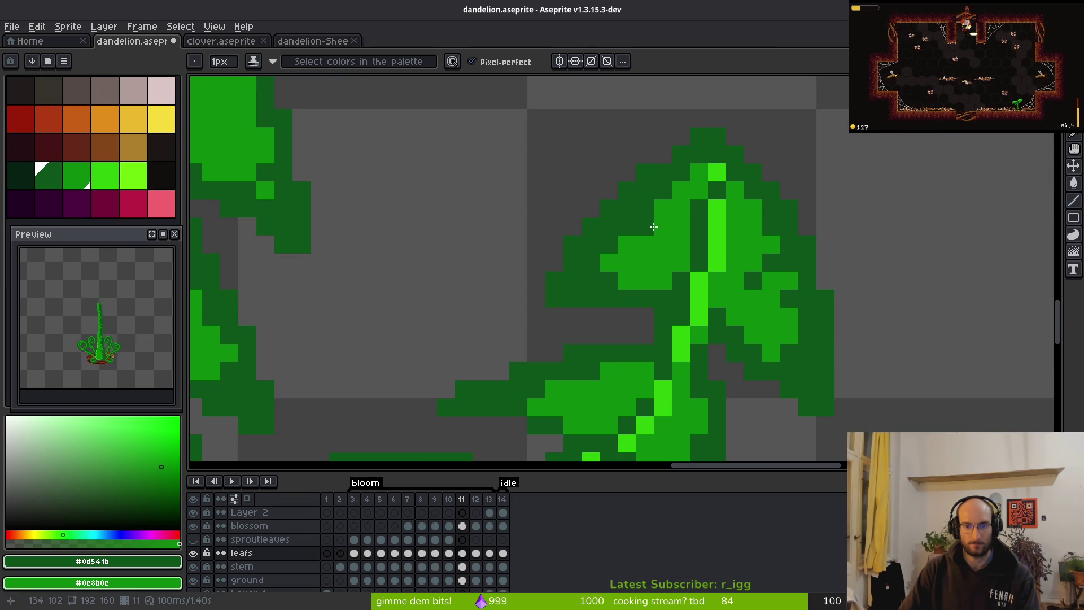
pyautogui.rightClick(662, 209)
pyautogui.click(662, 226)
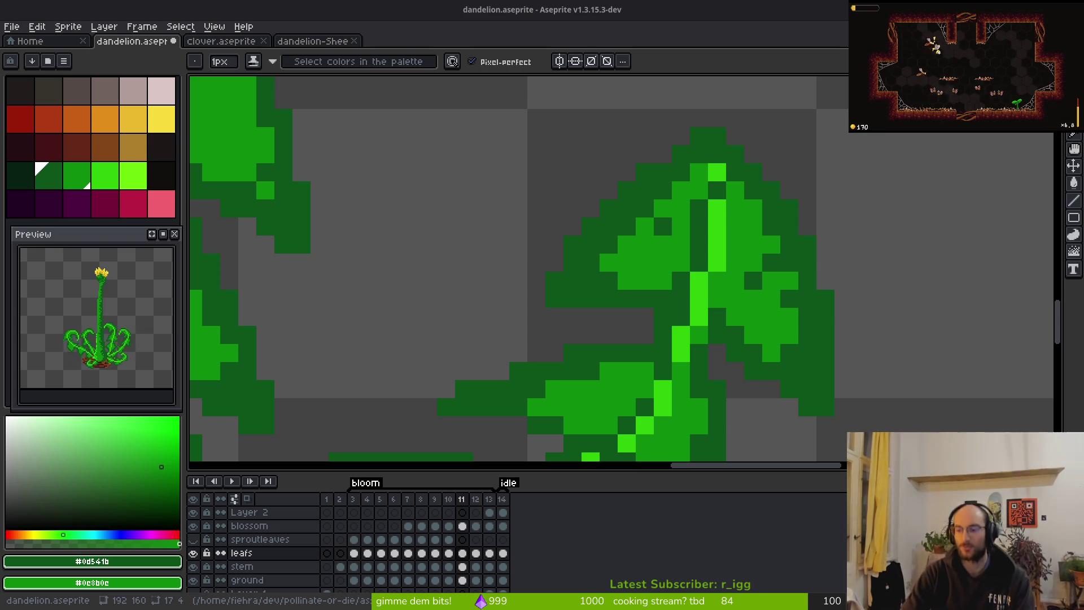
# Fleck two dark-green shading pixels on the inner side of the upright leaf right of the stem.
pyautogui.scroll(-5, 690, 286)
pyautogui.hscroll(-2, 685, 305)
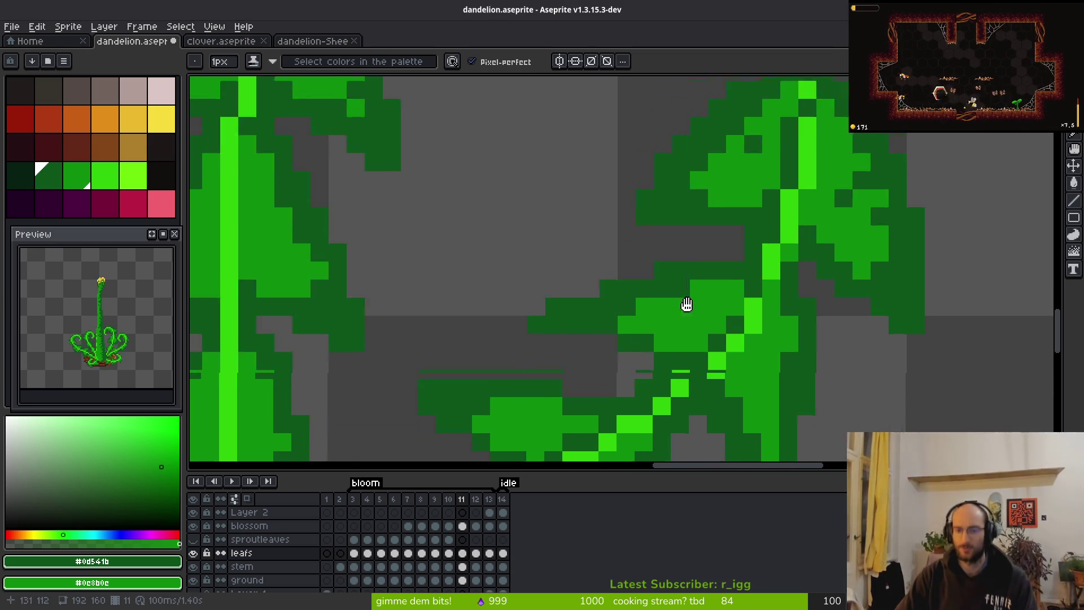
pyautogui.click(752, 208)
pyautogui.click(669, 166)
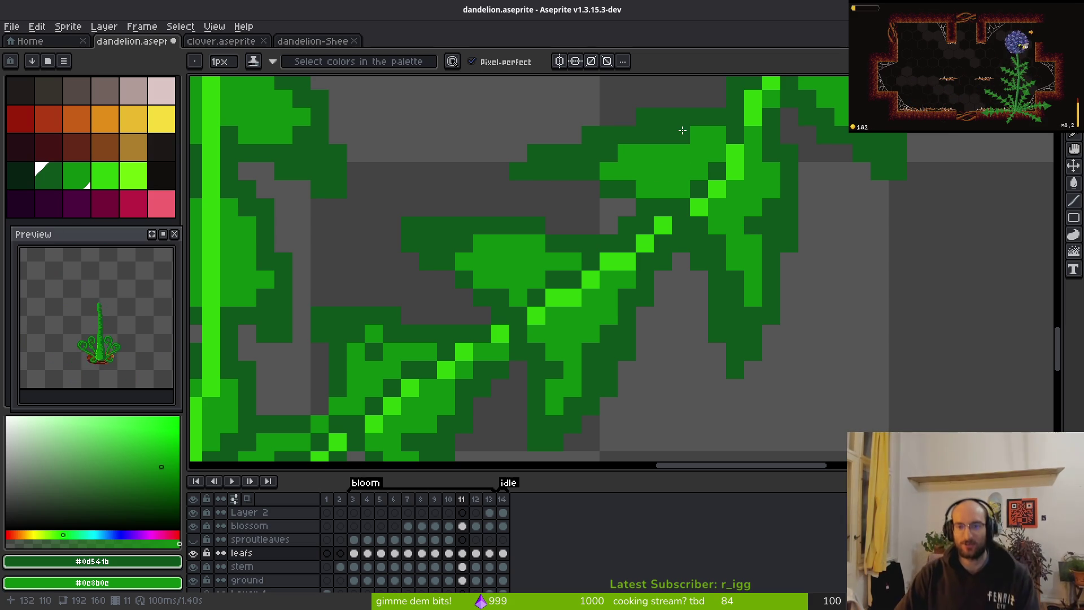
pyautogui.scroll(-2, 616, 232)
pyautogui.hscroll(-1, 588, 246)
pyautogui.hscroll(-5, 602, 322)
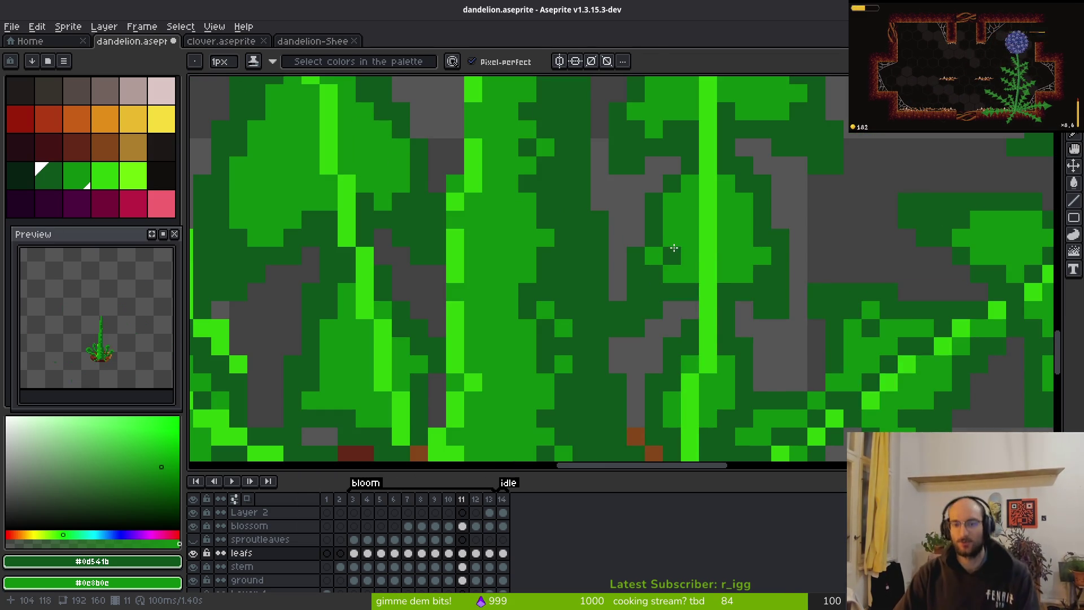
pyautogui.scroll(5, 738, 202)
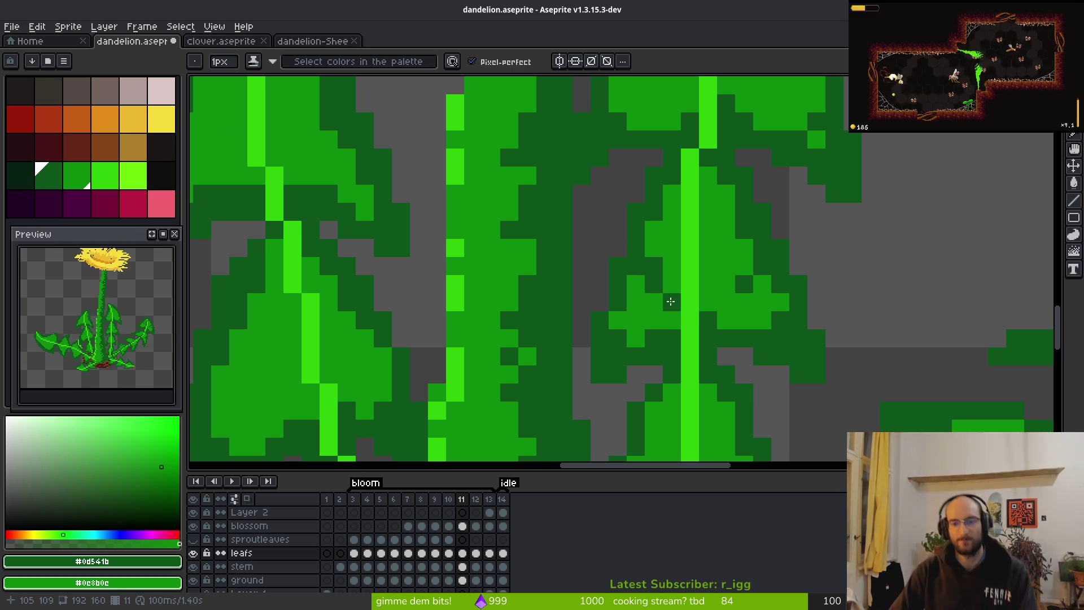
pyautogui.scroll(-4, 670, 301)
pyautogui.scroll(3, 720, 281)
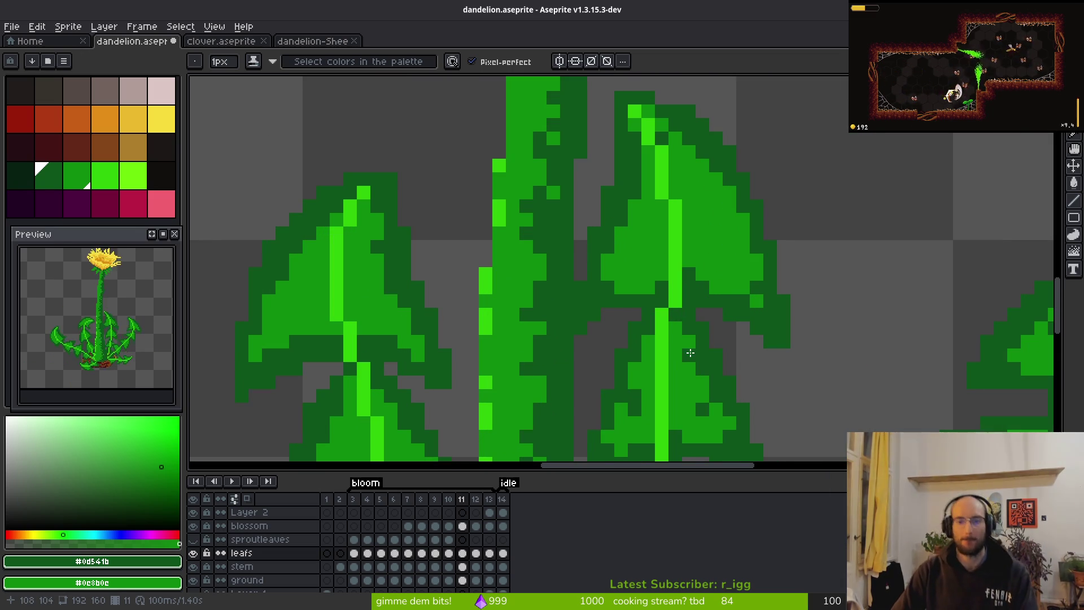
pyautogui.moveTo(732, 202); pyautogui.dragTo(728, 219)
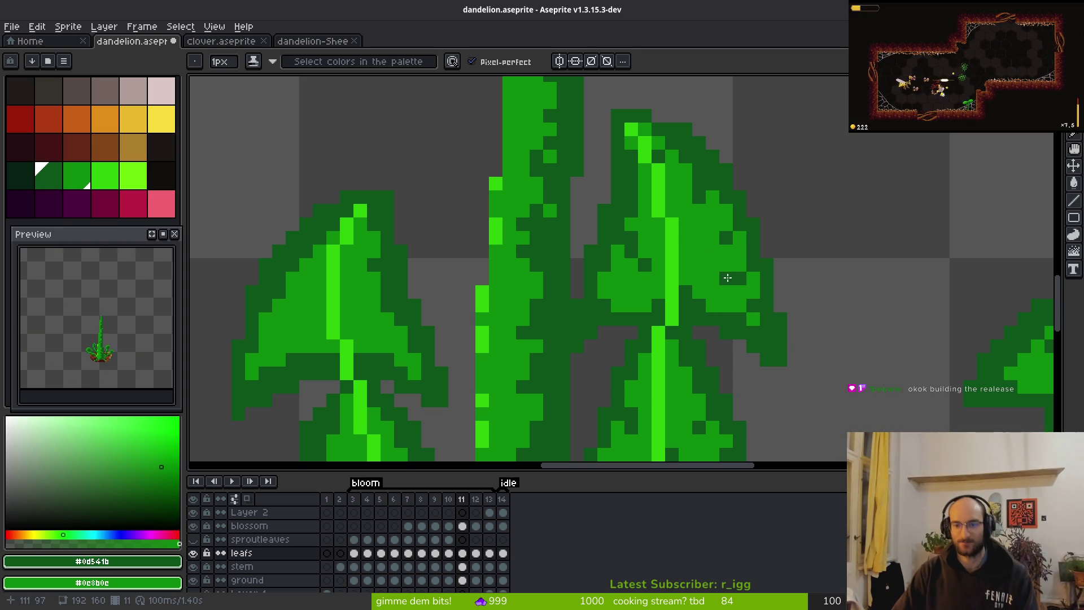
pyautogui.scroll(-3, 702, 366)
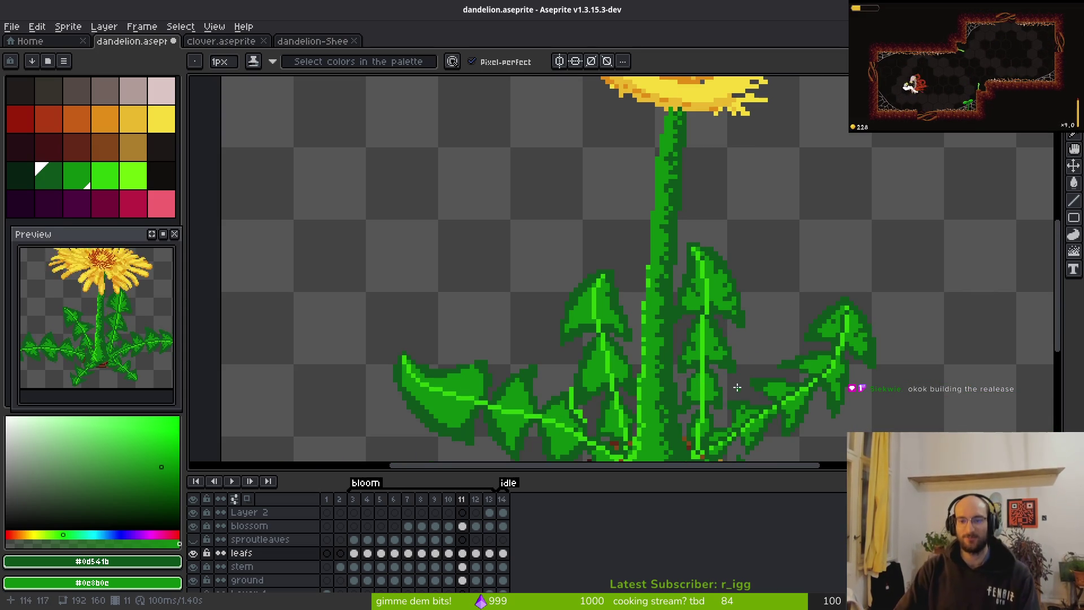
# Add one dark-green pencil pixel beside the bright midrib of frame 11's upright leaf.
pyautogui.scroll(4, 737, 388)
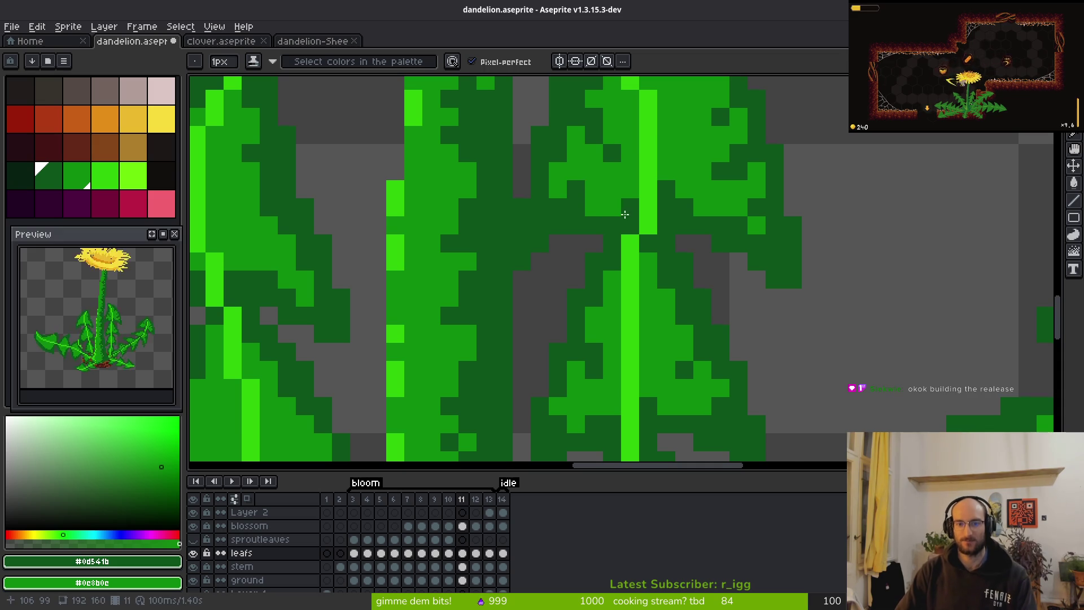
pyautogui.scroll(-2, 624, 214)
pyautogui.scroll(2, 579, 176)
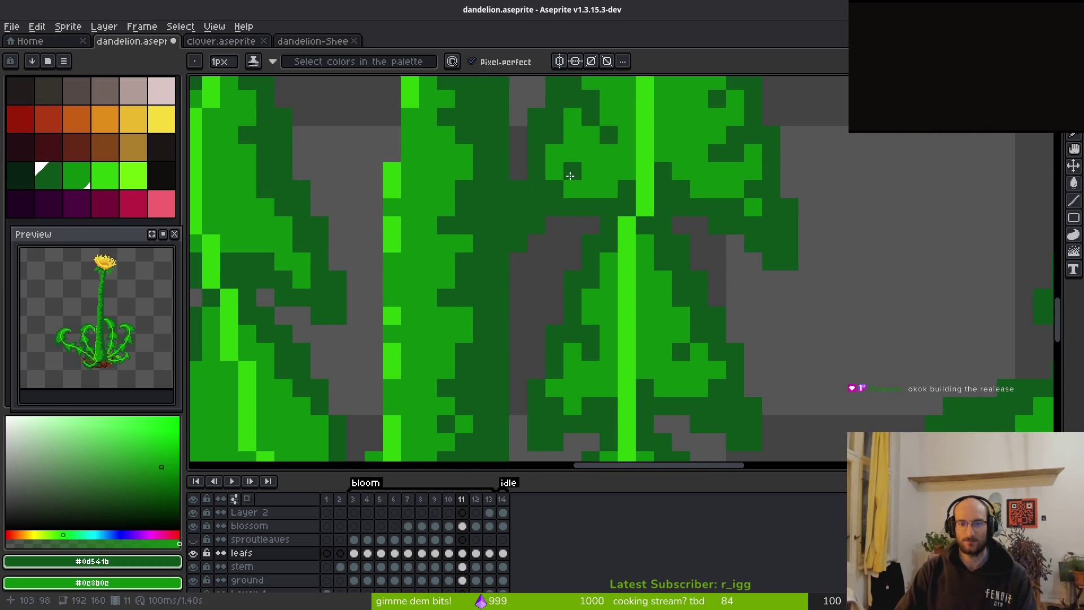
pyautogui.scroll(-3, 560, 176)
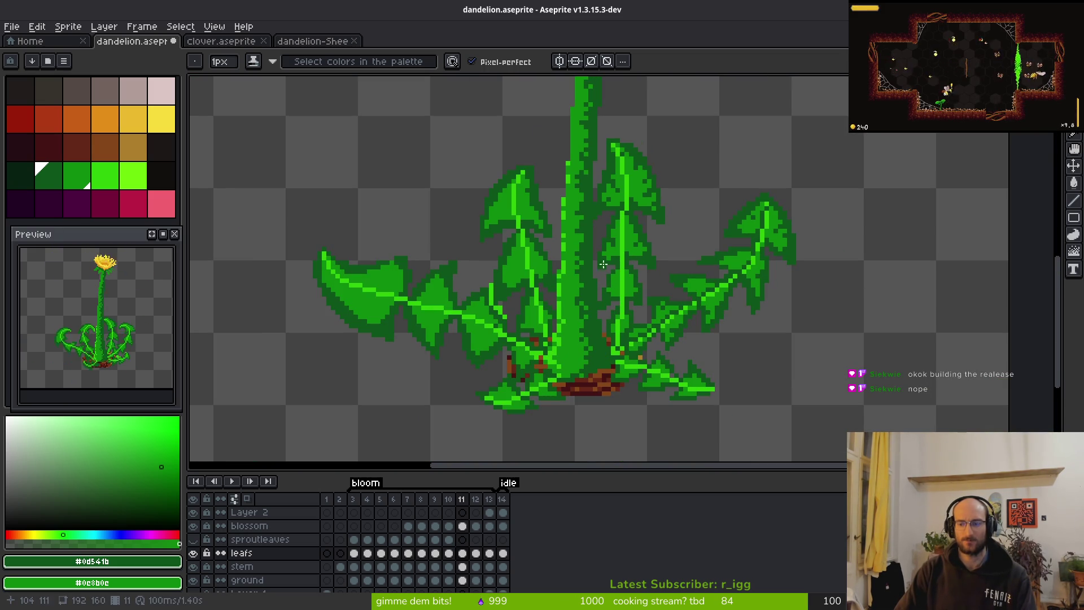
pyautogui.scroll(4, 541, 251)
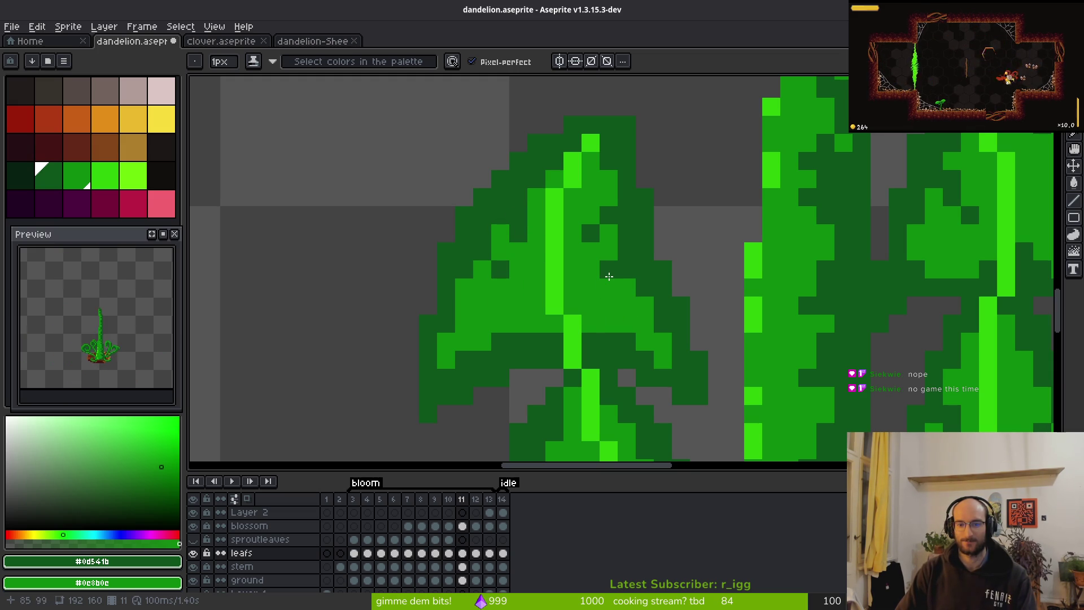
pyautogui.scroll(-3, 556, 346)
pyautogui.scroll(3, 543, 341)
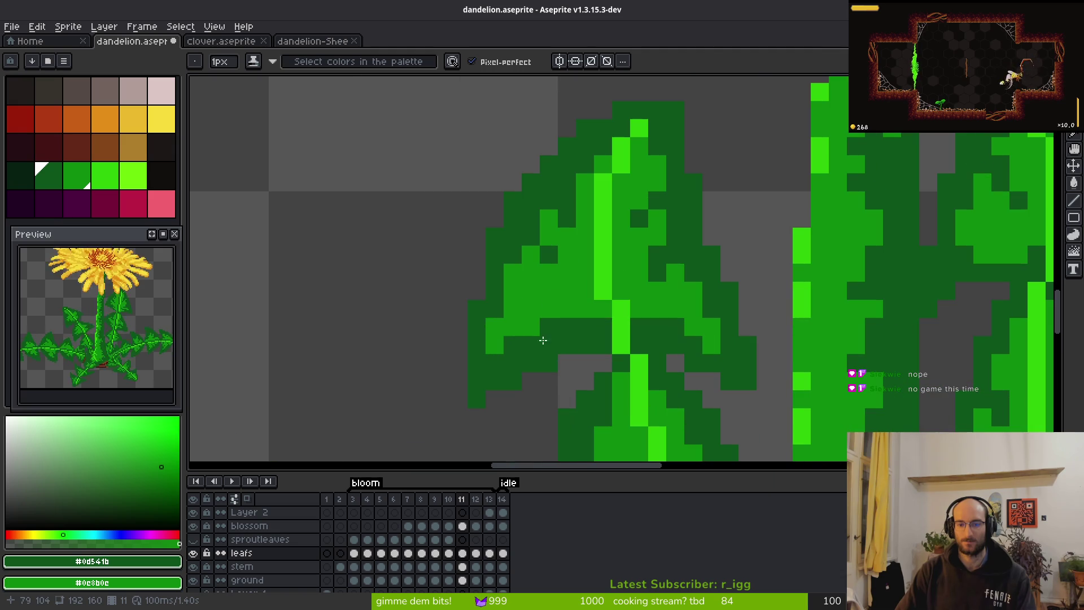
pyautogui.click(555, 298)
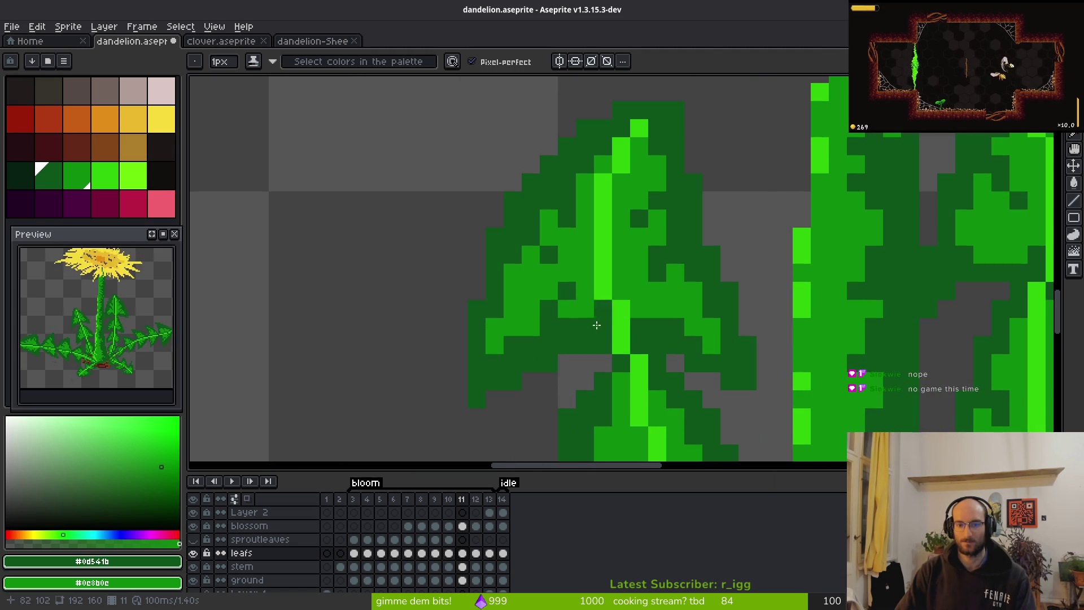
pyautogui.scroll(-3, 597, 325)
pyautogui.scroll(2, 571, 315)
pyautogui.scroll(-3, 634, 363)
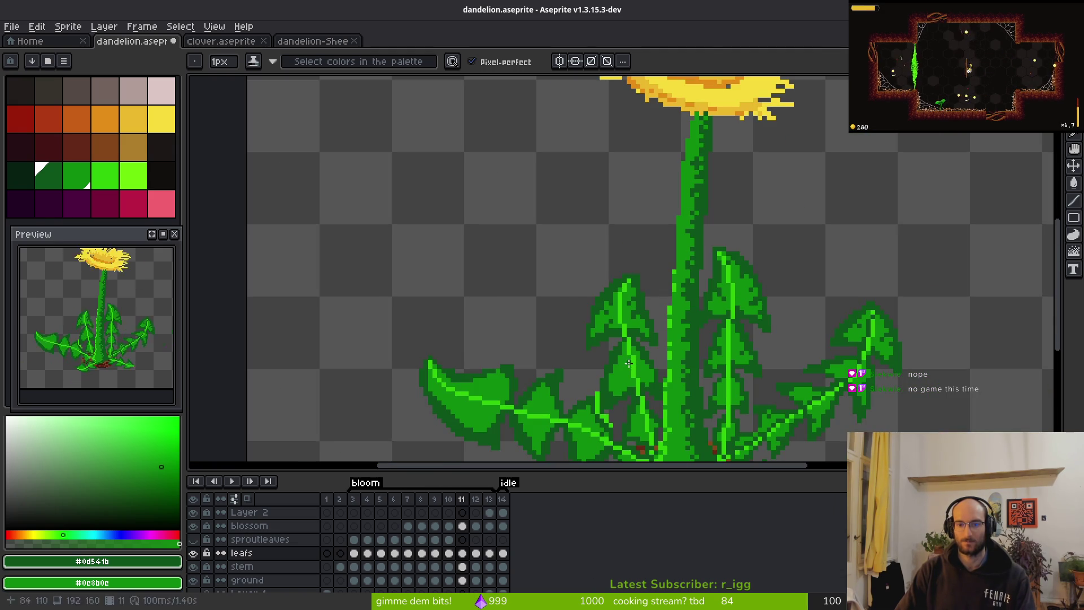
pyautogui.scroll(3, 629, 363)
pyautogui.scroll(-3, 632, 334)
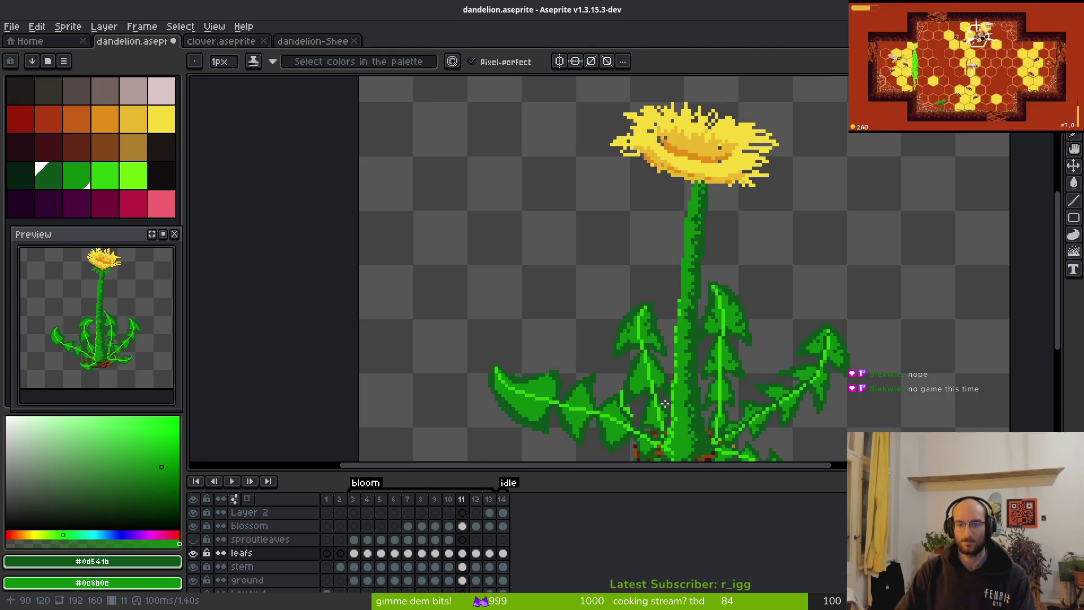
pyautogui.scroll(3, 471, 113)
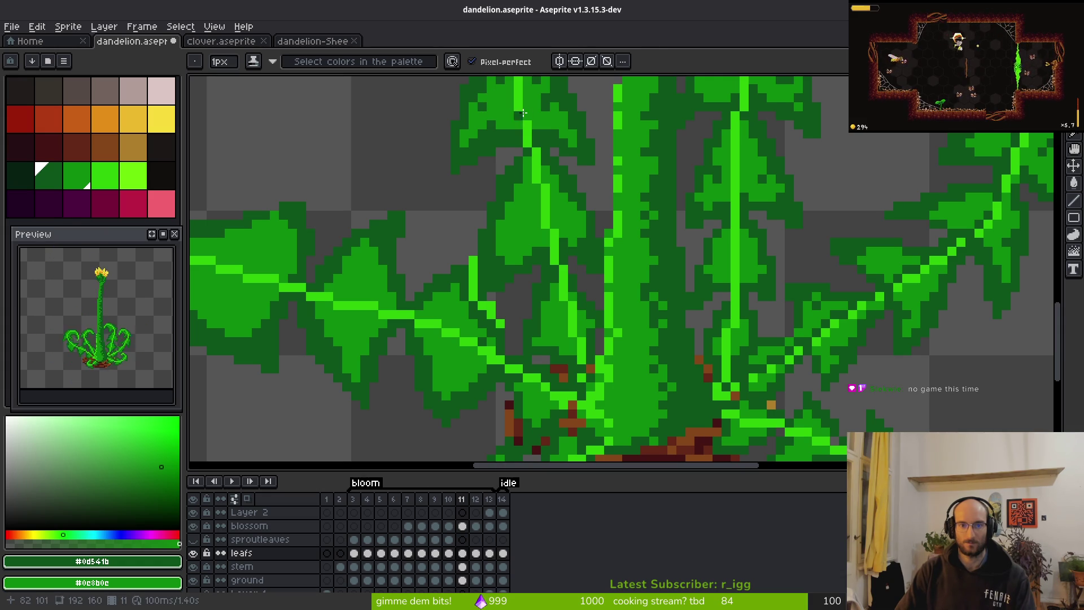
pyautogui.scroll(-3, 523, 113)
pyautogui.scroll(4, 561, 235)
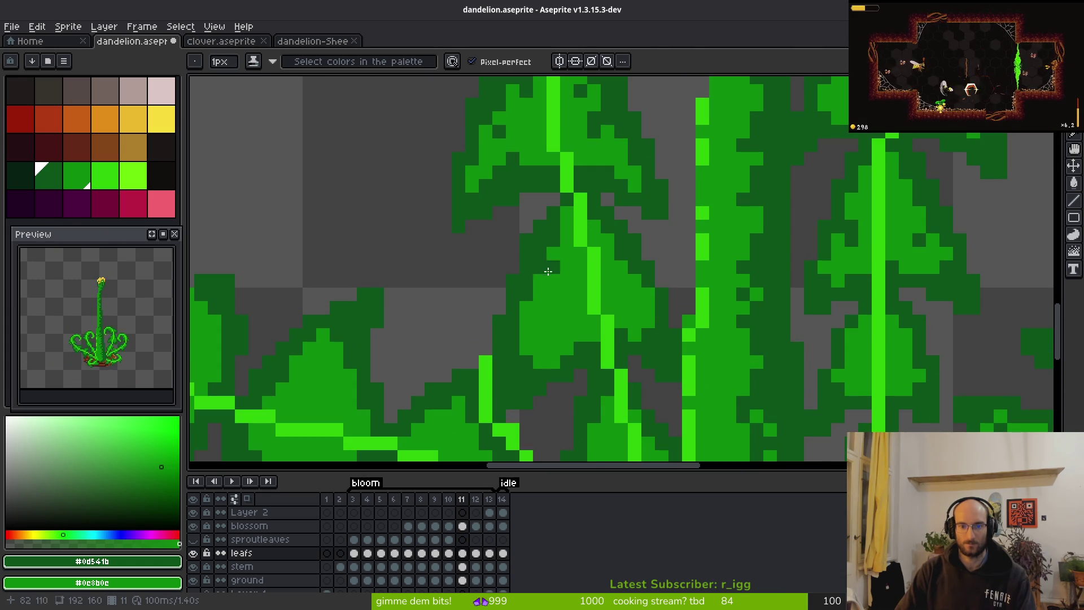
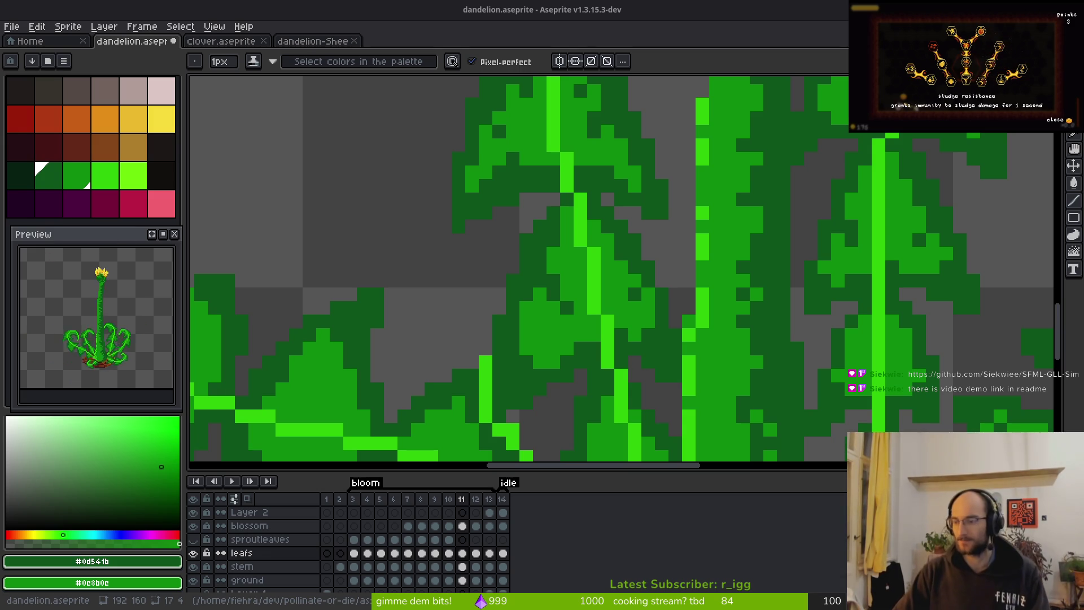
# Scroll the SFML-GLL-Sim README and follow its 'Video demo' link to YouTube.
pyautogui.scroll(-15, 520, 440)
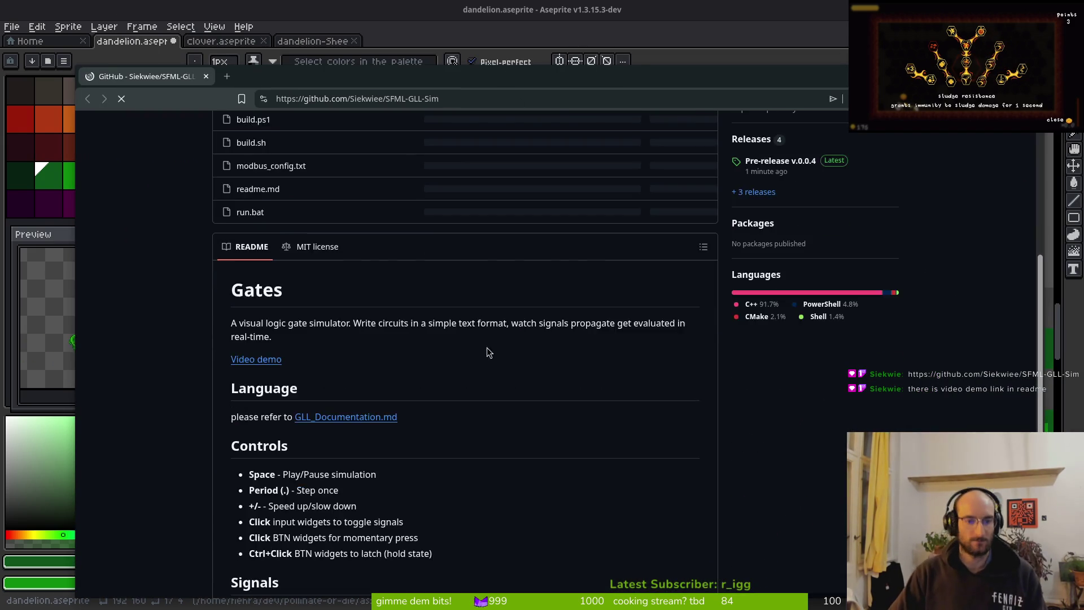
pyautogui.scroll(10, 427, 395)
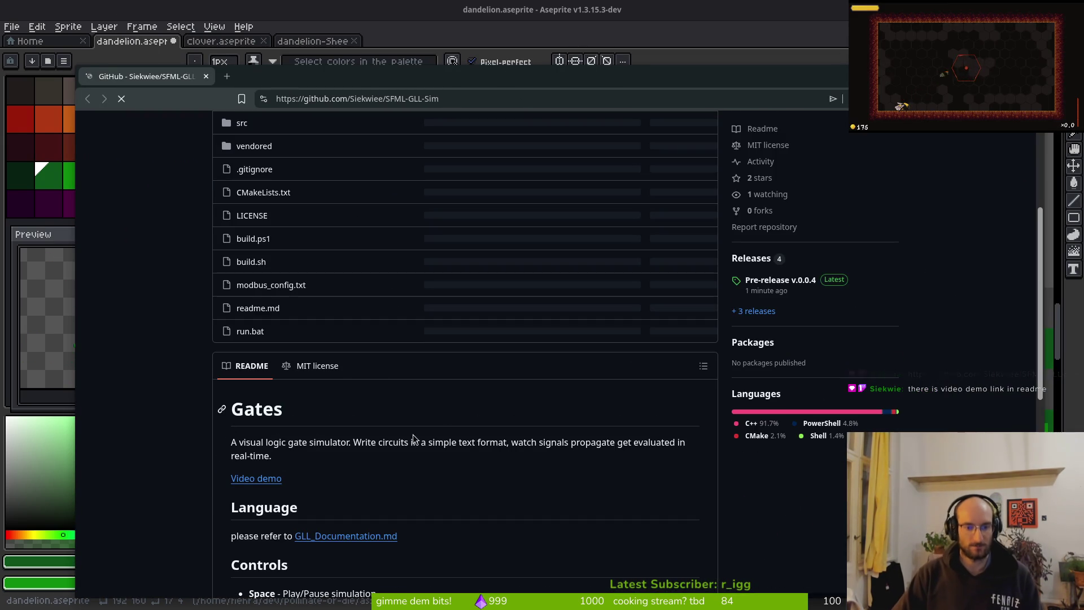
pyautogui.click(276, 480)
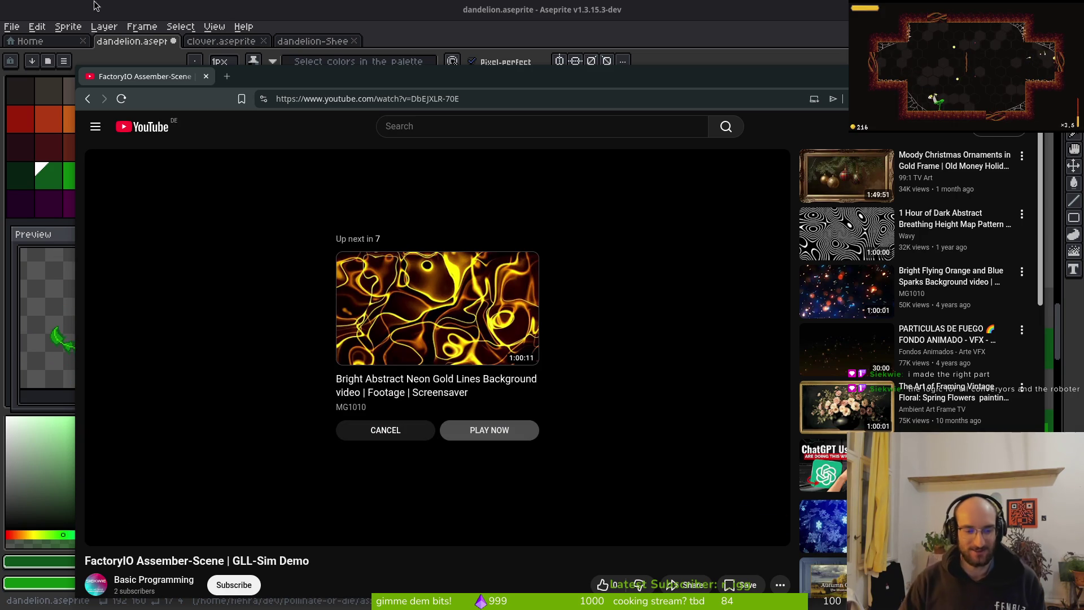
# Replay the GLL-Sim demo from the start, then rewatch its middle section.
pyautogui.click(152, 512)
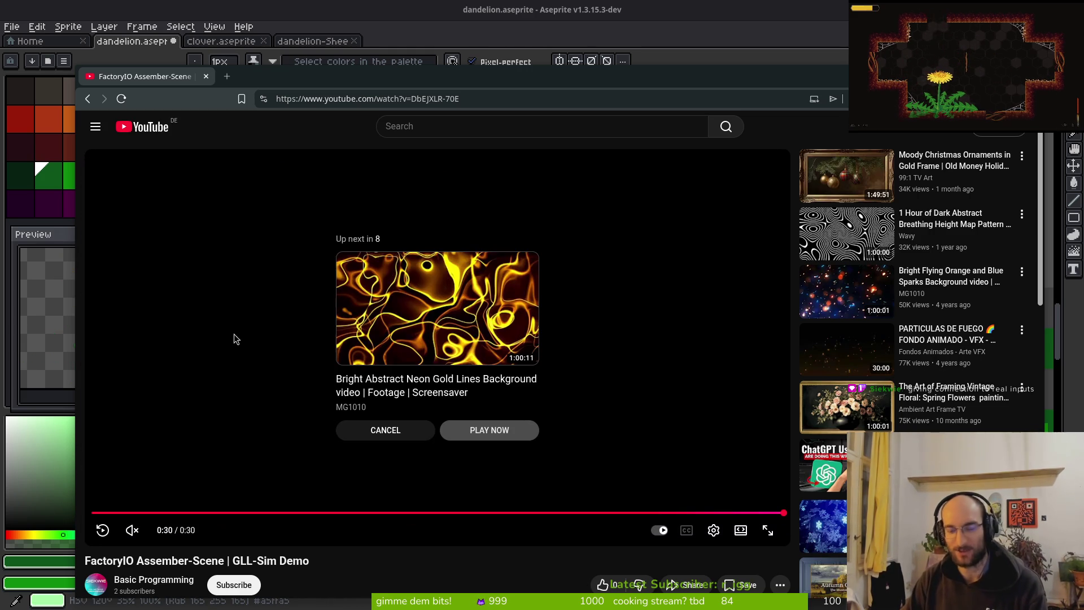
pyautogui.click(472, 512)
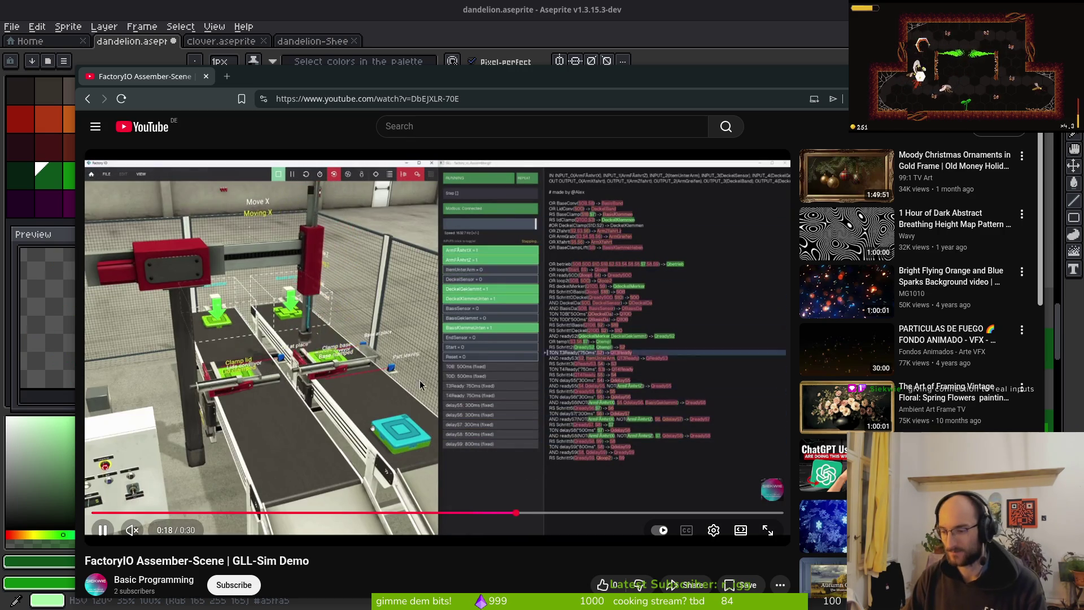
pyautogui.scroll(-5, 433, 433)
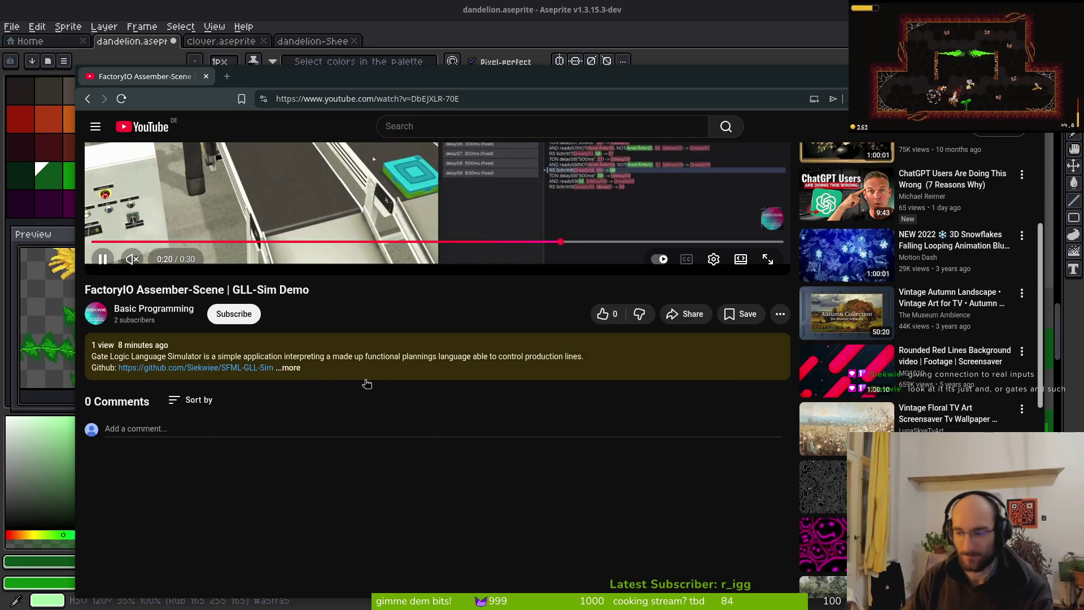
pyautogui.scroll(5, 469, 446)
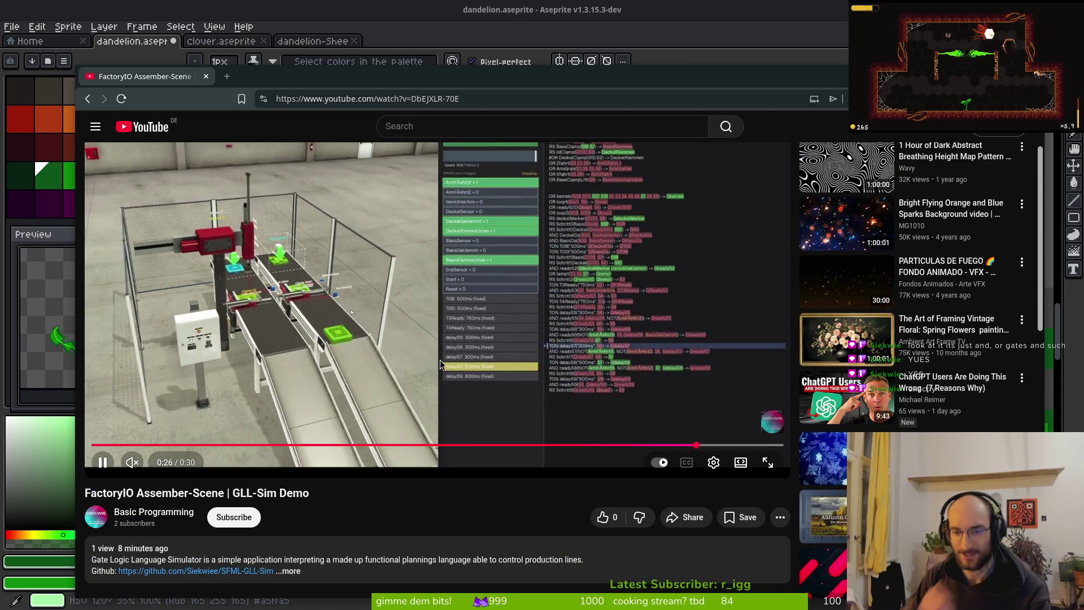
pyautogui.scroll(-3, 393, 450)
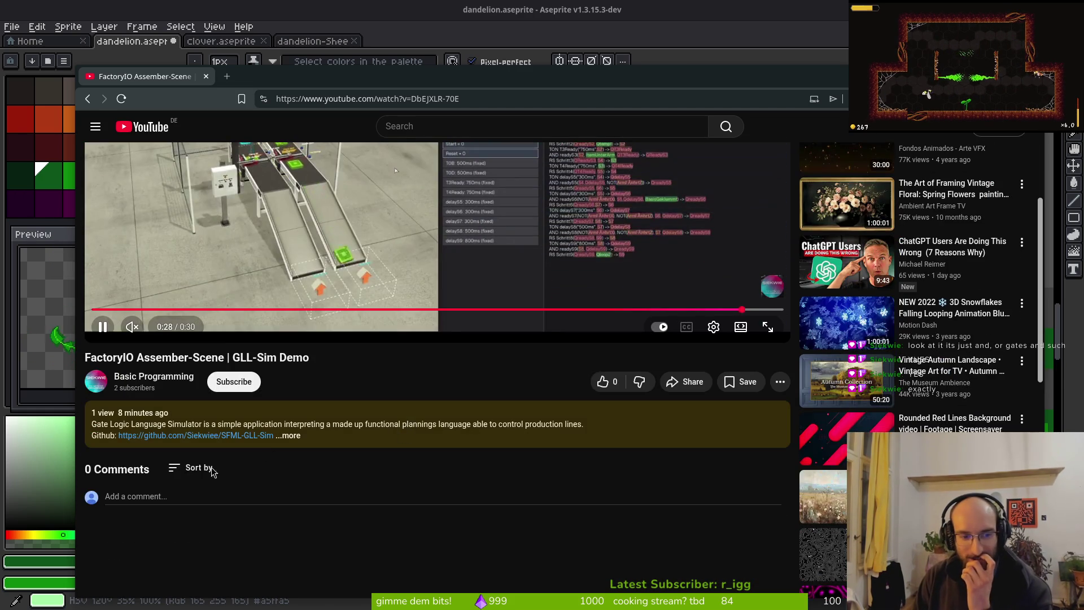
# Read the video's full description, then close the browser to return to the sprite.
pyautogui.click(288, 435)
pyautogui.scroll(-6, 466, 452)
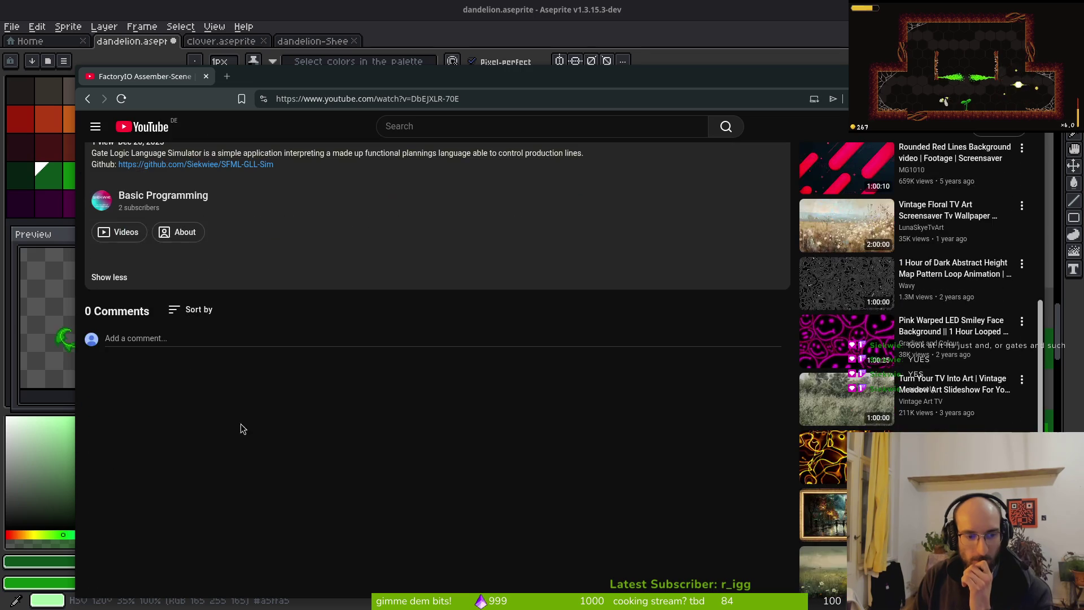
pyautogui.scroll(10, 474, 373)
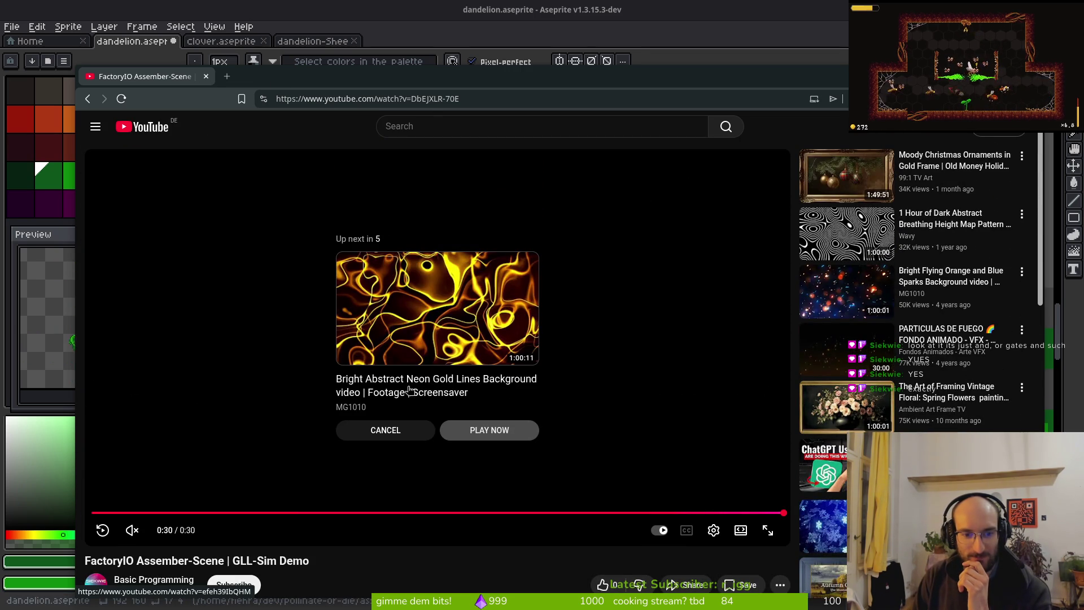
pyautogui.click(206, 76)
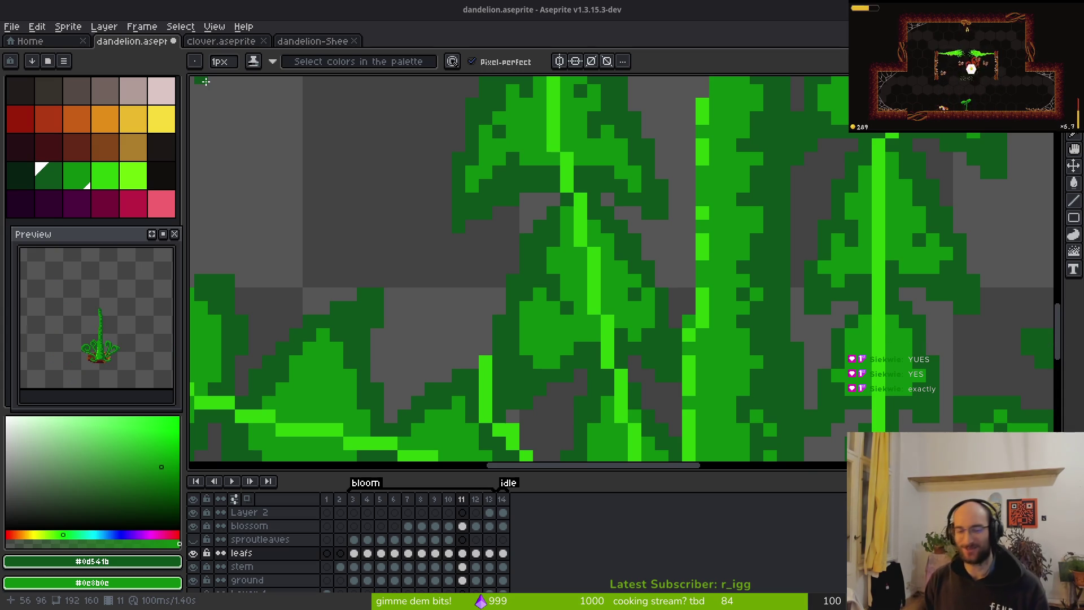
pyautogui.scroll(-2, 454, 215)
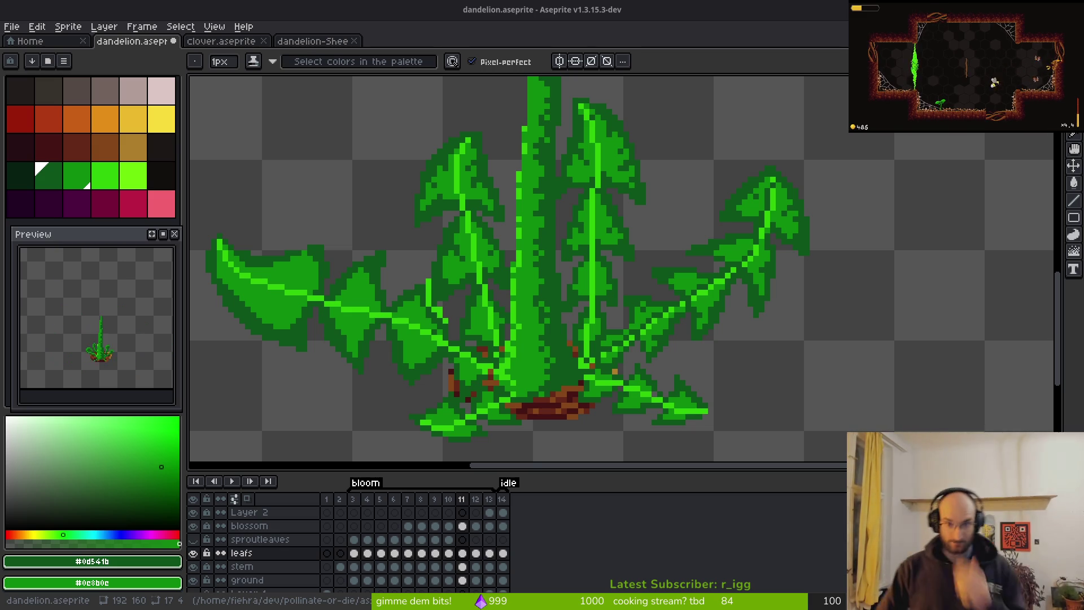
# Sample the leaf greens #0c8b0c, #0d541b and #2fc809 from the right-hand leaf.
pyautogui.scroll(6, 714, 325)
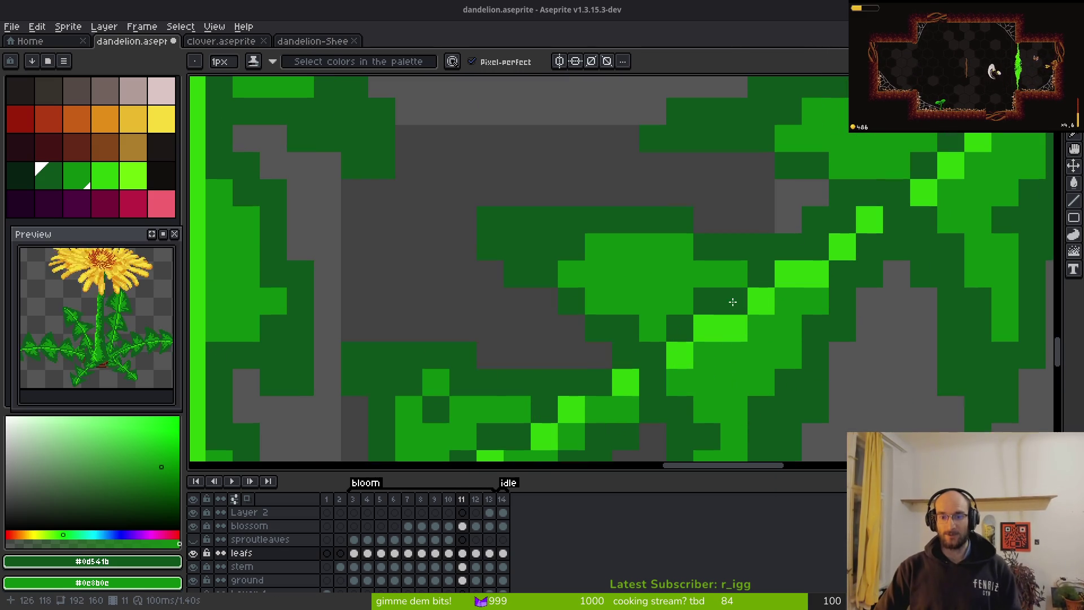
pyautogui.click(679, 274)
pyautogui.keyDown('alt'); pyautogui.click(686, 297); pyautogui.keyUp('alt')
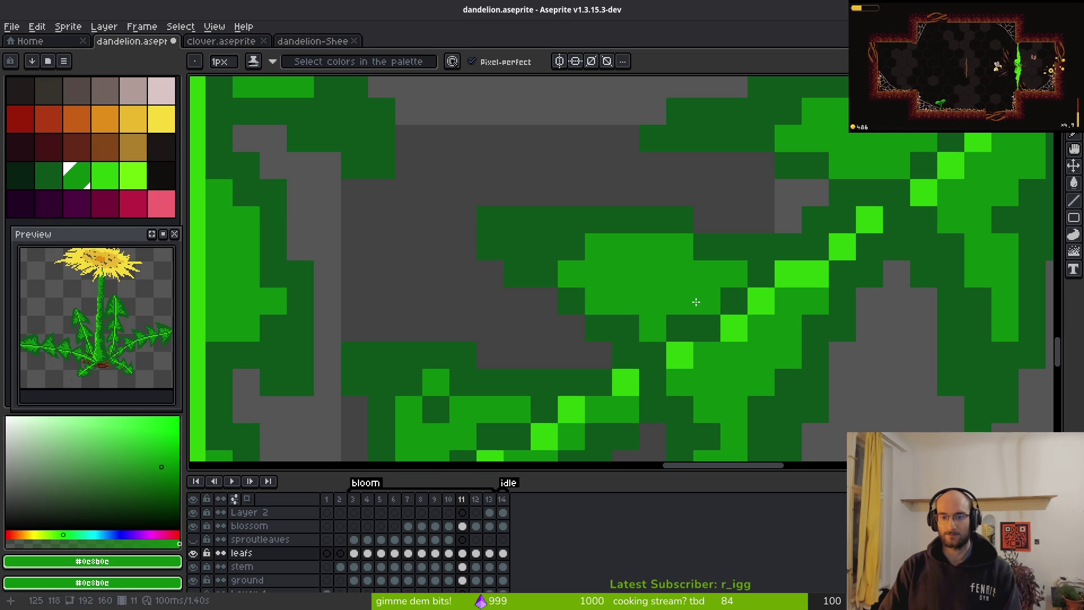
pyautogui.scroll(-5, 819, 348)
pyautogui.scroll(5, 819, 349)
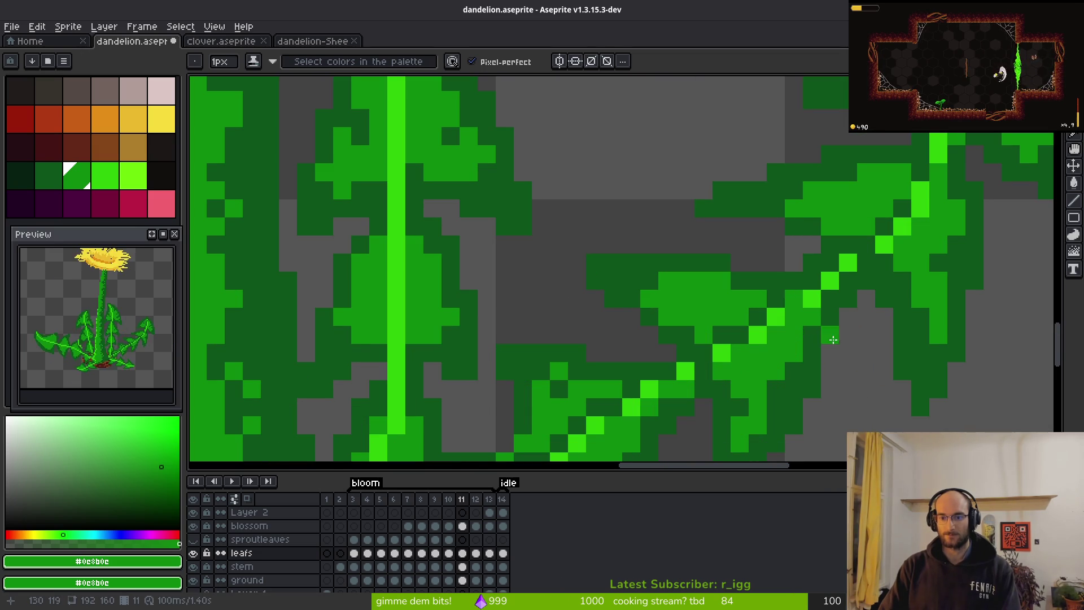
pyautogui.scroll(-2, 796, 300)
pyautogui.scroll(2, 796, 299)
pyautogui.keyDown('alt'); pyautogui.click(796, 299); pyautogui.keyUp('alt')
pyautogui.scroll(-4, 813, 327)
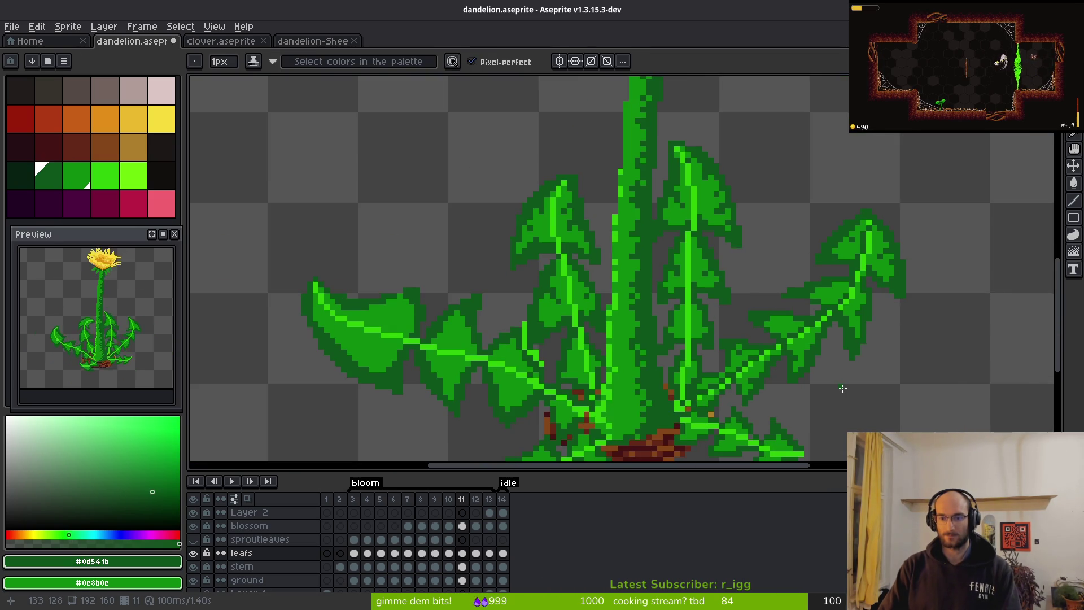
pyautogui.scroll(3, 830, 345)
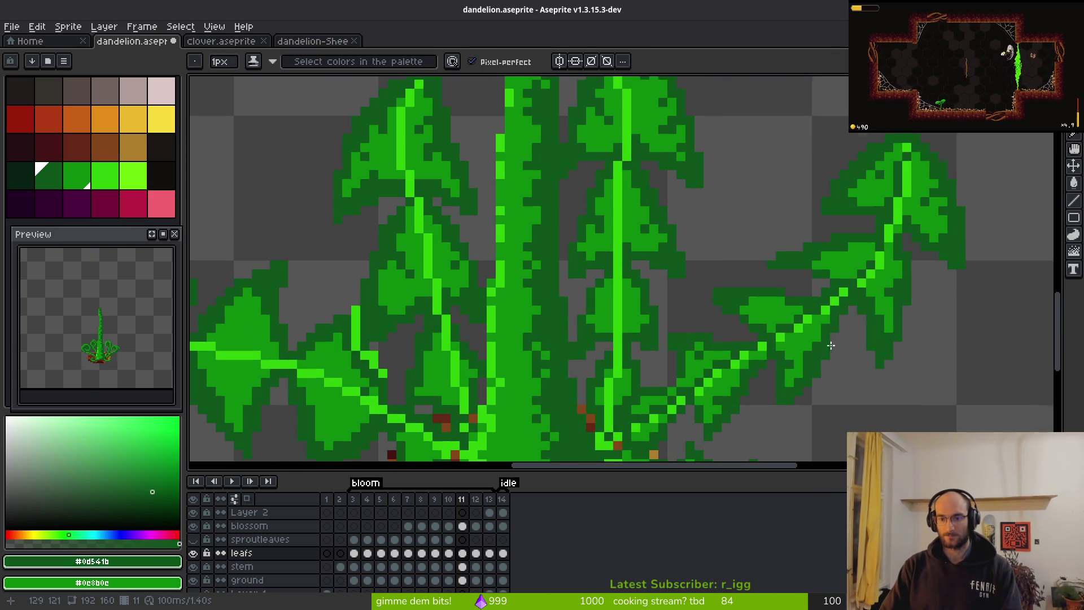
pyautogui.keyDown('alt'); pyautogui.click(849, 291); pyautogui.keyUp('alt')
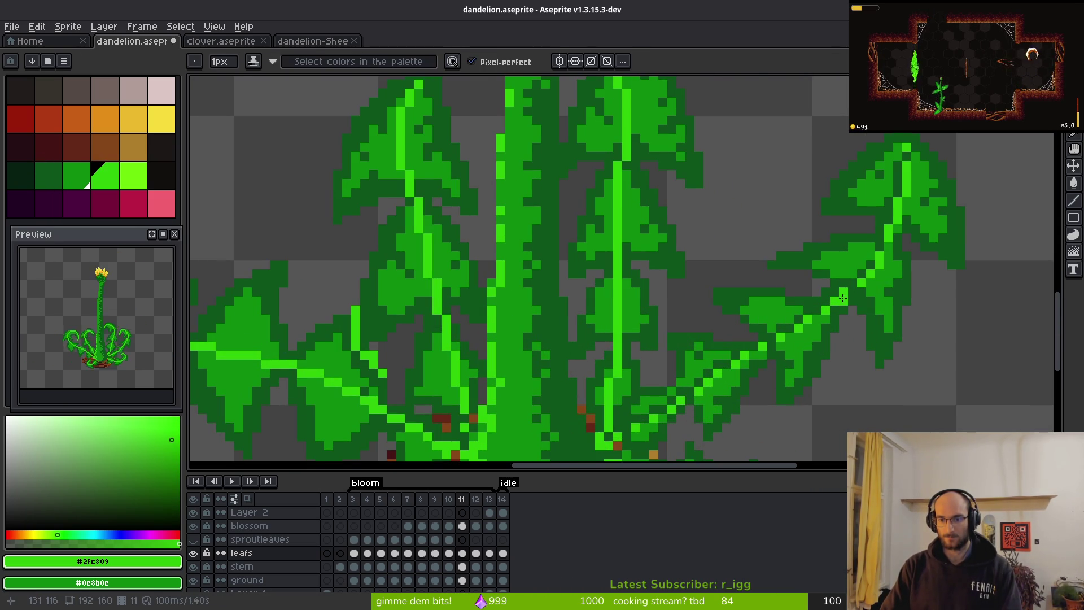
pyautogui.scroll(-3, 858, 298)
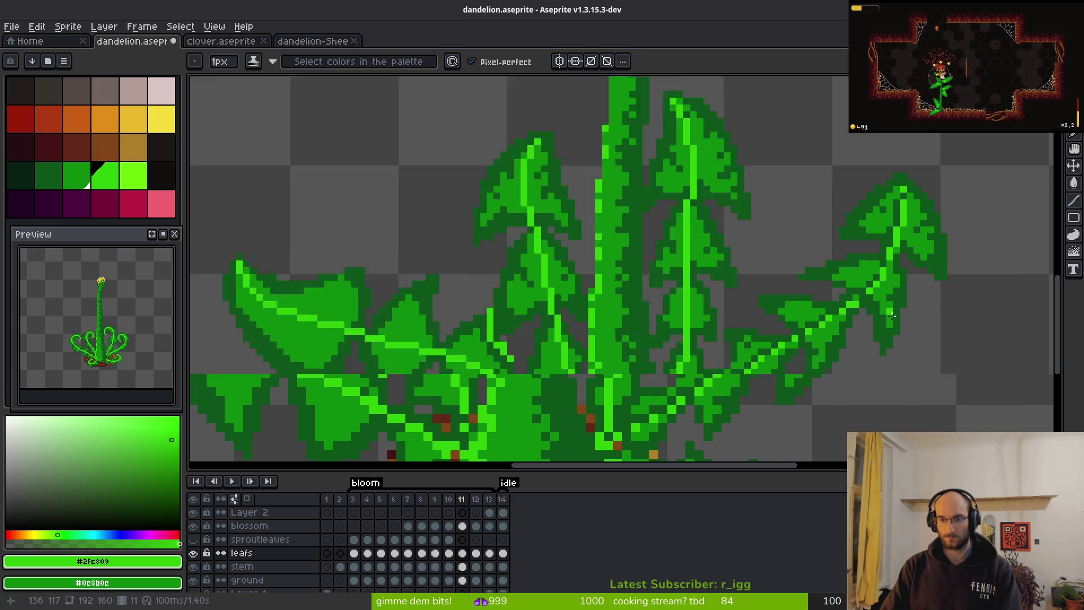
pyautogui.scroll(4, 845, 302)
pyautogui.scroll(-4, 845, 302)
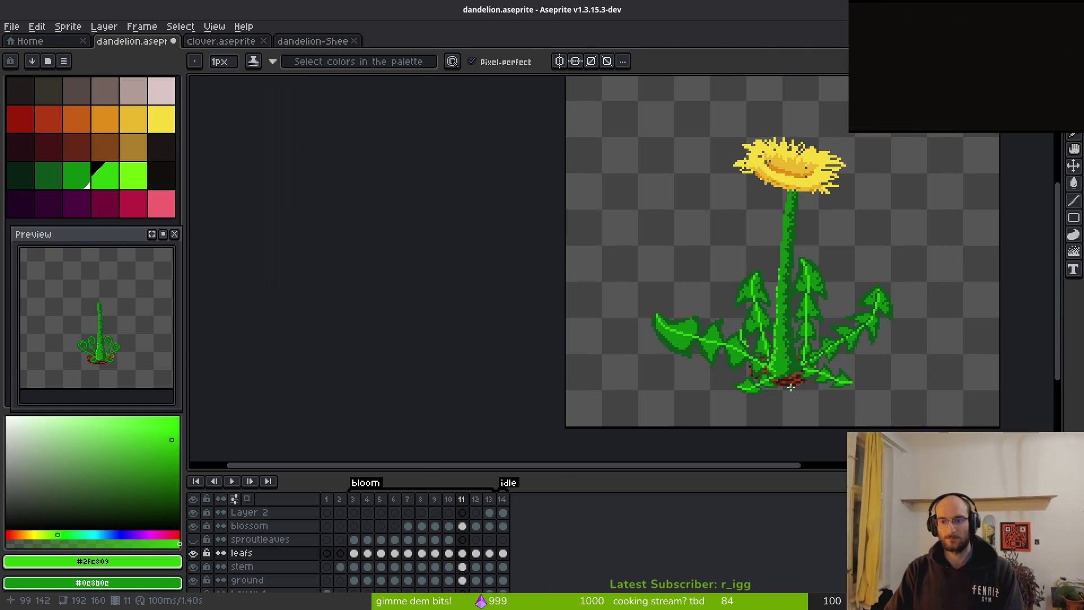
pyautogui.scroll(5, 746, 321)
pyautogui.scroll(3, 746, 321)
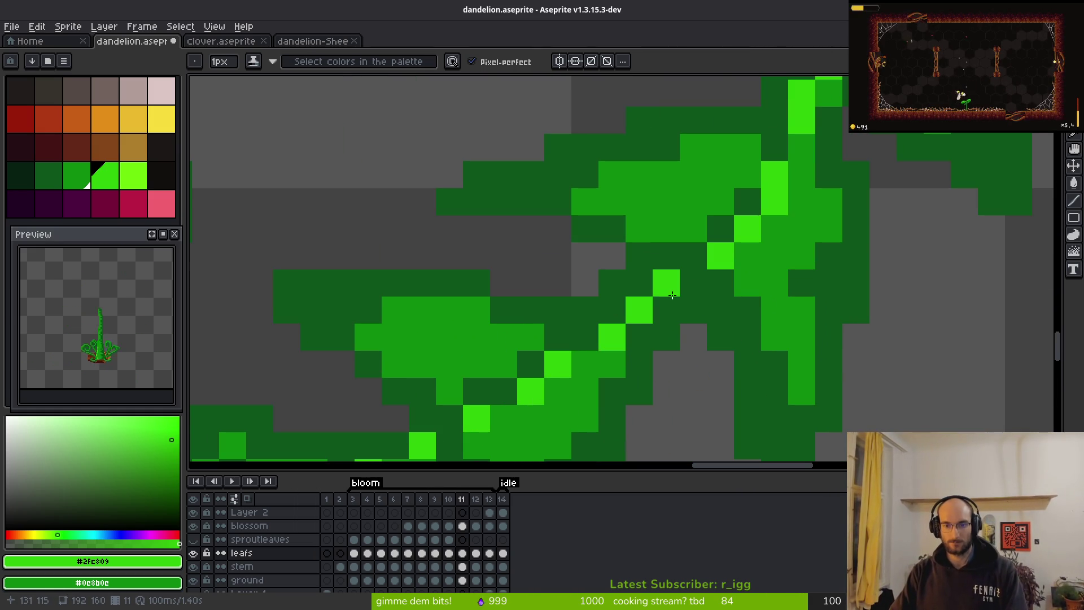
# Extend the bright diagonal vein and shade its neighbouring pixels in dark and medium green.
pyautogui.click(666, 309)
pyautogui.click(693, 283)
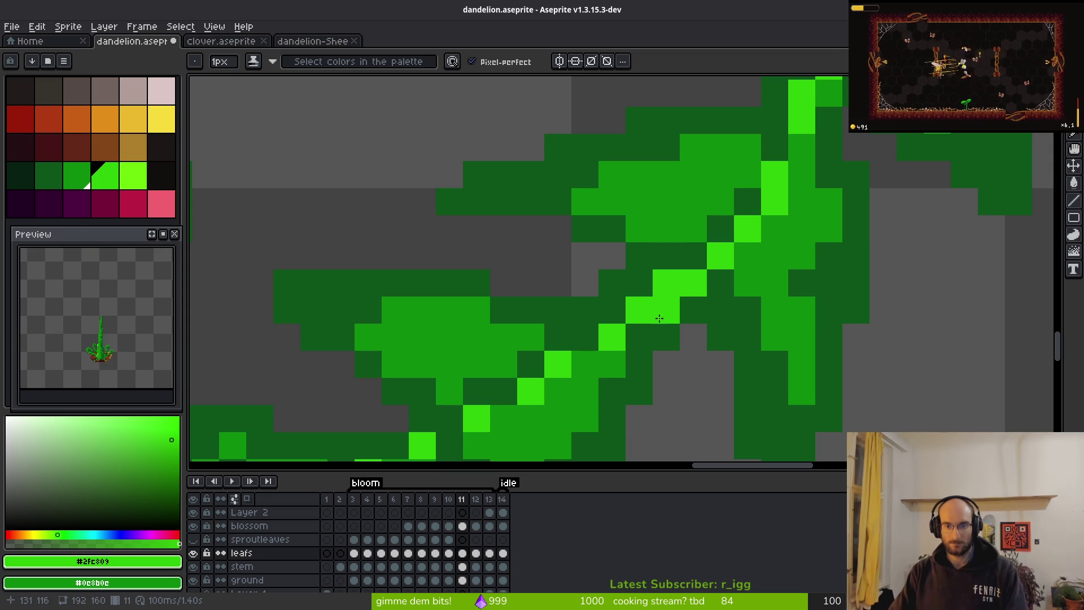
pyautogui.rightClick(667, 283)
pyautogui.rightClick(639, 309)
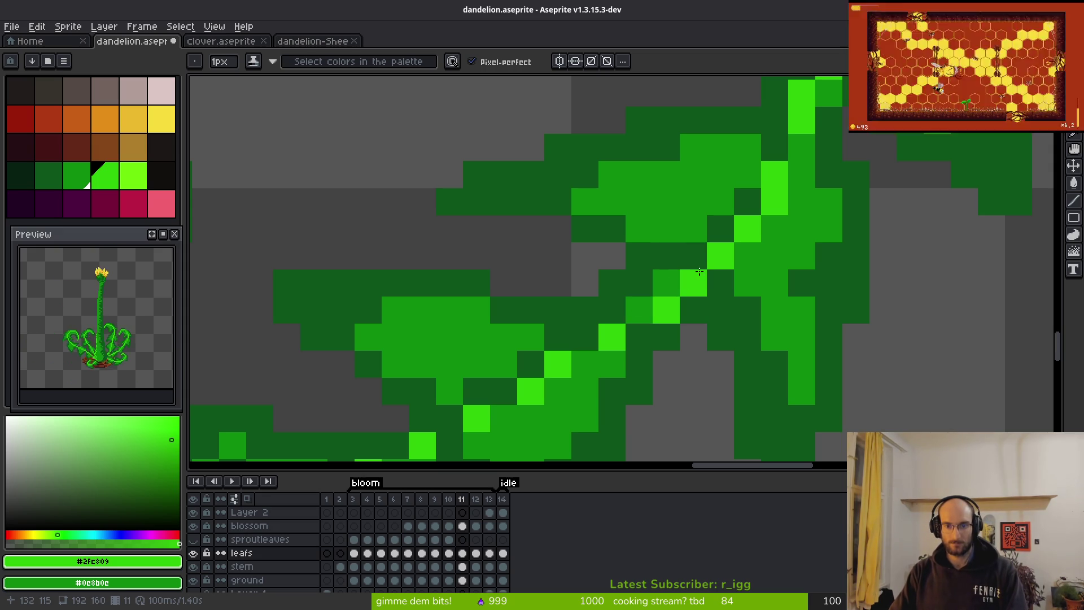
pyautogui.keyDown('alt'); pyautogui.click(675, 249); pyautogui.keyUp('alt')
pyautogui.click(636, 302)
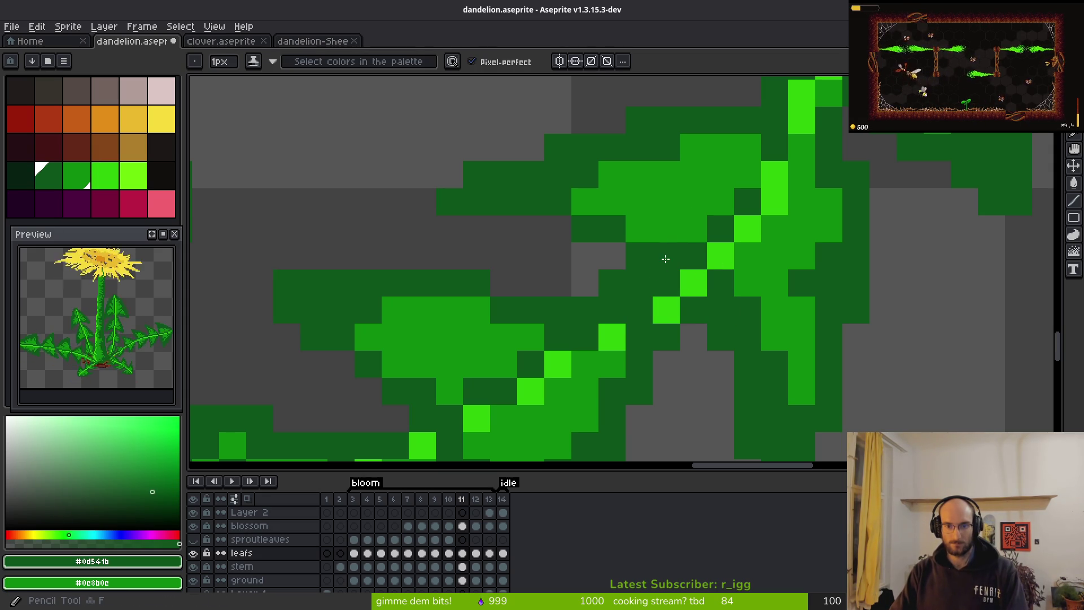
pyautogui.rightClick(666, 255)
pyautogui.rightClick(639, 283)
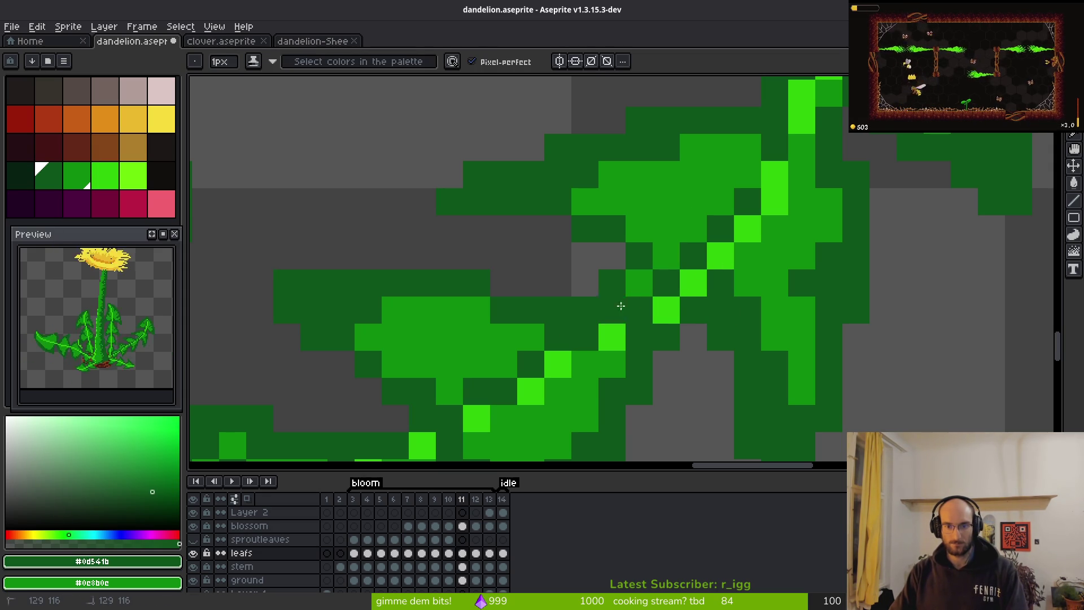
# Try a medium-green pixel beside the vein, undo it, and save the sprite.
pyautogui.scroll(-3, 619, 307)
pyautogui.scroll(3, 655, 318)
pyautogui.rightClick(635, 310)
pyautogui.scroll(-5, 668, 314)
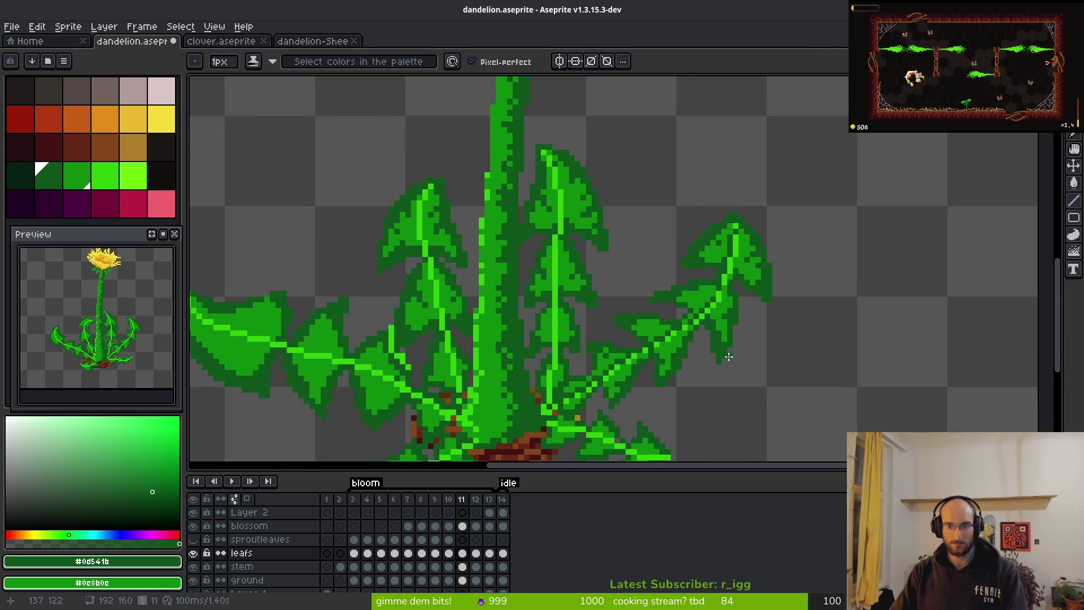
pyautogui.hotkey('ctrl', 'z')
pyautogui.scroll(2, 721, 346)
pyautogui.scroll(-2, 720, 346)
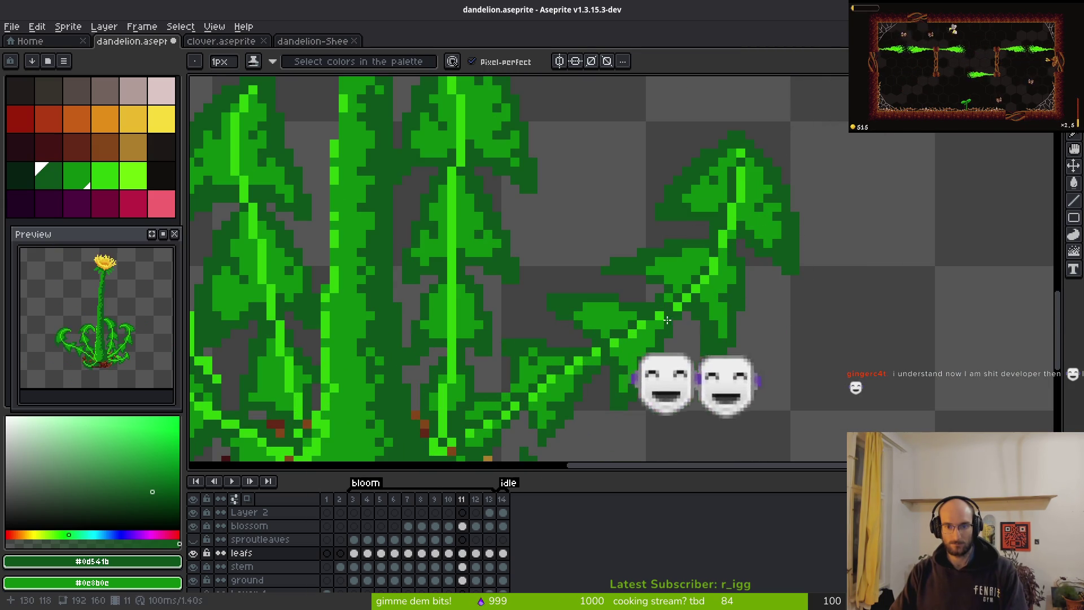
pyautogui.scroll(-2, 750, 354)
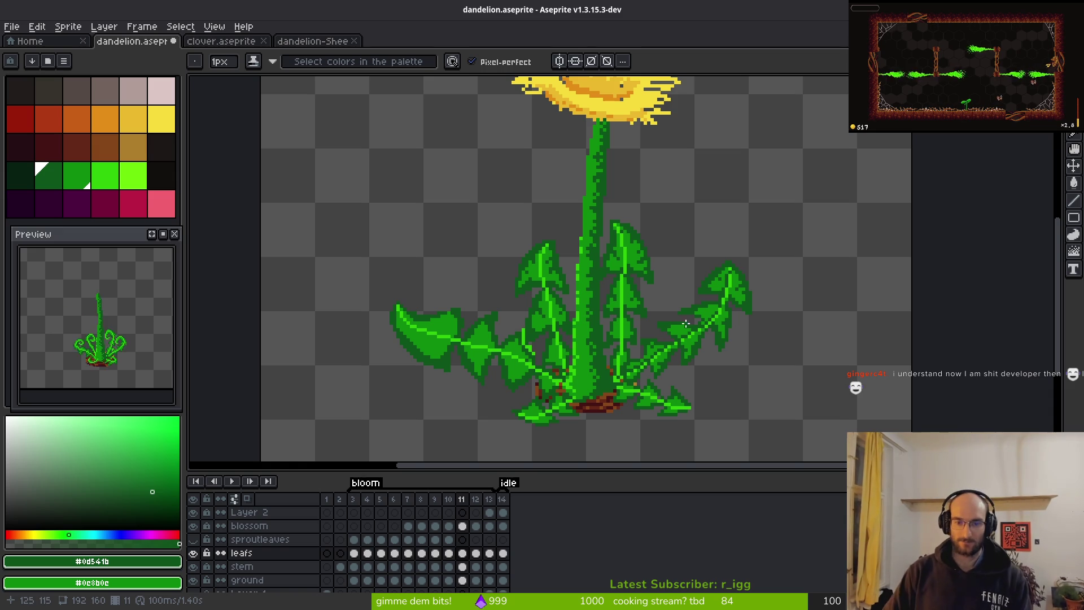
pyautogui.hotkey('ctrl', 's')
# Try flood-filling the bright vein row darker, then undo it and return to the Pencil.
pyautogui.scroll(4, 664, 351)
pyautogui.scroll(2, 664, 351)
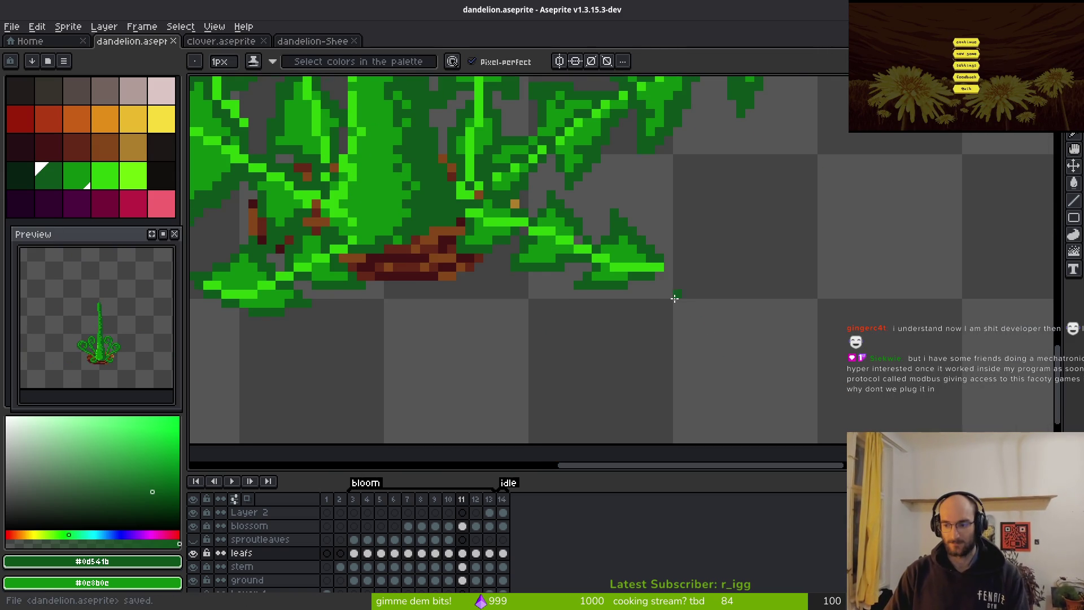
pyautogui.scroll(2, 568, 248)
pyautogui.hscroll(10, 587, 276)
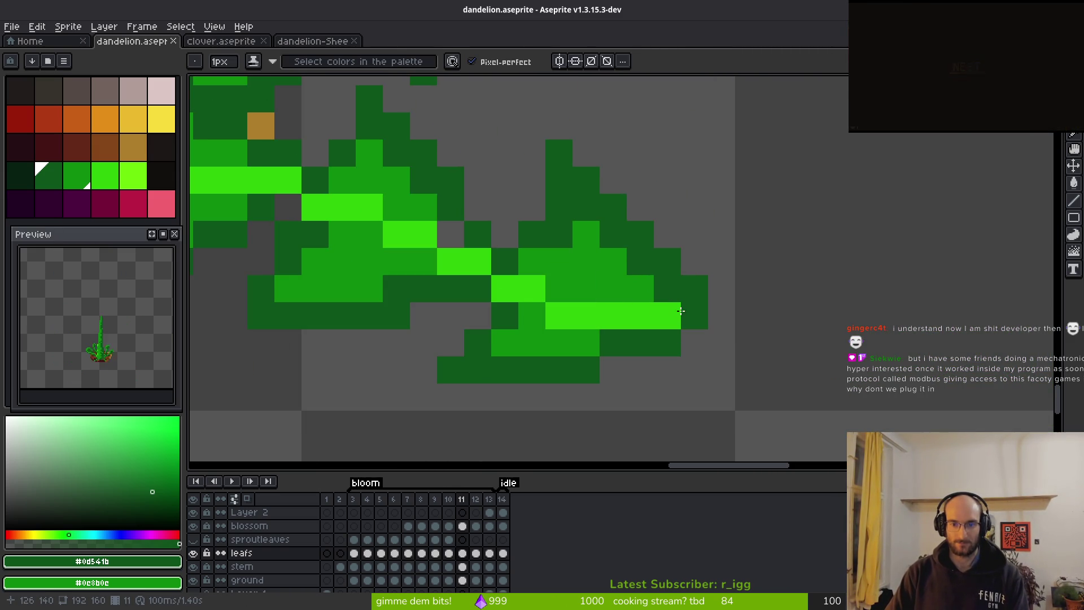
pyautogui.press('g')
pyautogui.click(615, 317)
pyautogui.hotkey('ctrl', 'z')
pyautogui.hotkey('ctrl', 'z')
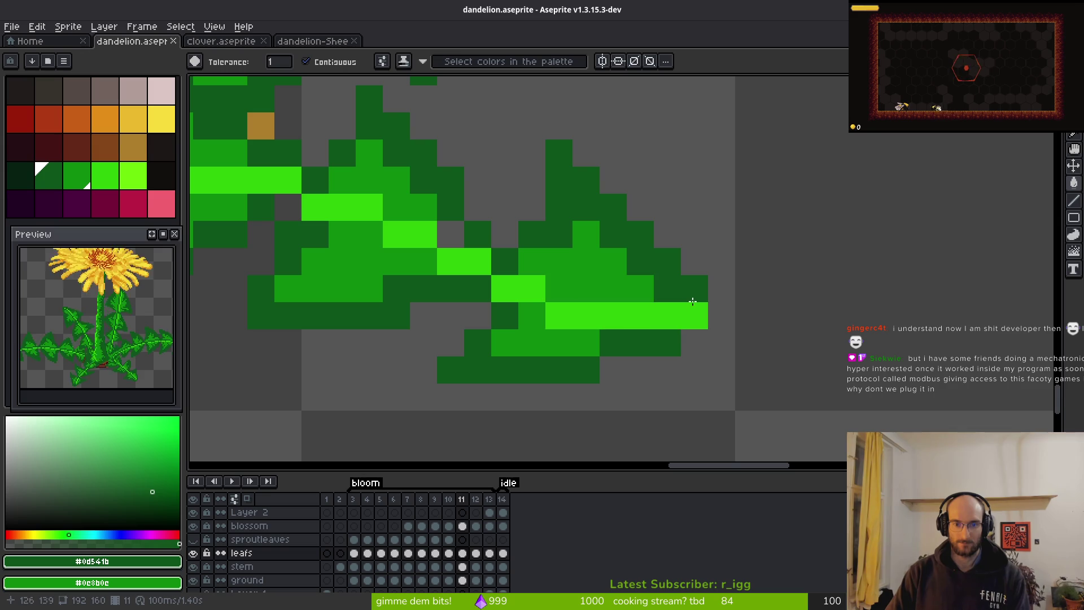
pyautogui.press('b')
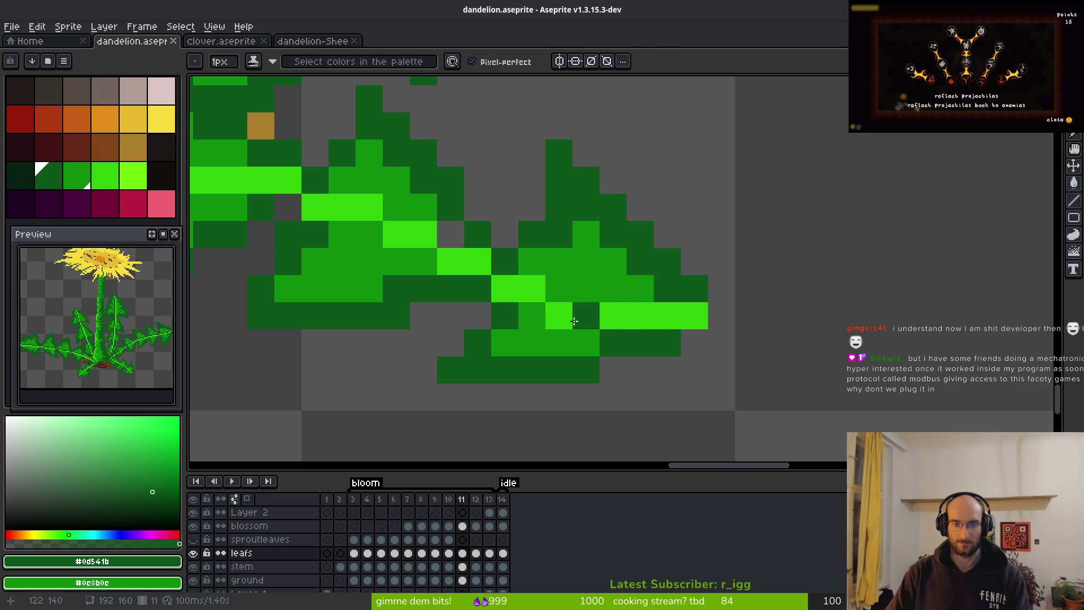
# Paint the lower-right leaf's vein in bright green #2fc809 out to the leaf tip.
pyautogui.keyDown('alt'); pyautogui.click(565, 316); pyautogui.keyUp('alt')
pyautogui.moveTo(559, 289); pyautogui.dragTo(607, 293)
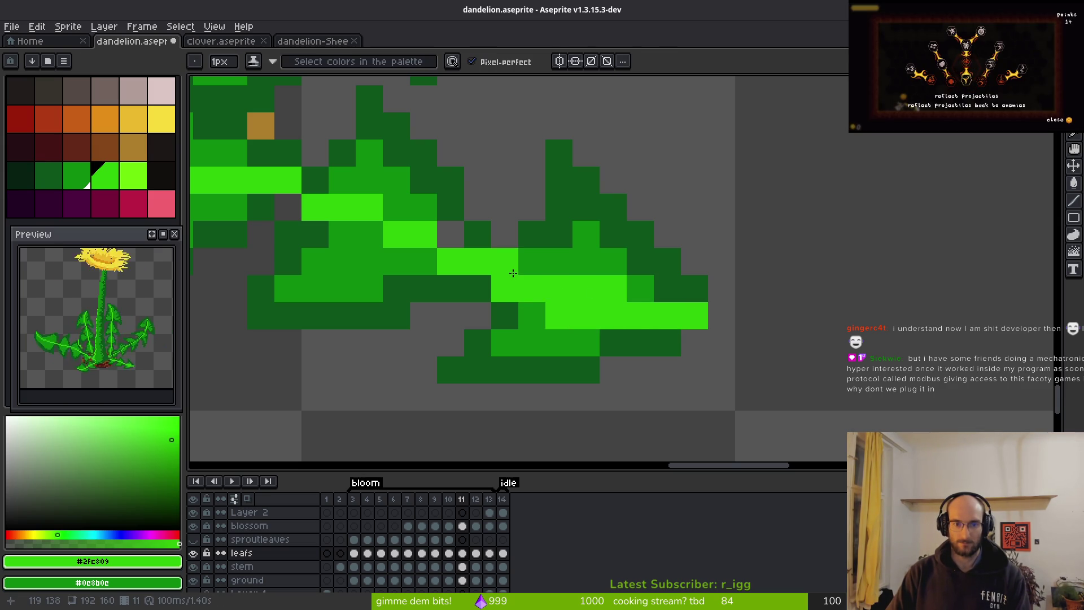
pyautogui.scroll(-3, 646, 297)
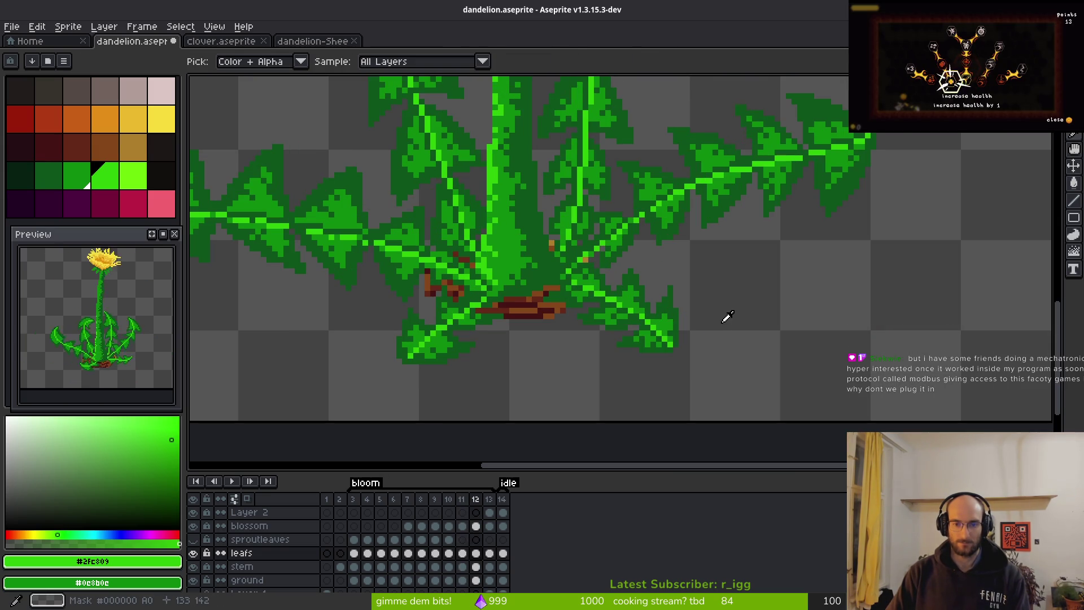
pyautogui.scroll(3, 678, 310)
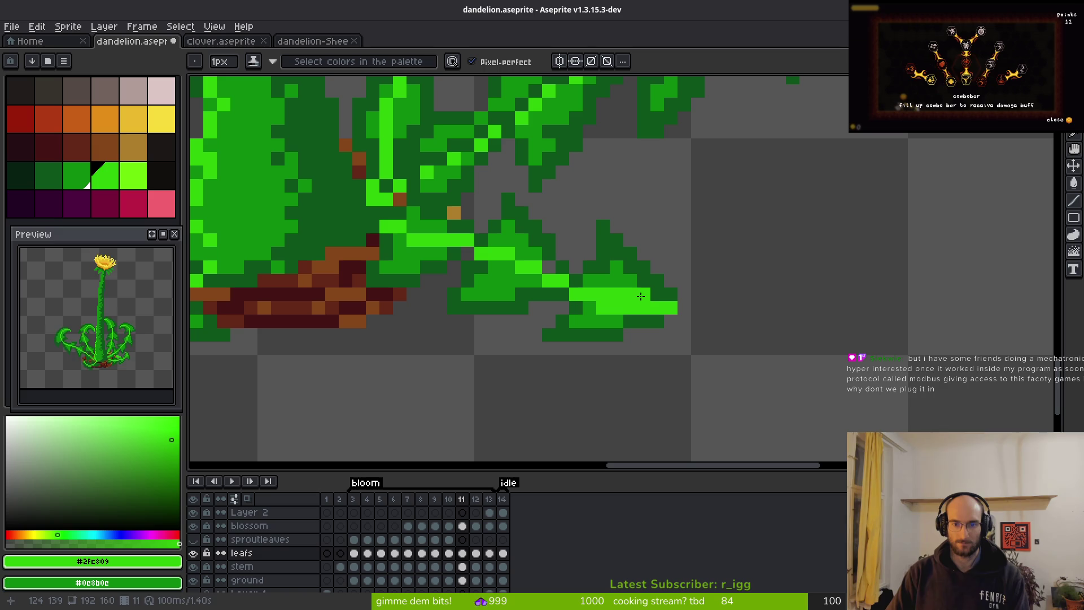
pyautogui.moveTo(644, 295); pyautogui.dragTo(658, 295)
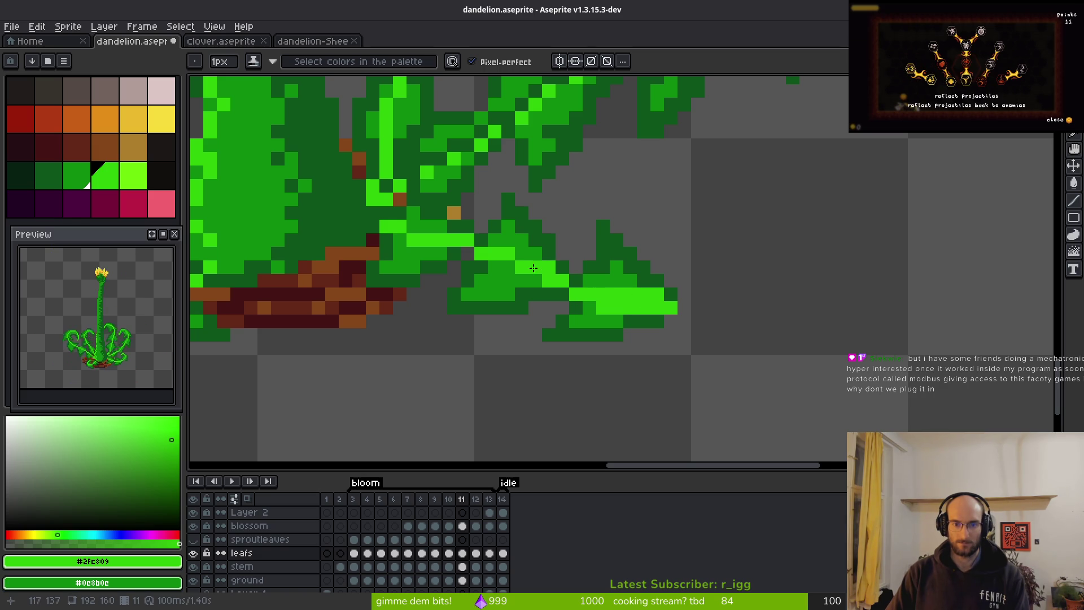
pyautogui.scroll(3, 525, 259)
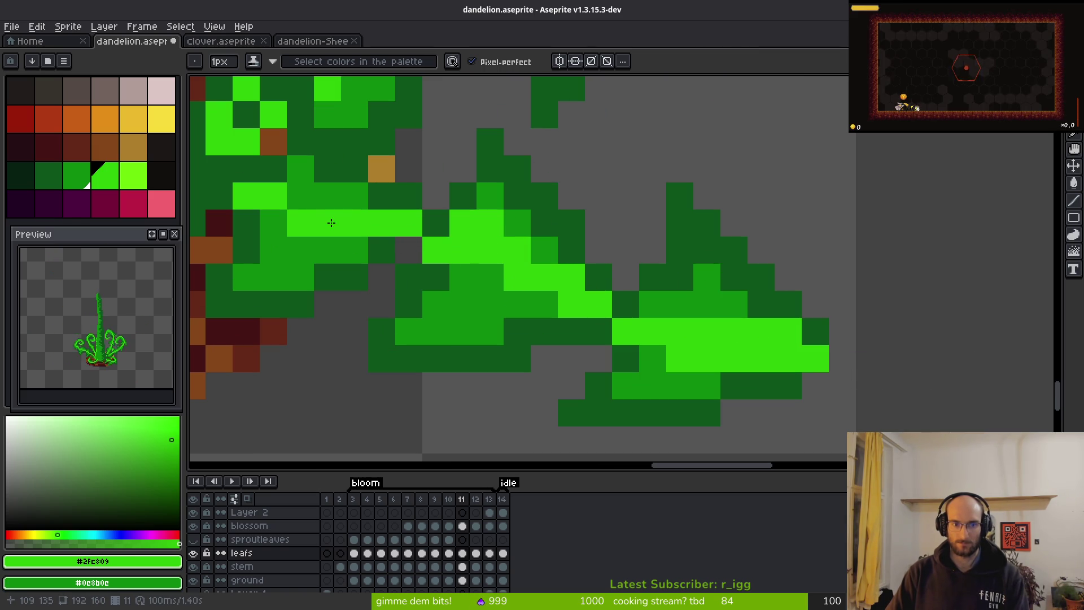
# Add a bright vein segment on the upper lobe and darken old vein pixels.
pyautogui.moveTo(301, 195); pyautogui.dragTo(323, 201)
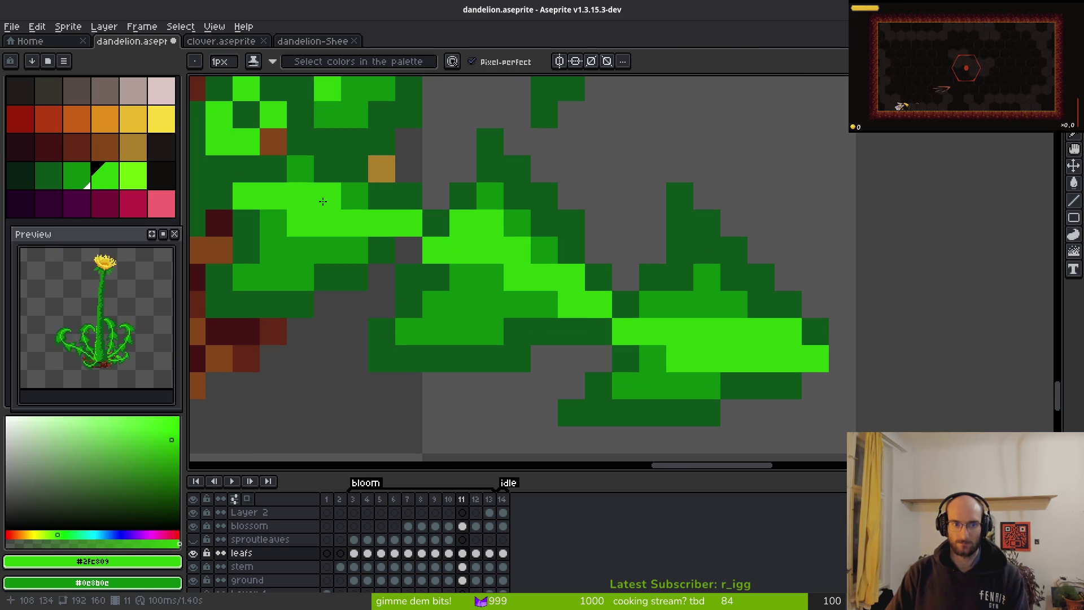
pyautogui.keyDown('alt'); pyautogui.rightClick(336, 276); pyautogui.keyUp('alt')
pyautogui.rightClick(316, 223)
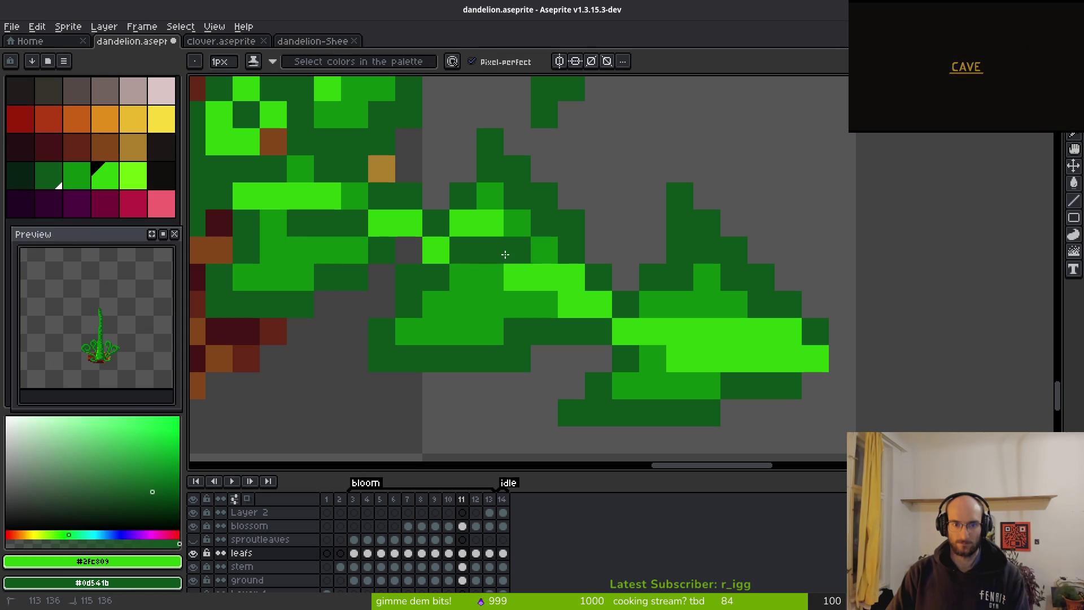
pyautogui.moveTo(495, 255); pyautogui.dragTo(458, 251)
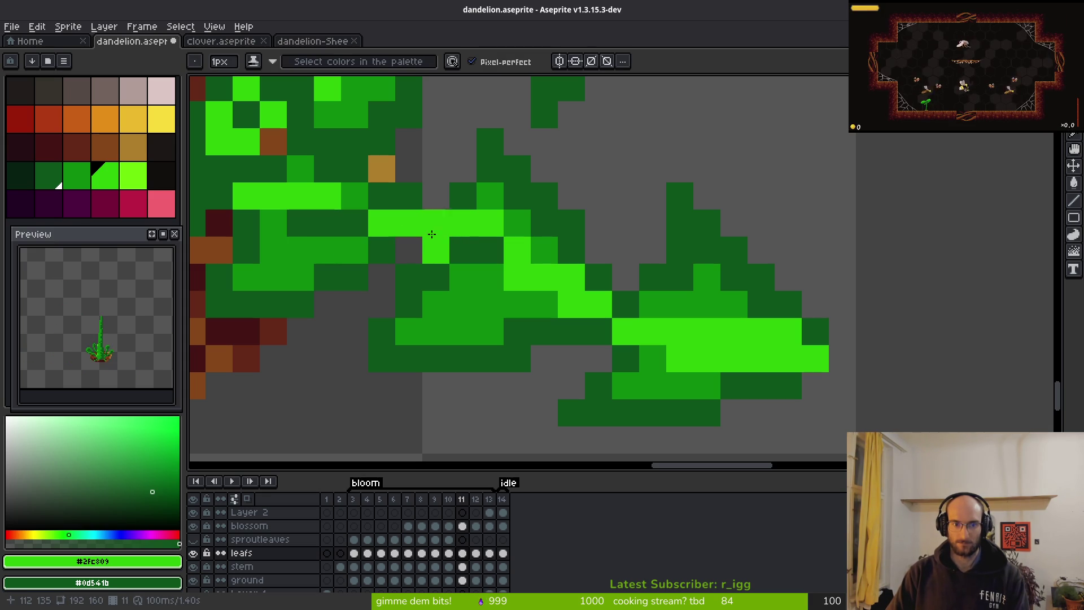
pyautogui.rightClick(437, 249)
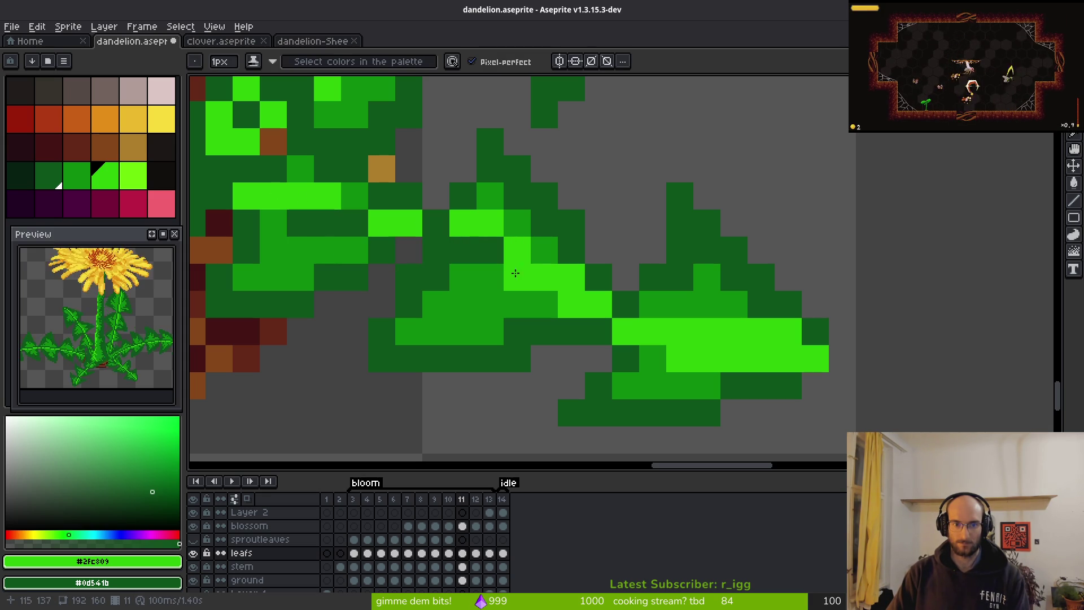
pyautogui.scroll(-5, 614, 335)
pyautogui.hotkey('ctrl', 'z')
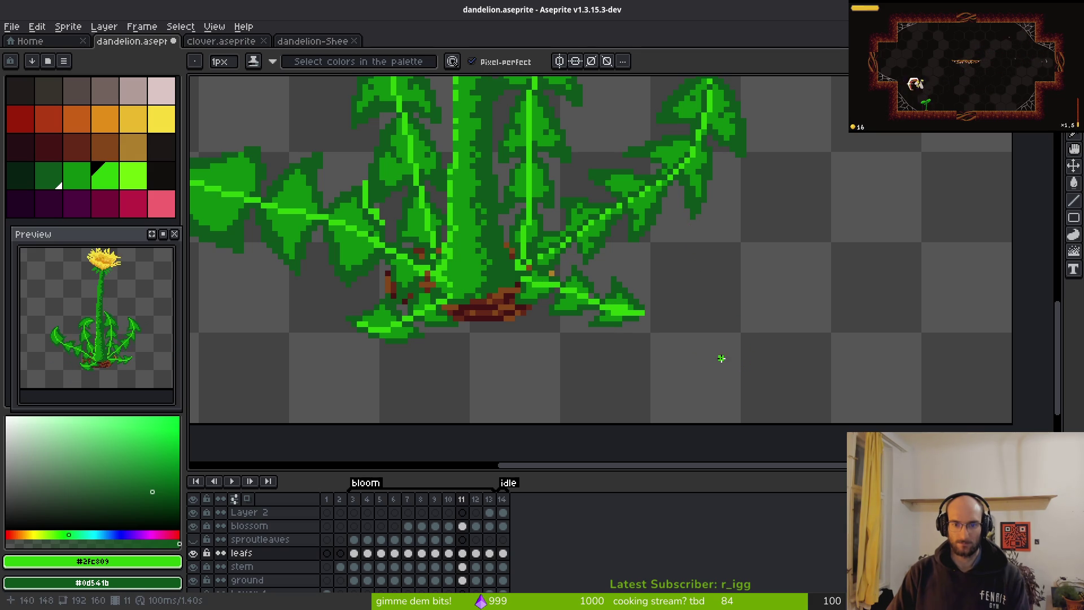
pyautogui.scroll(3, 557, 313)
# Extend the bright vein and darken pixels below and along the old vein in #0d541b.
pyautogui.moveTo(557, 313); pyautogui.dragTo(507, 305)
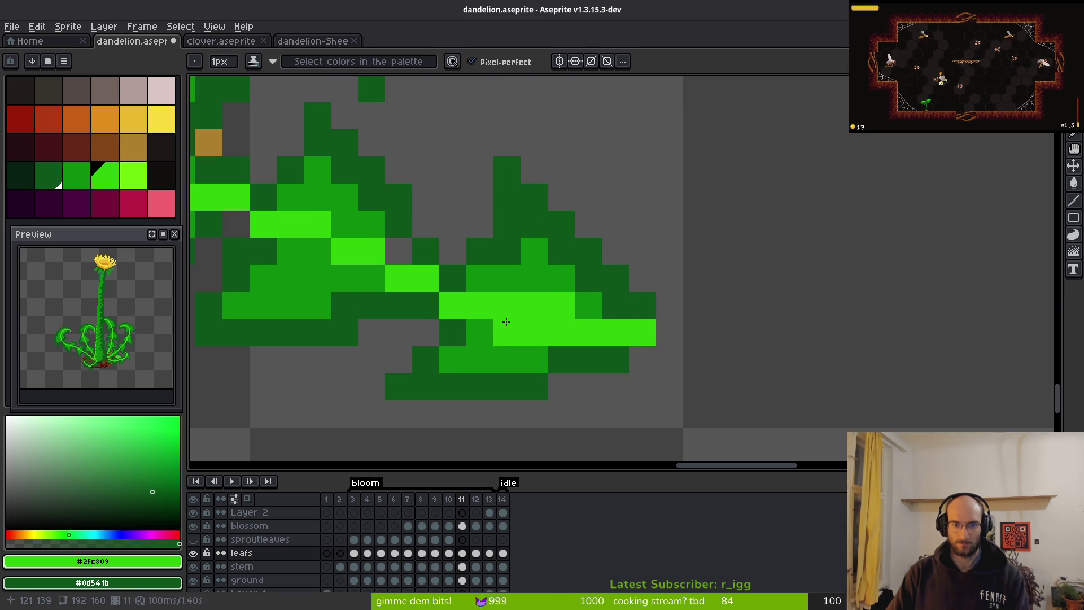
pyautogui.rightClick(507, 333)
pyautogui.rightClick(533, 333)
pyautogui.rightClick(561, 333)
pyautogui.rightClick(479, 305)
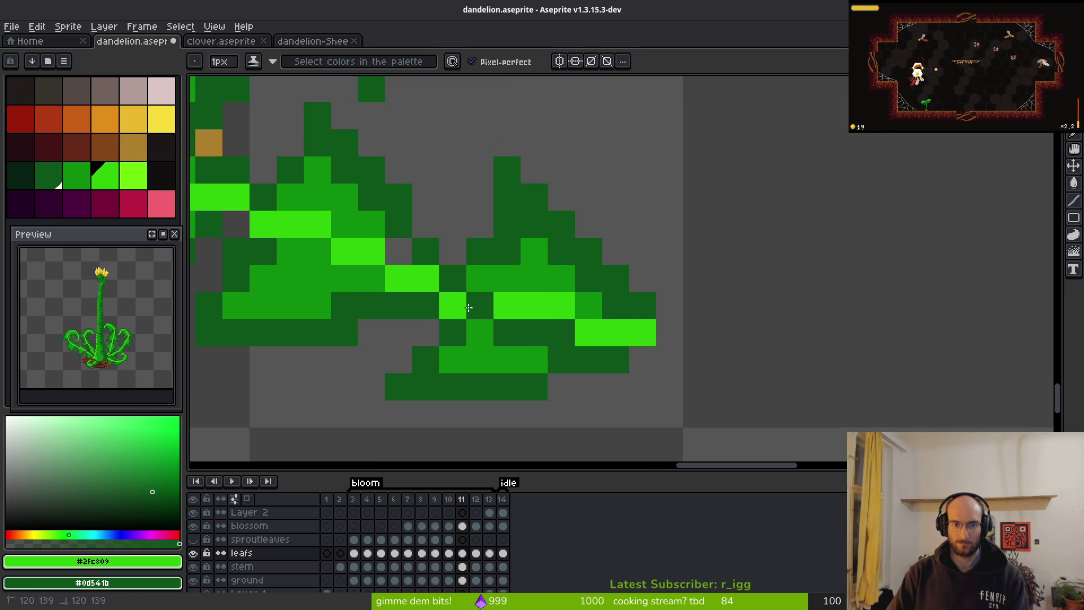
pyautogui.rightClick(453, 305)
pyautogui.rightClick(426, 278)
pyautogui.rightClick(398, 278)
pyautogui.click(398, 251)
pyautogui.rightClick(373, 247)
pyautogui.rightClick(345, 251)
# Redraw the vein one row higher and darken the leftover old vein pixels.
pyautogui.click(343, 235)
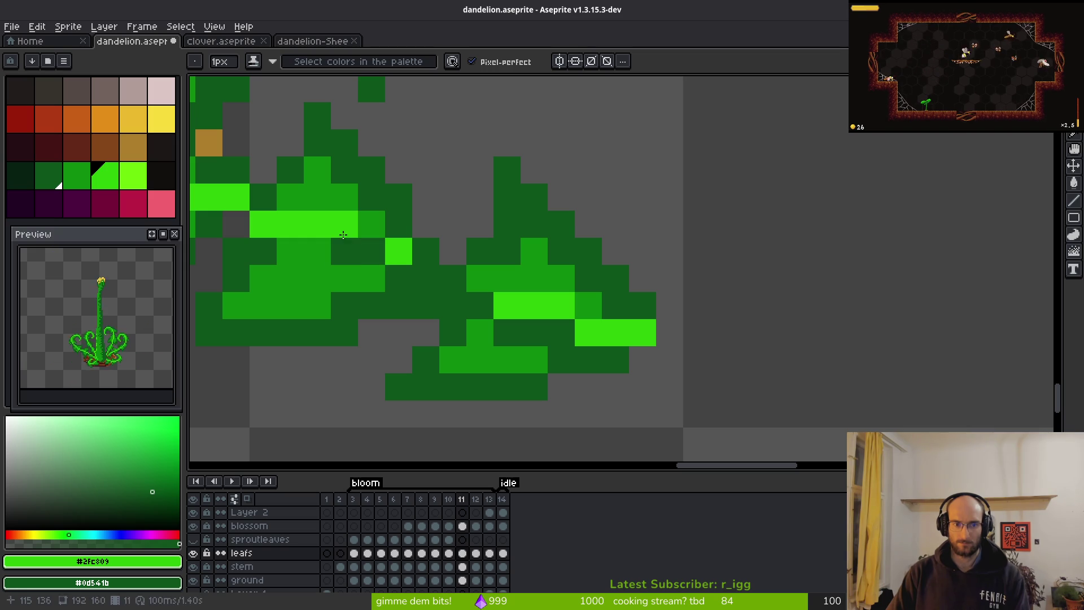
pyautogui.rightClick(313, 223)
pyautogui.rightClick(640, 310)
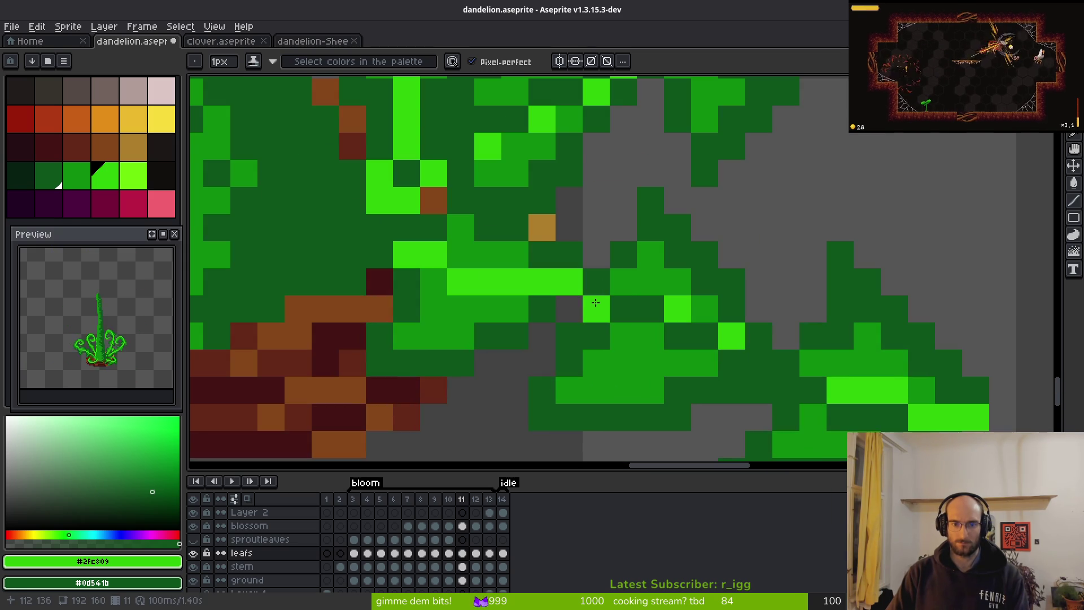
pyautogui.rightClick(592, 305)
pyautogui.click(599, 286)
pyautogui.moveTo(542, 284); pyautogui.dragTo(460, 283)
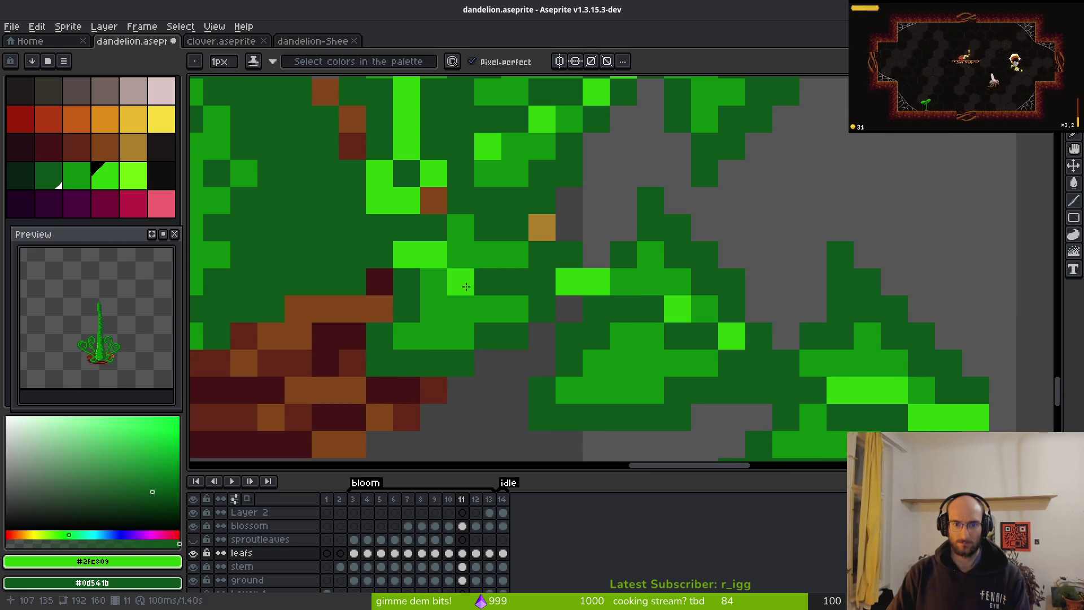
pyautogui.moveTo(514, 254); pyautogui.dragTo(397, 232)
pyautogui.rightClick(434, 254)
pyautogui.rightClick(406, 254)
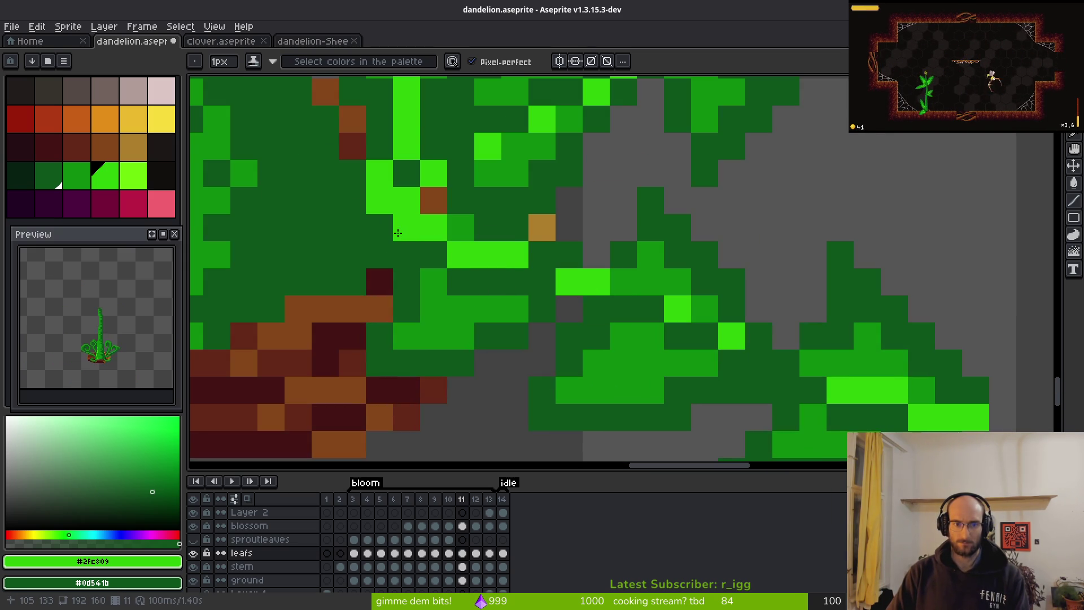
pyautogui.rightClick(405, 233)
pyautogui.scroll(-4, 527, 320)
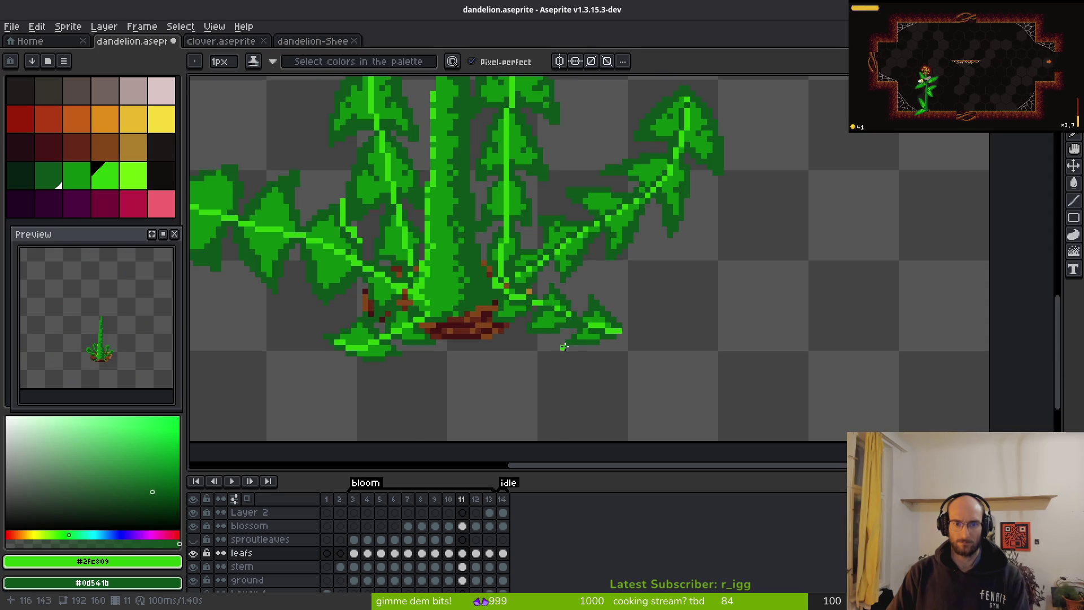
# Brighten two pixels along the leaf vein and test a mid-green touch-up, undoing it.
pyautogui.scroll(-3, 570, 350)
pyautogui.scroll(7, 578, 355)
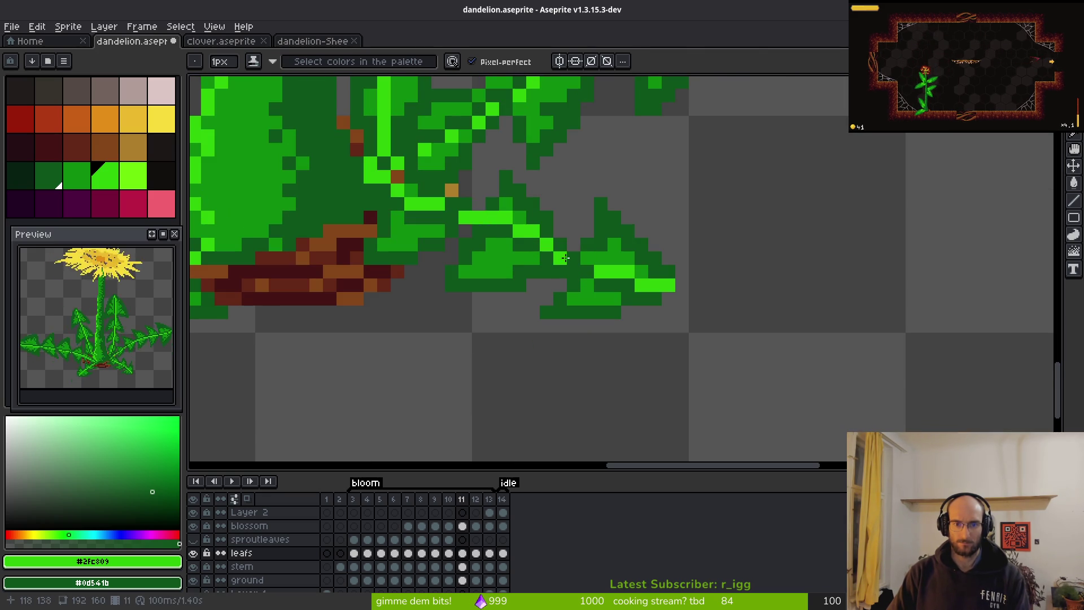
pyautogui.moveTo(559, 244); pyautogui.dragTo(582, 256)
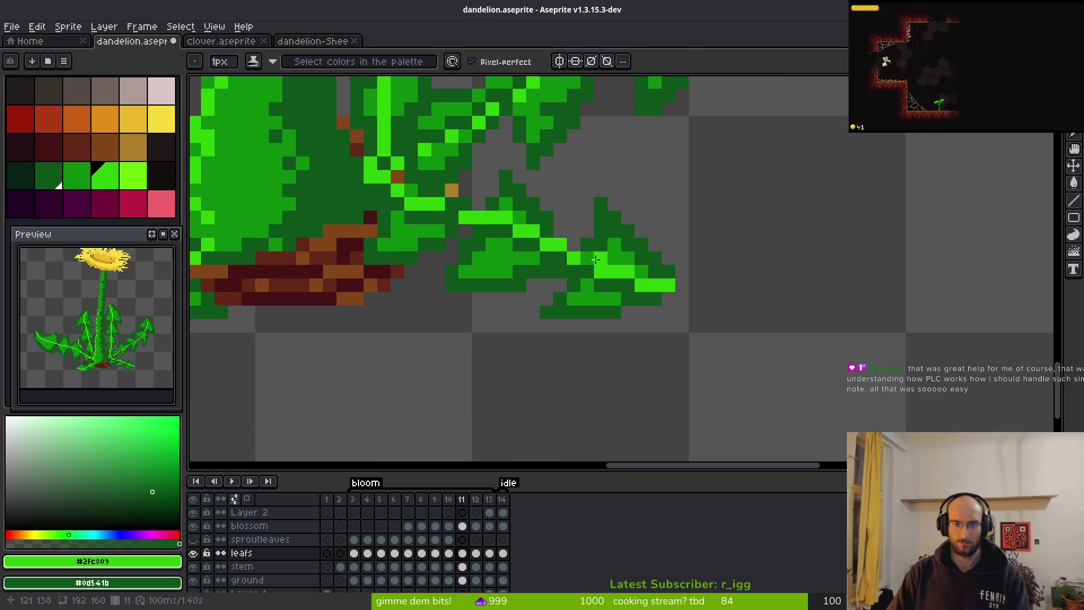
pyautogui.keyDown('alt'); pyautogui.click(582, 256); pyautogui.keyUp('alt')
pyautogui.scroll(2, 581, 254)
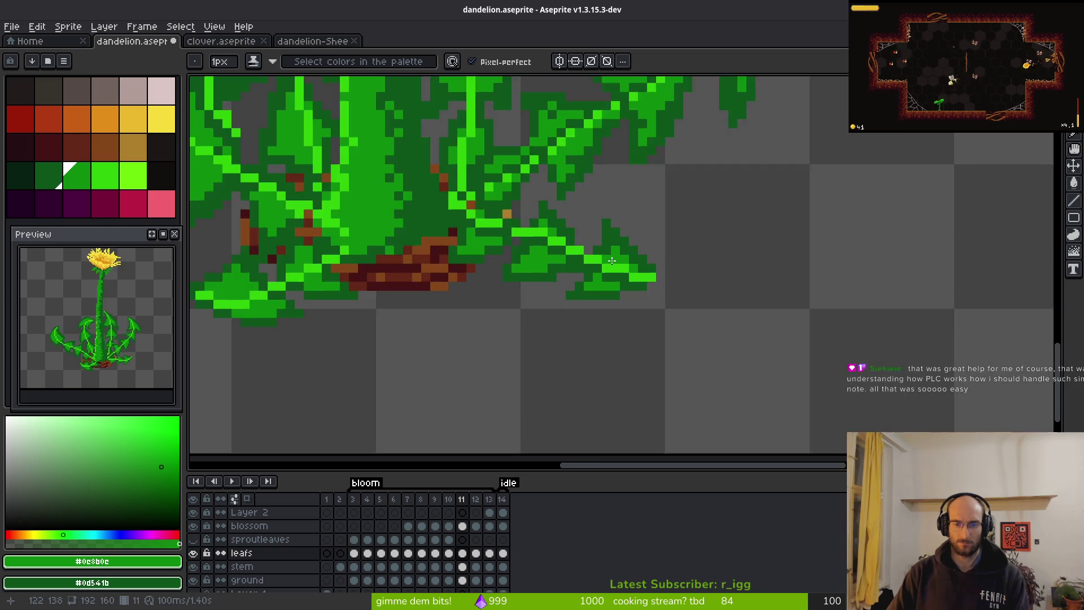
pyautogui.click(580, 251)
pyautogui.hotkey('ctrl', 'z')
# Sample the bright, mid and dark greens and try a mid-green vein pixel, then undo it.
pyautogui.keyDown('alt'); pyautogui.click(593, 278); pyautogui.keyUp('alt')
pyautogui.scroll(-3, 587, 293)
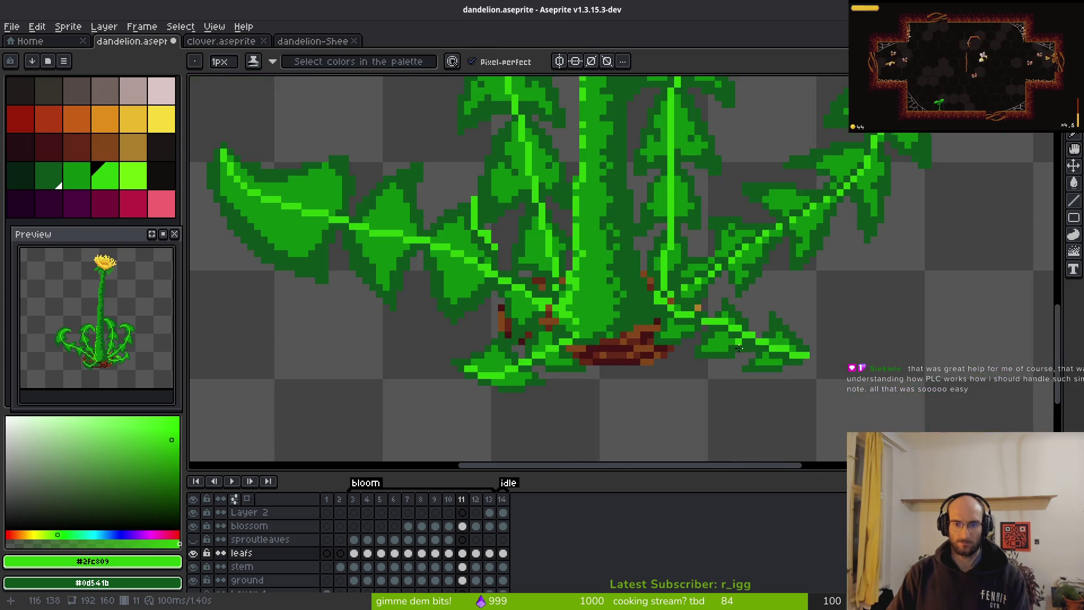
pyautogui.scroll(3, 723, 313)
pyautogui.keyDown('alt'); pyautogui.click(701, 229); pyautogui.keyUp('alt')
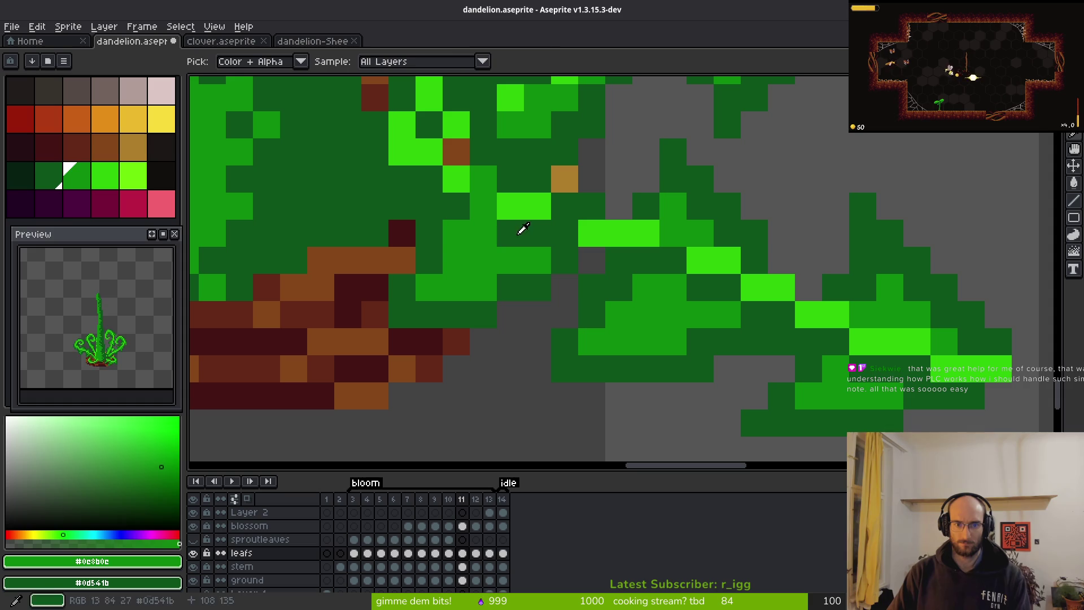
pyautogui.keyDown('alt'); pyautogui.click(475, 221); pyautogui.keyUp('alt')
pyautogui.keyDown('alt'); pyautogui.click(460, 233); pyautogui.keyUp('alt')
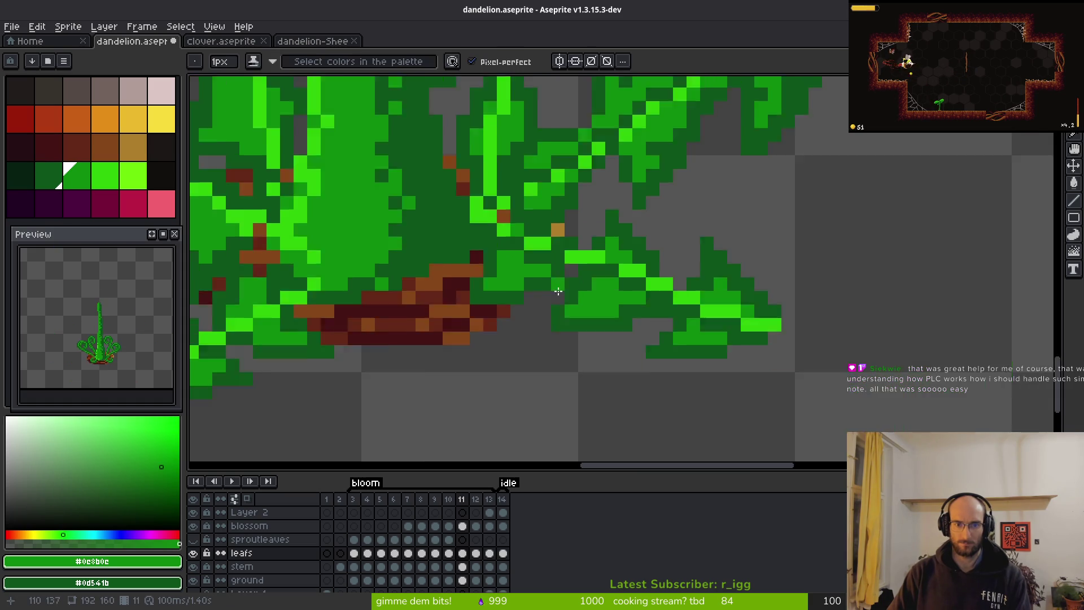
pyautogui.scroll(-3, 536, 277)
pyautogui.scroll(2, 589, 313)
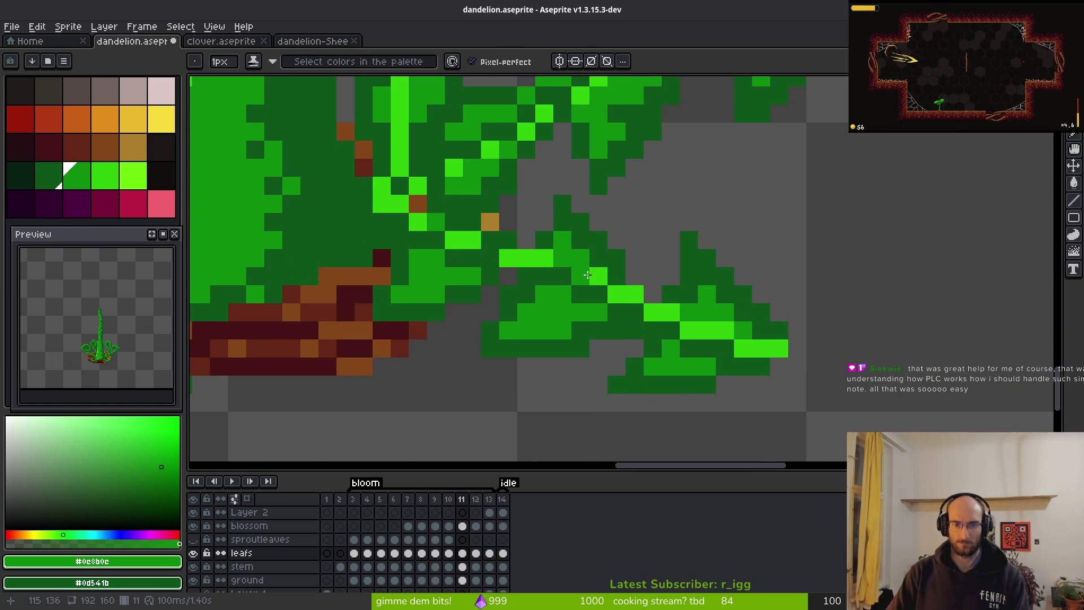
pyautogui.click(504, 256)
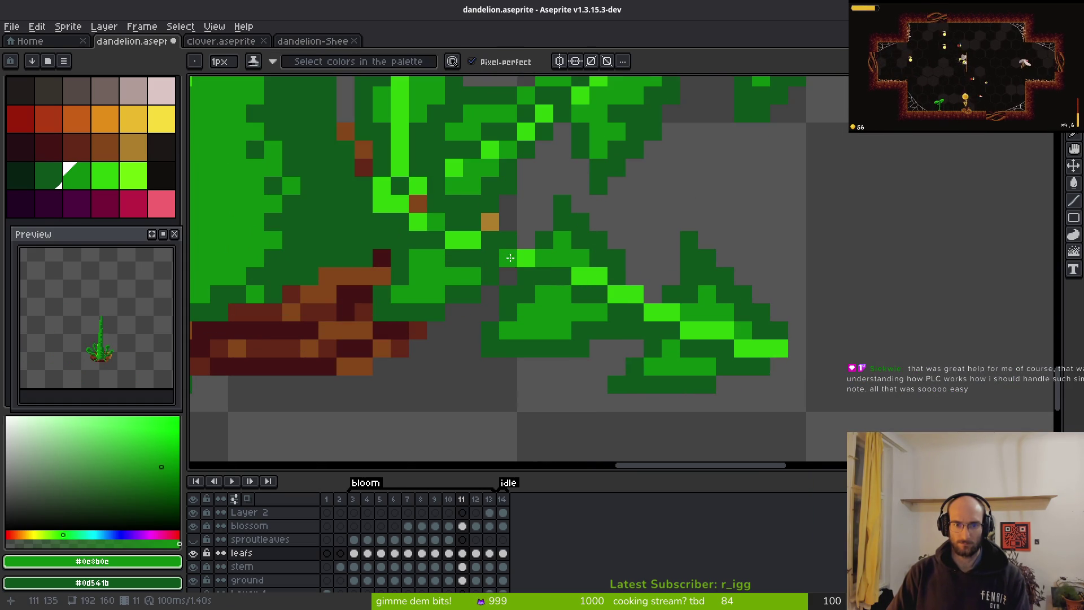
pyautogui.hotkey('ctrl', 'z')
# Darken a lower-leaf pixel, brighten a vein pixel, cover the tan pixel, and darken the stem join.
pyautogui.keyDown('alt'); pyautogui.click(508, 275); pyautogui.keyUp('alt')
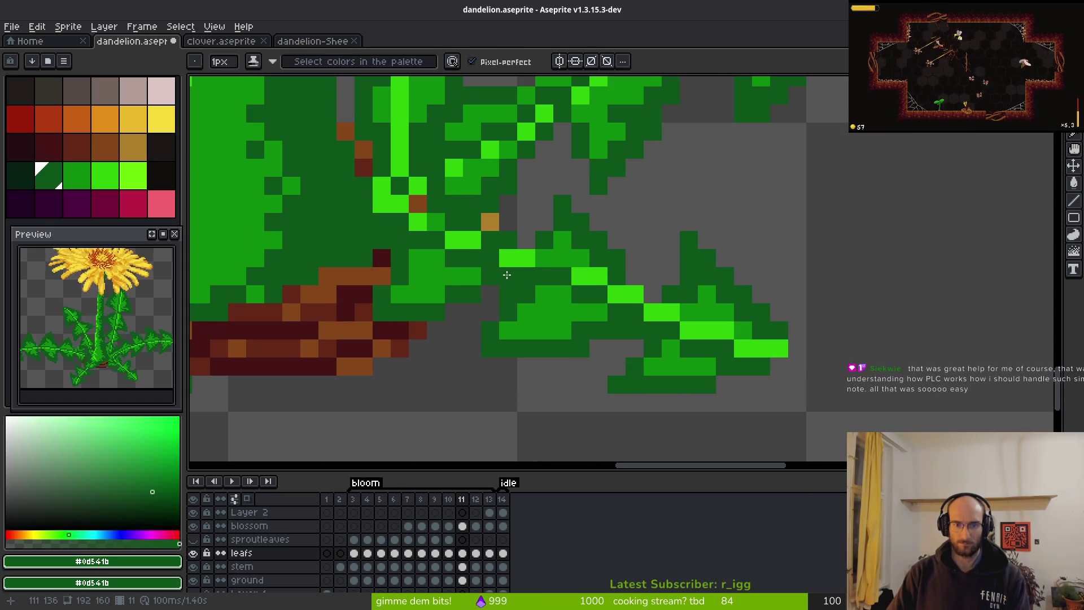
pyautogui.click(508, 258)
pyautogui.keyDown('alt'); pyautogui.click(474, 240); pyautogui.keyUp('alt')
pyautogui.click(495, 242)
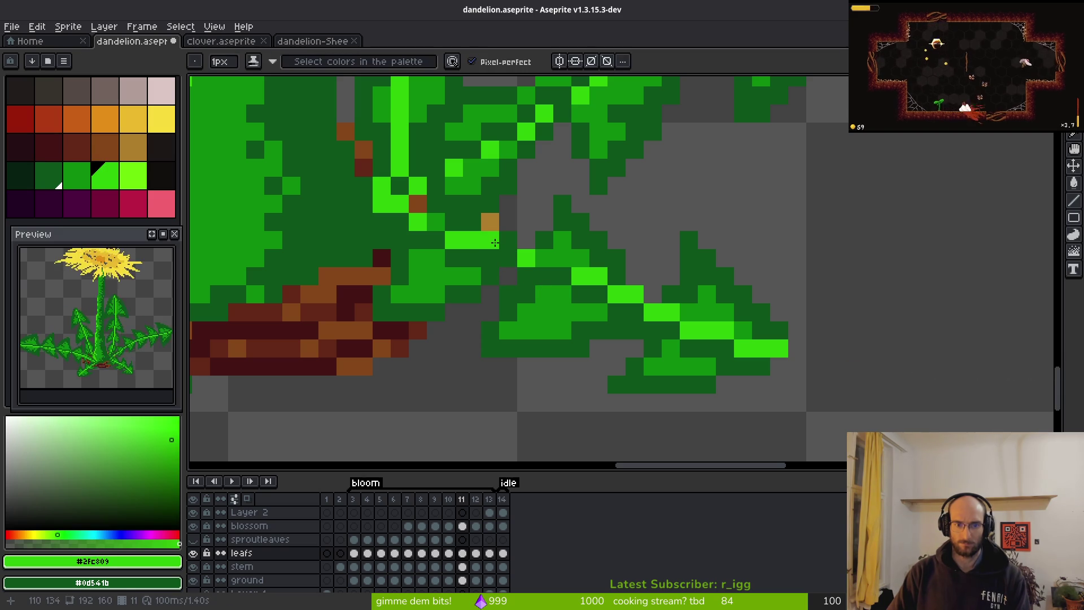
pyautogui.keyDown('alt'); pyautogui.click(443, 222); pyautogui.keyUp('alt')
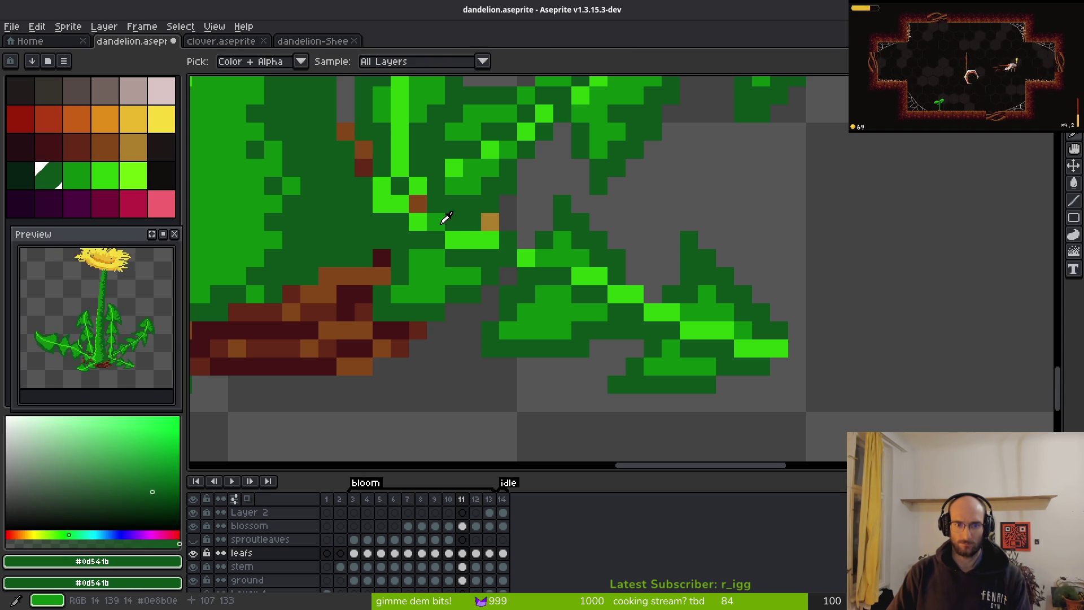
pyautogui.keyDown('alt'); pyautogui.click(443, 222); pyautogui.keyUp('alt')
pyautogui.click(482, 227)
pyautogui.keyDown('alt'); pyautogui.click(455, 223); pyautogui.keyUp('alt')
pyautogui.click(472, 222)
pyautogui.moveTo(490, 222); pyautogui.dragTo(491, 241)
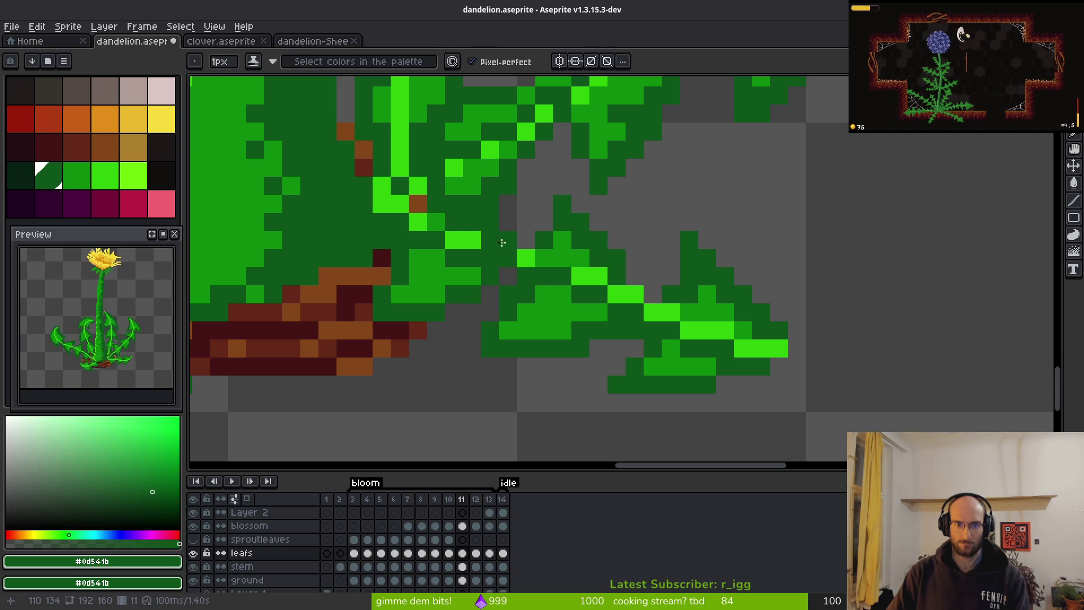
pyautogui.scroll(-5, 608, 293)
pyautogui.scroll(6, 452, 234)
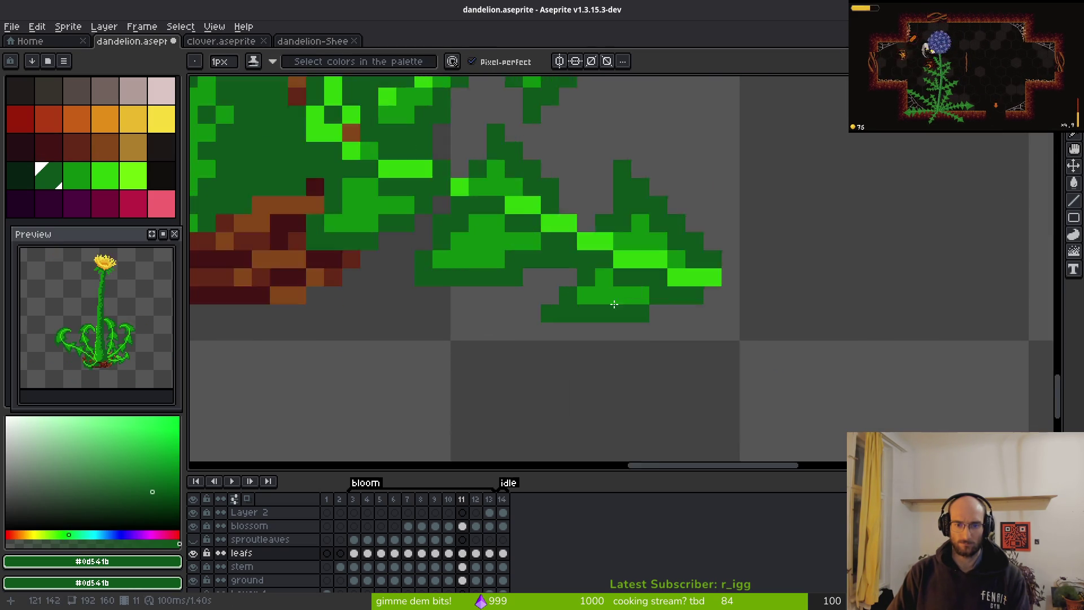
# Tone the bright vein pixels down to mid green out to the leaf tip.
pyautogui.keyDown('alt'); pyautogui.click(452, 235); pyautogui.keyUp('alt')
pyautogui.click(480, 263)
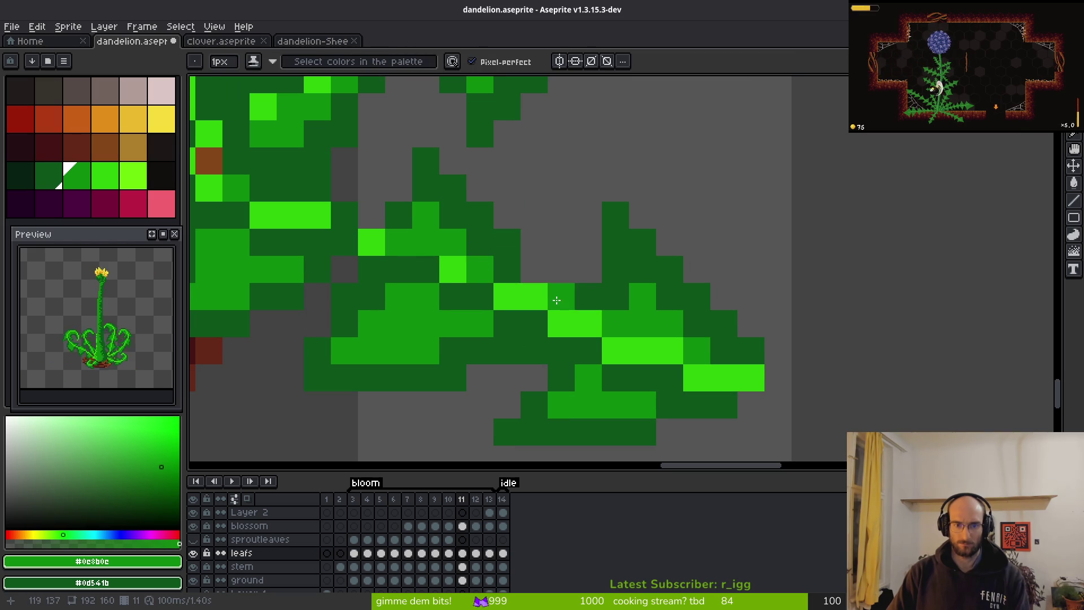
pyautogui.click(534, 296)
pyautogui.click(588, 323)
pyautogui.click(669, 351)
pyautogui.click(723, 377)
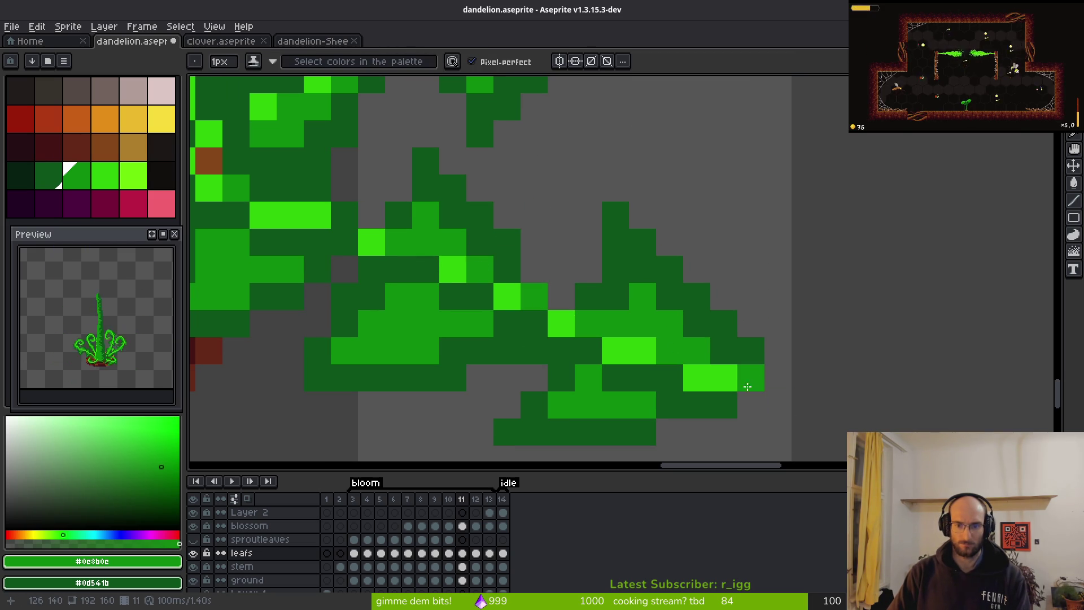
pyautogui.click(722, 379)
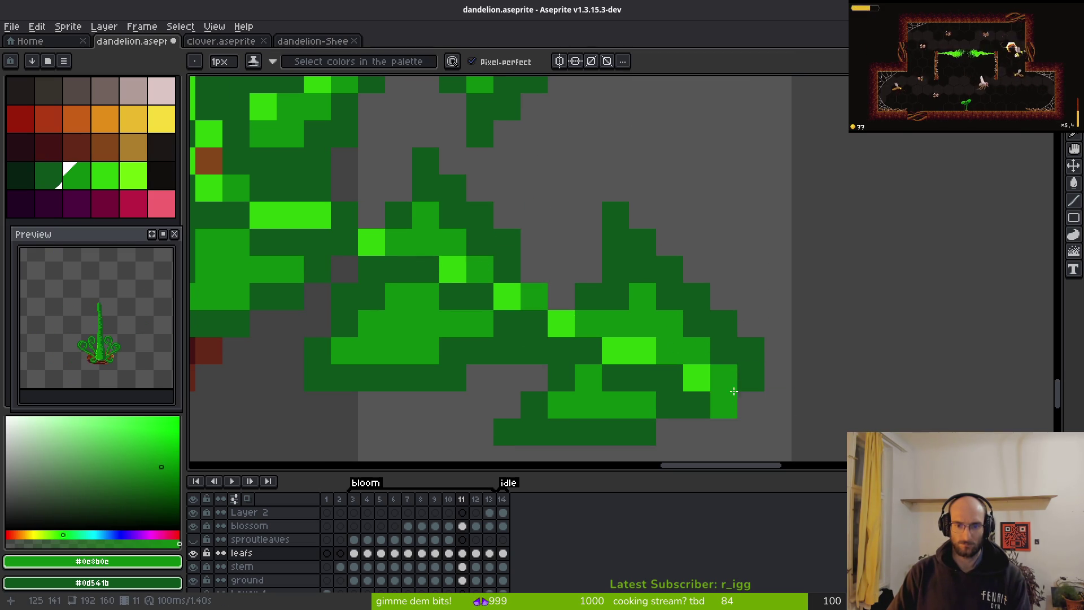
pyautogui.scroll(-3, 734, 391)
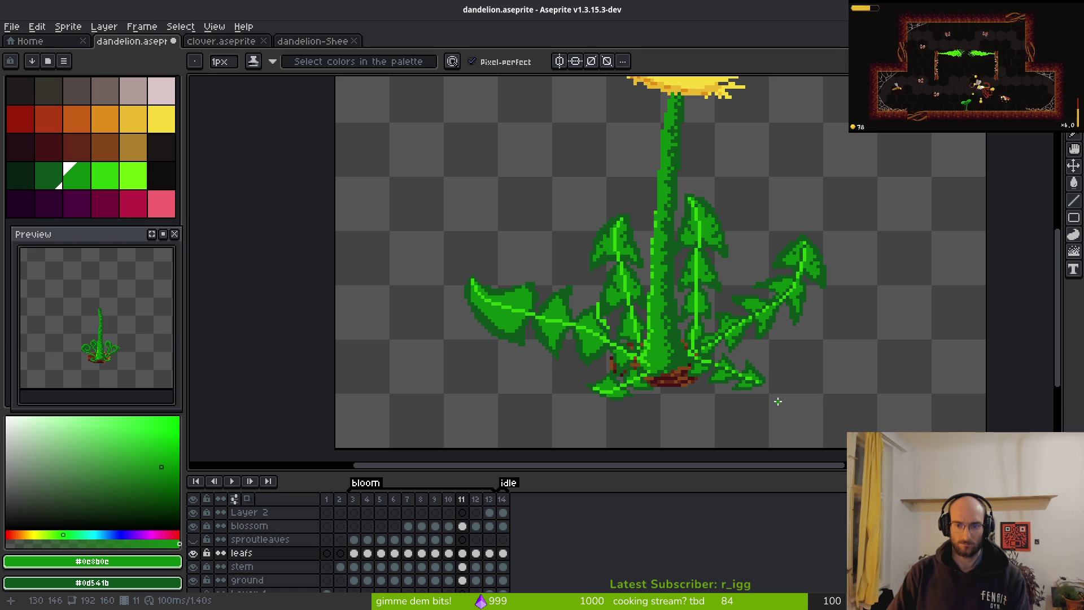
pyautogui.scroll(-4, 769, 391)
pyautogui.scroll(3, 764, 397)
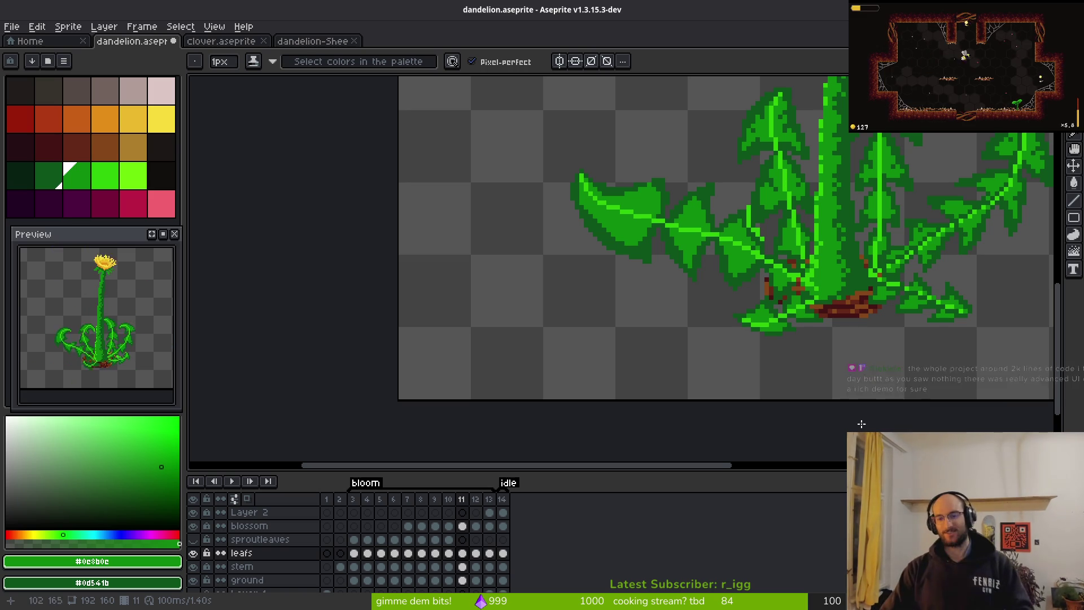
pyautogui.scroll(-2, 827, 320)
pyautogui.scroll(5, 728, 334)
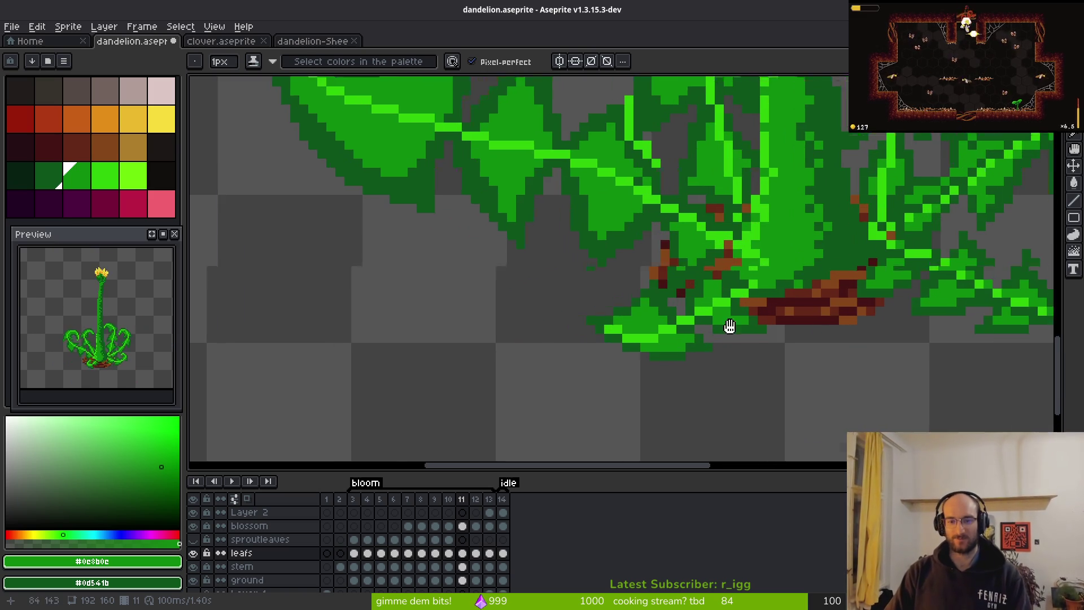
# Undo the stray green pixel and darken a row along the leaf's underside with dark green.
pyautogui.hotkey('ctrl', 'z')
pyautogui.scroll(-1, 716, 280)
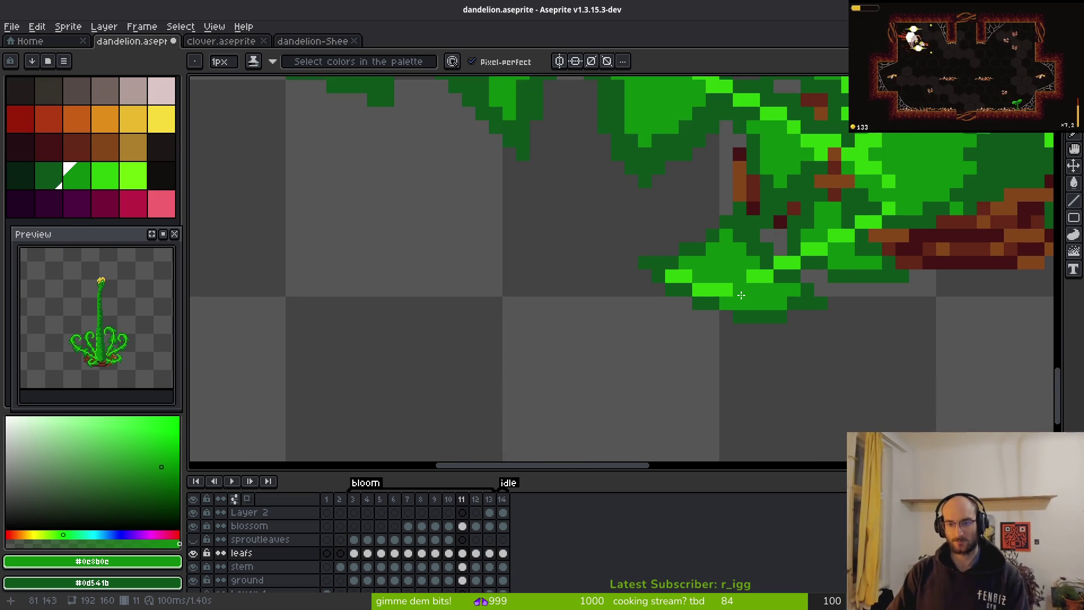
pyautogui.scroll(1, 715, 281)
pyautogui.keyDown('alt'); pyautogui.click(647, 263); pyautogui.keyUp('alt')
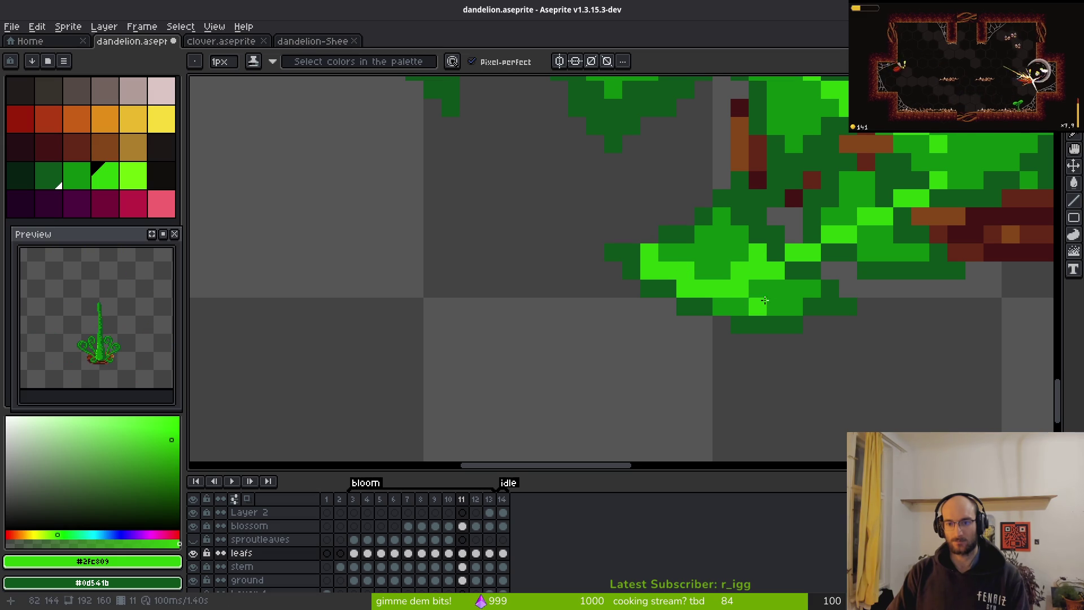
pyautogui.keyDown('alt'); pyautogui.click(764, 325); pyautogui.keyUp('alt')
pyautogui.moveTo(757, 270)
pyautogui.mouseDown()
pyautogui.moveTo(774, 270)
pyautogui.moveTo(686, 289)
pyautogui.mouseUp()
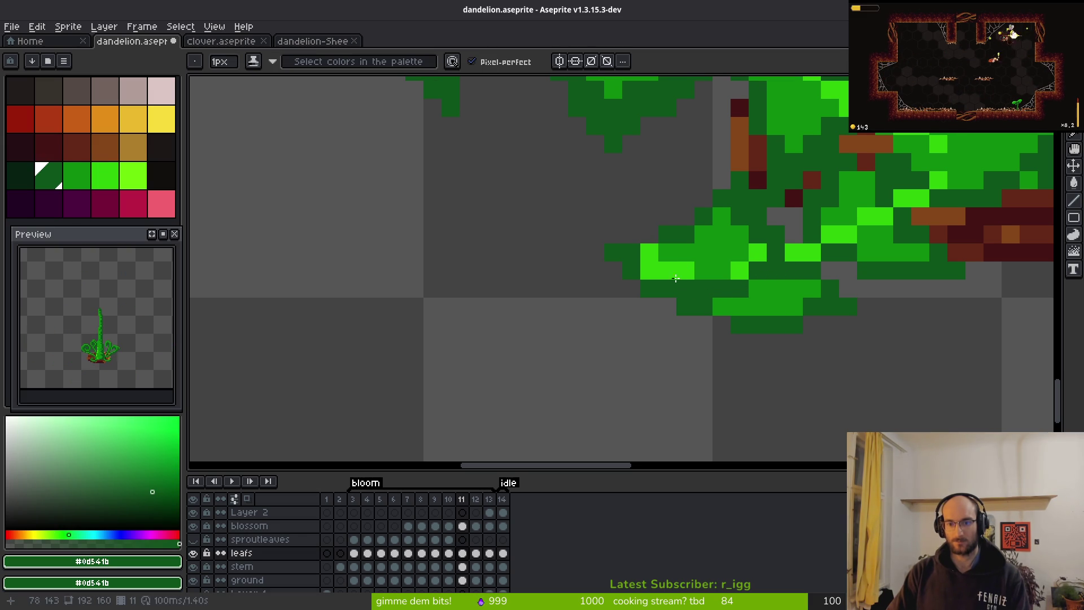
# Brighten several pixels of the small base leaf with the bright vein green.
pyautogui.scroll(2, 734, 310)
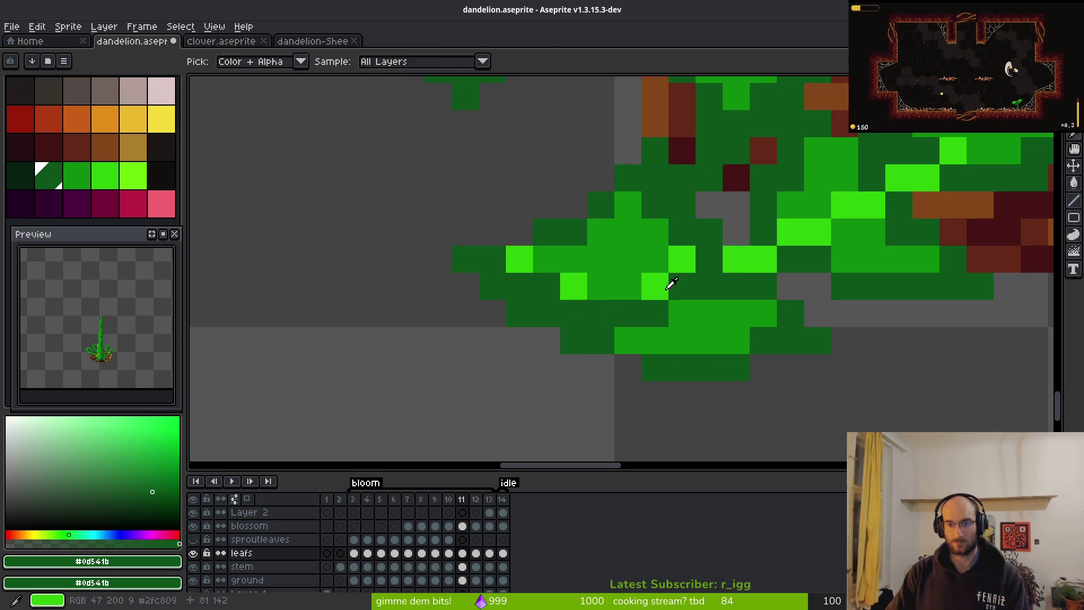
pyautogui.keyDown('alt'); pyautogui.click(649, 285); pyautogui.keyUp('alt')
pyautogui.moveTo(680, 286); pyautogui.dragTo(709, 267)
pyautogui.scroll(-2, 764, 271)
pyautogui.scroll(2, 790, 243)
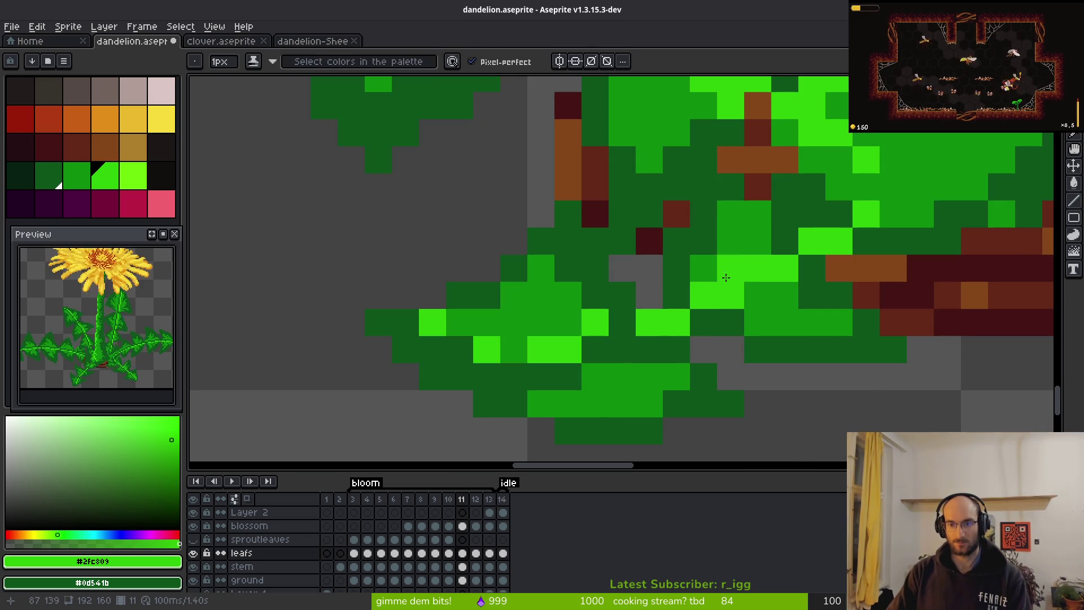
pyautogui.click(839, 214)
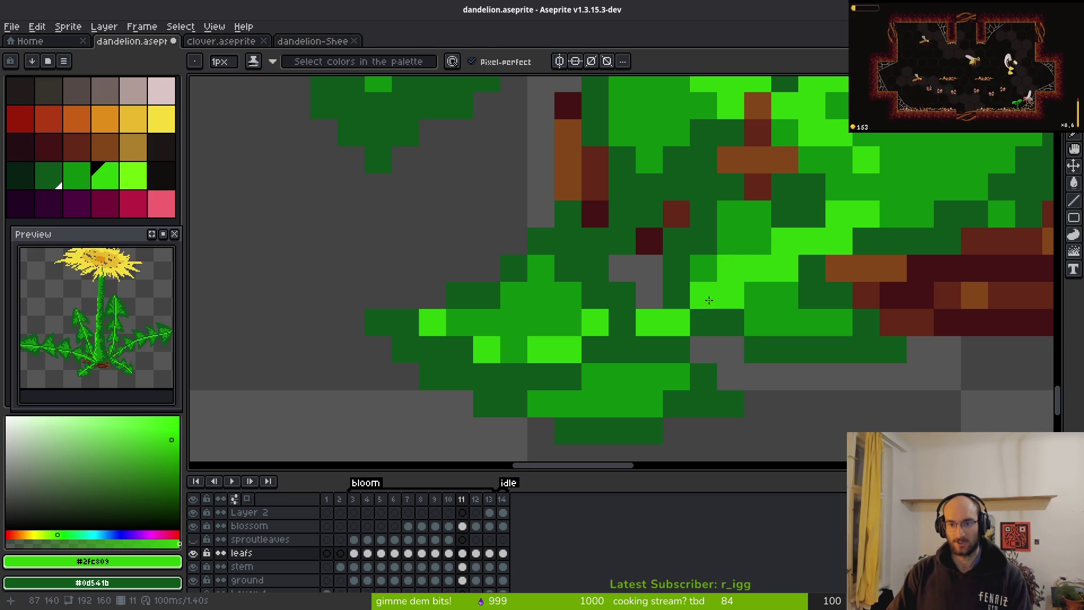
# Darken four pixels on the small leaf with the dark outline green.
pyautogui.click(731, 268)
pyautogui.keyDown('alt'); pyautogui.click(743, 305); pyautogui.keyUp('alt')
pyautogui.click(779, 259)
pyautogui.moveTo(810, 240); pyautogui.dragTo(837, 240)
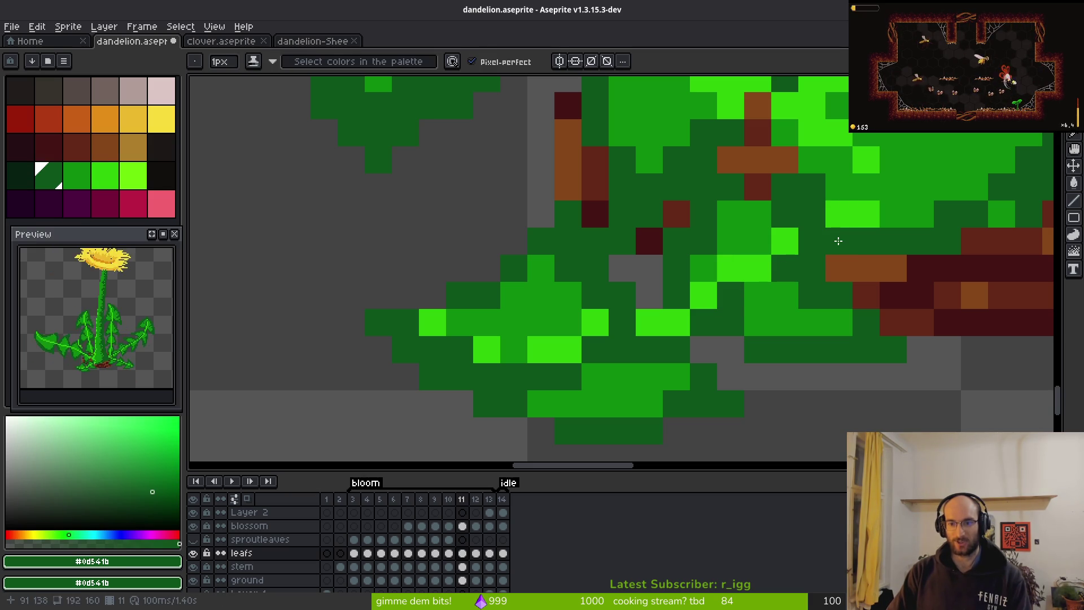
# Repaint two bright leaf pixels medium green and one dark pixel bright green.
pyautogui.keyDown('alt'); pyautogui.click(750, 233); pyautogui.keyUp('alt')
pyautogui.click(730, 268)
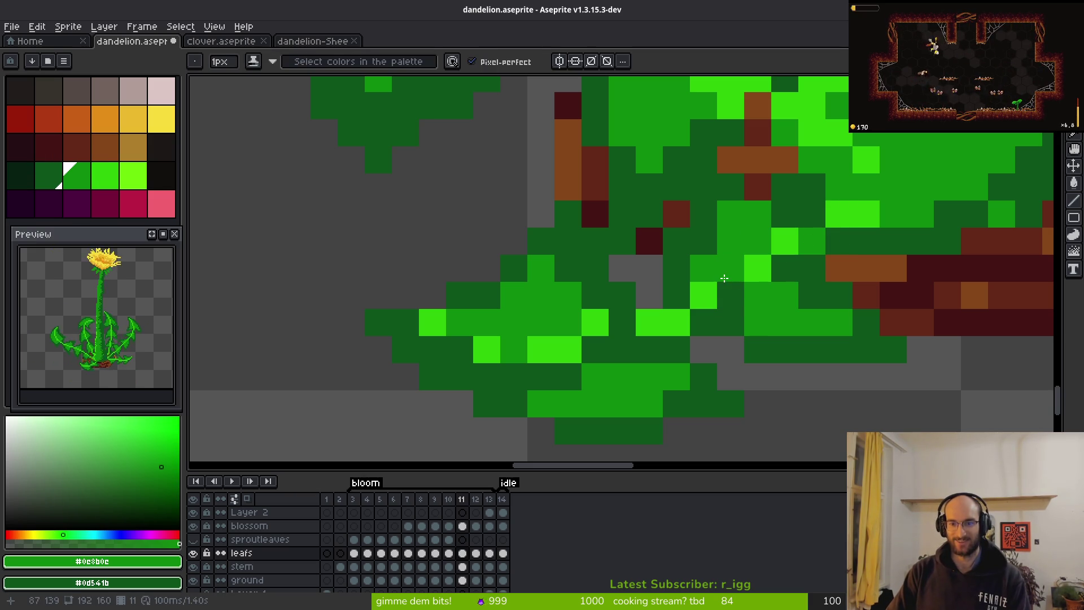
pyautogui.click(595, 321)
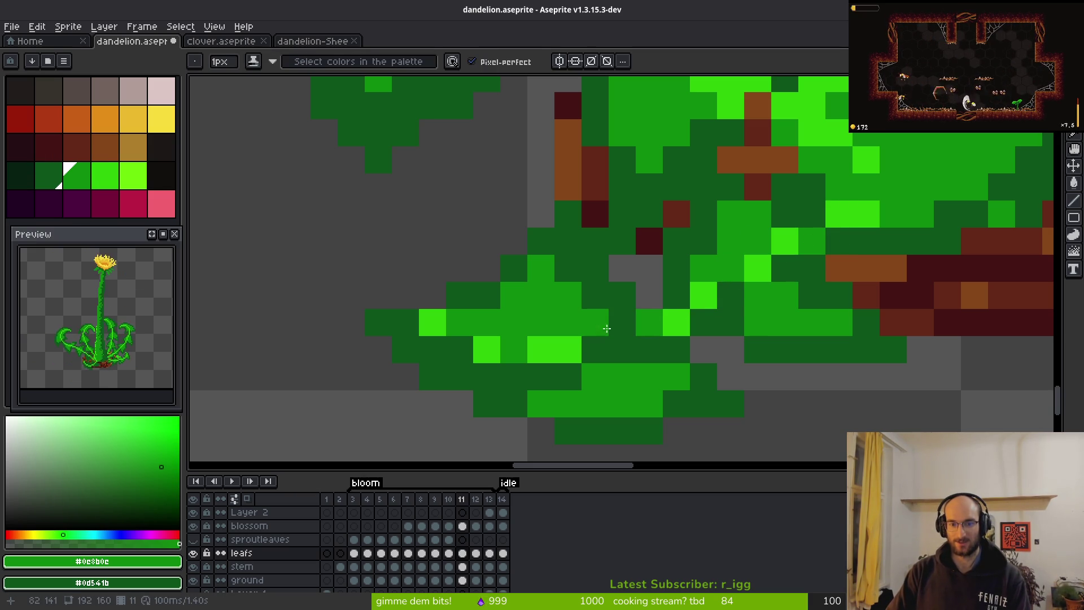
pyautogui.keyDown('alt'); pyautogui.click(672, 322); pyautogui.keyUp('alt')
pyautogui.click(631, 333)
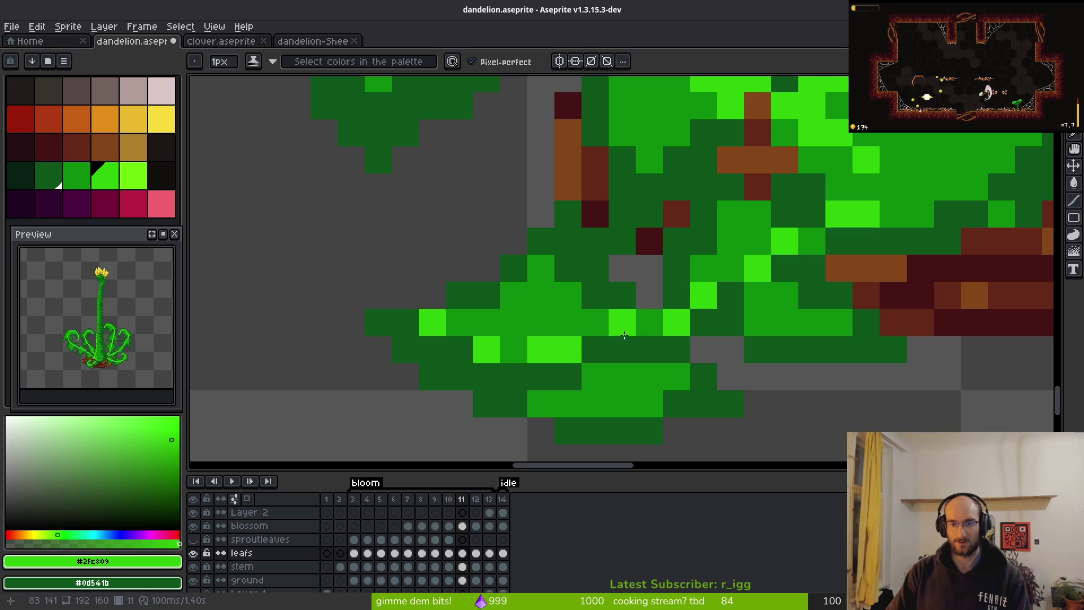
# Sample the medium, dark and bright leaf greens to compare the shades.
pyautogui.scroll(-6, 768, 339)
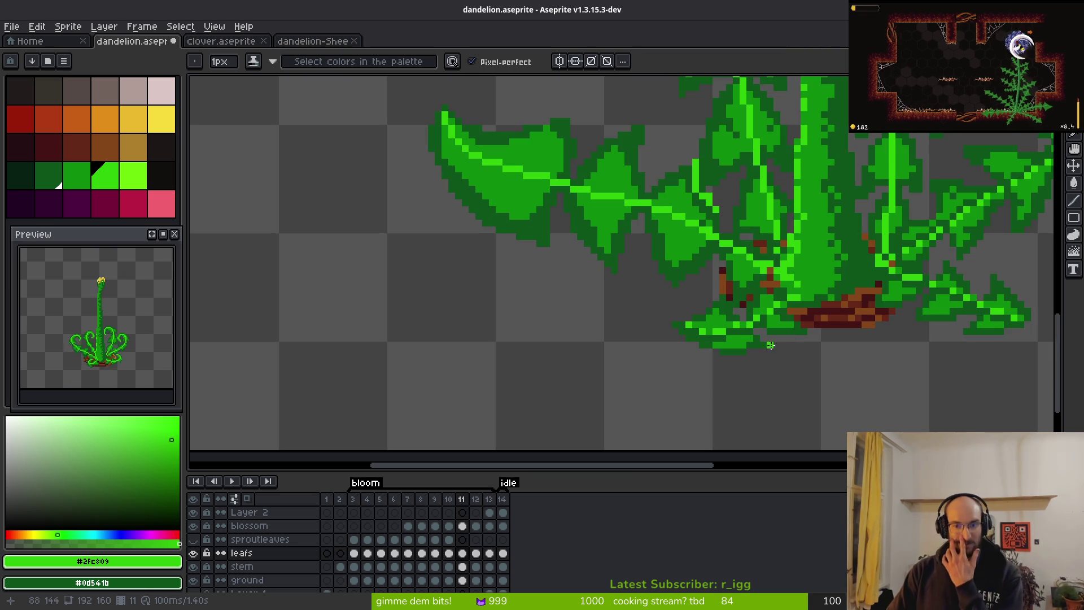
pyautogui.scroll(5, 771, 345)
pyautogui.keyDown('alt'); pyautogui.click(723, 314); pyautogui.keyUp('alt')
pyautogui.scroll(-5, 725, 316)
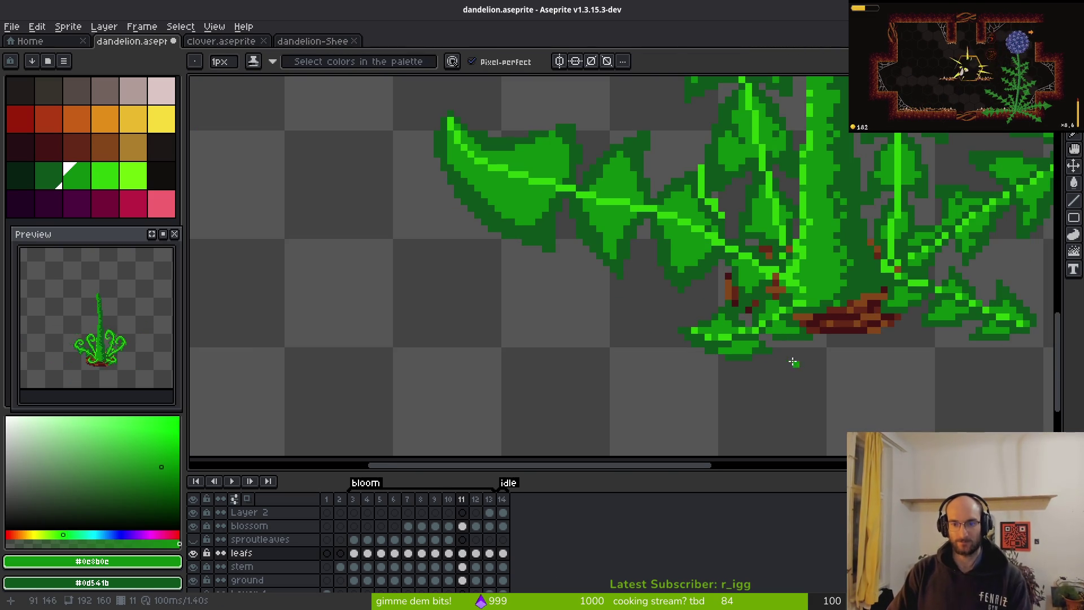
pyautogui.scroll(5, 779, 334)
pyautogui.keyDown('alt'); pyautogui.click(805, 374); pyautogui.keyUp('alt')
pyautogui.scroll(-5, 805, 374)
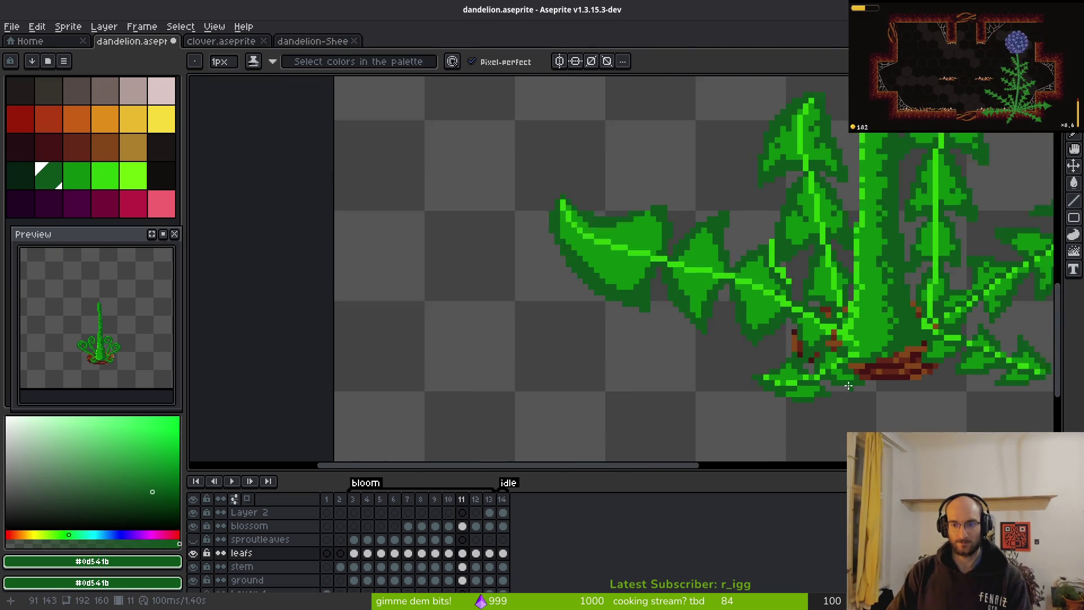
pyautogui.scroll(-3, 848, 386)
pyautogui.scroll(5, 753, 381)
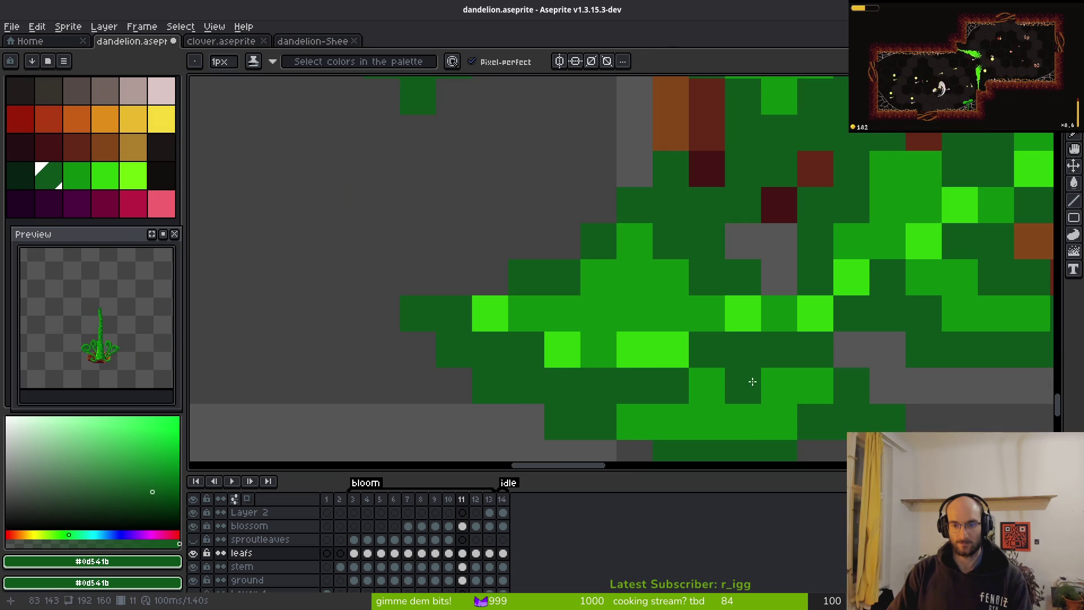
pyautogui.keyDown('alt'); pyautogui.click(743, 314); pyautogui.keyUp('alt')
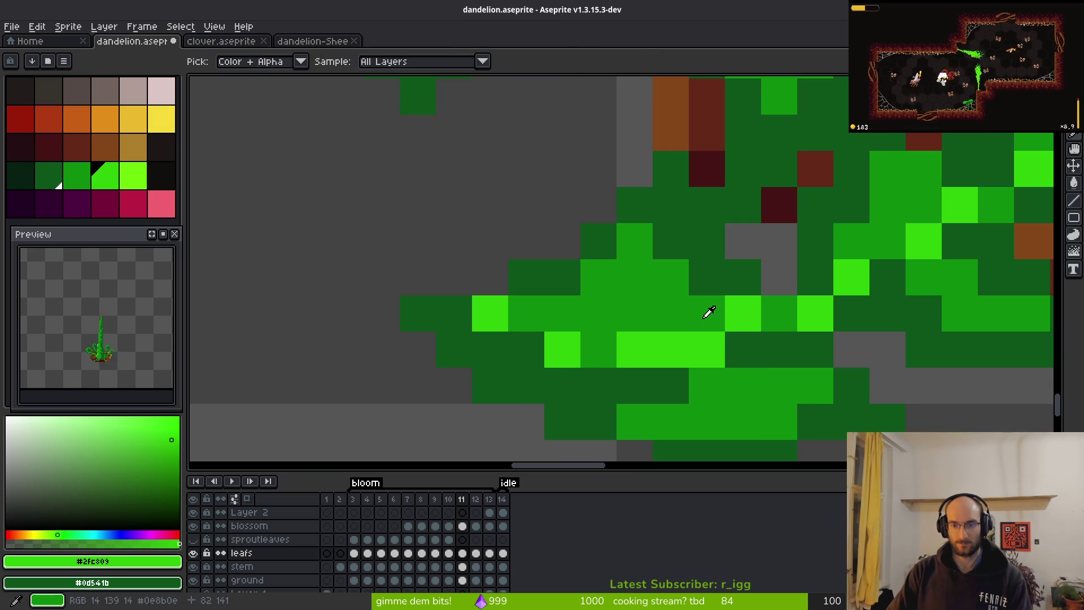
pyautogui.keyDown('alt'); pyautogui.click(740, 354); pyautogui.keyUp('alt')
# Repaint two more leaf pixels with the medium leaf green.
pyautogui.keyDown('alt'); pyautogui.click(706, 322); pyautogui.keyUp('alt')
pyautogui.click(716, 343)
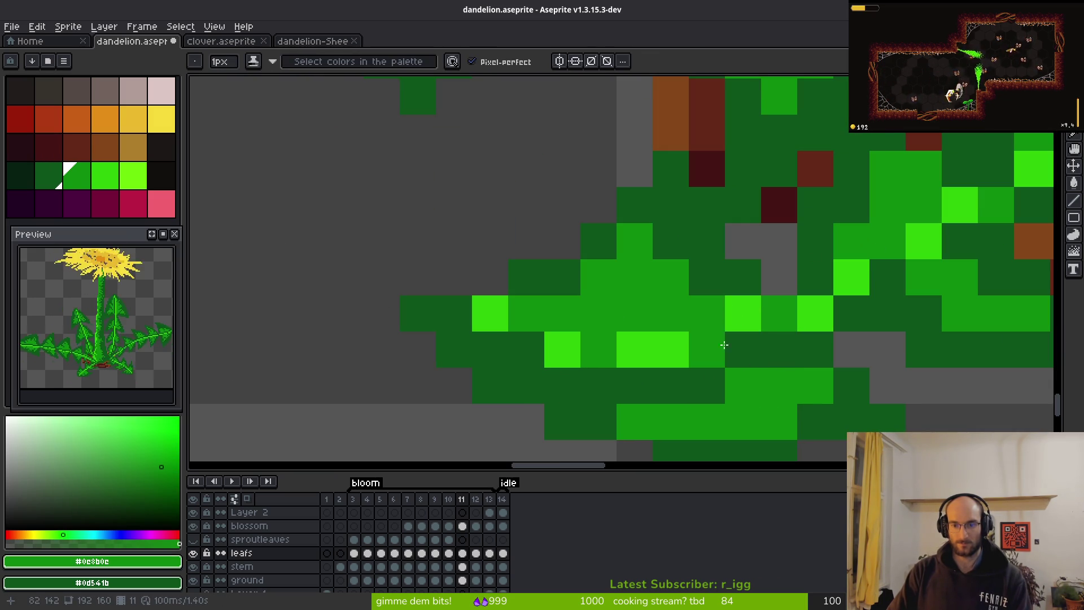
pyautogui.click(739, 316)
pyautogui.keyDown('alt'); pyautogui.click(818, 309); pyautogui.keyUp('alt')
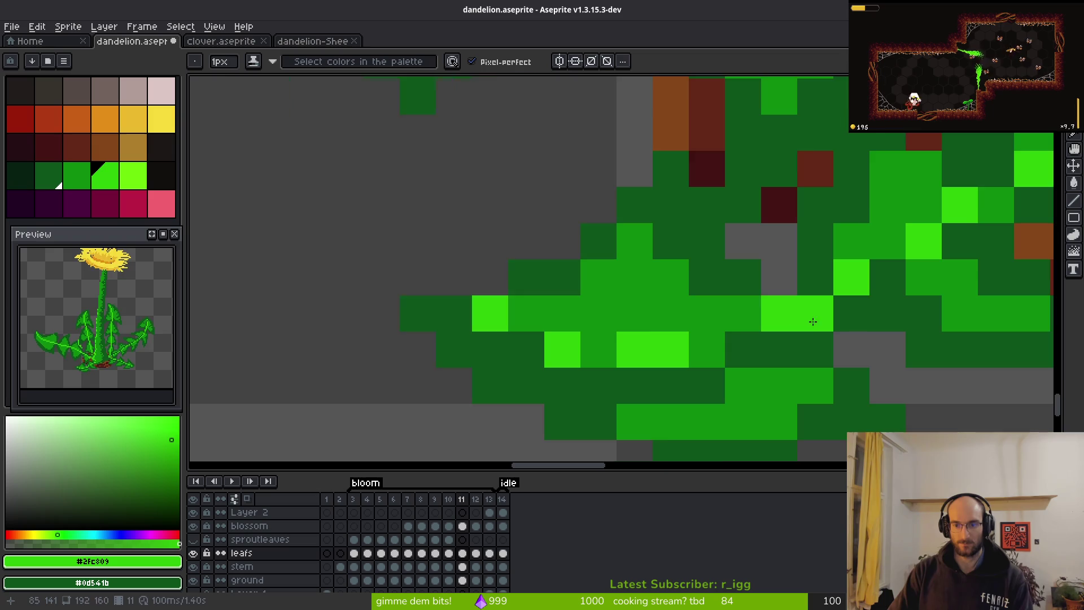
pyautogui.scroll(-10, 825, 389)
# Draw a dark #0d541b shadow line along the far-left leaf's midrib.
pyautogui.scroll(5, 813, 356)
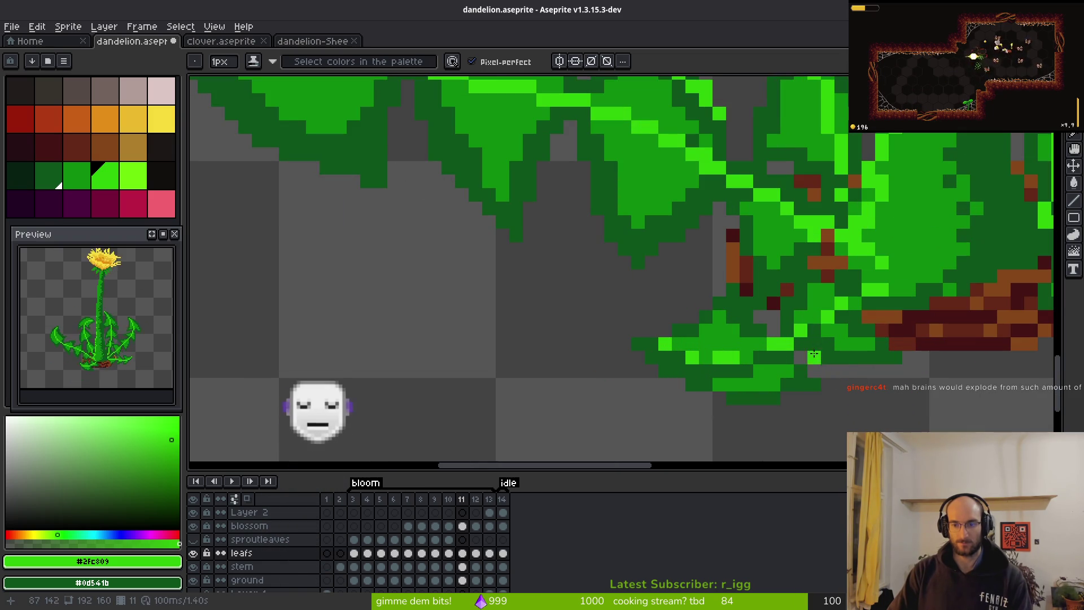
pyautogui.scroll(-4, 850, 353)
pyautogui.scroll(2, 852, 348)
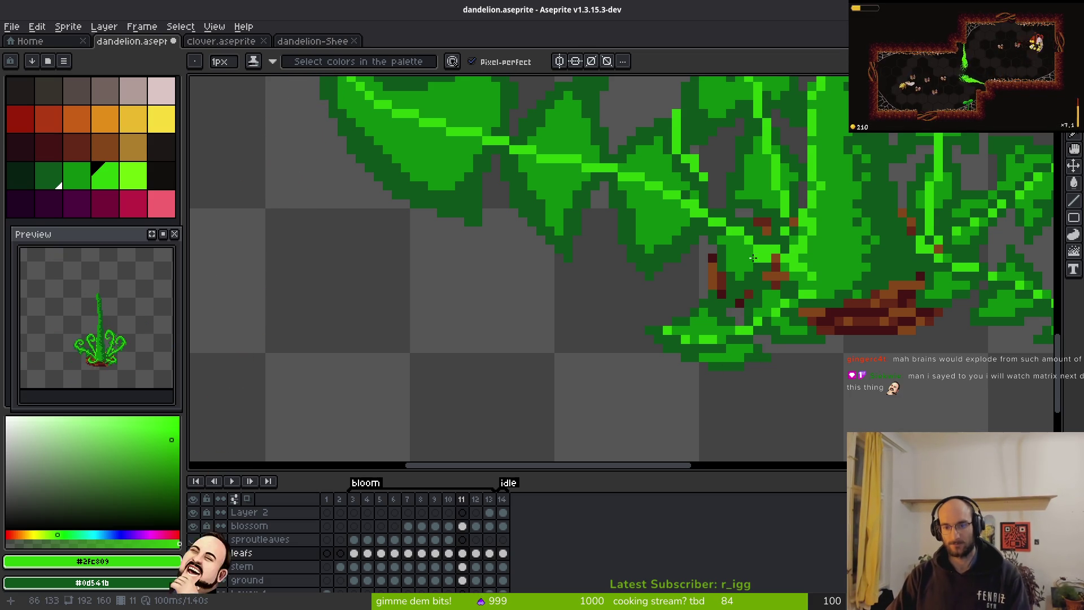
pyautogui.scroll(3, 753, 258)
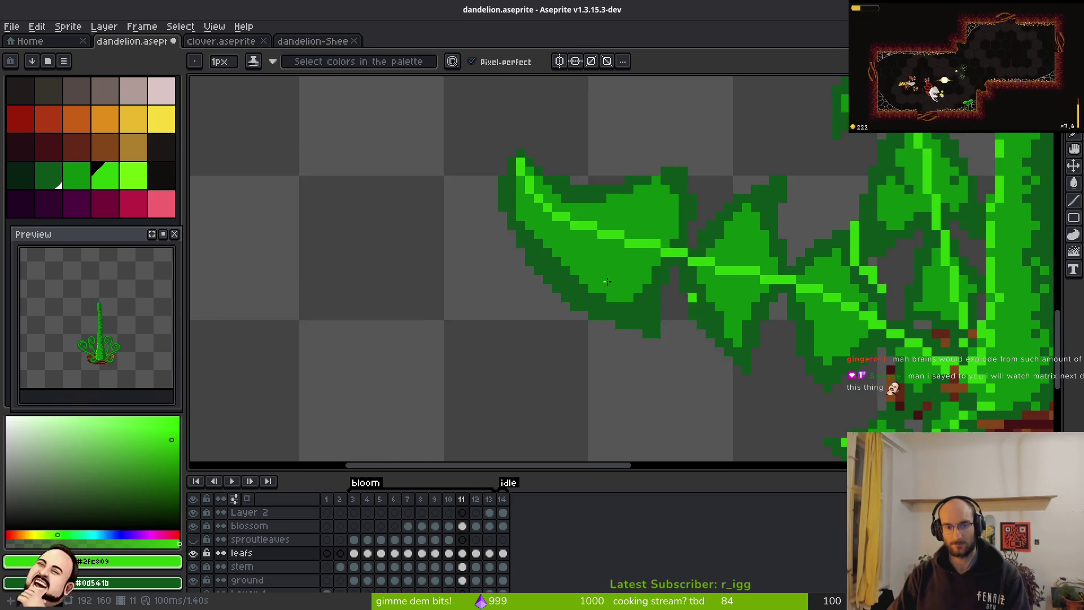
pyautogui.scroll(1, 608, 281)
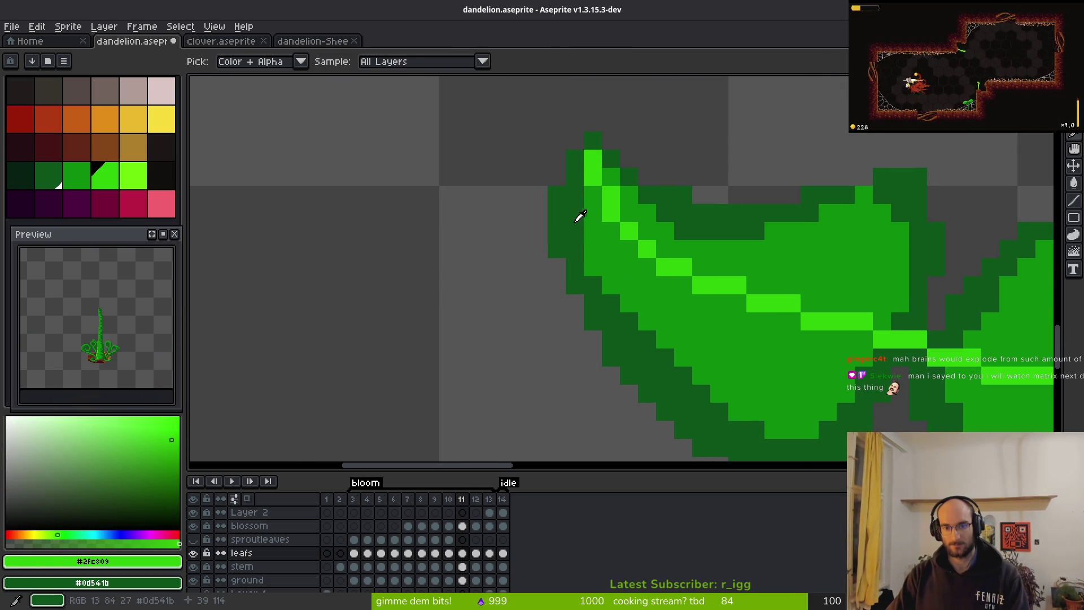
pyautogui.keyDown('alt'); pyautogui.click(576, 218); pyautogui.keyUp('alt')
pyautogui.moveTo(643, 256); pyautogui.dragTo(716, 303)
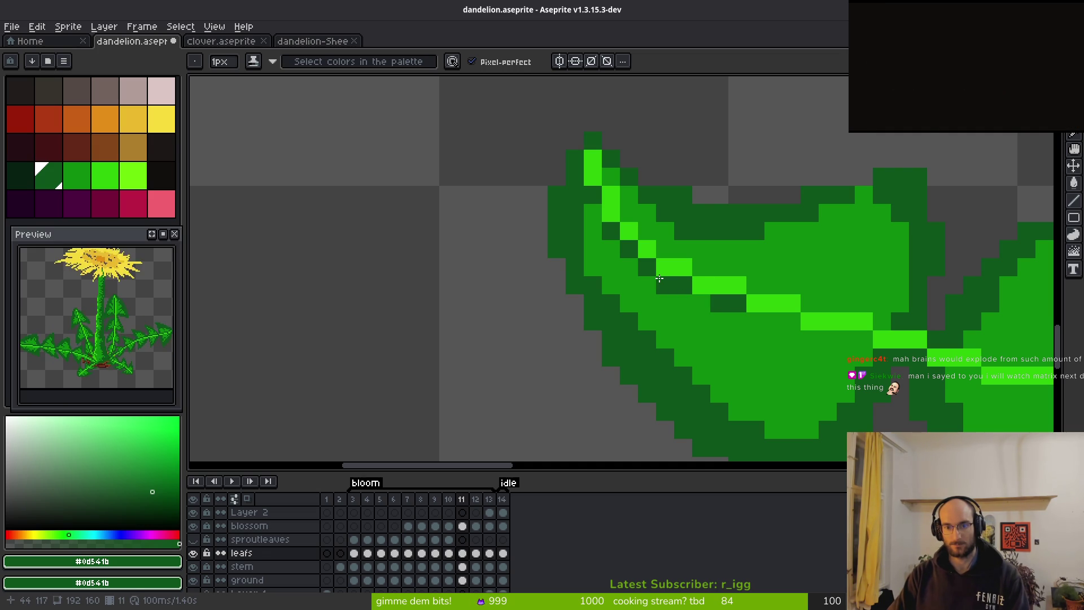
pyautogui.moveTo(659, 279); pyautogui.dragTo(658, 267)
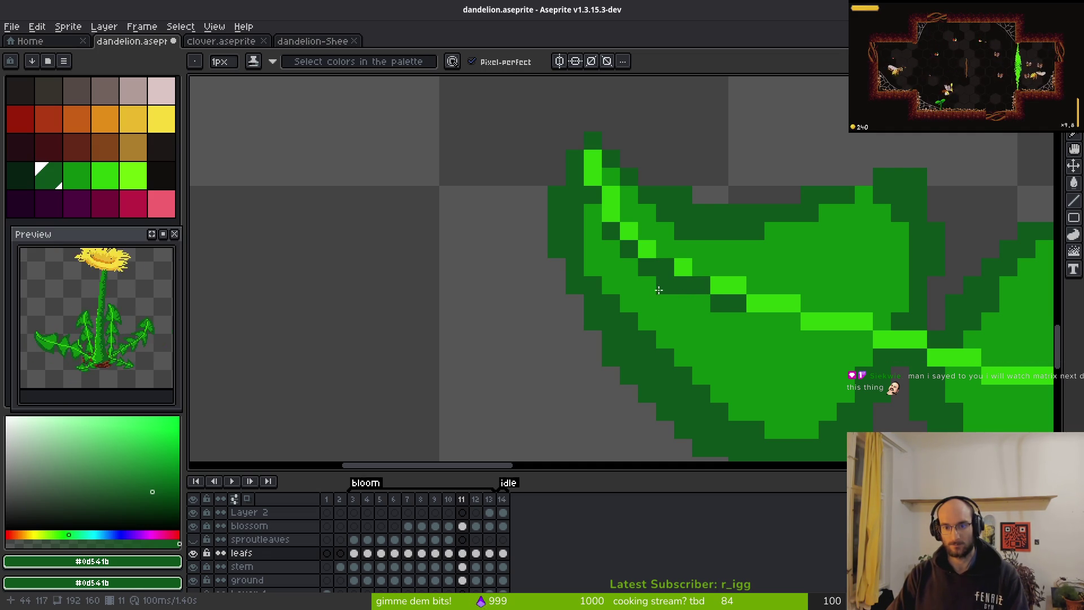
# Undo the last stroke and extend the dark line diagonally along the leaf.
pyautogui.hotkey('ctrl', 'z')
pyautogui.hotkey('ctrl', 'z')
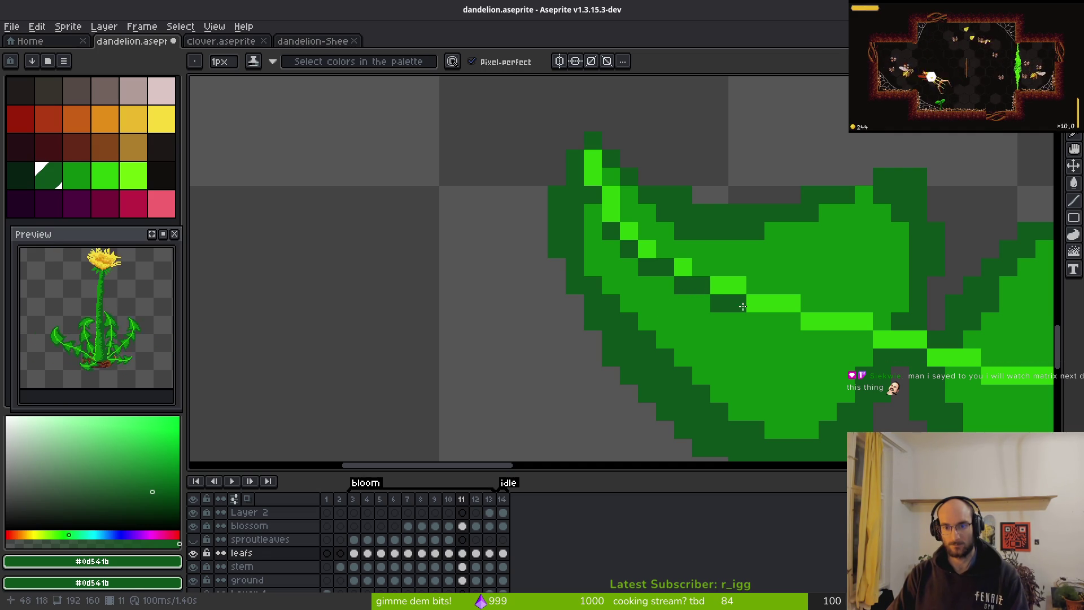
pyautogui.moveTo(757, 306)
pyautogui.mouseDown()
pyautogui.moveTo(828, 339)
pyautogui.moveTo(864, 339)
pyautogui.mouseUp()
pyautogui.scroll(-1, 849, 363)
pyautogui.scroll(-1, 790, 344)
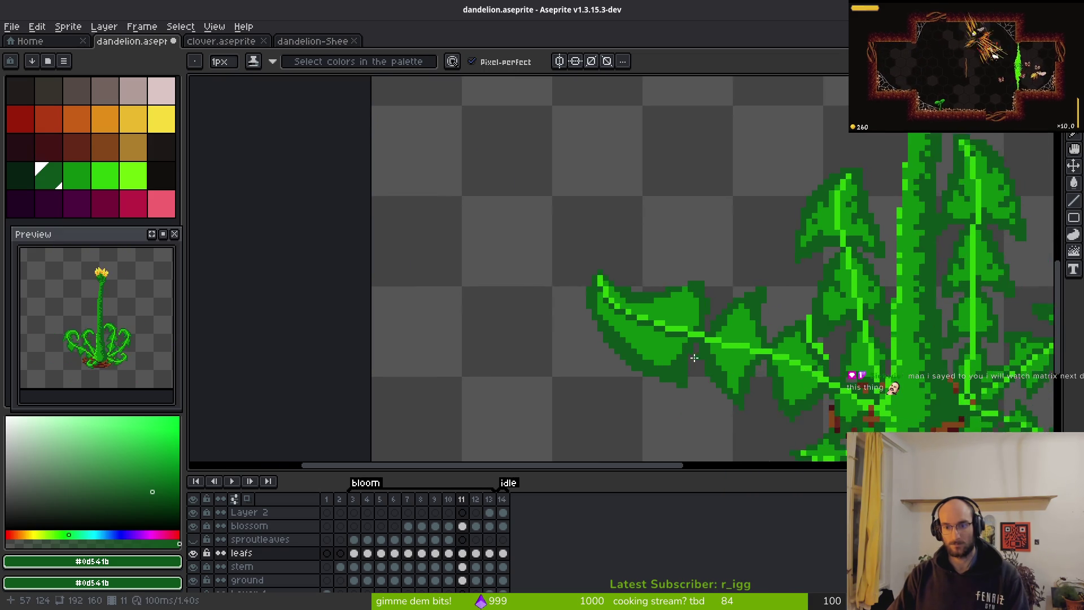
pyautogui.scroll(2, 709, 333)
pyautogui.scroll(-2, 709, 329)
pyautogui.scroll(-1, 709, 329)
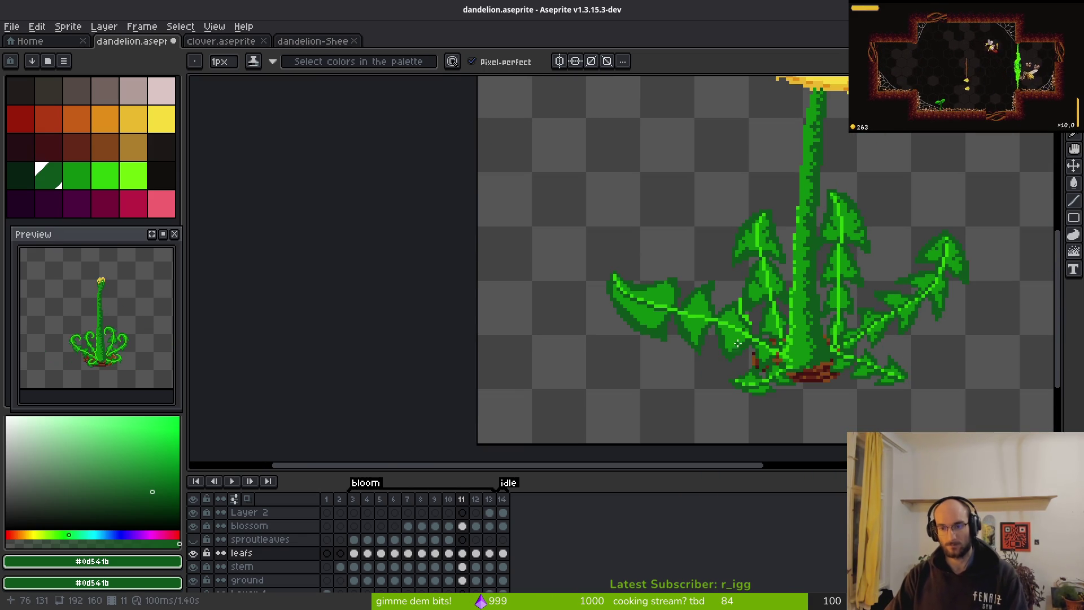
# Check the next frame, return to frame 11, and undo the dark midrib pixels.
pyautogui.press('.')
pyautogui.press(',')
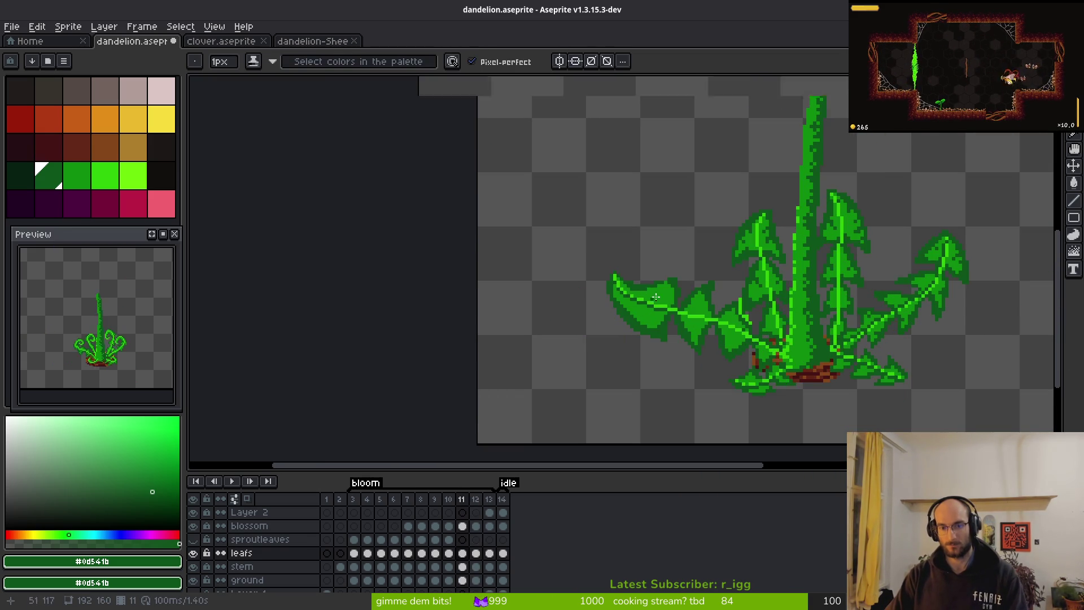
pyautogui.scroll(4, 655, 309)
pyautogui.hotkey('ctrl', 'z')
pyautogui.hotkey('ctrl', 'z')
pyautogui.hotkey('ctrl', 'z')
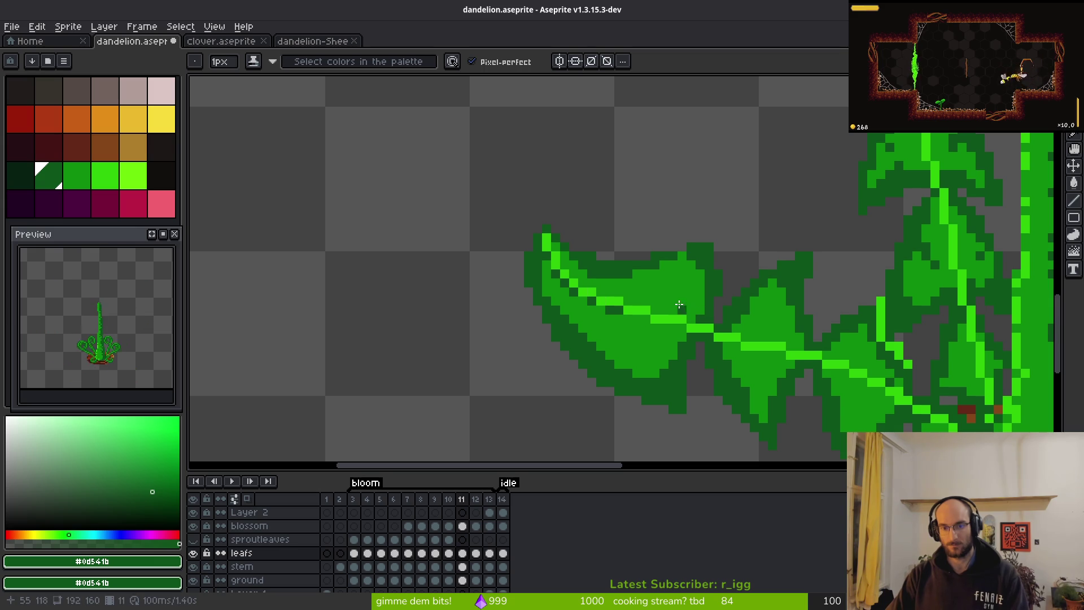
pyautogui.scroll(-2, 627, 305)
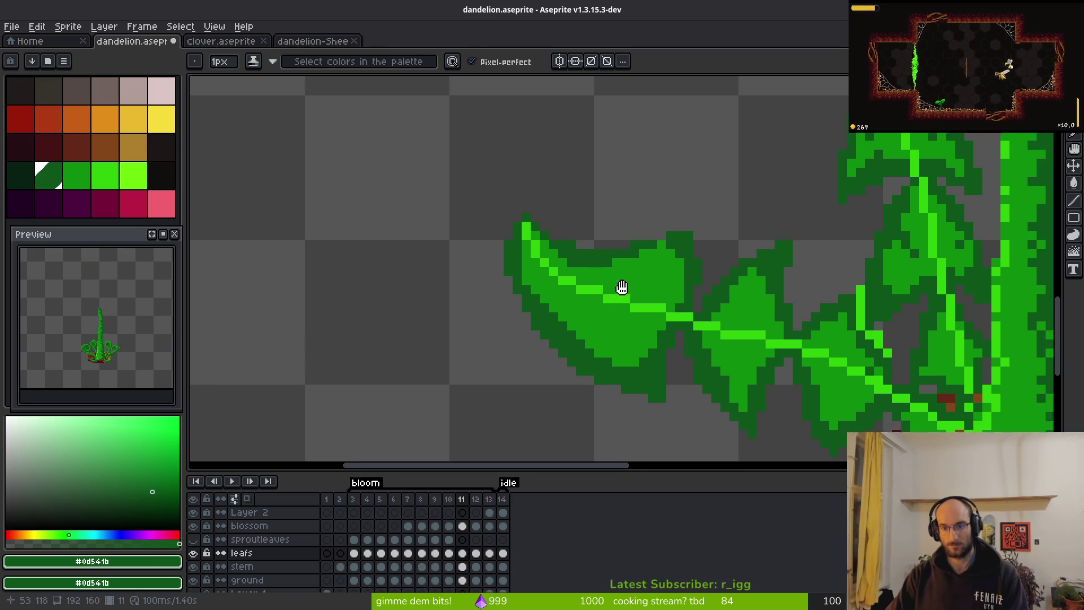
pyautogui.scroll(2, 687, 300)
# Lasso-select the far-left leaf, sample its #2fc809 green, and set up Replace Color to #0d541b.
pyautogui.press('m')
pyautogui.moveTo(473, 174)
pyautogui.mouseDown()
pyautogui.moveTo(537, 243)
pyautogui.moveTo(857, 345)
pyautogui.mouseUp()
pyautogui.moveTo(903, 390)
pyautogui.mouseDown()
pyautogui.moveTo(907, 412)
pyautogui.moveTo(395, 206)
pyautogui.moveTo(537, 139)
pyautogui.mouseUp()
pyautogui.press('i')
pyautogui.click(572, 269)
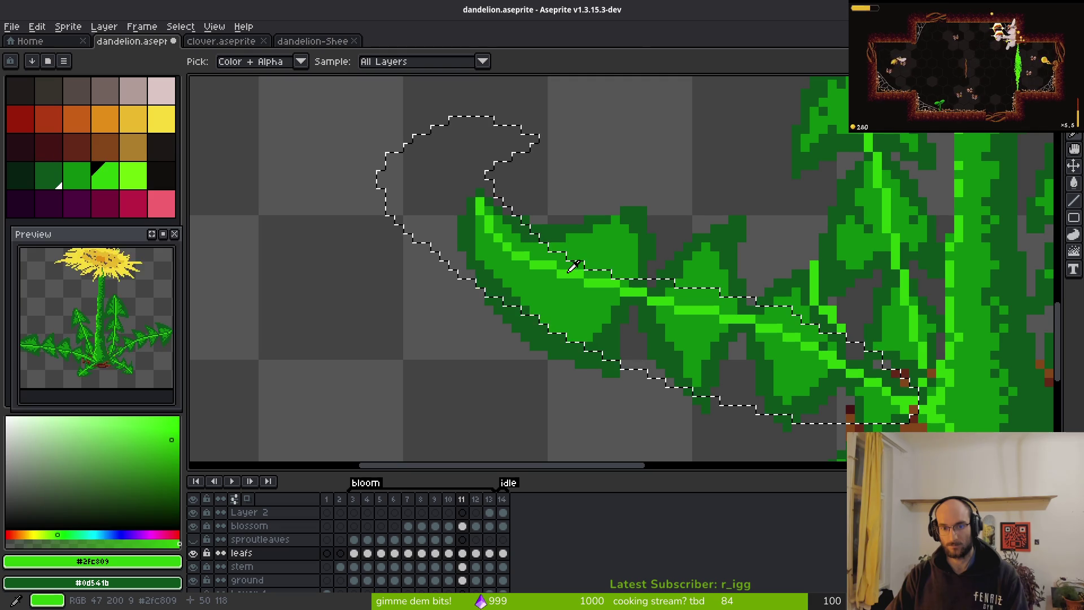
pyautogui.hotkey('shift', 'r')
pyautogui.scroll(4, 933, 308)
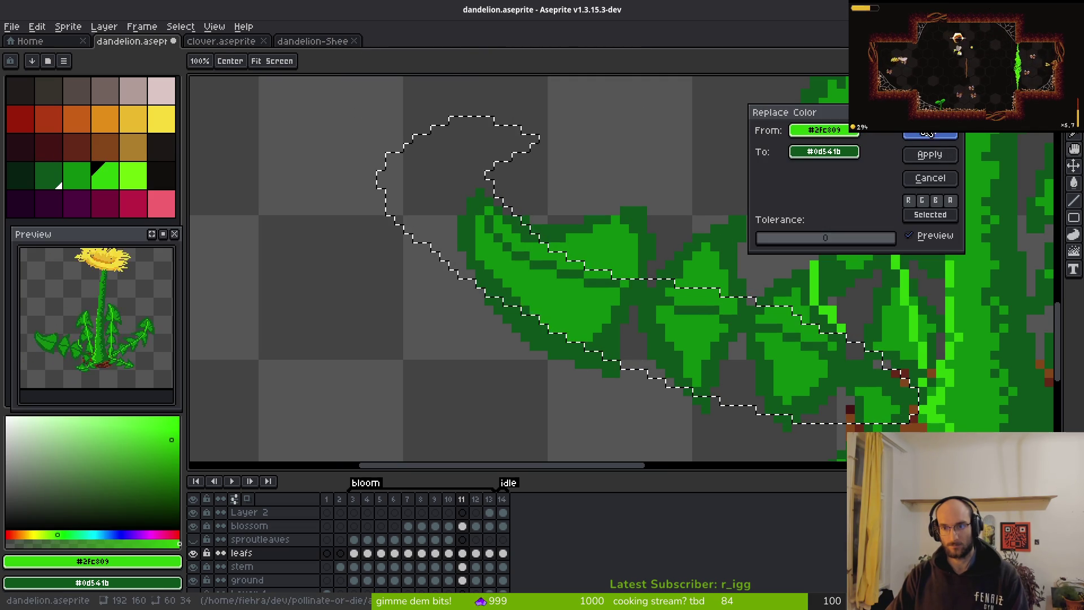
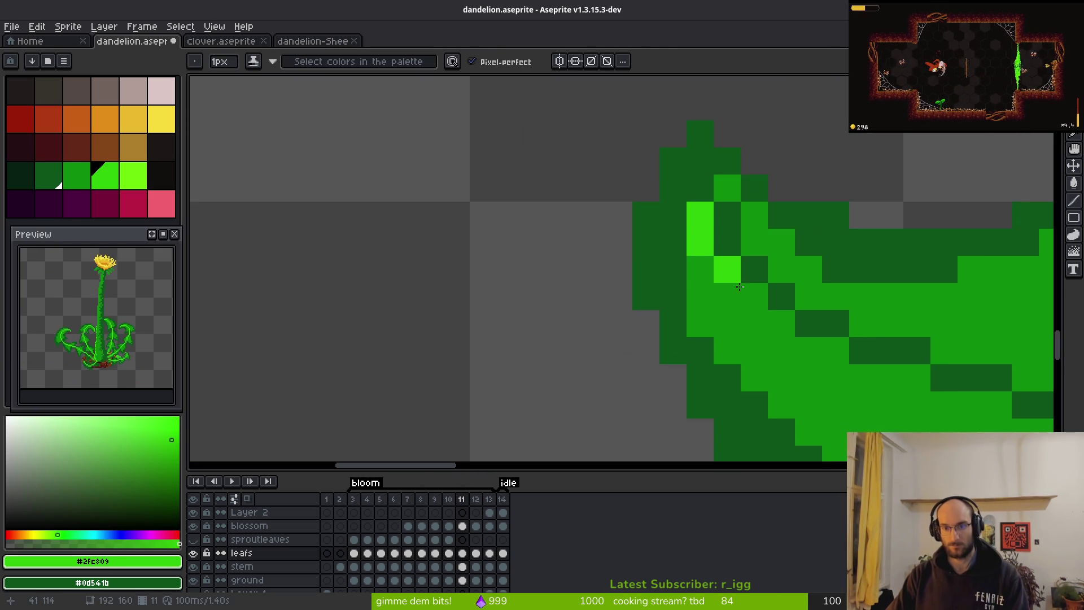
# Try a diagonal of bright green #2fc809 vein pixels down the left leaf, then undo it.
pyautogui.click(754, 296)
pyautogui.click(781, 323)
pyautogui.click(837, 344)
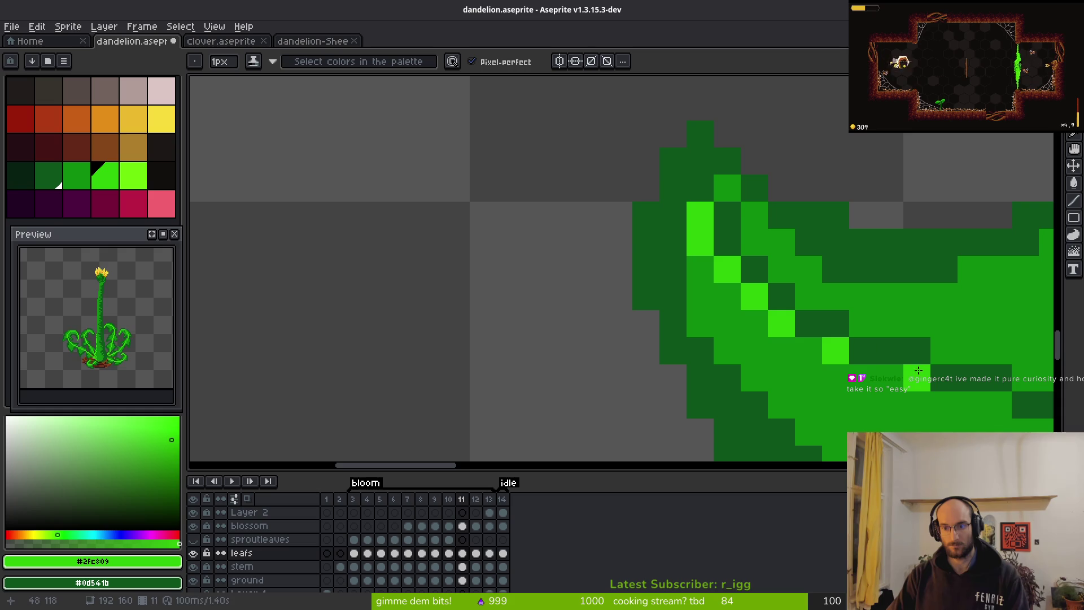
pyautogui.scroll(-4, 740, 275)
pyautogui.scroll(2, 754, 299)
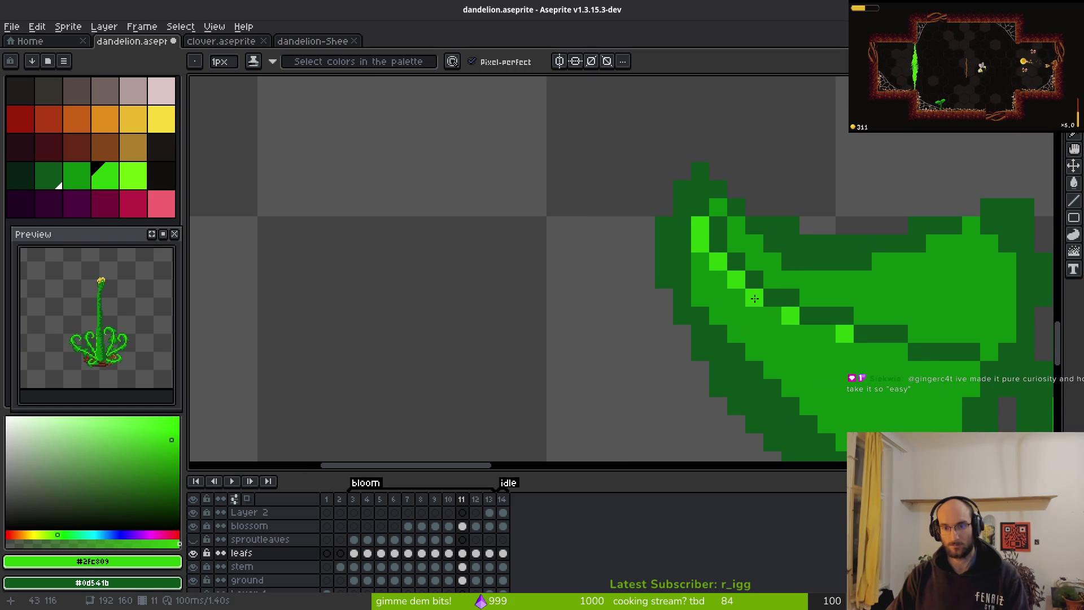
pyautogui.hotkey('ctrl', 'z')
pyautogui.hotkey('ctrl', 'z')
pyautogui.hotkey('ctrl', 'z')
# Repaint two vein pixels near the leaf base and cover stray highlights with mid-green.
pyautogui.click(718, 225)
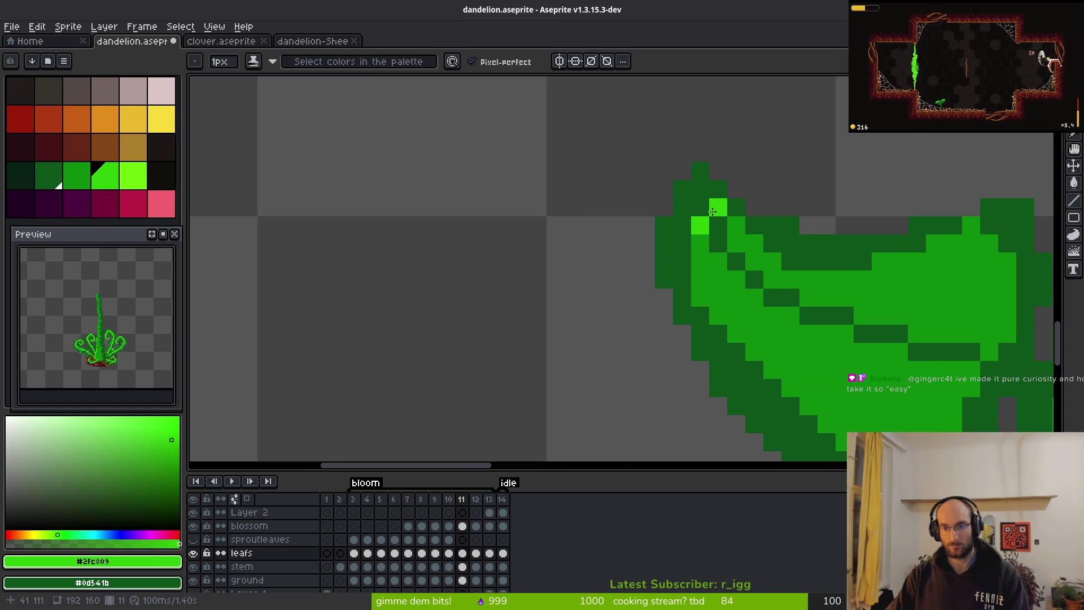
pyautogui.click(718, 208)
pyautogui.keyDown('alt'); pyautogui.rightClick(739, 225); pyautogui.keyUp('alt')
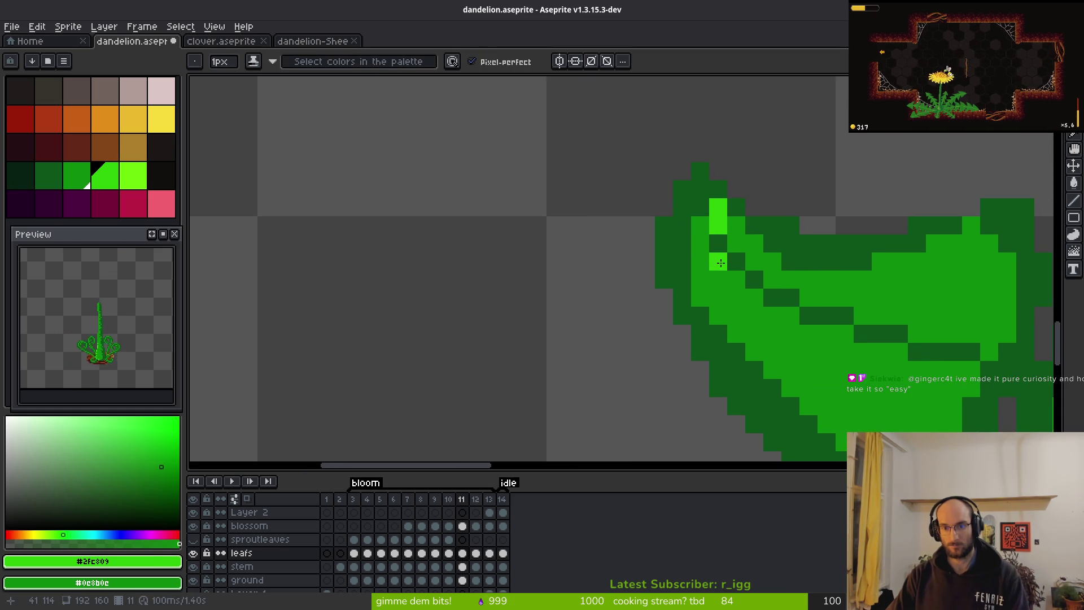
pyautogui.rightClick(720, 262)
pyautogui.keyDown('alt'); pyautogui.rightClick(718, 243); pyautogui.keyUp('alt')
# Continue the bright green vein diagonally down the leaf, fixing misplaced pixels with mid-green.
pyautogui.click(699, 211)
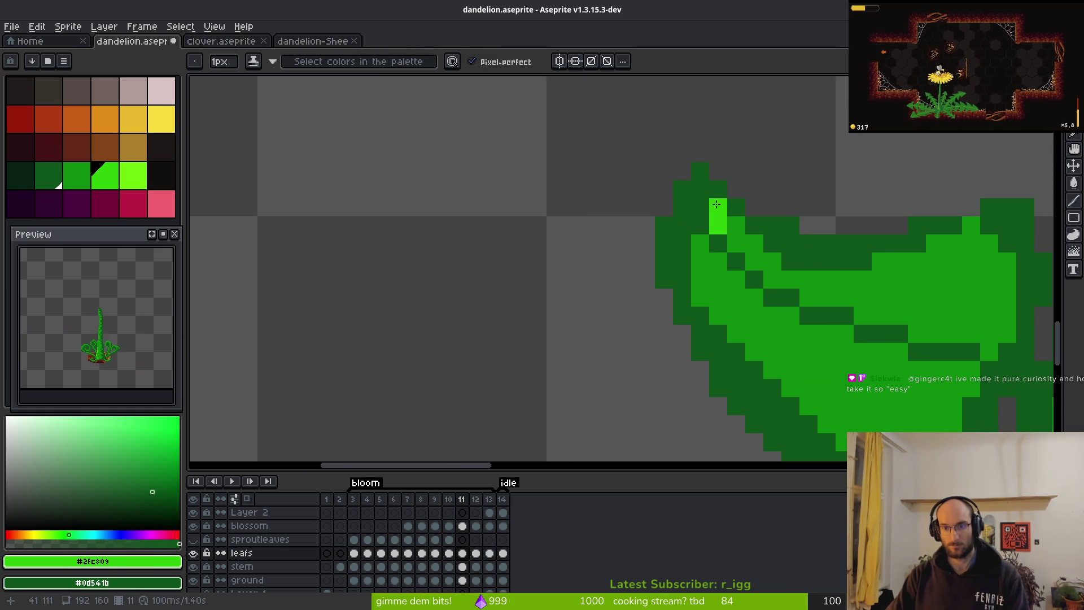
pyautogui.keyDown('alt'); pyautogui.click(733, 222); pyautogui.keyUp('alt')
pyautogui.click(726, 226)
pyautogui.click(716, 205)
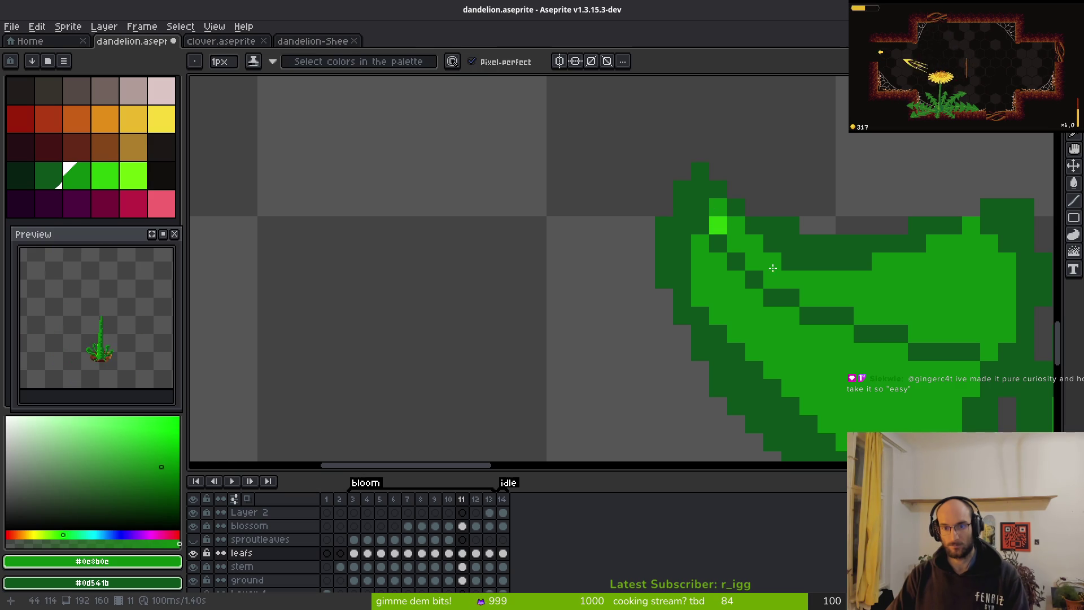
pyautogui.keyDown('alt'); pyautogui.click(718, 224); pyautogui.keyUp('alt')
pyautogui.click(746, 259)
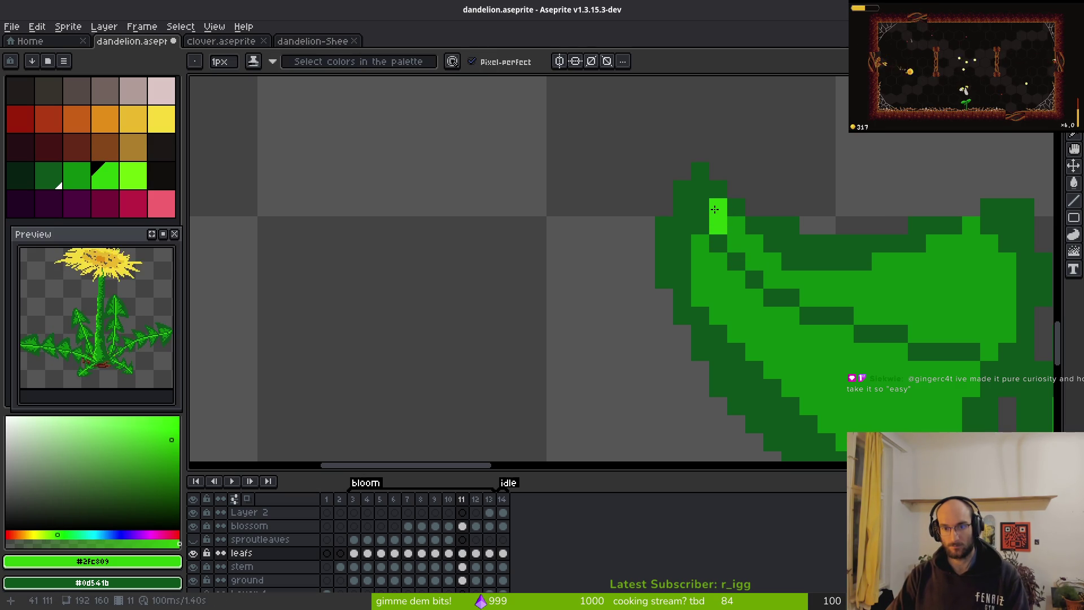
pyautogui.click(754, 298)
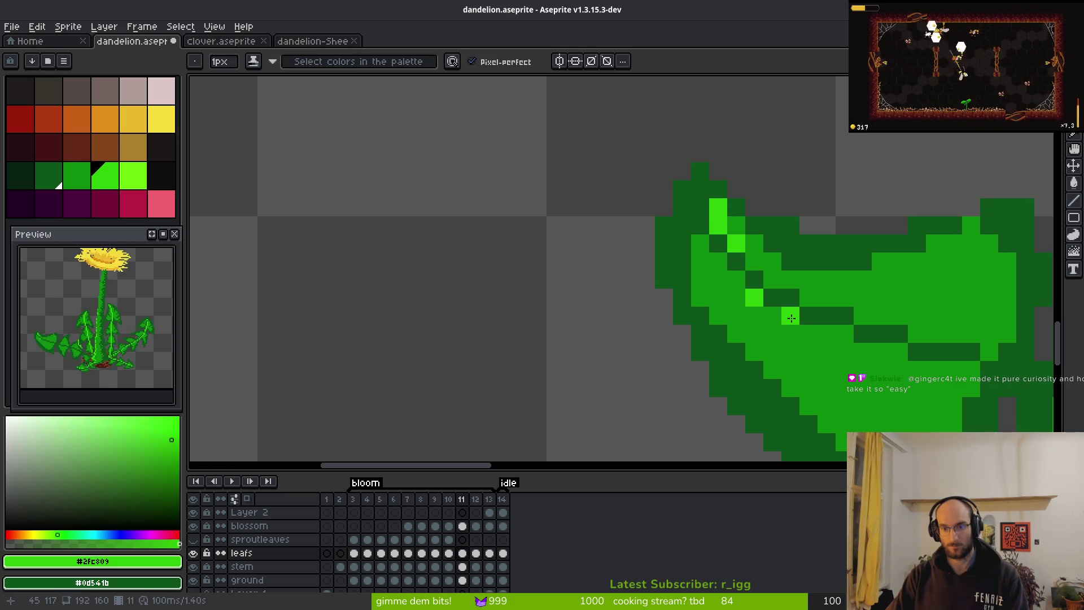
# Zoom in and paint the first bright green vein pixels along the left leaf.
pyautogui.scroll(-3, 923, 383)
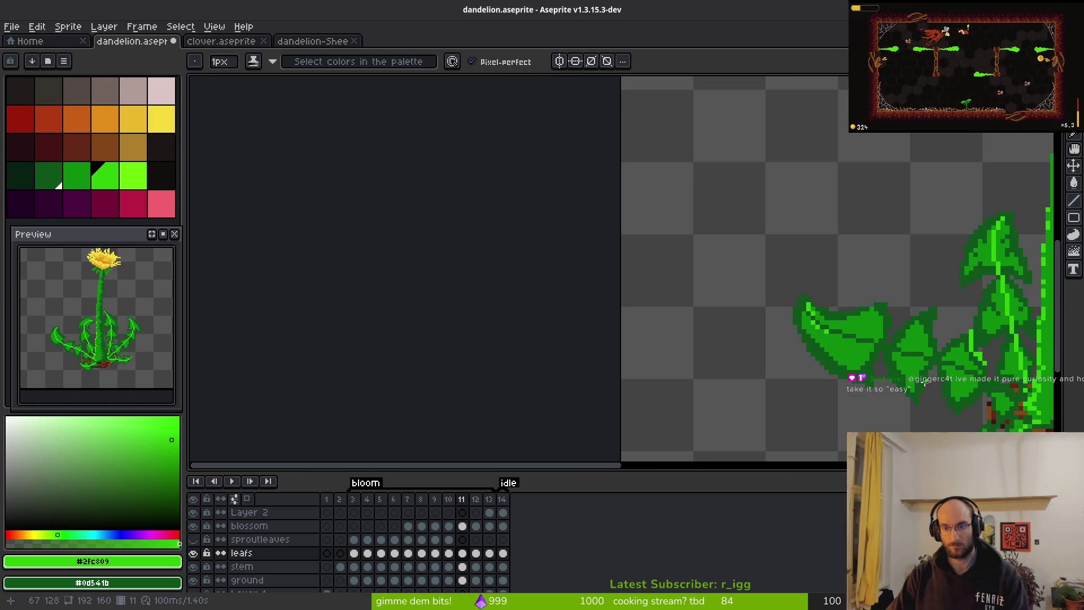
pyautogui.scroll(-3, 857, 357)
pyautogui.scroll(6, 826, 375)
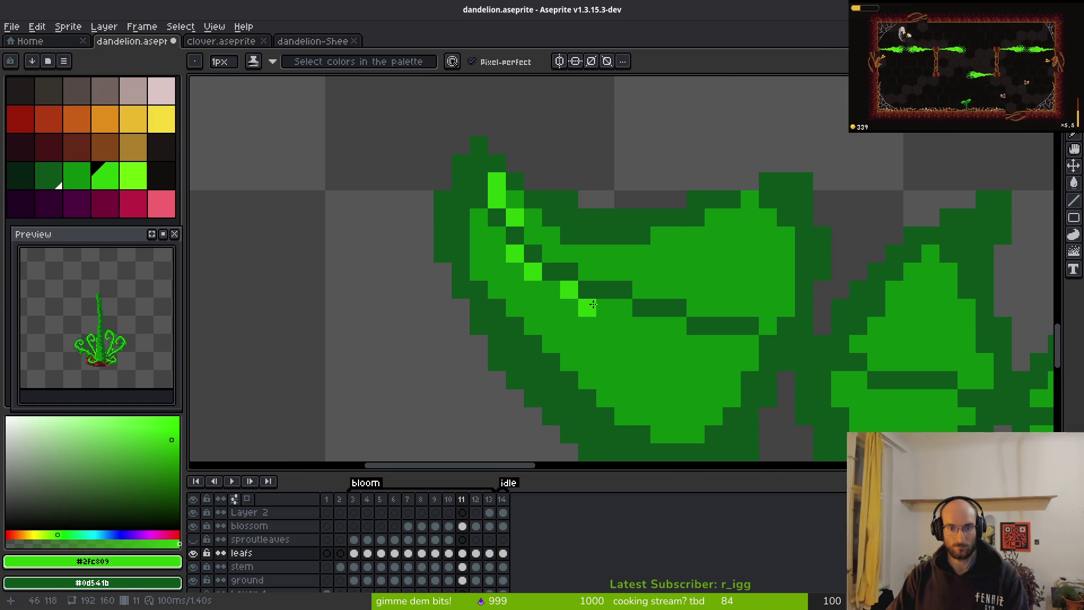
pyautogui.click(603, 305)
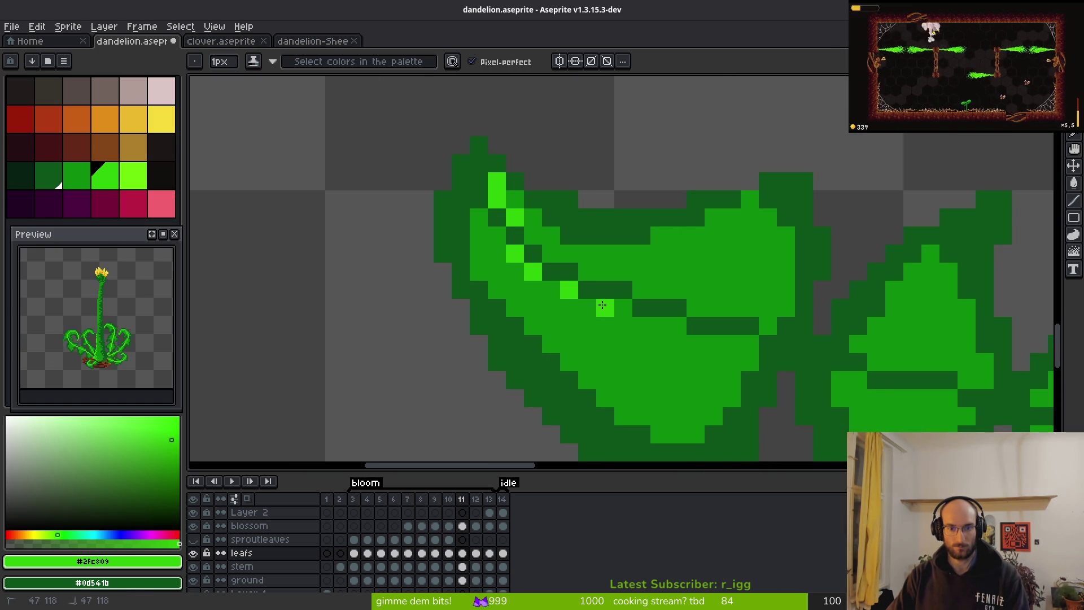
pyautogui.moveTo(714, 344); pyautogui.dragTo(769, 349)
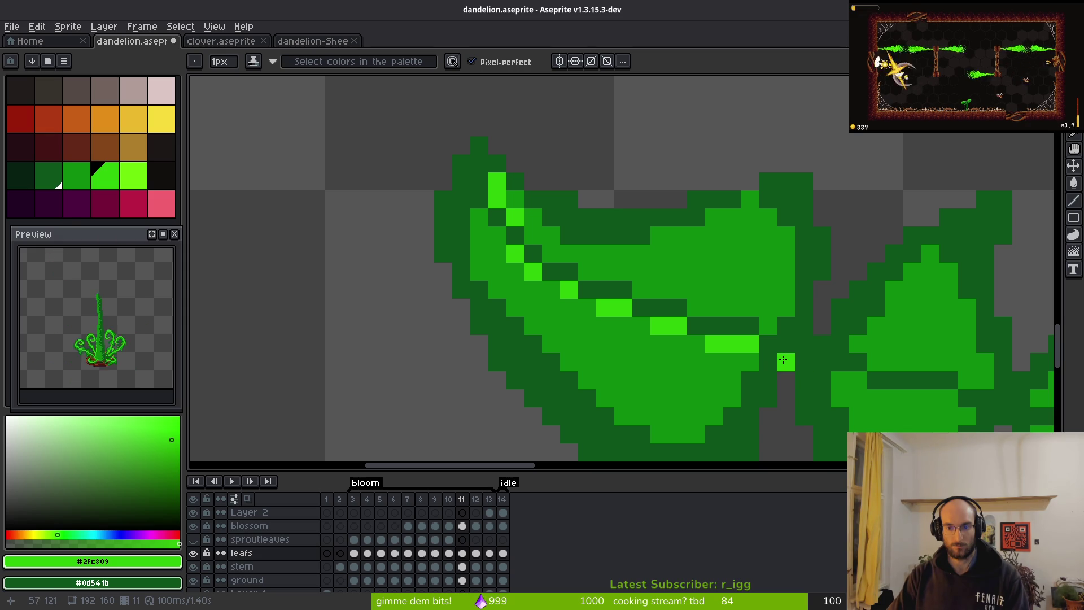
# Extend the vein into a four-pixel strip, fix one pixel with mid-green, and join earlier highlights.
pyautogui.hscroll(5, 783, 360)
pyautogui.scroll(-2, 783, 360)
pyautogui.scroll(1, 672, 309)
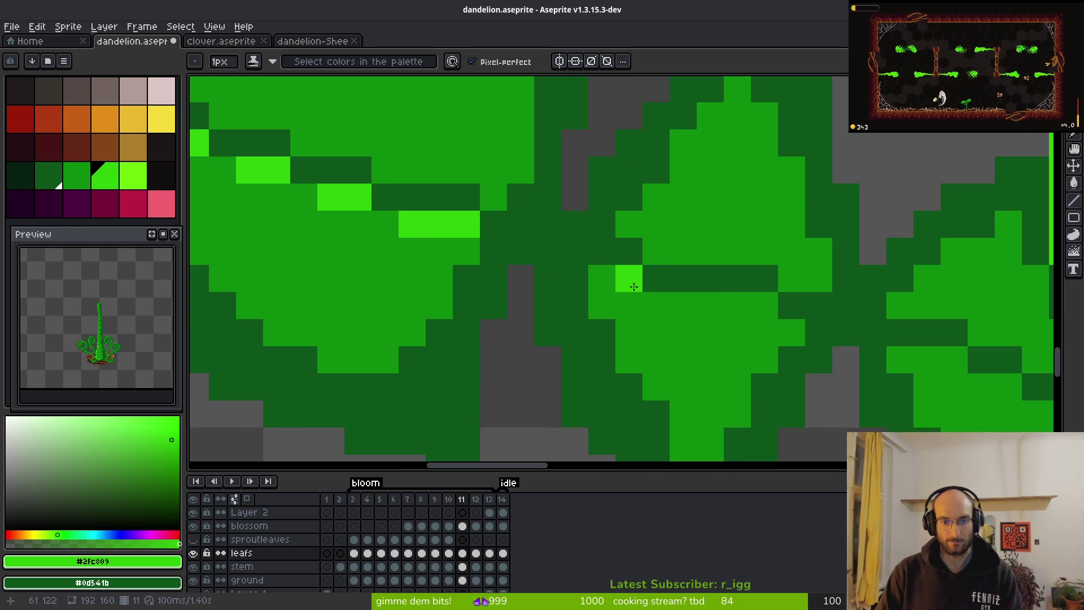
pyautogui.moveTo(683, 304); pyautogui.dragTo(764, 305)
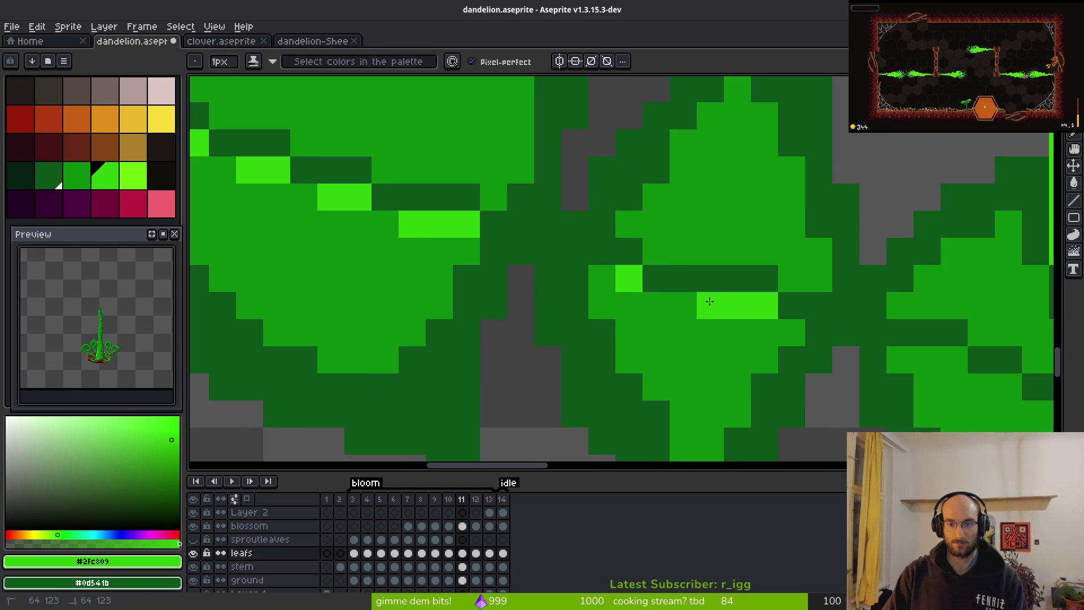
pyautogui.keyDown('alt'); pyautogui.rightClick(687, 333); pyautogui.keyUp('alt')
pyautogui.rightClick(710, 305)
pyautogui.moveTo(616, 280)
pyautogui.mouseDown()
pyautogui.moveTo(576, 254)
pyautogui.moveTo(515, 248)
pyautogui.moveTo(545, 250)
pyautogui.mouseUp()
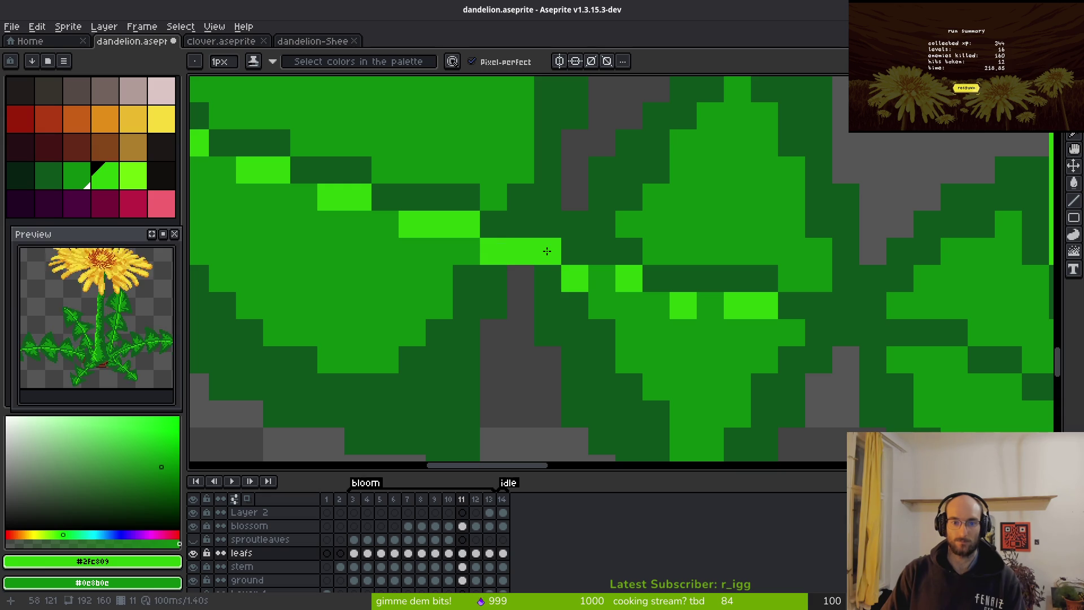
pyautogui.scroll(-10, 728, 354)
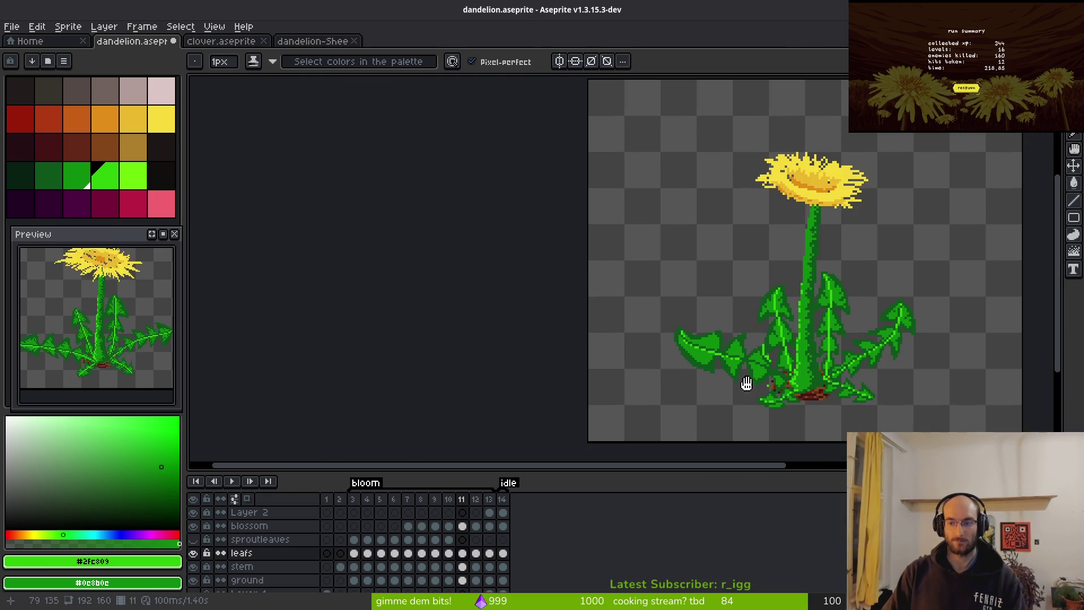
# Paint bright green vein pixels along the second left leaf, moving one misplaced pixel left.
pyautogui.moveTo(746, 383); pyautogui.dragTo(658, 298)
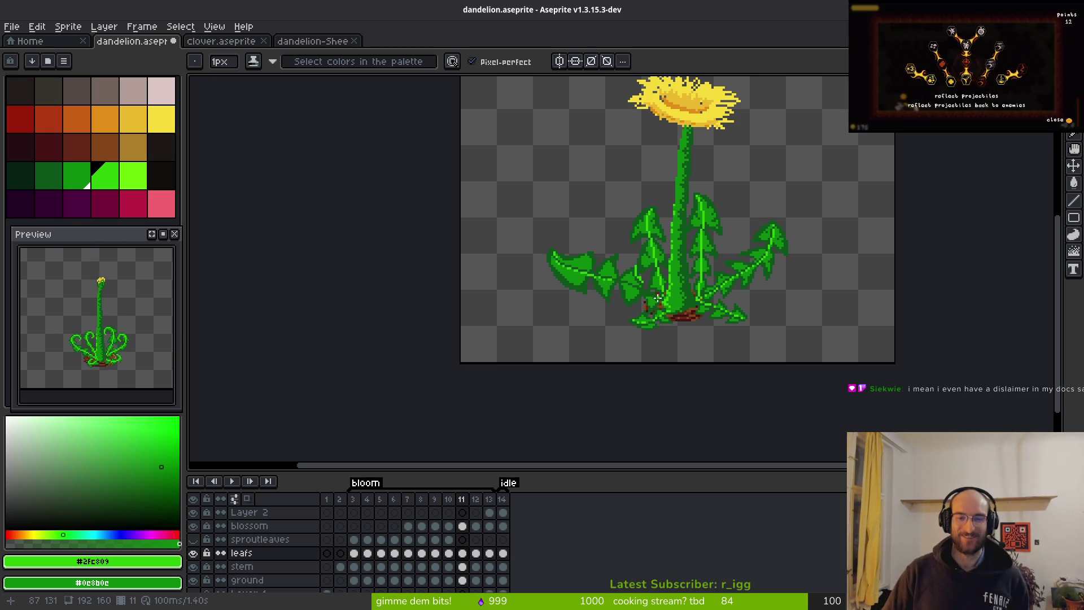
pyautogui.scroll(9, 610, 292)
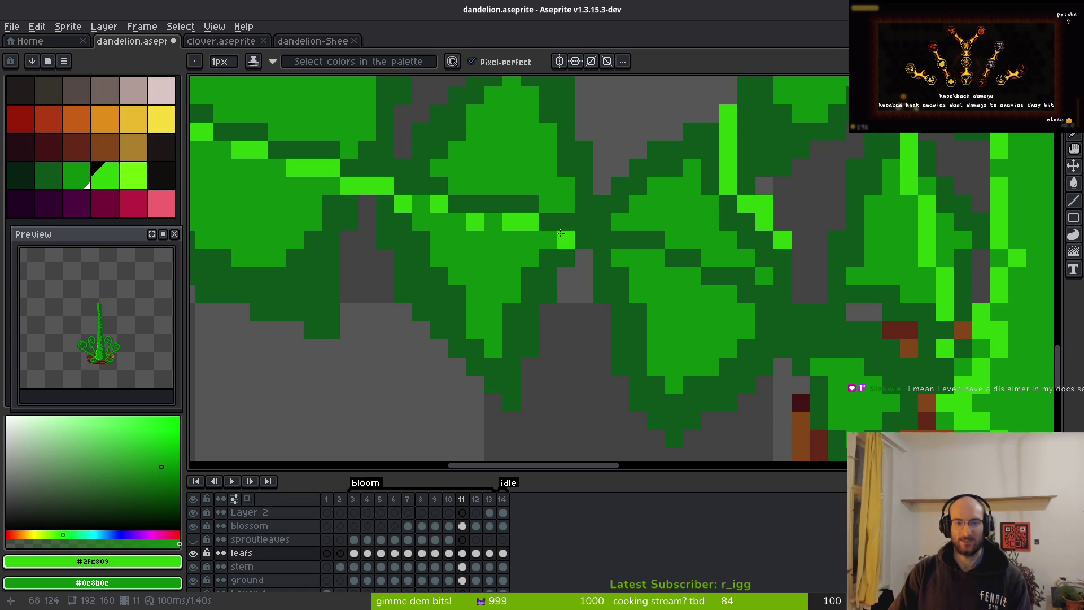
pyautogui.moveTo(638, 258); pyautogui.dragTo(685, 272)
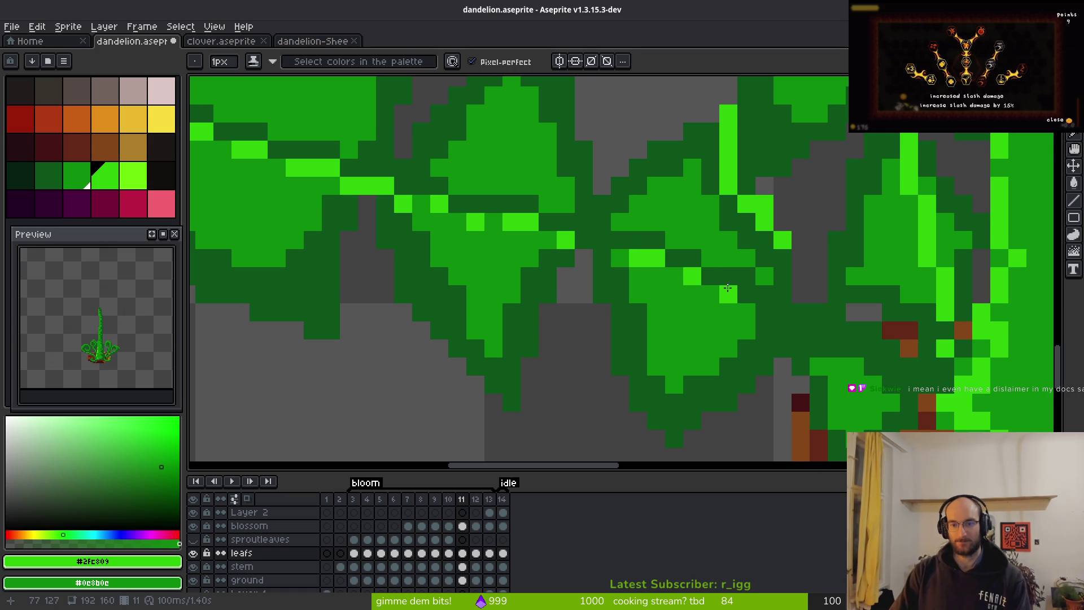
pyautogui.moveTo(746, 312); pyautogui.dragTo(764, 312)
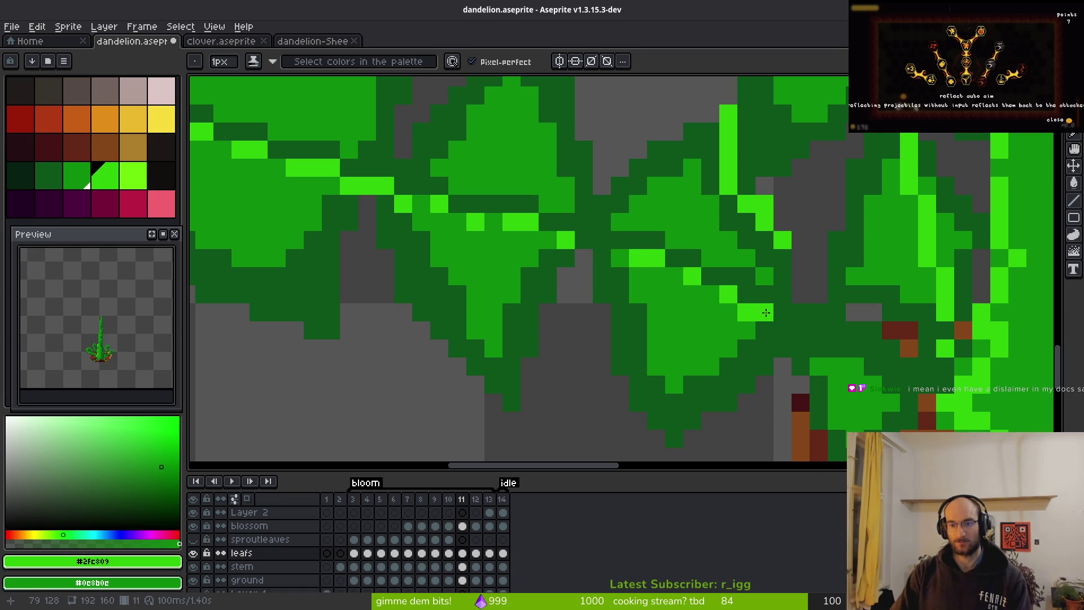
pyautogui.moveTo(874, 383)
pyautogui.mouseDown()
pyautogui.moveTo(771, 347)
pyautogui.moveTo(780, 344)
pyautogui.mouseUp()
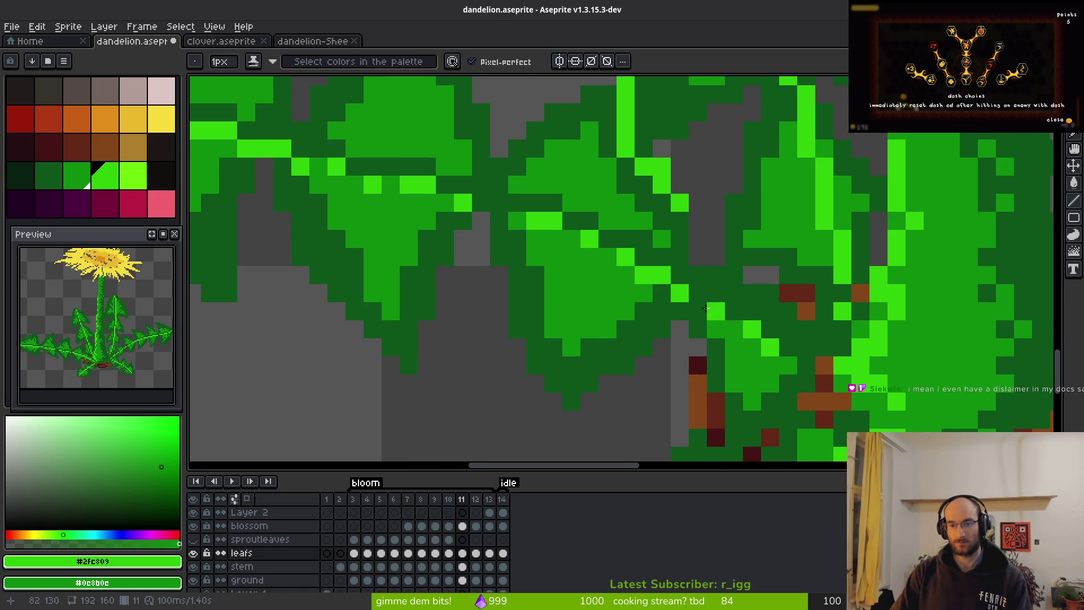
pyautogui.hotkey('ctrl', 'z')
pyautogui.click(706, 306)
pyautogui.scroll(-4, 816, 342)
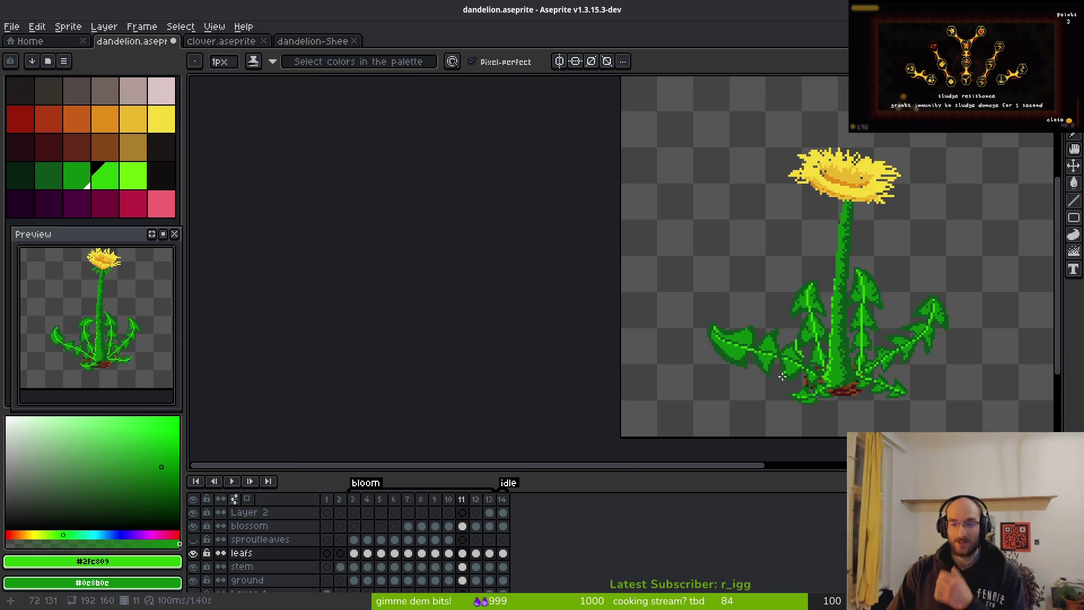
# Pick dark green #0d541b from the canvas and shade a pixel inside the left leaf's lower edge.
pyautogui.scroll(4, 802, 340)
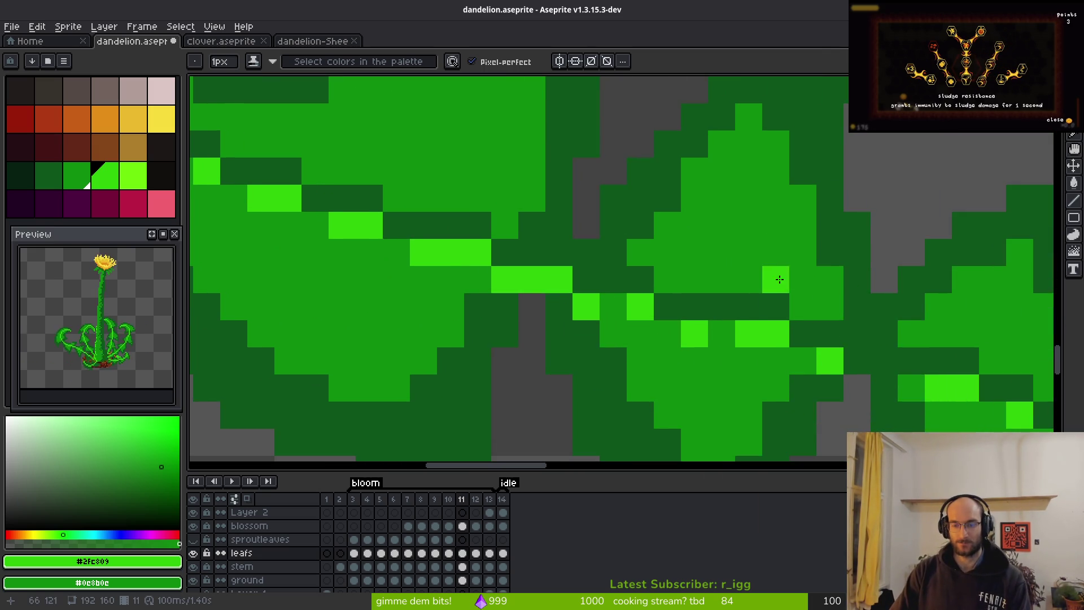
pyautogui.scroll(-3, 699, 378)
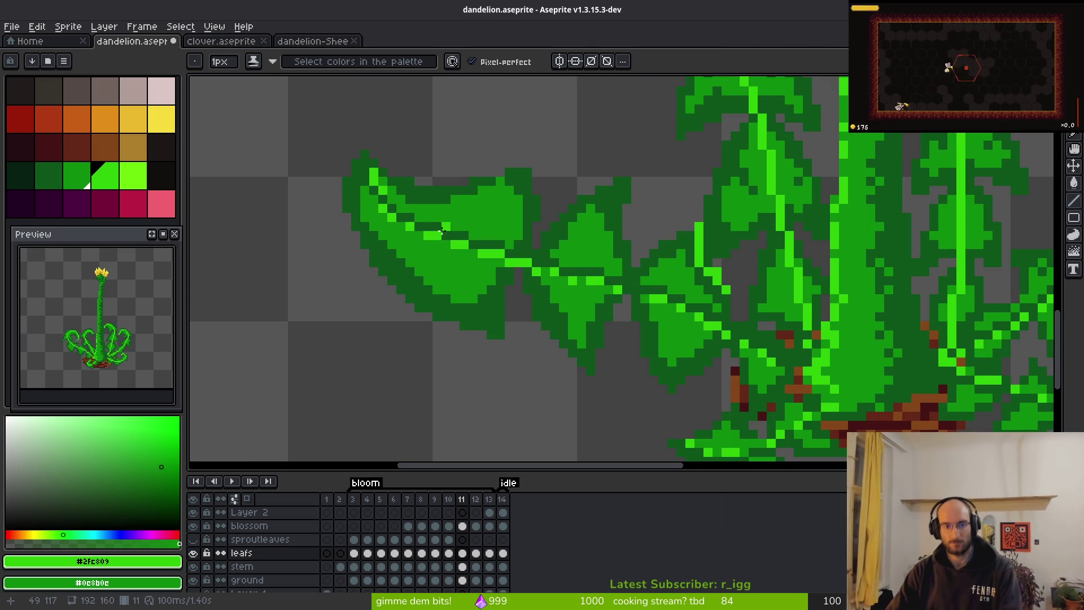
pyautogui.scroll(-2, 729, 266)
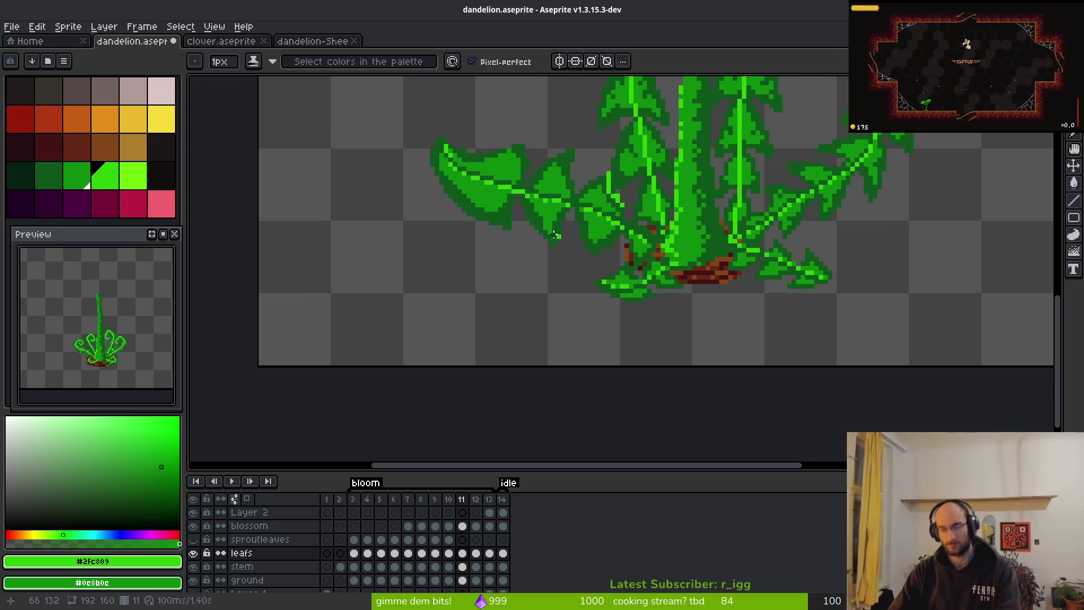
pyautogui.scroll(2, 628, 275)
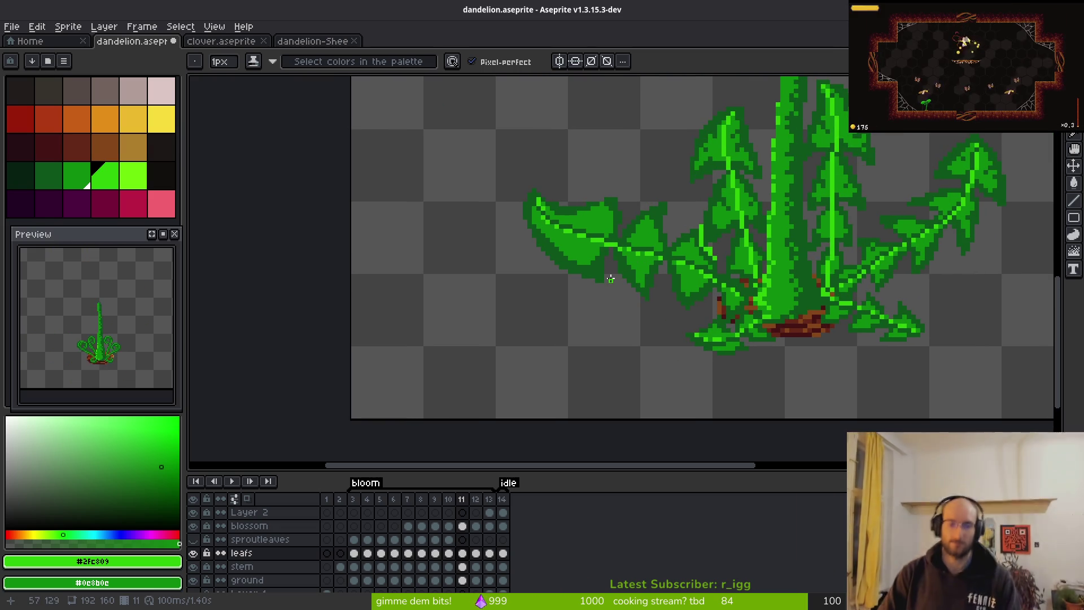
pyautogui.press('i')
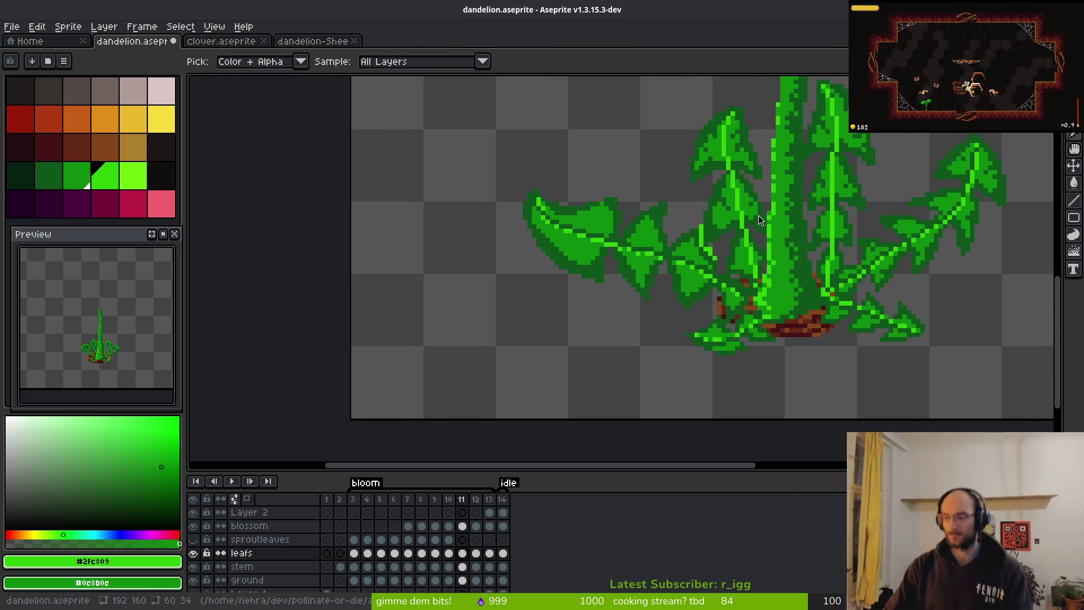
pyautogui.press('b')
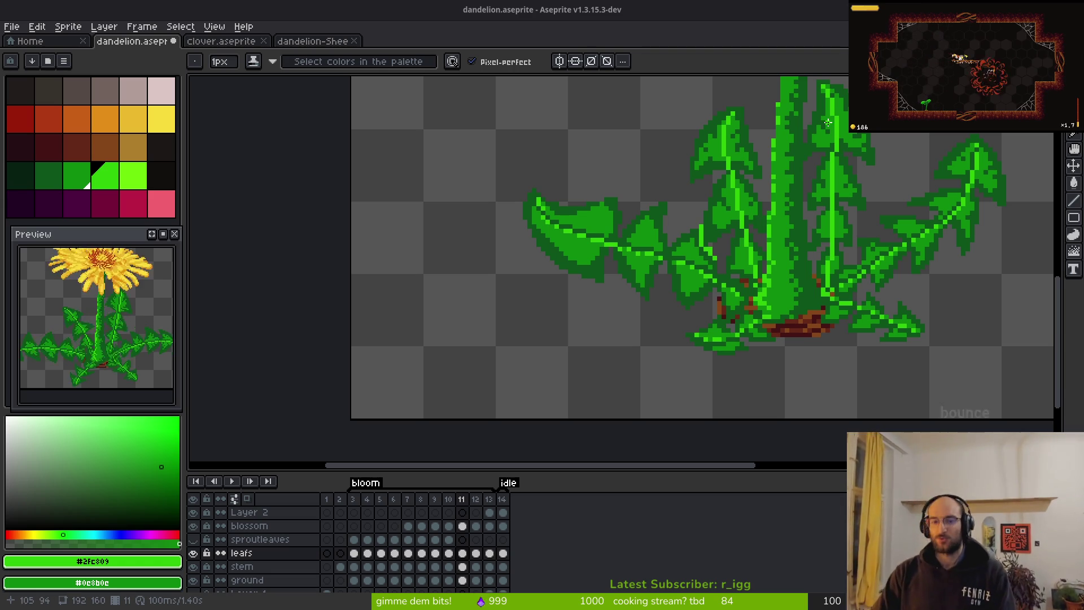
pyautogui.scroll(4, 555, 260)
pyautogui.keyDown('alt'); pyautogui.click(562, 265); pyautogui.keyUp('alt')
pyautogui.scroll(3, 562, 265)
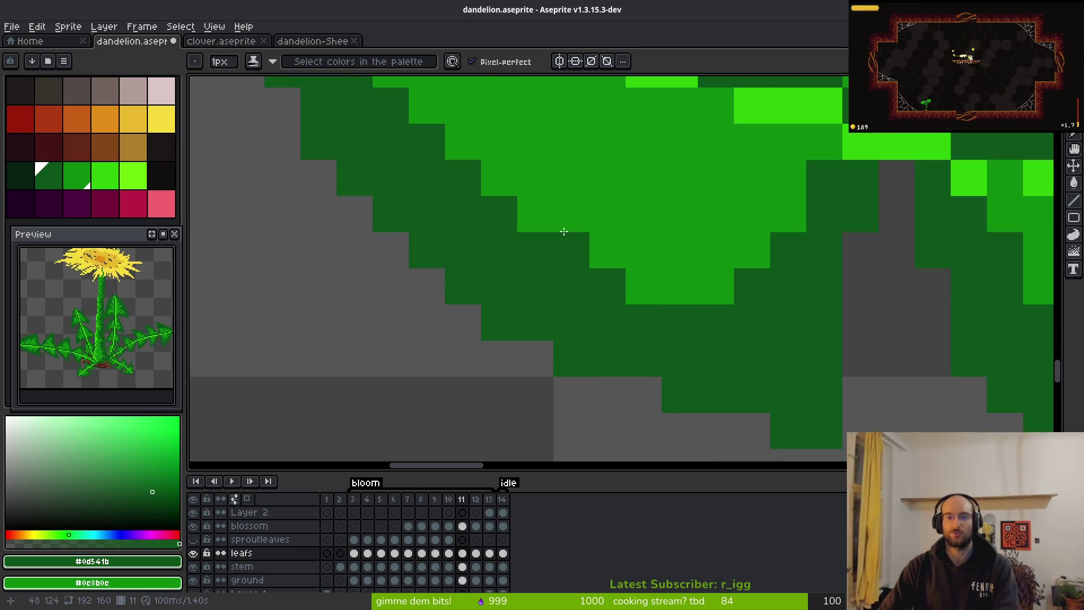
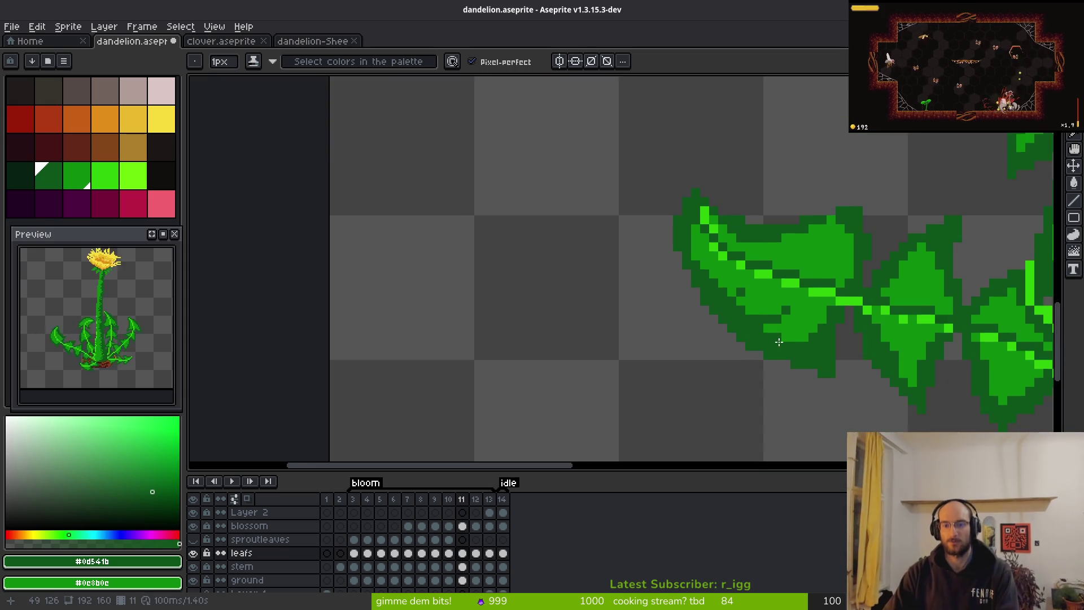
# Add four dark-green shading pixels to the leaf around its light patch.
pyautogui.scroll(4, 705, 266)
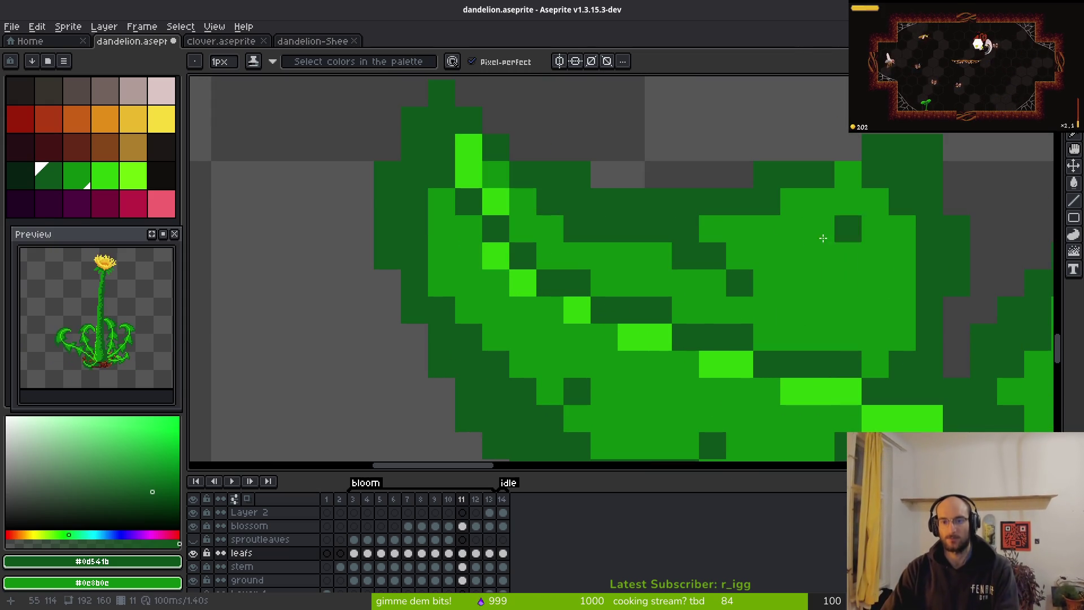
pyautogui.click(794, 229)
pyautogui.click(848, 174)
pyautogui.click(868, 214)
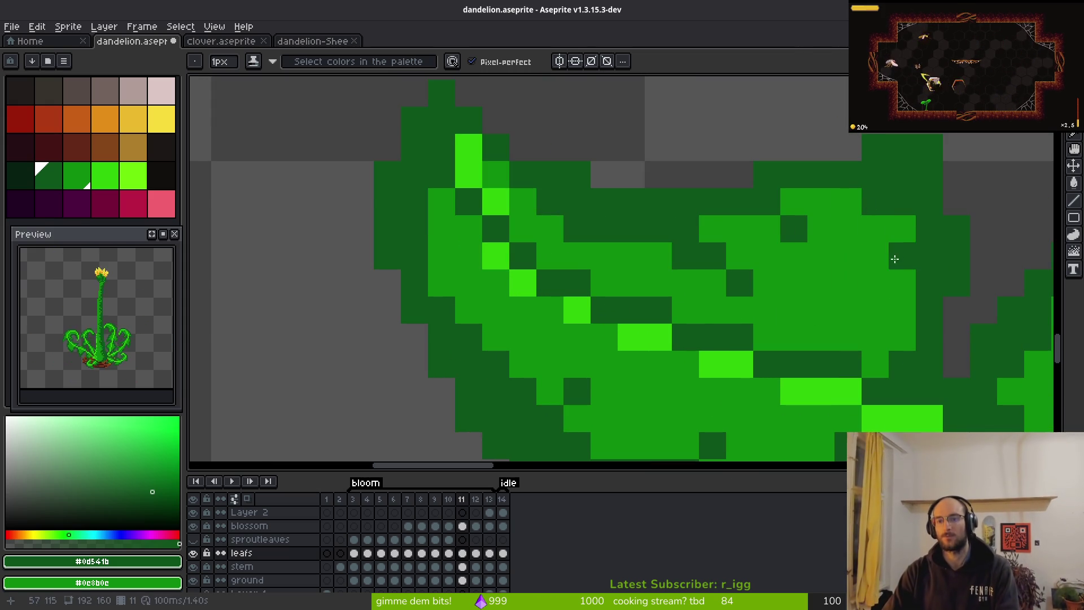
pyautogui.click(841, 198)
# Darken neighbouring leaf pixels on the left leaves, lightening one dark pixel back to leaf green.
pyautogui.scroll(-3, 868, 222)
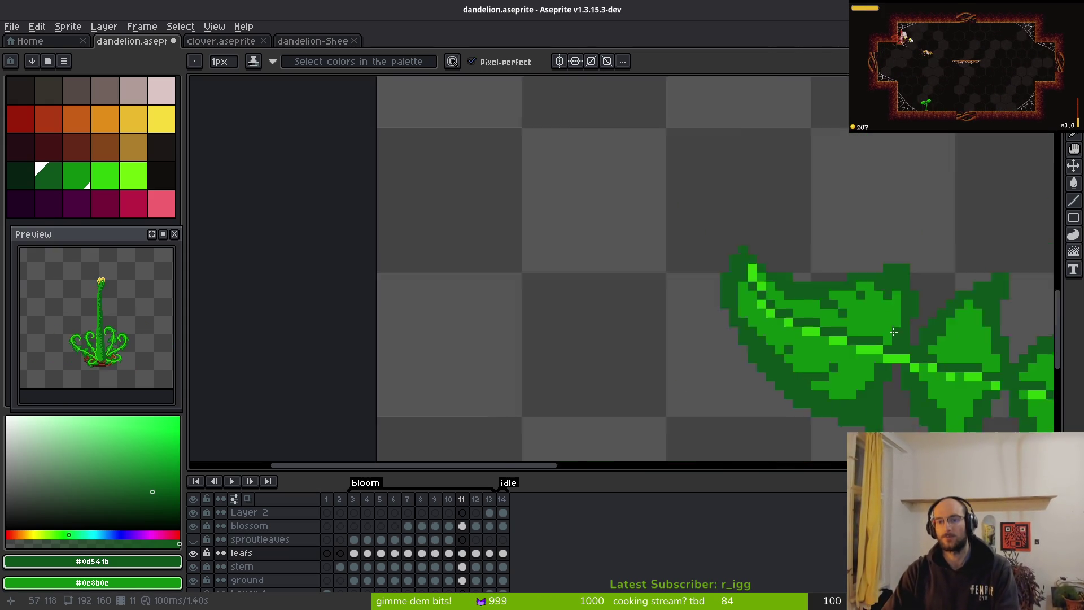
pyautogui.scroll(3, 662, 304)
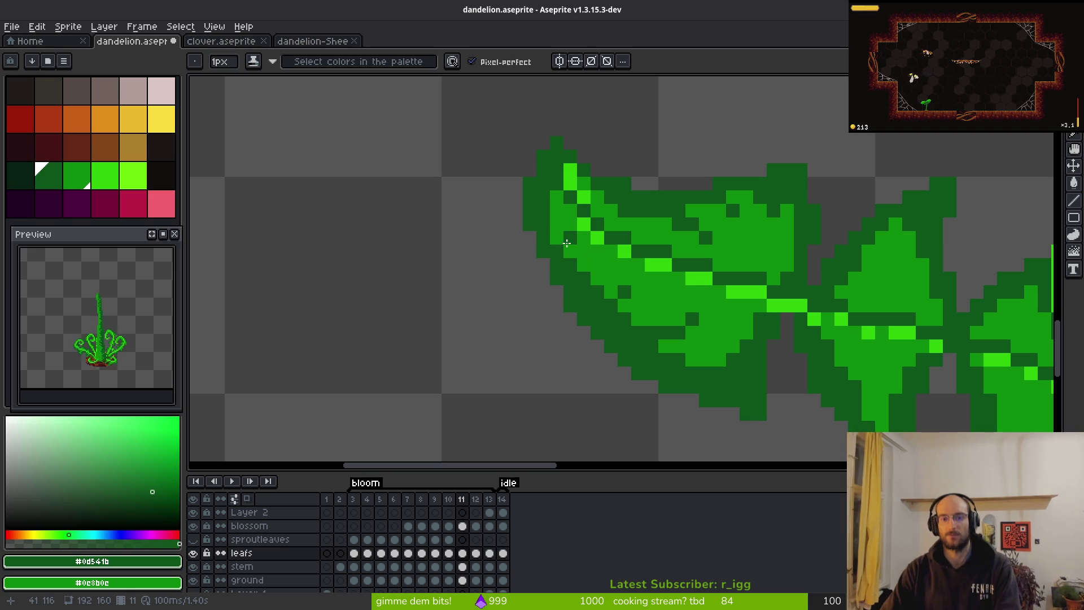
pyautogui.hscroll(5, 560, 242)
pyautogui.scroll(1, 577, 236)
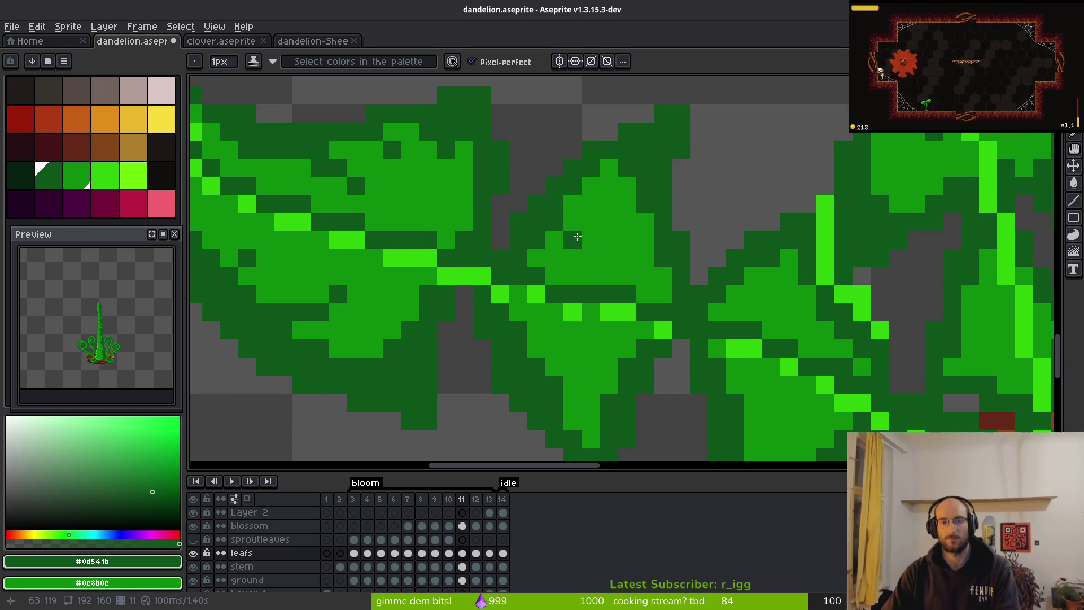
pyautogui.click(575, 234)
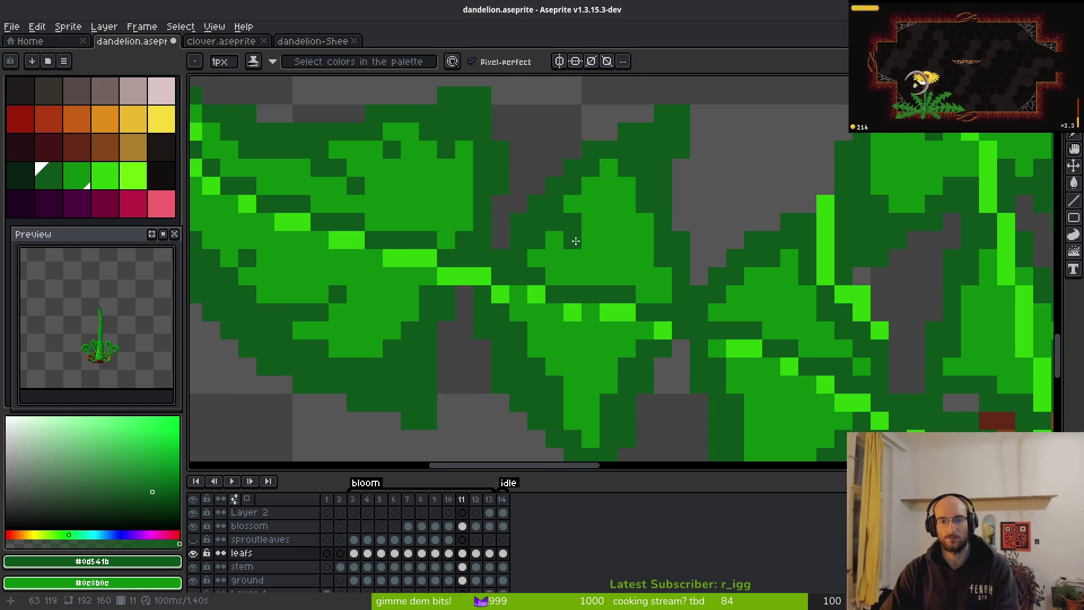
pyautogui.click(583, 245)
pyautogui.rightClick(601, 197)
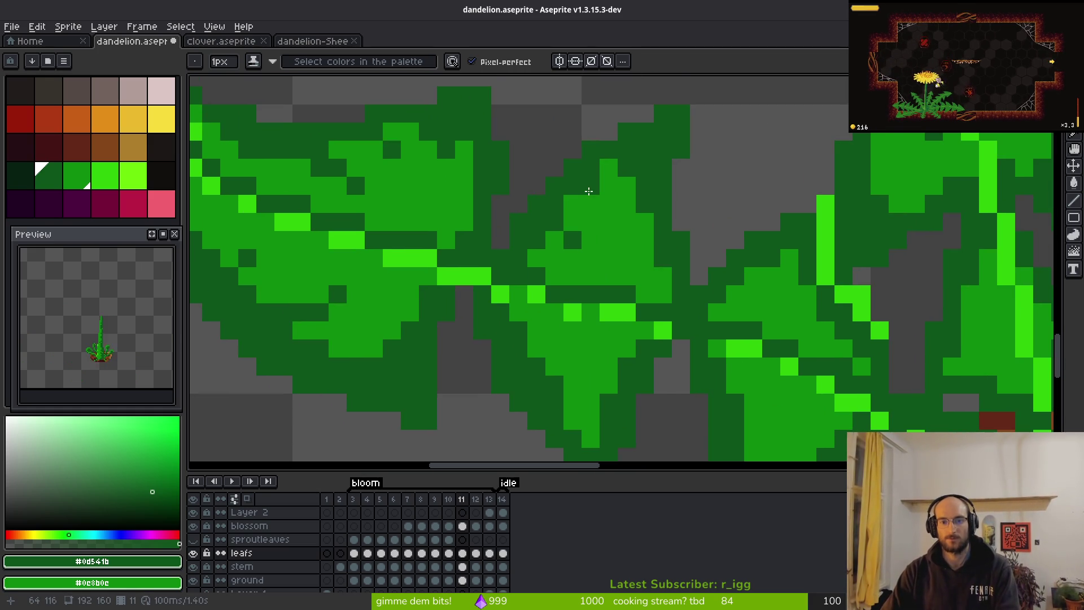
pyautogui.click(591, 204)
pyautogui.click(609, 223)
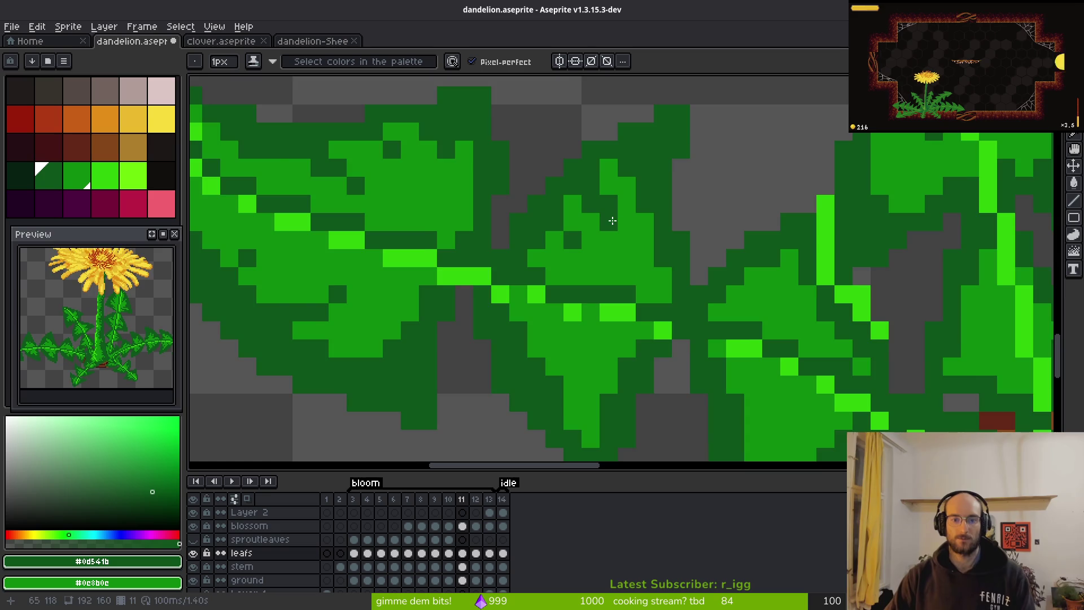
# Darken two more single leaf pixels and lighten one below them.
pyautogui.scroll(-6, 613, 221)
pyautogui.scroll(6, 574, 266)
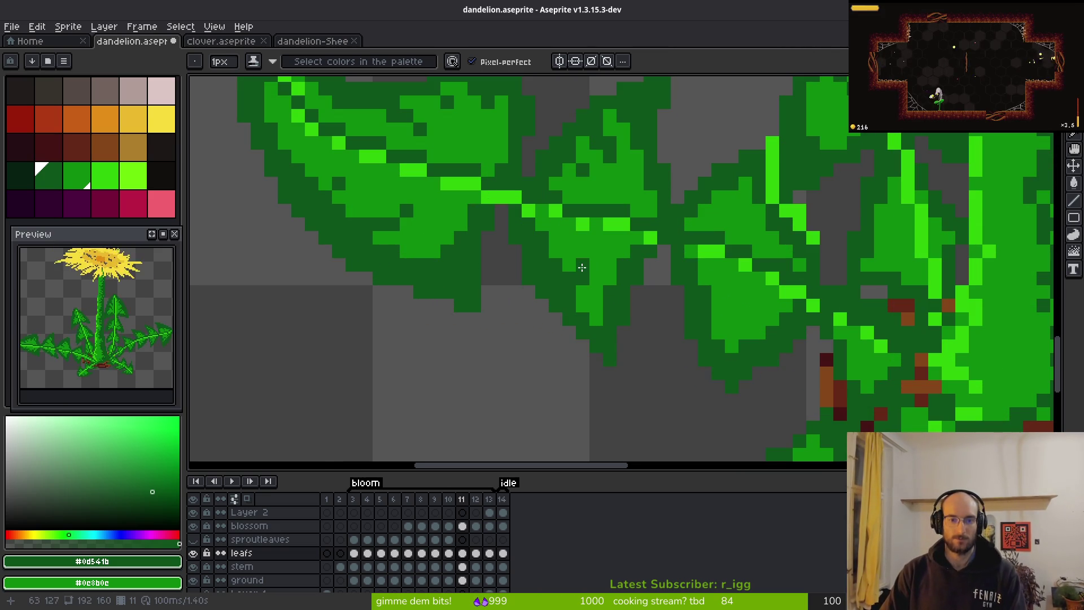
pyautogui.scroll(-3, 674, 333)
pyautogui.scroll(4, 667, 333)
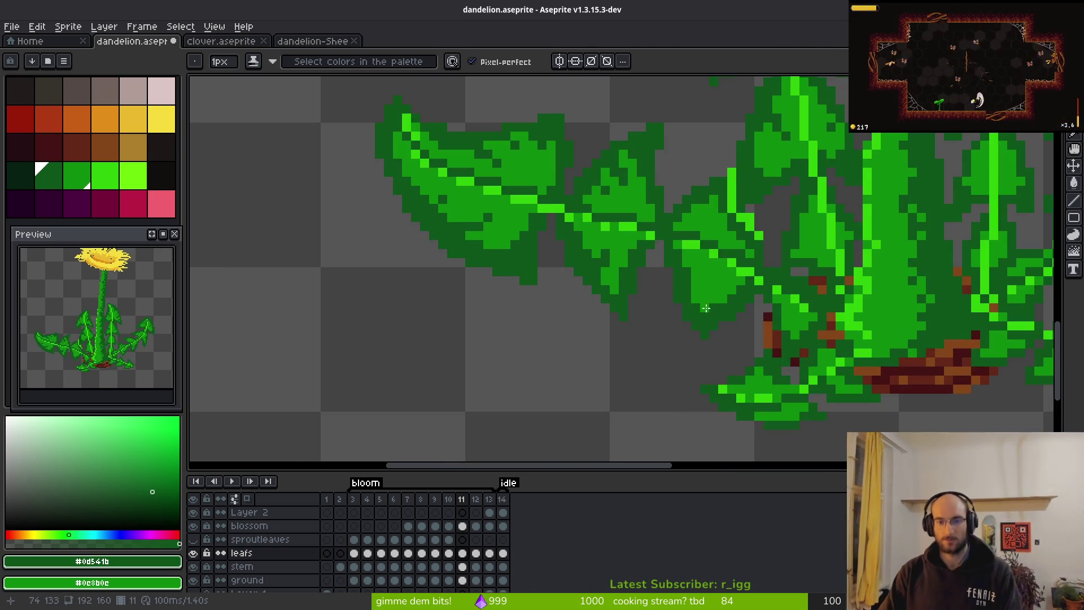
pyautogui.click(718, 250)
pyautogui.click(692, 250)
pyautogui.rightClick(692, 277)
# Add further dark-green pixels lower on the leaf, restoring one to lighter green.
pyautogui.click(719, 222)
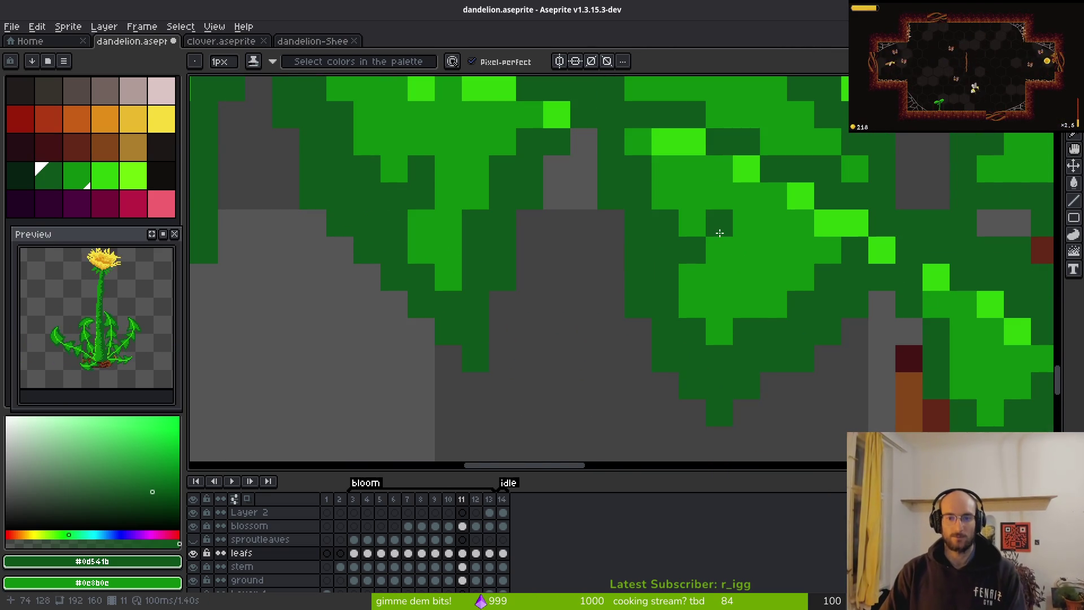
pyautogui.click(746, 249)
pyautogui.rightClick(746, 249)
pyautogui.click(754, 300)
pyautogui.click(718, 302)
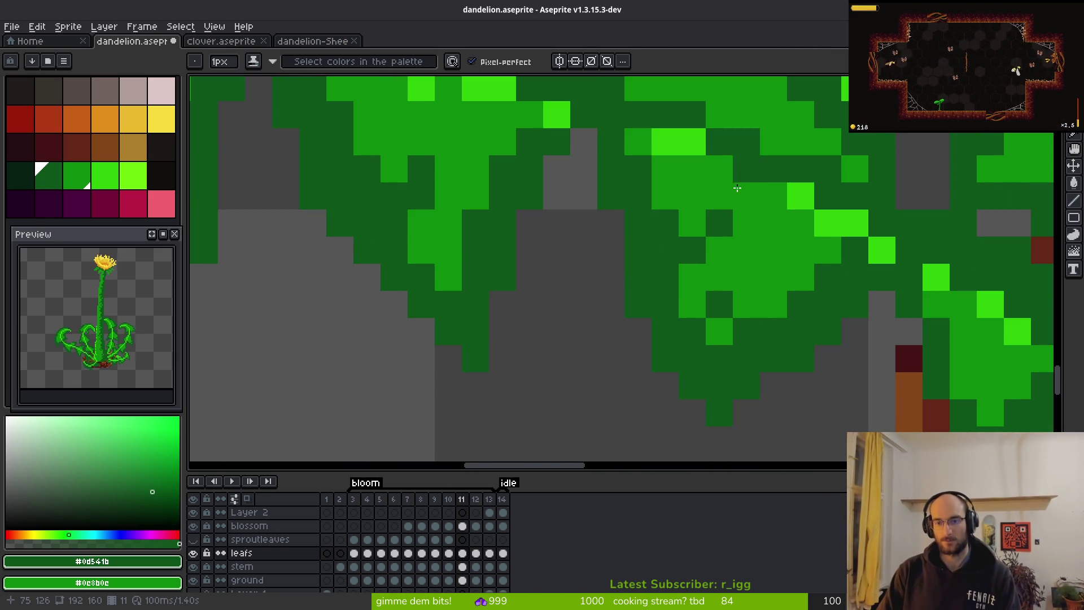
pyautogui.scroll(3, 674, 211)
pyautogui.scroll(-4, 701, 211)
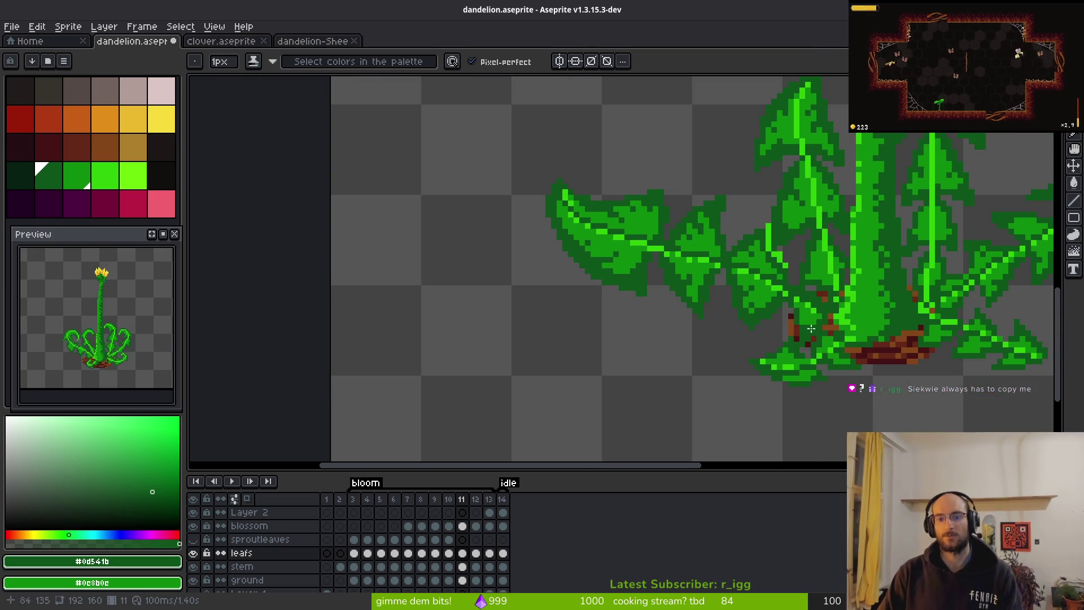
pyautogui.hotkey('alt', 'Tab')
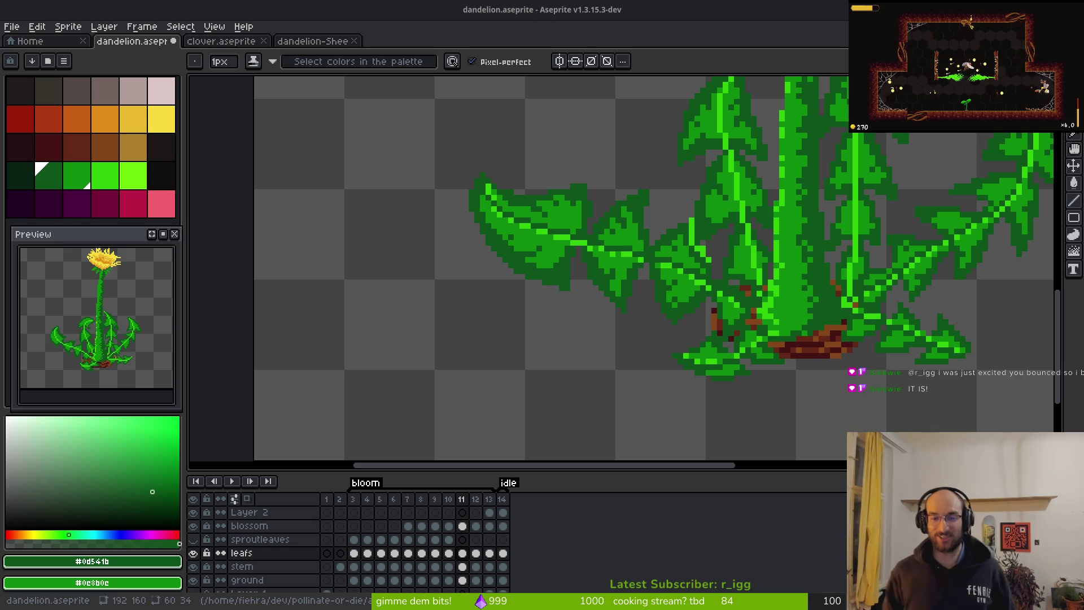
# Paint a short dark-green stroke across the leaf pixels near the stem base.
pyautogui.scroll(-3, 748, 317)
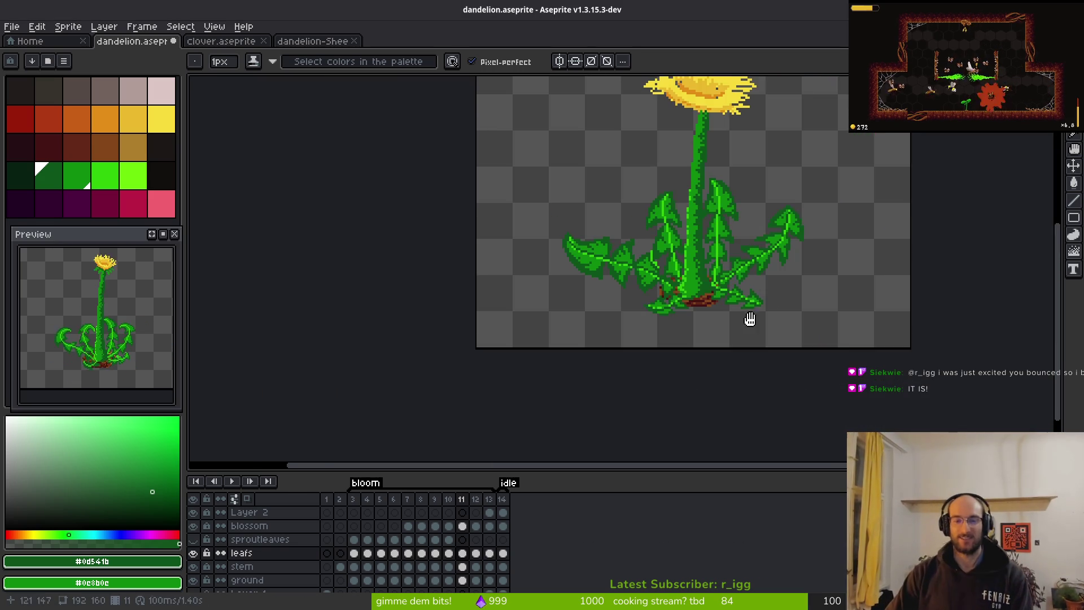
pyautogui.scroll(5, 667, 416)
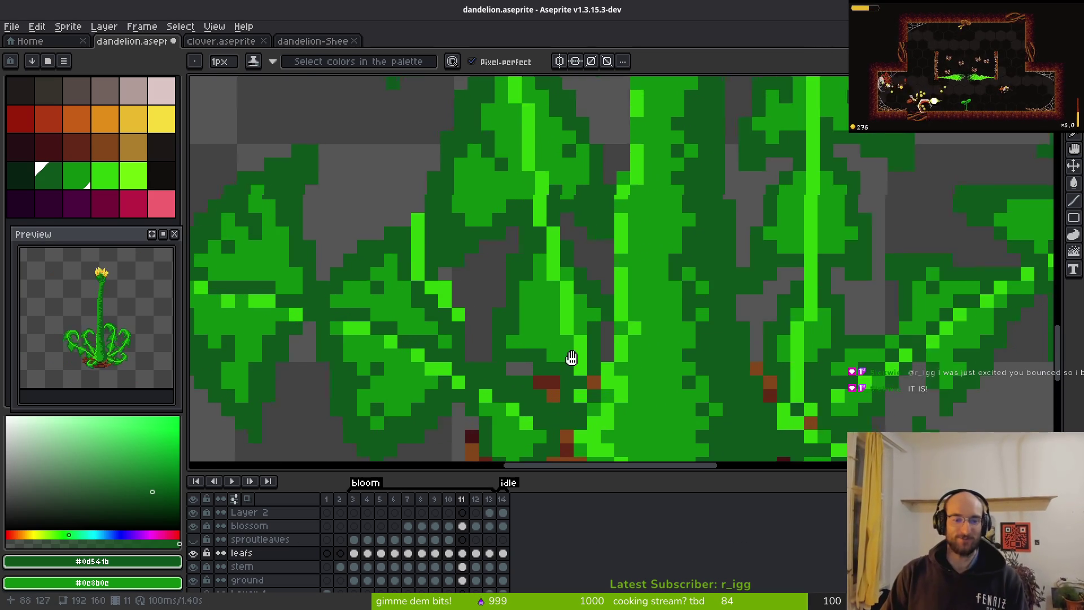
pyautogui.scroll(-1, 645, 337)
pyautogui.scroll(2, 645, 337)
pyautogui.moveTo(576, 171)
pyautogui.mouseDown()
pyautogui.moveTo(609, 285)
pyautogui.moveTo(649, 339)
pyautogui.mouseUp()
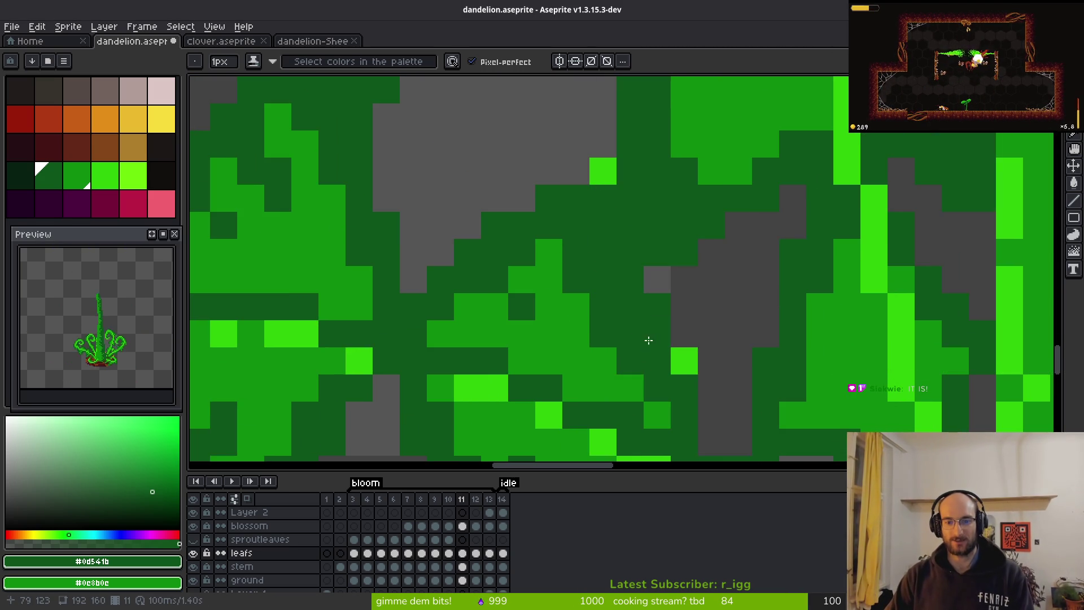
pyautogui.scroll(-5, 637, 319)
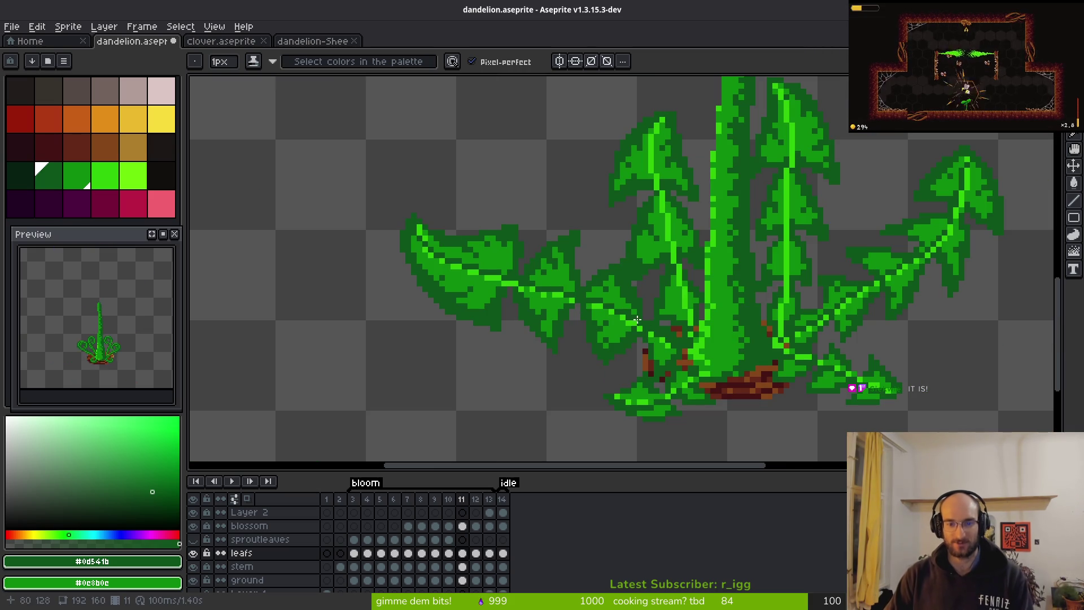
pyautogui.scroll(3, 638, 311)
# Toggle the pencil from plain colour to shading ink and back while inspecting the leaves.
pyautogui.press('b')
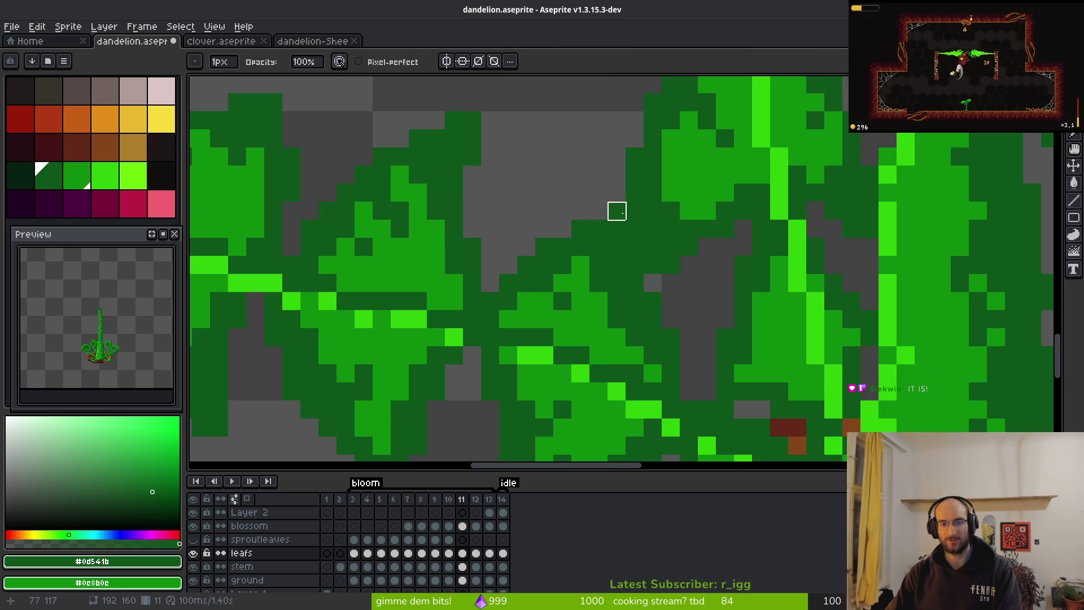
pyautogui.scroll(-3, 851, 356)
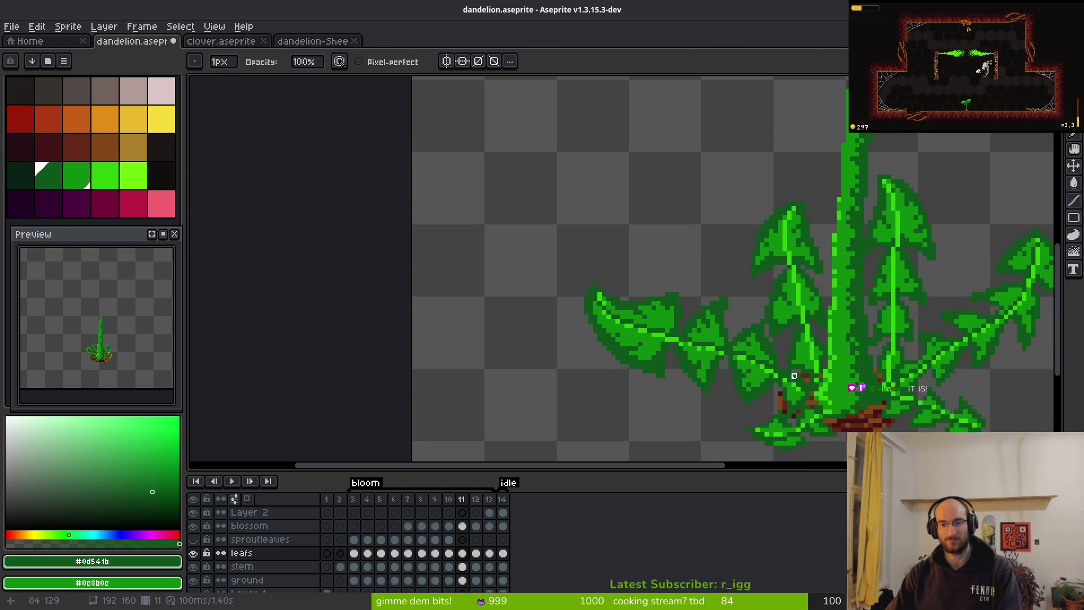
pyautogui.scroll(2, 812, 378)
pyautogui.press('b')
pyautogui.scroll(-2, 812, 378)
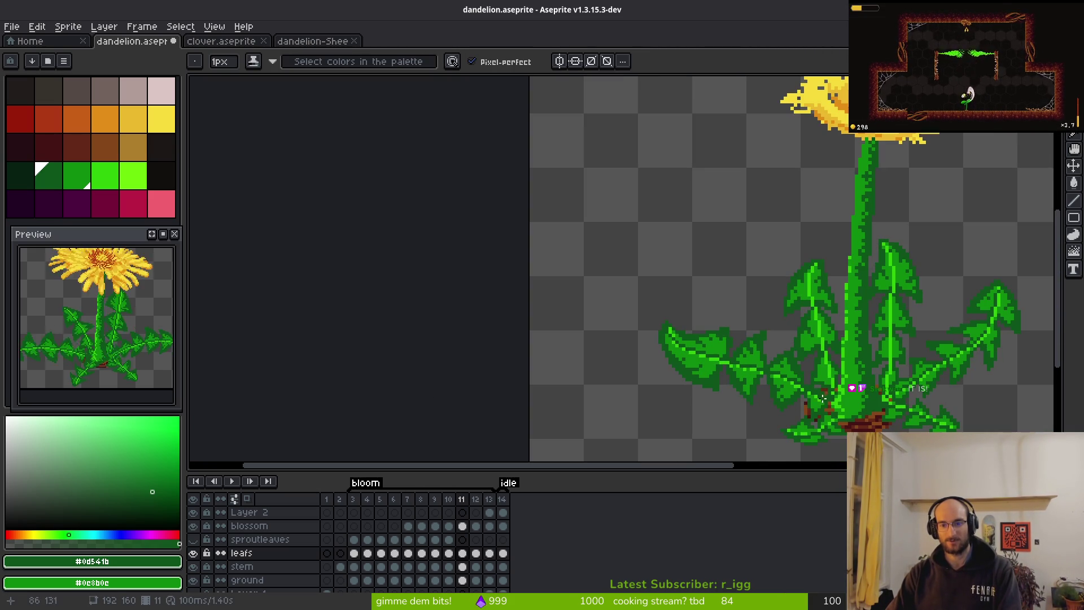
pyautogui.scroll(4, 642, 290)
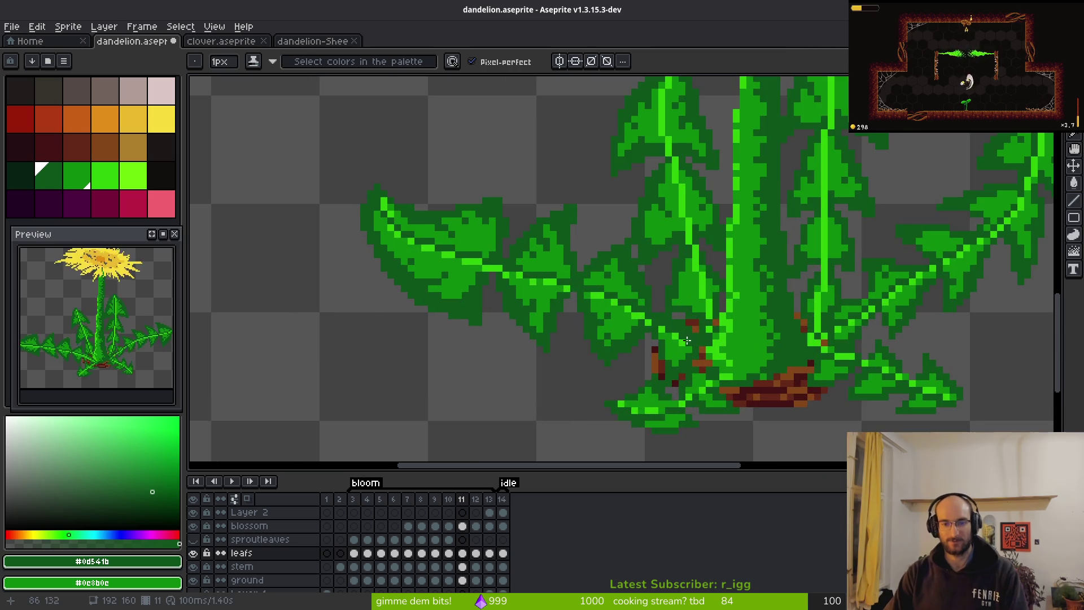
pyautogui.scroll(2, 642, 290)
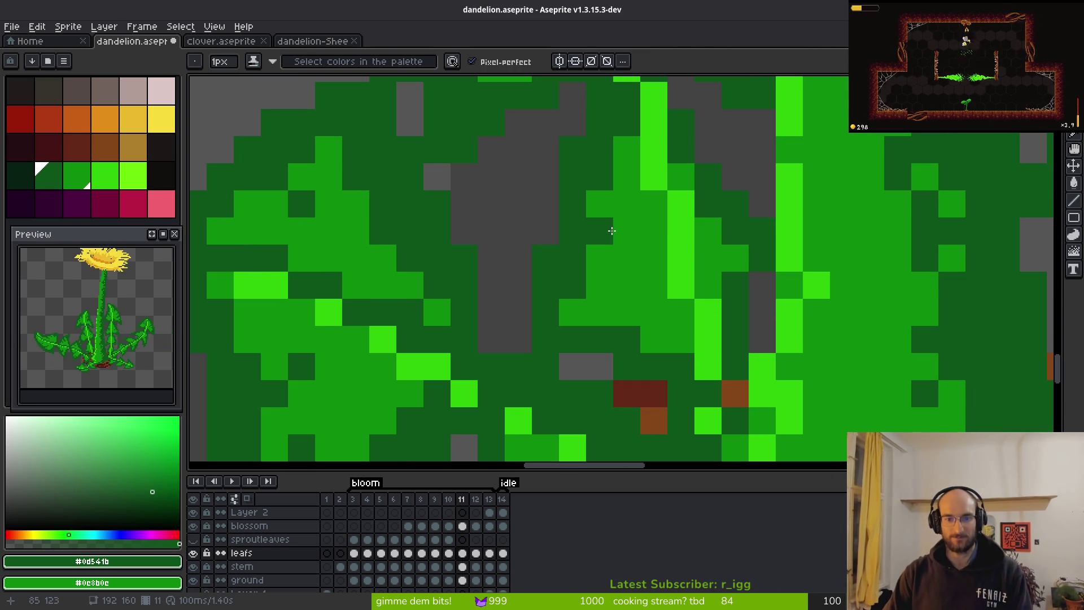
pyautogui.scroll(-3, 720, 355)
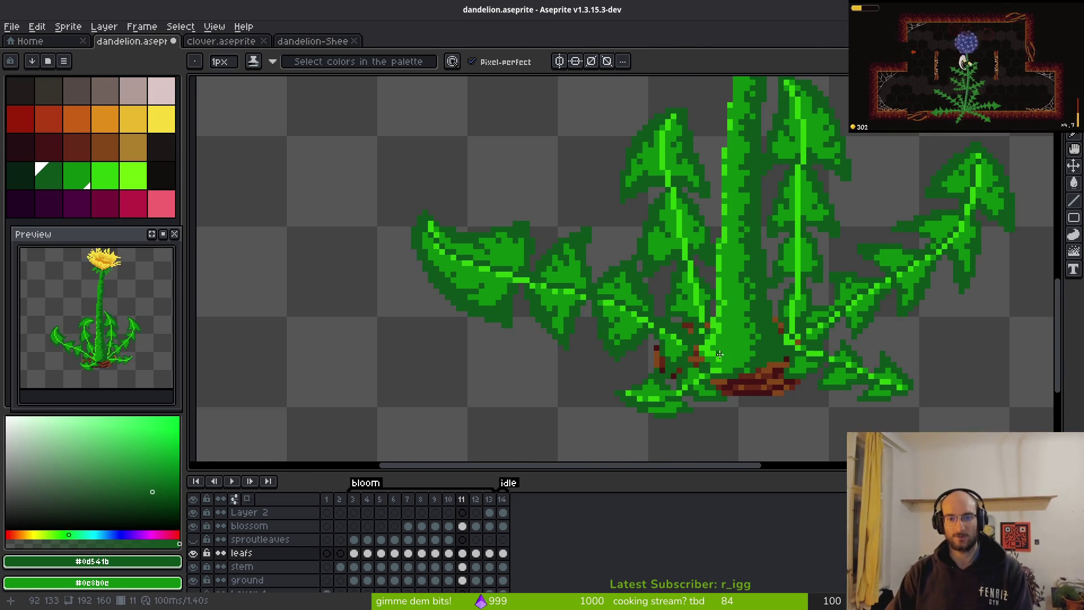
pyautogui.scroll(2, 804, 272)
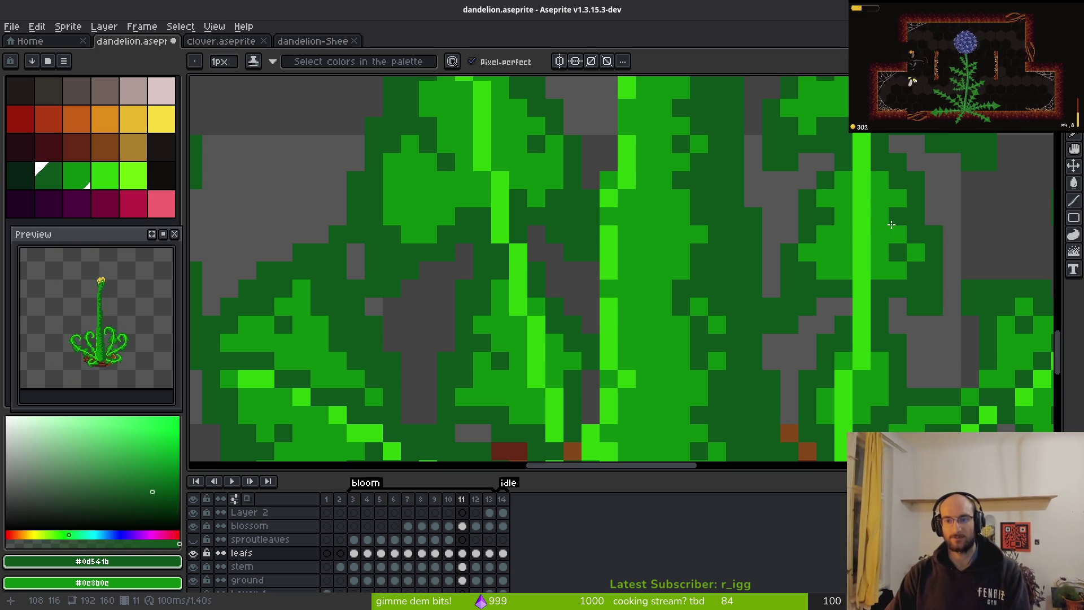
pyautogui.scroll(-2, 895, 285)
pyautogui.scroll(-2, 799, 322)
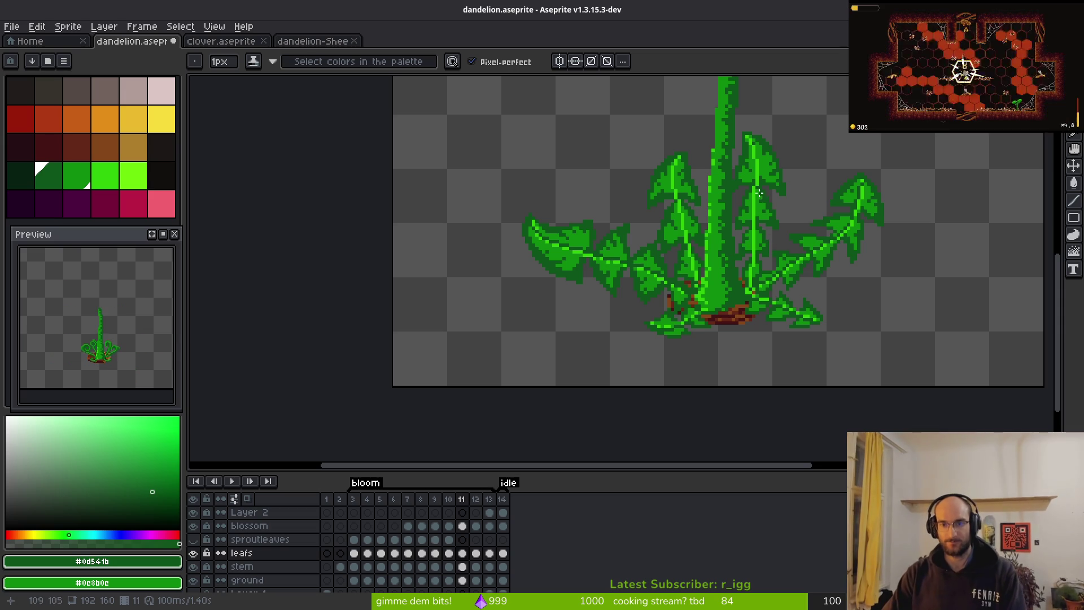
pyautogui.scroll(2, 759, 193)
pyautogui.scroll(-2, 785, 199)
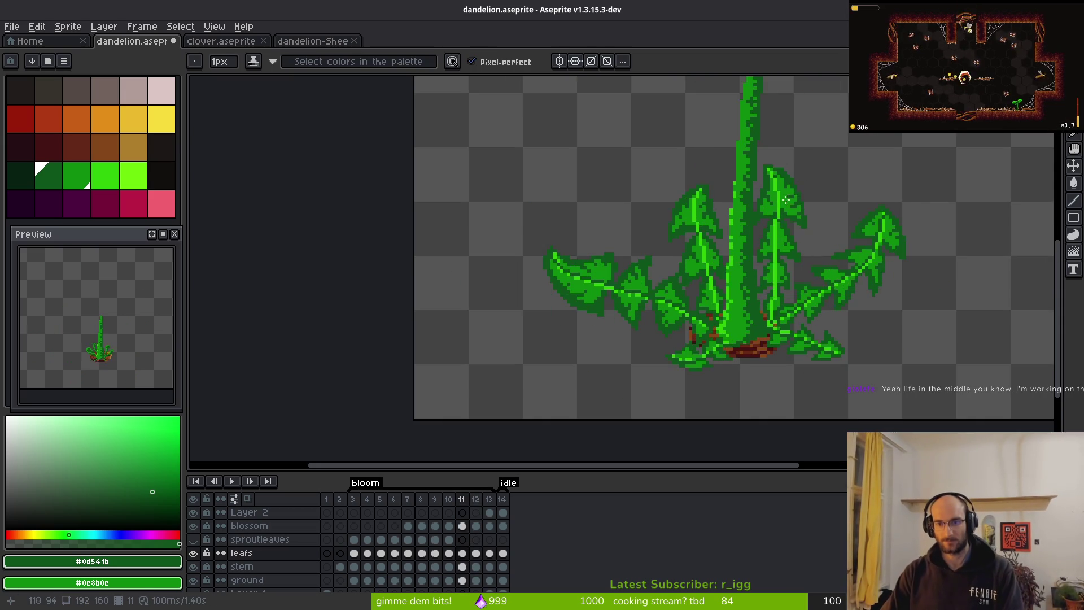
pyautogui.scroll(8, 786, 198)
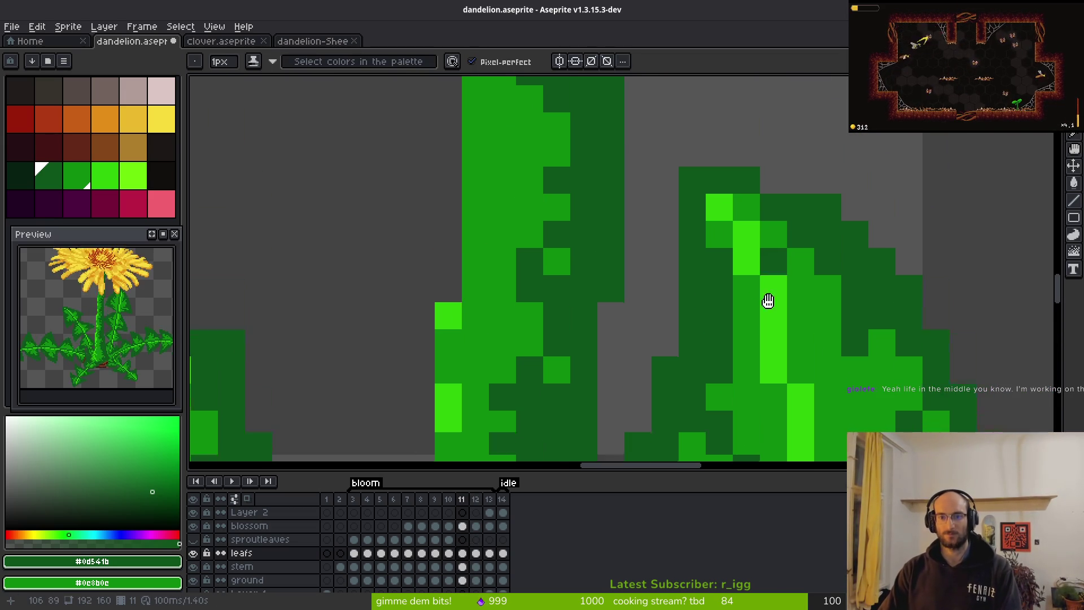
# Pick the bright green and paint a leaf-tip pixel plus two highlight columns down the leaf.
pyautogui.moveTo(768, 300); pyautogui.dragTo(767, 307)
pyautogui.keyDown('alt'); pyautogui.click(717, 211); pyautogui.keyUp('alt')
pyautogui.click(741, 219)
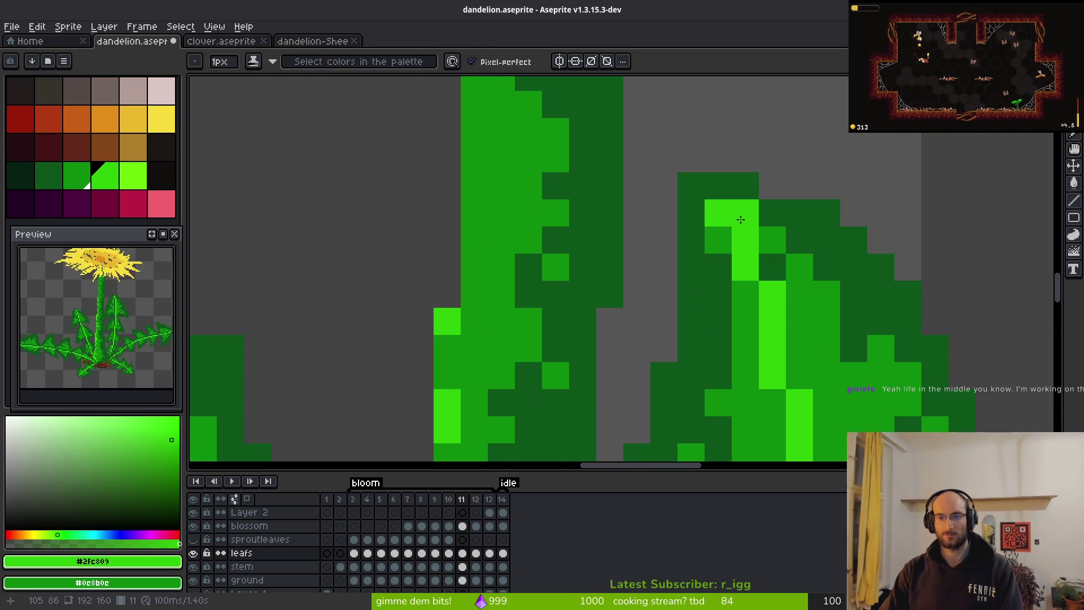
pyautogui.moveTo(788, 293)
pyautogui.mouseDown()
pyautogui.moveTo(801, 373)
pyautogui.moveTo(827, 417)
pyautogui.mouseUp()
pyautogui.moveTo(804, 221); pyautogui.dragTo(804, 322)
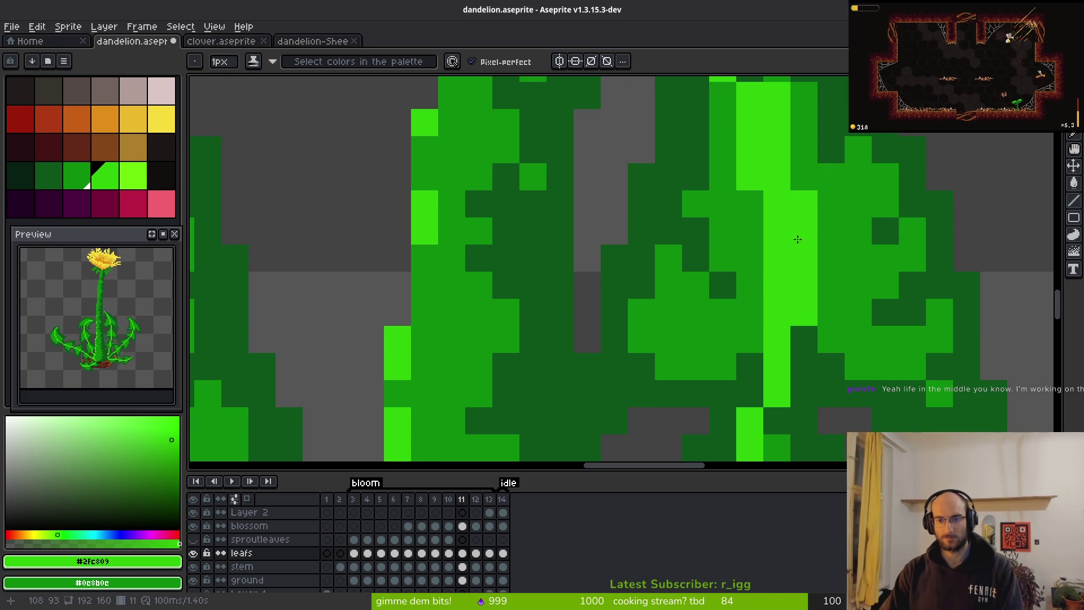
pyautogui.scroll(-3, 800, 226)
pyautogui.scroll(-3, 801, 294)
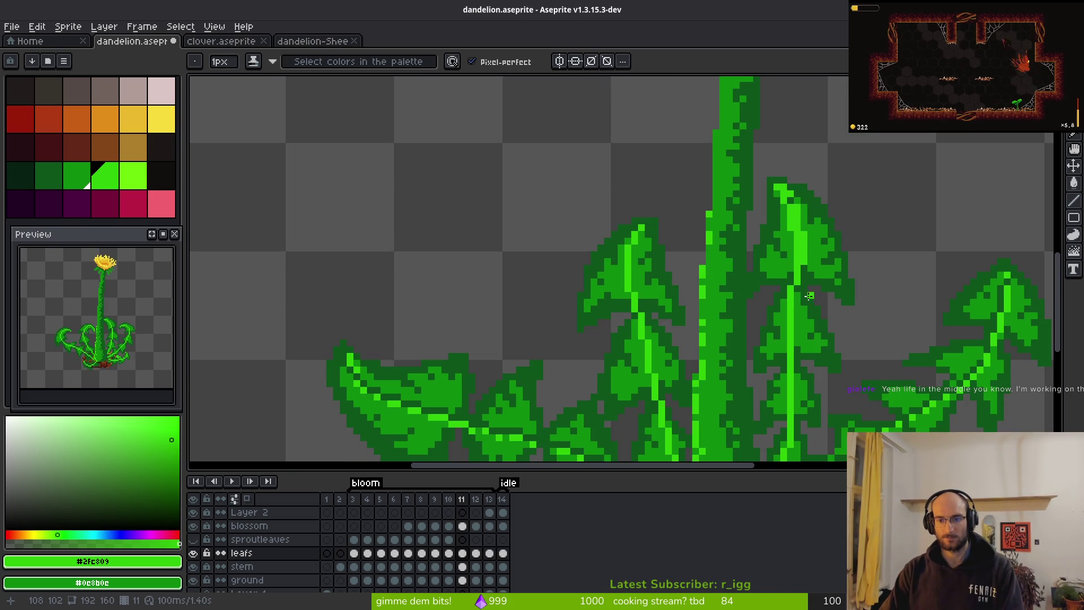
pyautogui.scroll(-1, 779, 254)
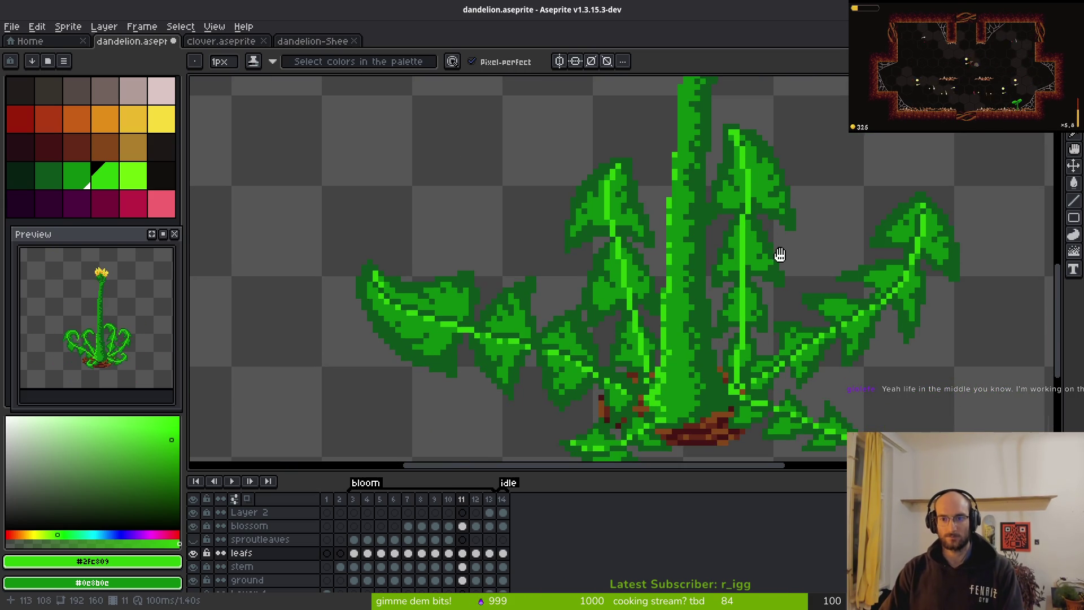
# Lasso the tall leaf right of the stem and sample dark green #0d541b from the canvas.
pyautogui.press('q')
pyautogui.moveTo(755, 97)
pyautogui.mouseDown()
pyautogui.moveTo(720, 267)
pyautogui.moveTo(734, 386)
pyautogui.moveTo(791, 169)
pyautogui.moveTo(757, 79)
pyautogui.mouseUp()
pyautogui.hotkey('shift', 'r')
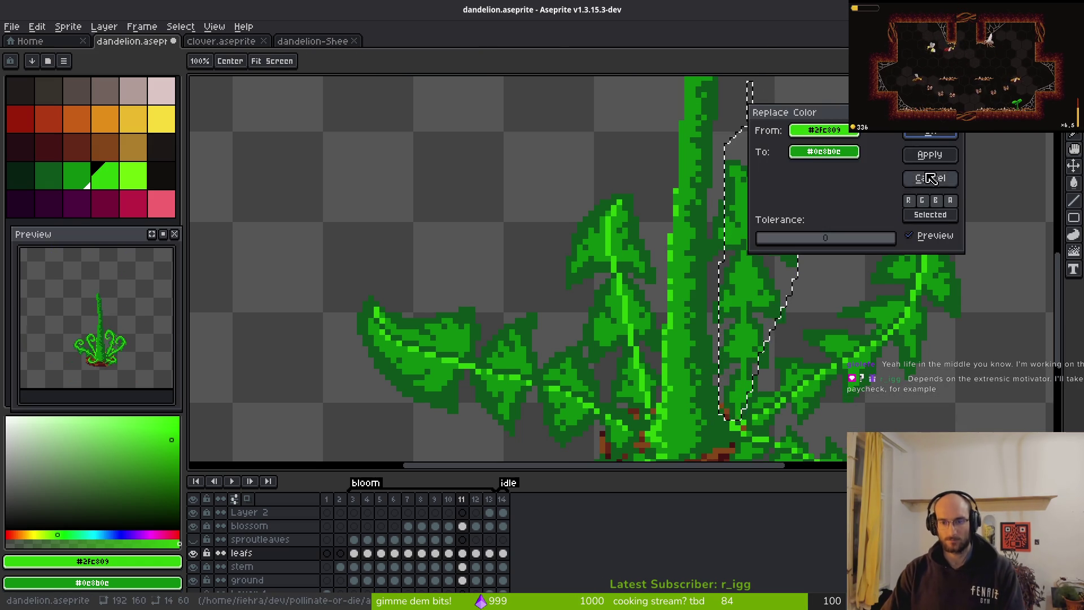
pyautogui.press('Escape')
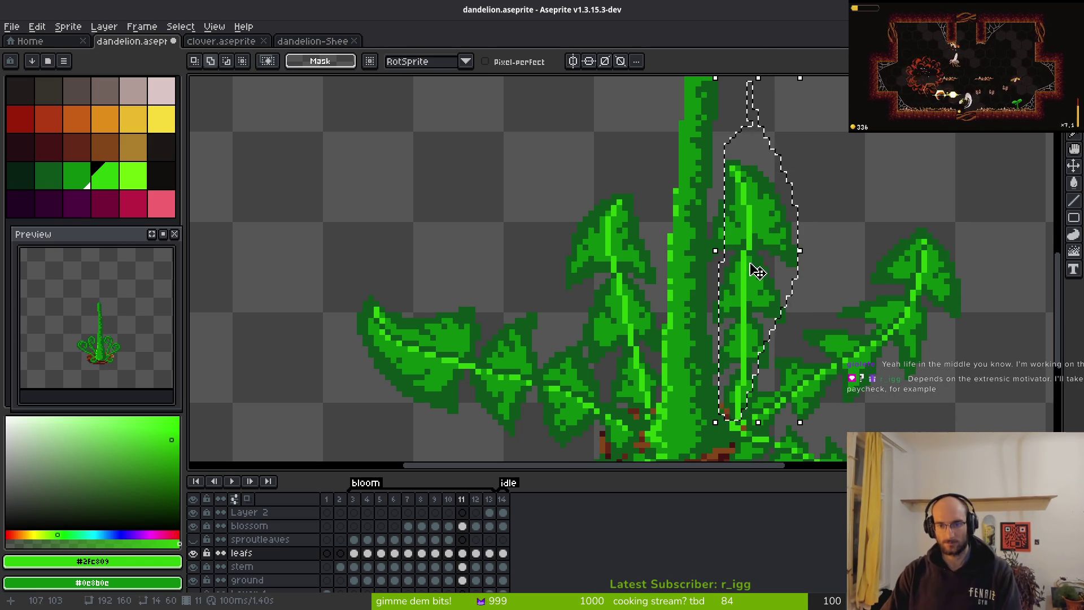
pyautogui.press('i')
pyautogui.rightClick(771, 266)
# Replace #2fc809 with #0d541b inside the leaf selection, then deselect and return to the pencil.
pyautogui.hotkey('shift', 'r')
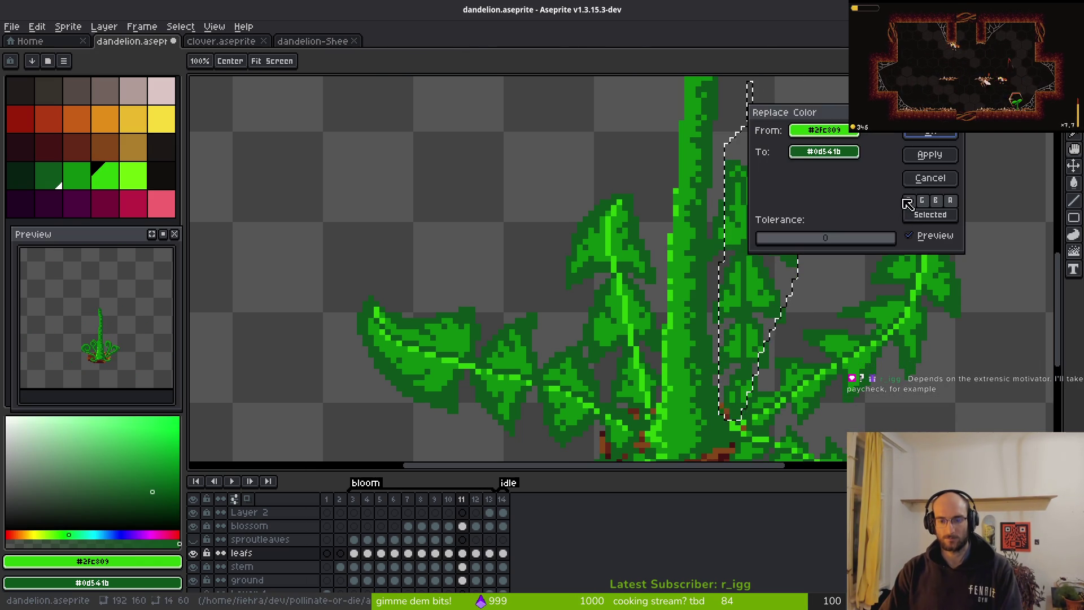
pyautogui.click(927, 154)
pyautogui.hotkey('ctrl', 'd')
pyautogui.press('m')
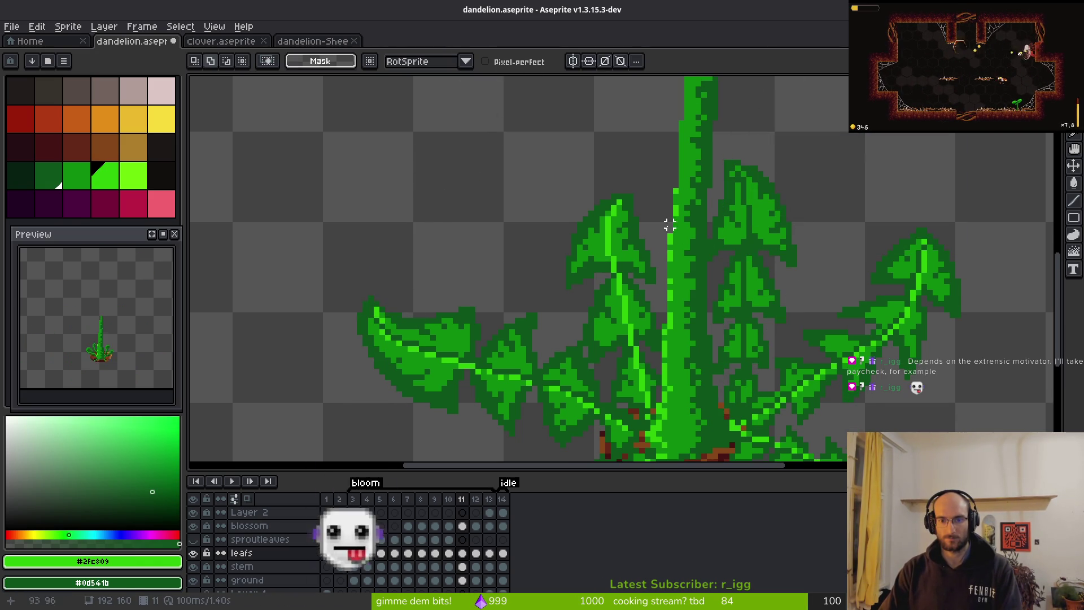
pyautogui.press('b')
pyautogui.scroll(3, 730, 179)
pyautogui.scroll(3, 730, 179)
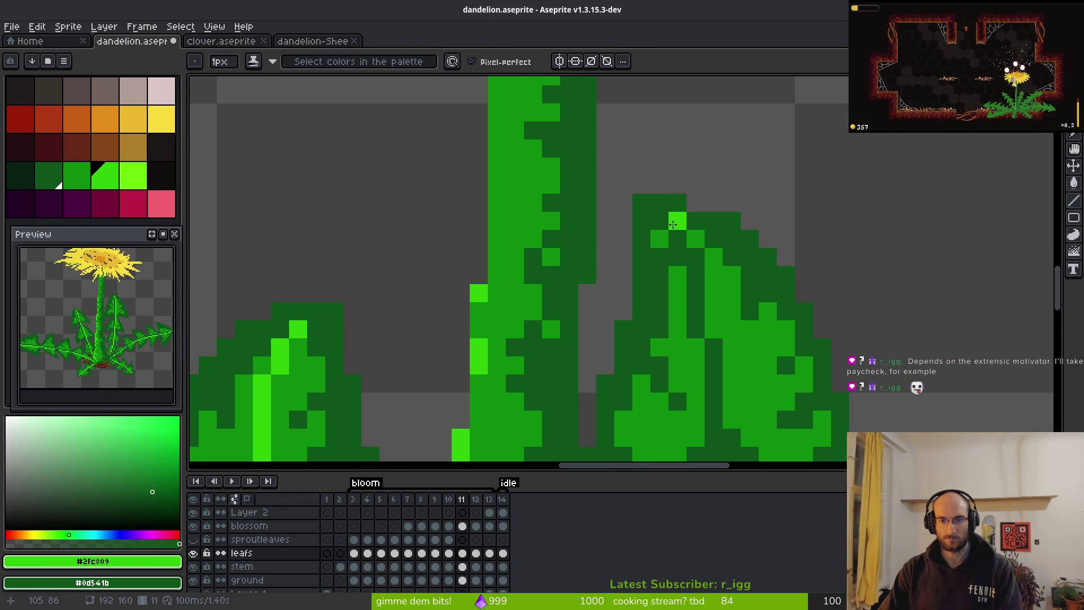
# Paint two bright green pixels and a lime pixel lower on the leaf.
pyautogui.moveTo(709, 271); pyautogui.dragTo(713, 293)
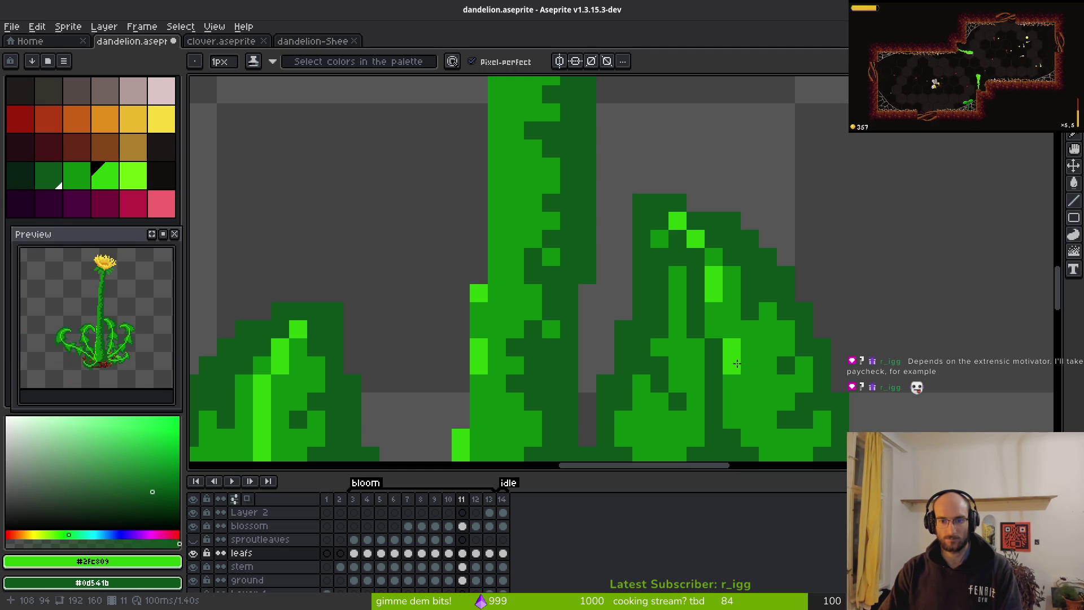
pyautogui.click(720, 329)
pyautogui.scroll(-9, 729, 371)
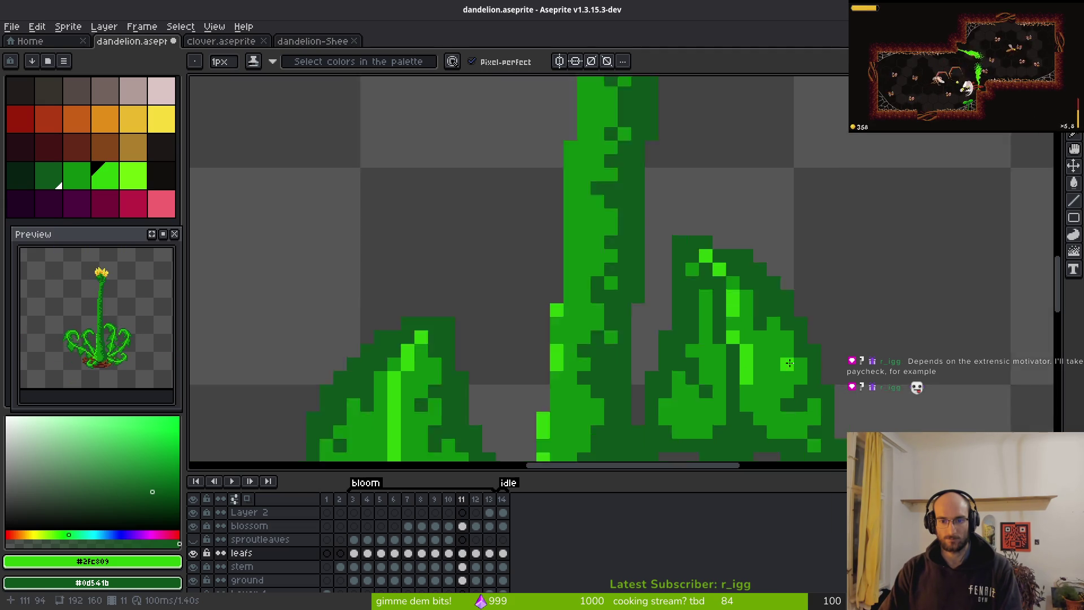
pyautogui.scroll(6, 777, 338)
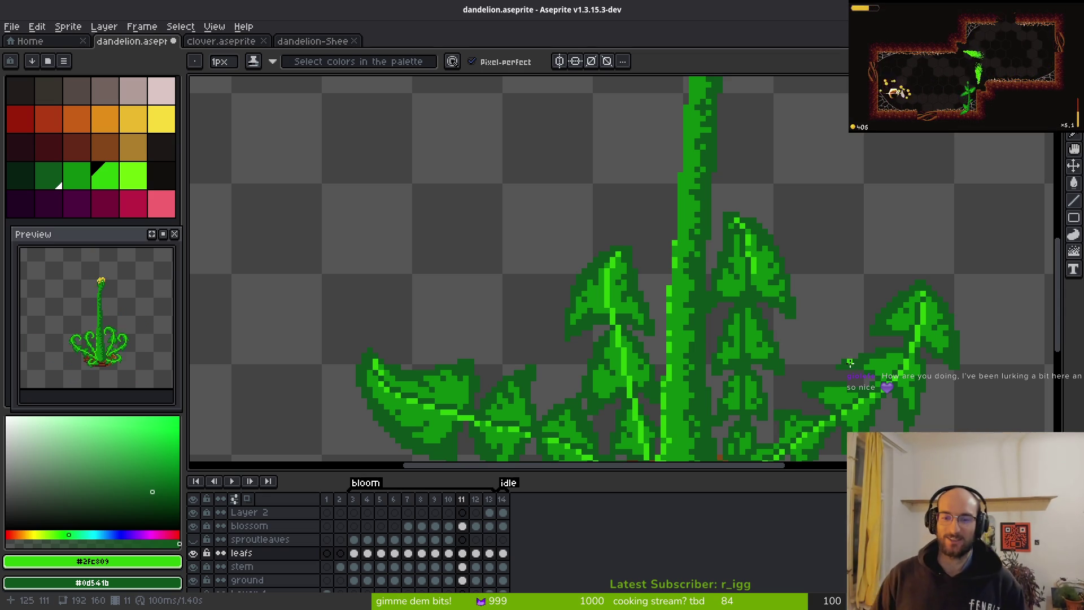
pyautogui.scroll(2, 762, 372)
pyautogui.scroll(3, 742, 239)
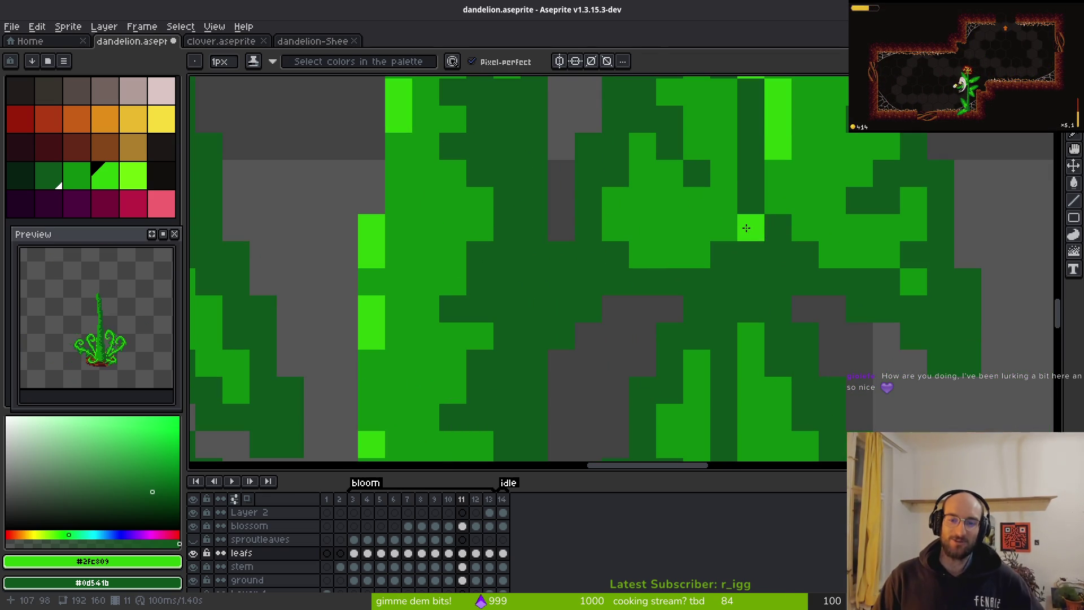
# Extend the bright vein up and down the leaf and add a highlight run on another leaf.
pyautogui.moveTo(778, 174); pyautogui.dragTo(779, 193)
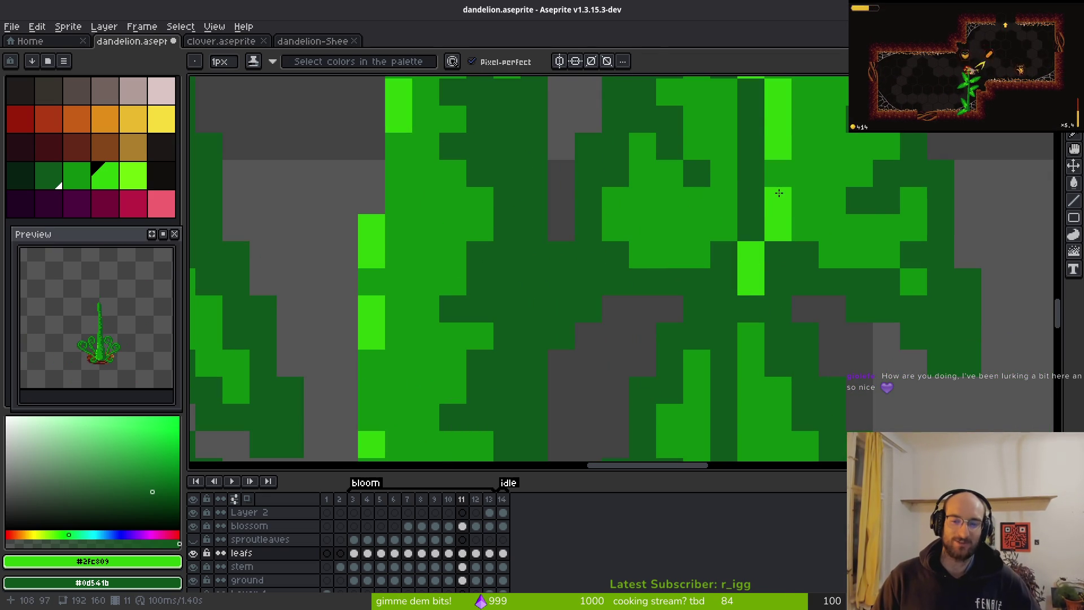
pyautogui.scroll(-3, 791, 244)
pyautogui.scroll(3, 753, 252)
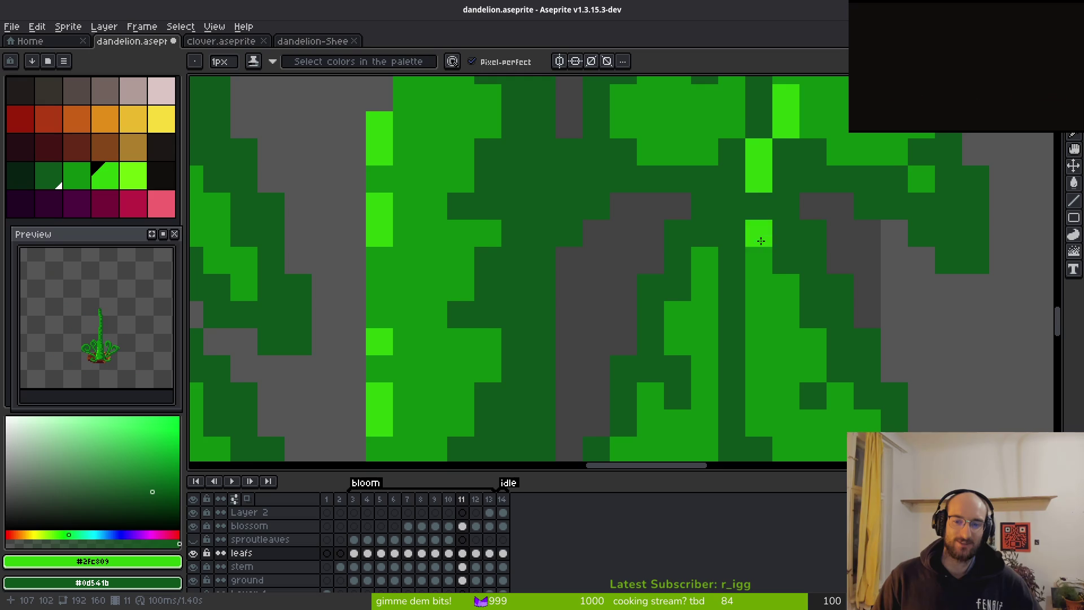
pyautogui.moveTo(757, 215); pyautogui.dragTo(758, 188)
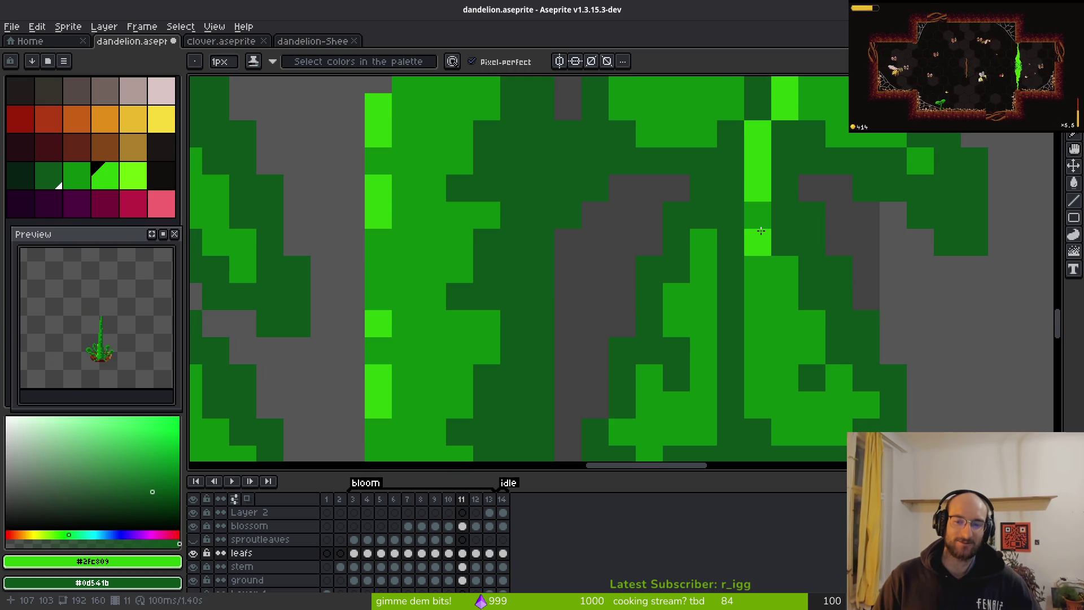
pyautogui.moveTo(759, 243); pyautogui.dragTo(759, 305)
pyautogui.moveTo(726, 226); pyautogui.dragTo(726, 356)
# Add bright green pixels to a neighbouring leaf, undoing a stray diagonal stroke.
pyautogui.scroll(-2, 725, 361)
pyautogui.scroll(-2, 725, 361)
pyautogui.scroll(4, 685, 226)
pyautogui.click(686, 200)
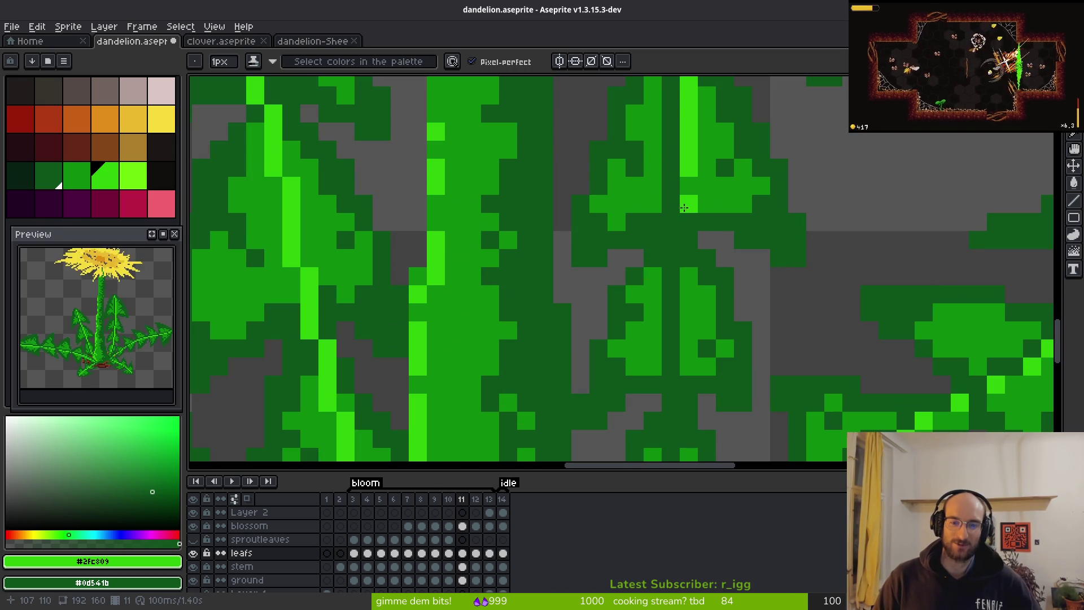
pyautogui.click(683, 231)
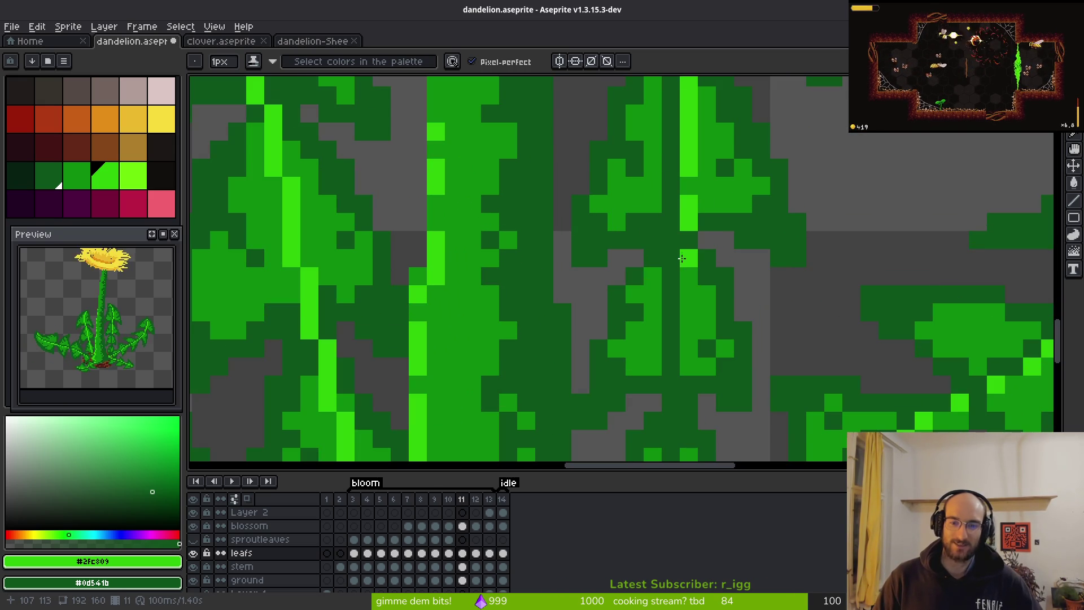
pyautogui.moveTo(683, 265)
pyautogui.mouseDown()
pyautogui.moveTo(706, 312)
pyautogui.moveTo(663, 179)
pyautogui.moveTo(638, 153)
pyautogui.mouseUp()
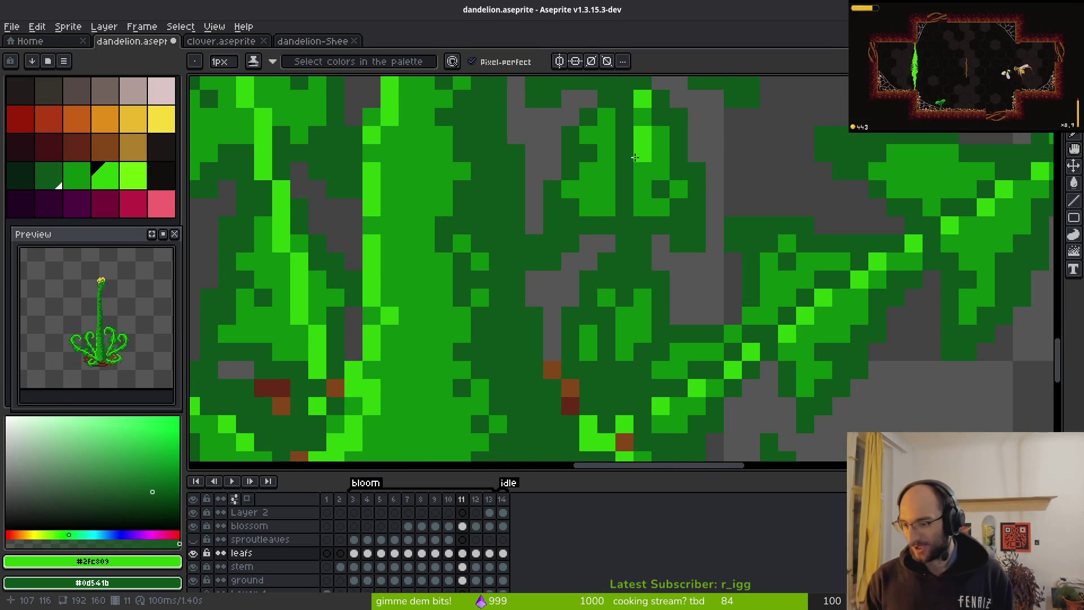
pyautogui.hotkey('ctrl', 'z')
pyautogui.hotkey('ctrl', 'z')
# Lengthen the bright stem stroke downward by about three pixels.
pyautogui.scroll(-4, 566, 257)
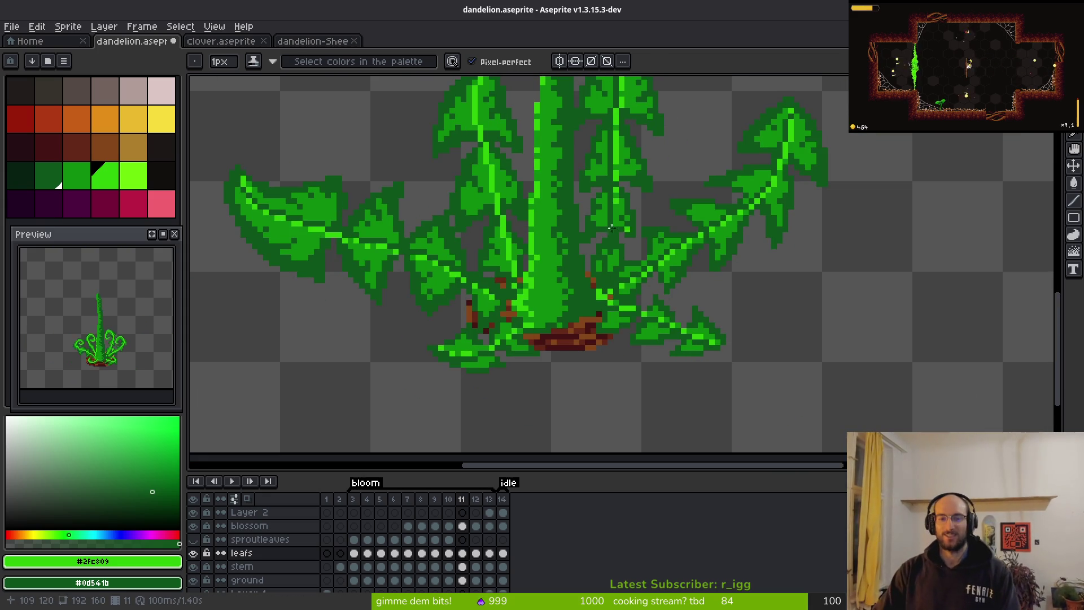
pyautogui.scroll(3, 566, 256)
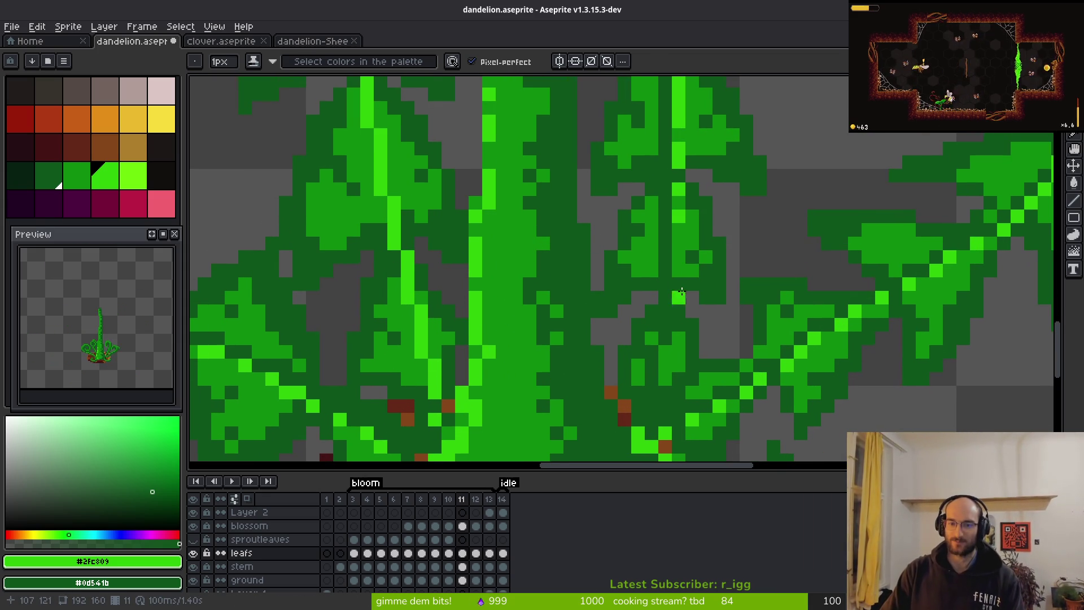
pyautogui.moveTo(681, 291); pyautogui.dragTo(661, 226)
pyautogui.click(650, 265)
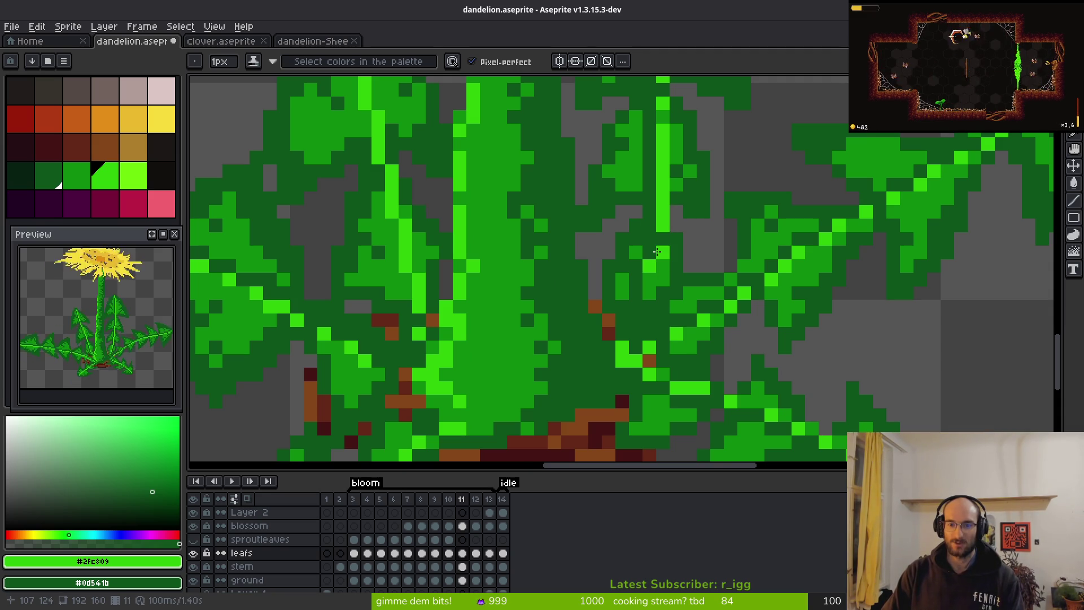
pyautogui.moveTo(645, 286); pyautogui.dragTo(649, 318)
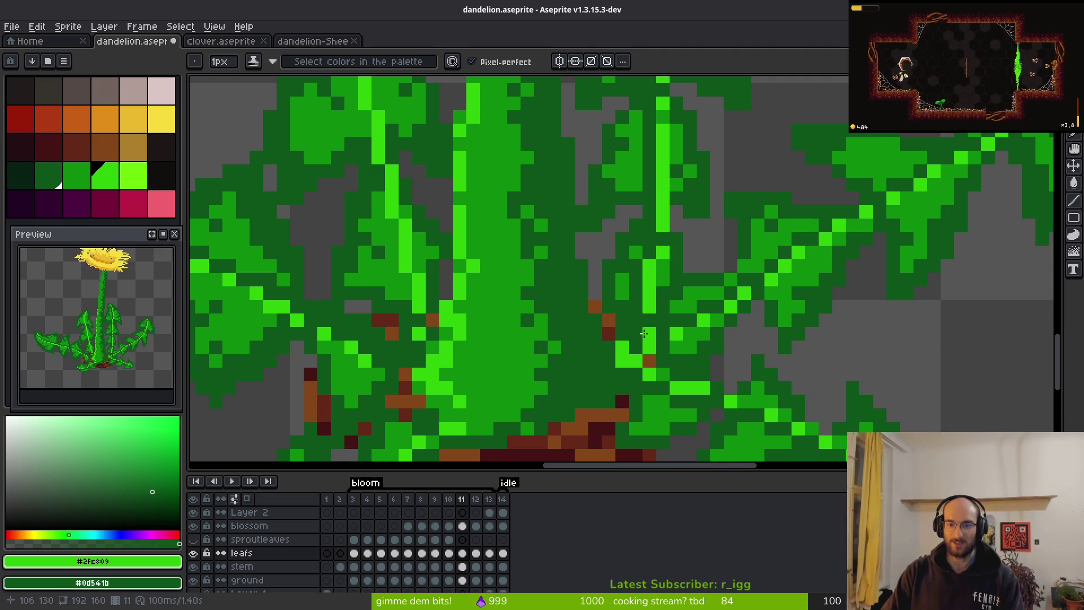
pyautogui.scroll(-6, 644, 333)
pyautogui.scroll(3, 688, 307)
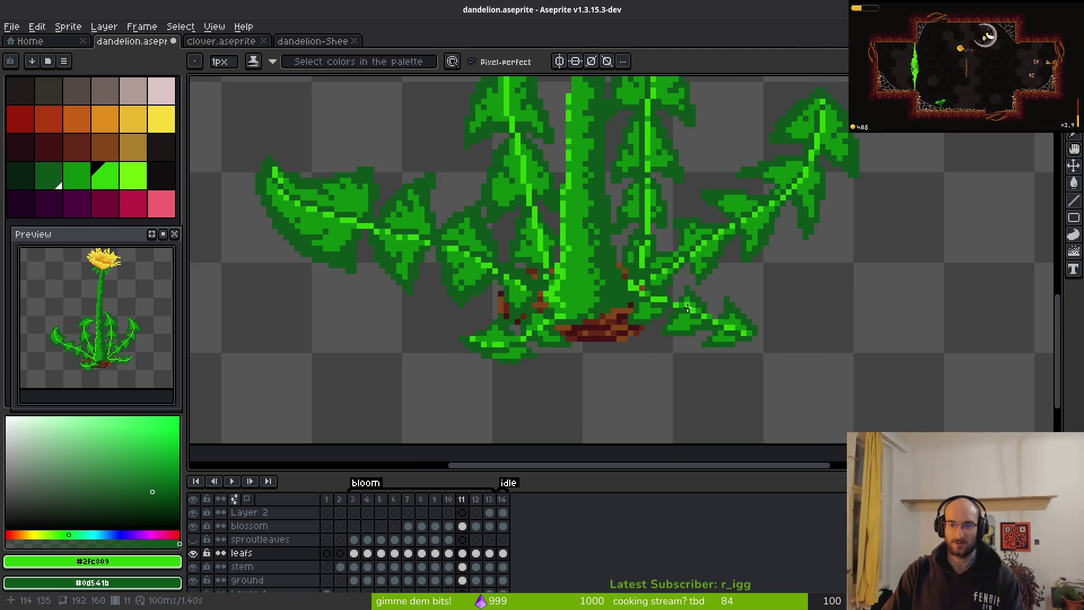
pyautogui.scroll(-1, 688, 307)
pyautogui.scroll(3, 619, 278)
# Sample the medium green, then the bright green, from the leaves.
pyautogui.keyDown('alt'); pyautogui.click(618, 278); pyautogui.keyUp('alt')
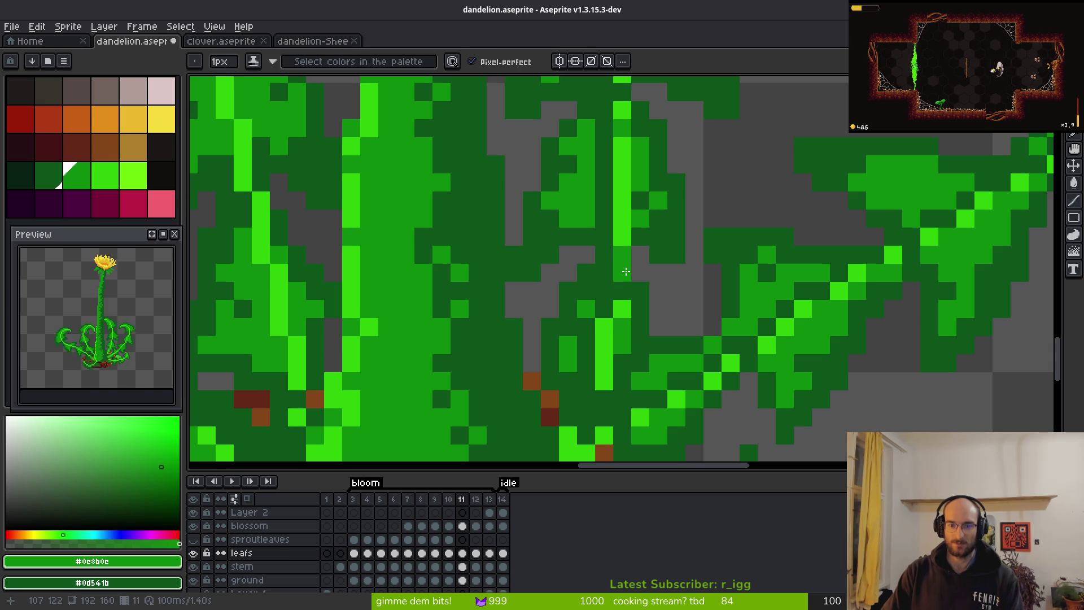
pyautogui.scroll(-4, 625, 271)
pyautogui.scroll(3, 677, 283)
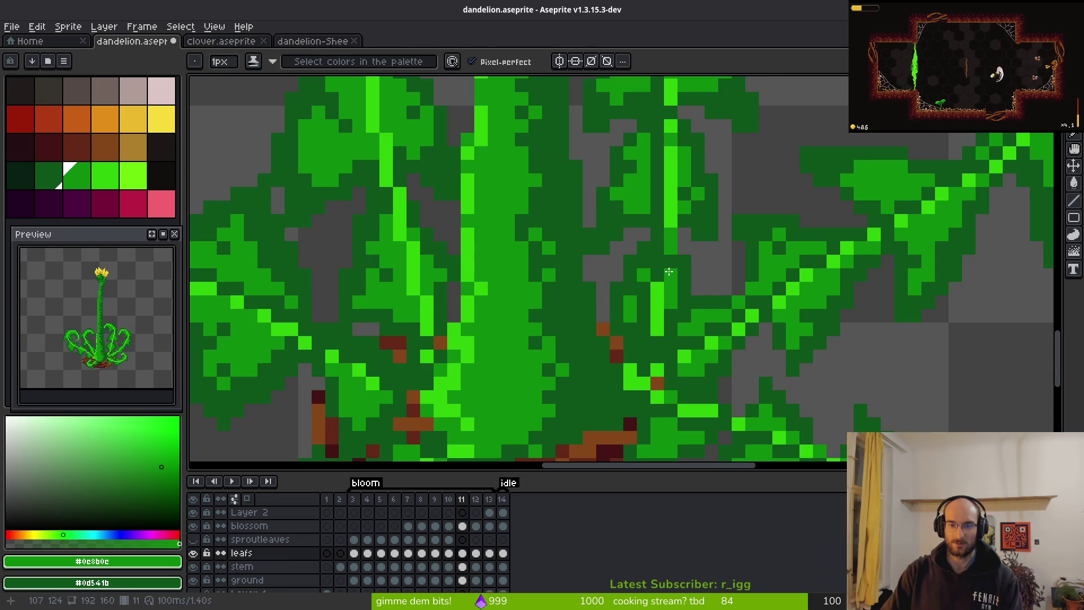
pyautogui.keyDown('alt'); pyautogui.click(668, 272); pyautogui.keyUp('alt')
pyautogui.scroll(-5, 731, 271)
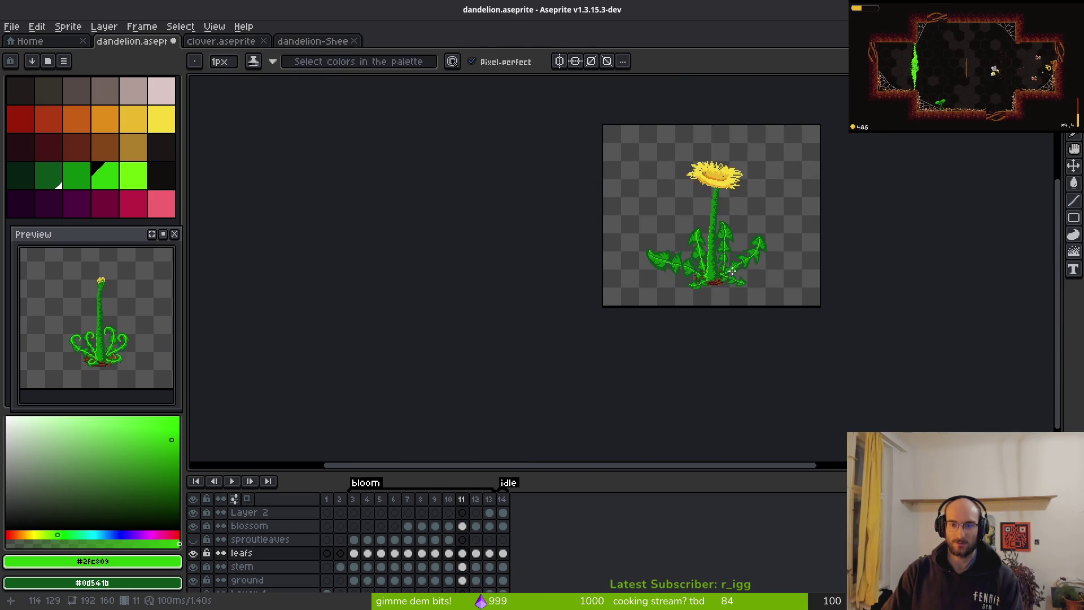
# Brighten a few pixels along the stem, then undo that stroke.
pyautogui.scroll(4, 731, 272)
pyautogui.scroll(-2, 729, 259)
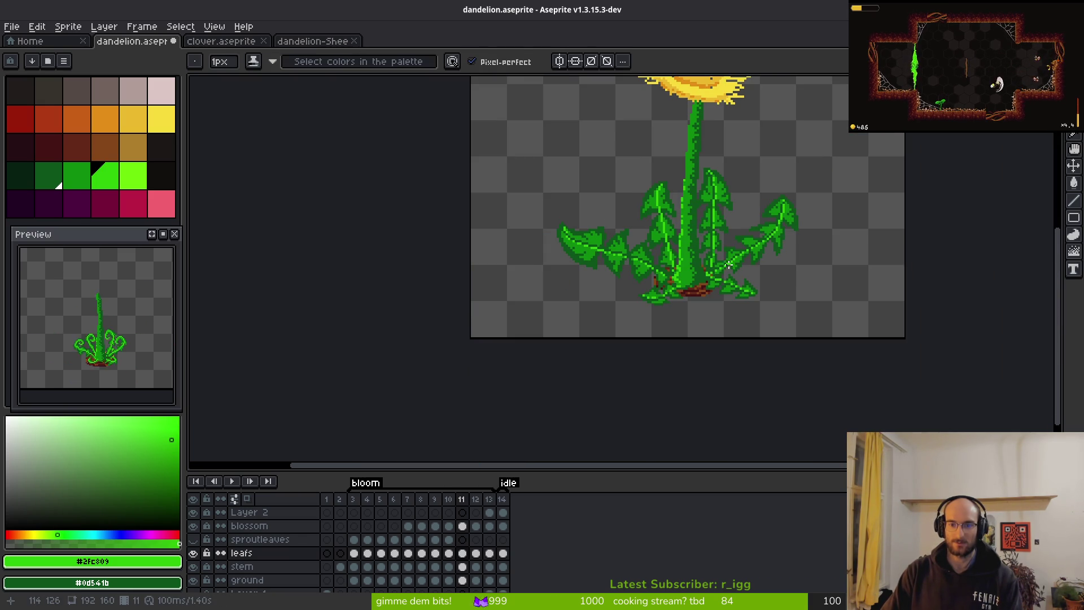
pyautogui.scroll(3, 730, 216)
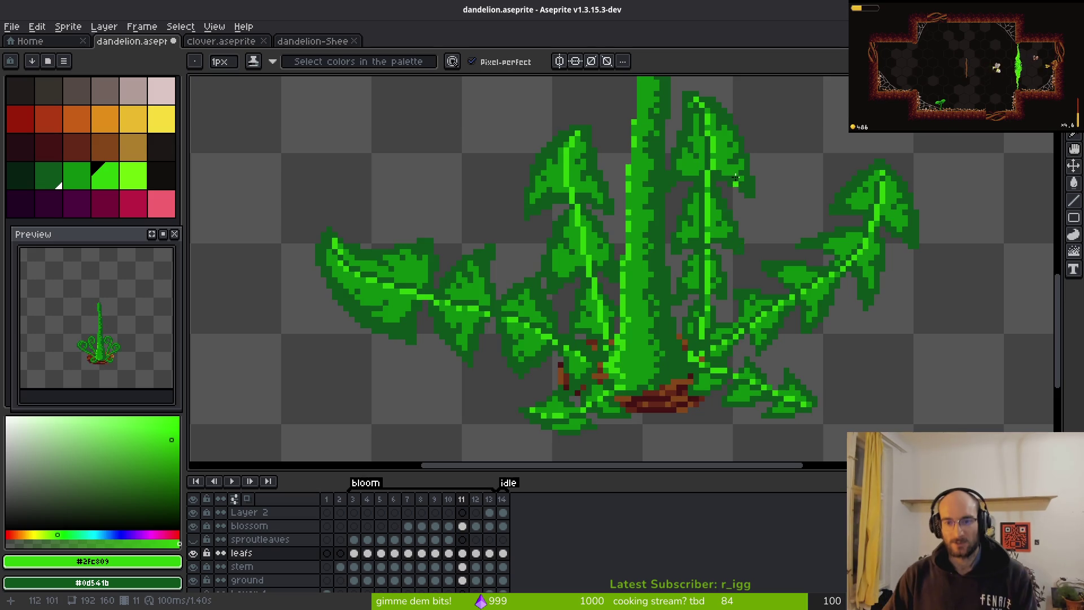
pyautogui.scroll(3, 734, 181)
pyautogui.moveTo(642, 166); pyautogui.dragTo(657, 198)
pyautogui.scroll(-4, 724, 284)
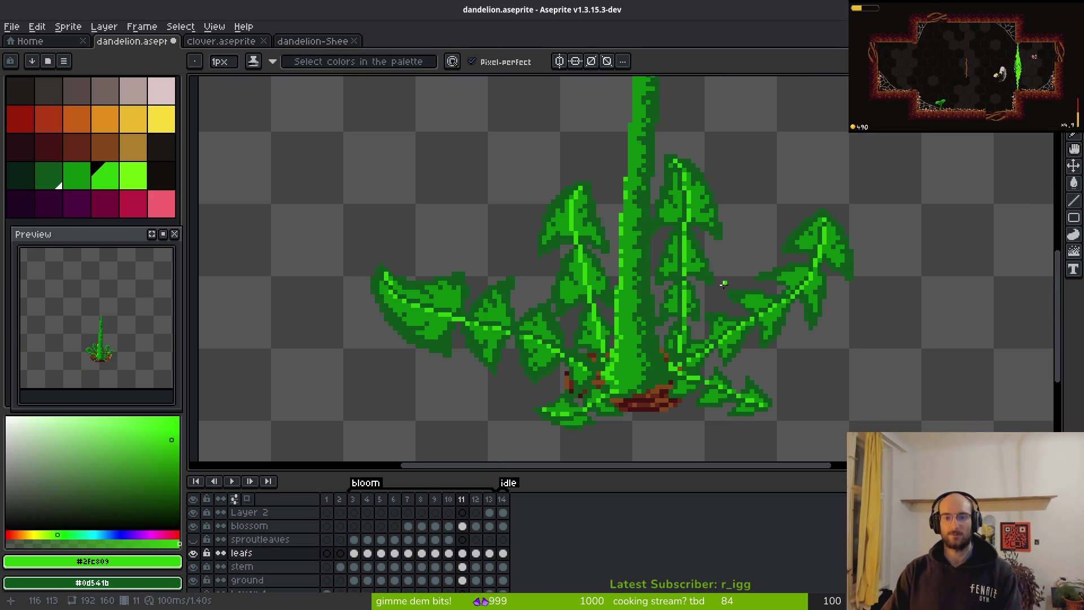
pyautogui.scroll(3, 711, 286)
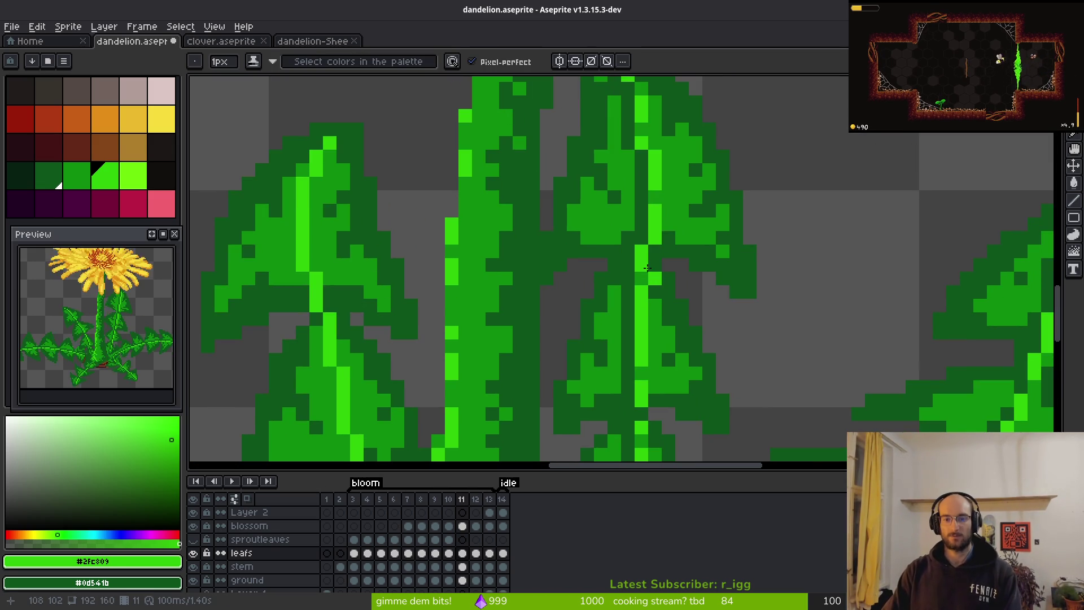
pyautogui.scroll(-4, 673, 269)
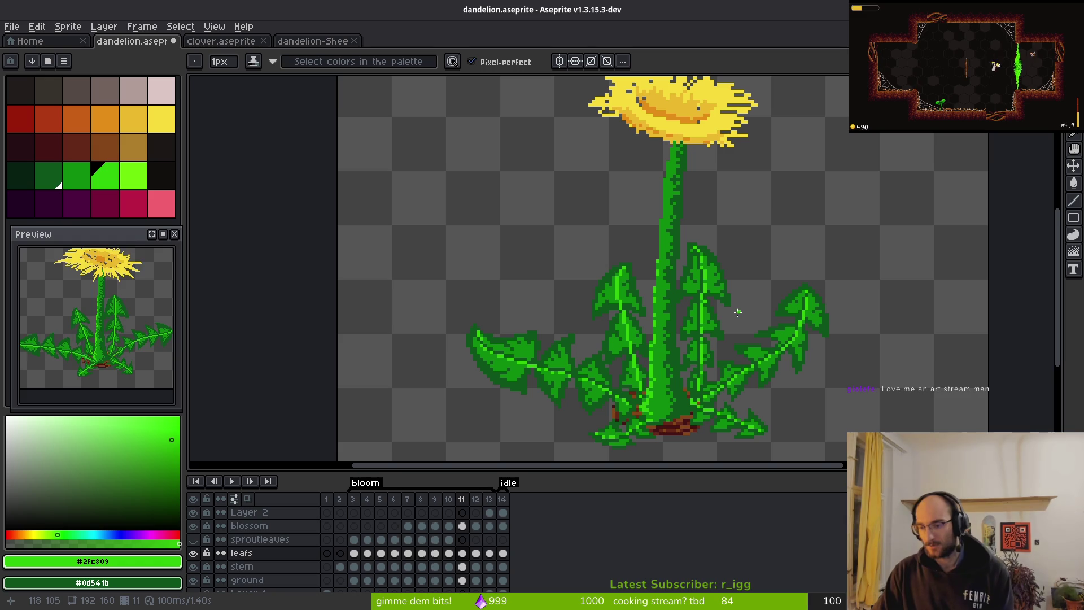
pyautogui.hotkey('ctrl', 'z')
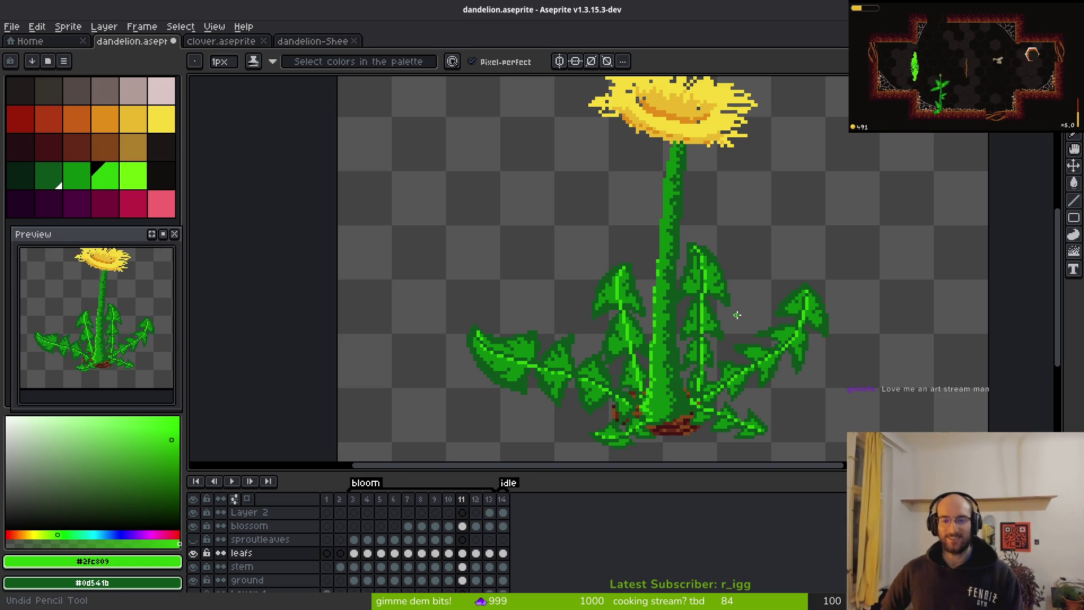
# Lasso-select the tip of the inner leaf beside the stem.
pyautogui.hscroll(-1, 656, 259)
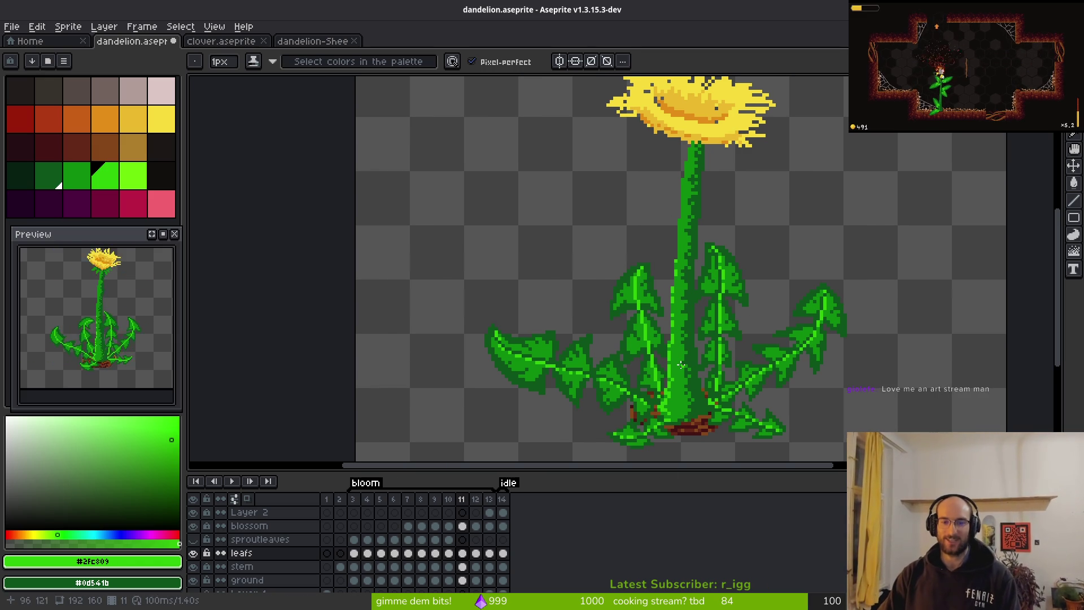
pyautogui.scroll(5, 656, 260)
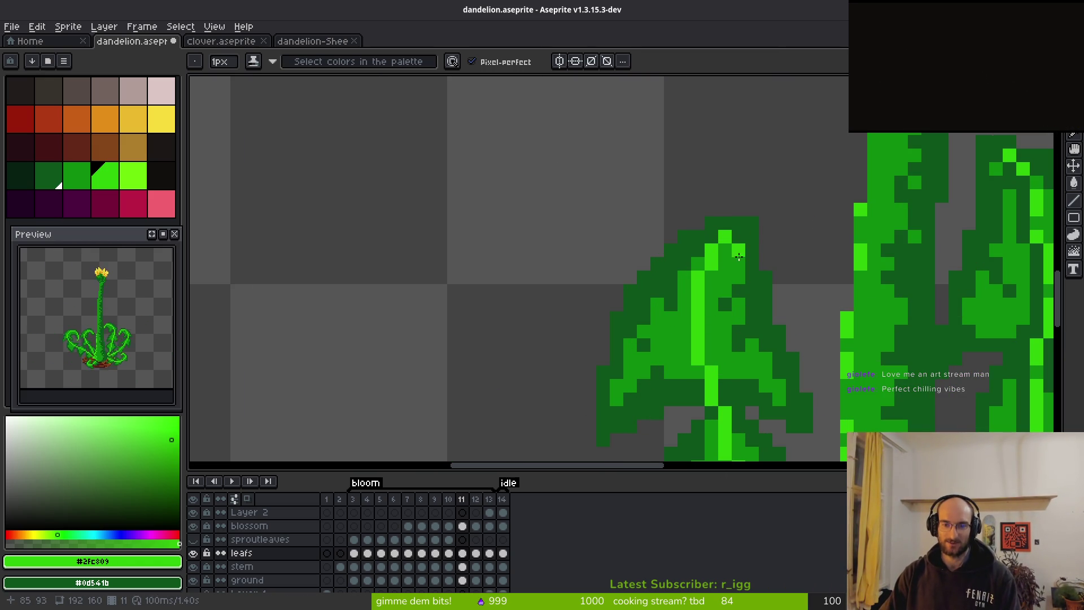
pyautogui.scroll(-3, 745, 248)
pyautogui.hotkey('shift', 'w')
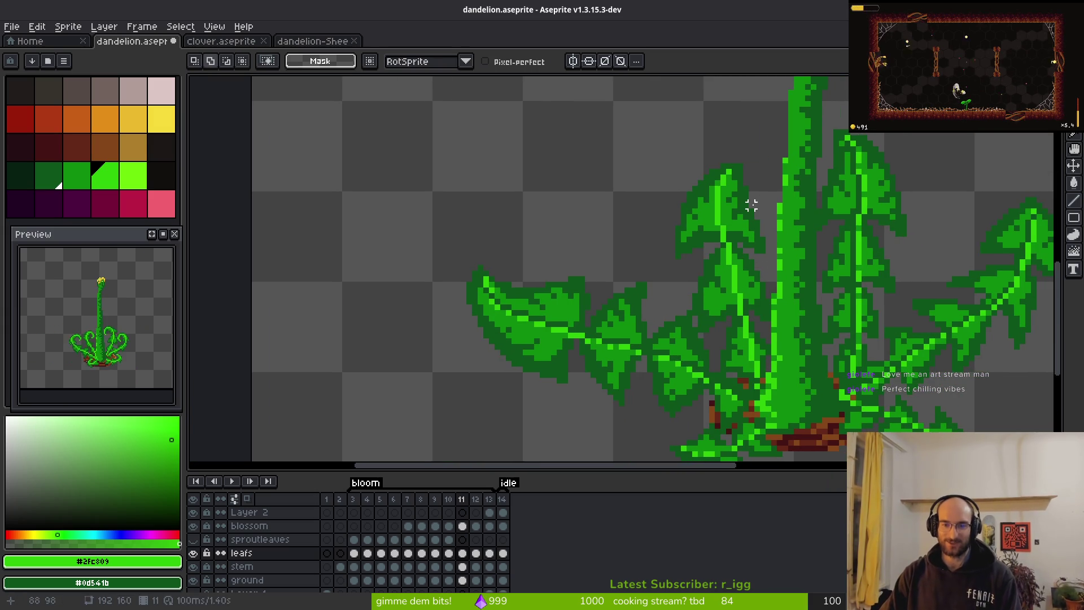
pyautogui.moveTo(753, 208)
pyautogui.mouseDown()
pyautogui.moveTo(684, 166)
pyautogui.moveTo(745, 386)
pyautogui.mouseUp()
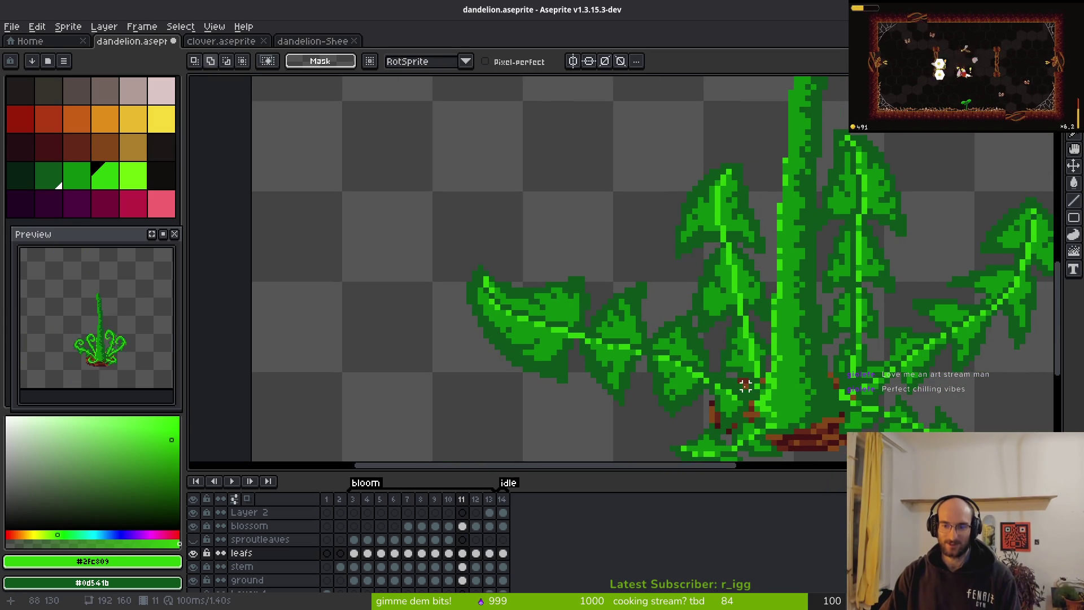
# Recolour a vertical run of pixels on the inner leaf with the pencil.
pyautogui.scroll(-3, 723, 199)
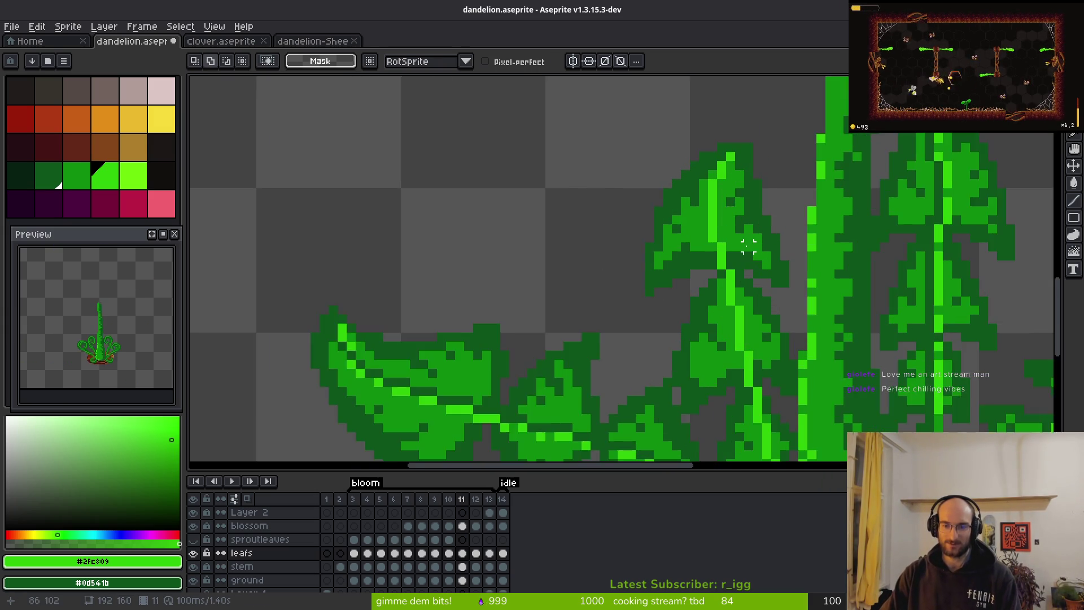
pyautogui.scroll(5, 713, 258)
pyautogui.press('b')
pyautogui.moveTo(712, 258)
pyautogui.mouseDown()
pyautogui.moveTo(717, 276)
pyautogui.moveTo(713, 200)
pyautogui.mouseUp()
pyautogui.scroll(2, 713, 200)
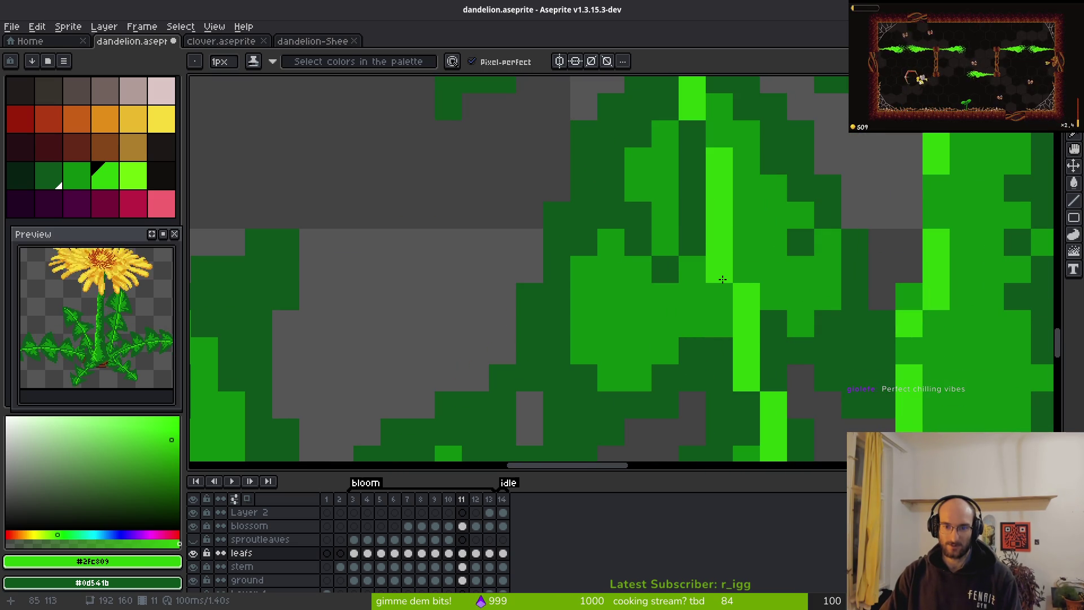
# Darken a vertical run of stem highlight pixels and paint a leaf pixel medium green #0c8b0c.
pyautogui.rightClick(721, 281)
pyautogui.scroll(-2, 721, 305)
pyautogui.scroll(1, 698, 261)
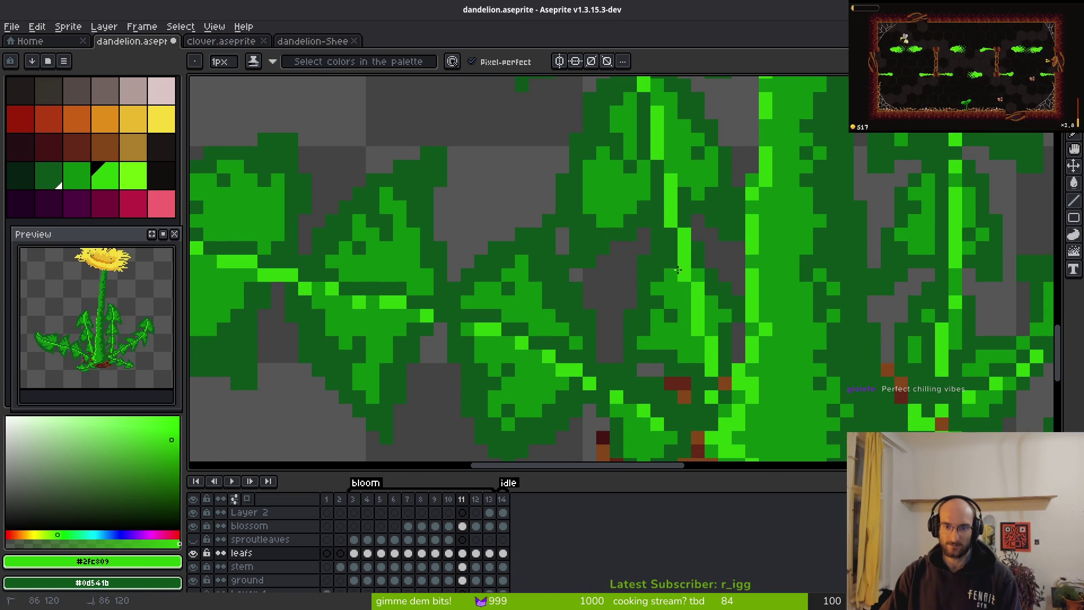
pyautogui.moveTo(683, 269); pyautogui.dragTo(684, 322)
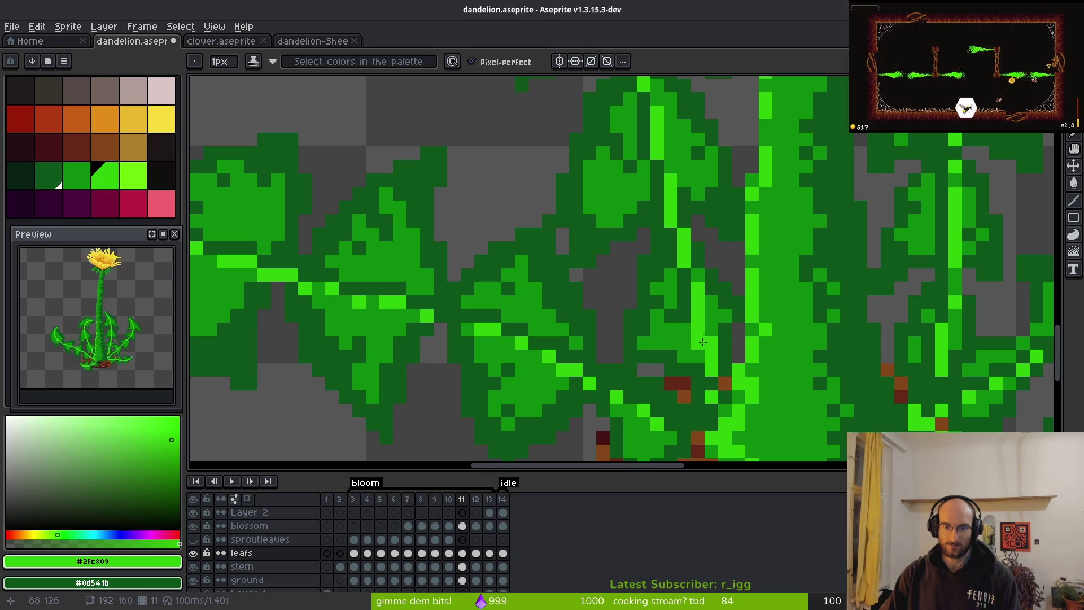
pyautogui.keyDown('alt'); pyautogui.click(716, 342); pyautogui.keyUp('alt')
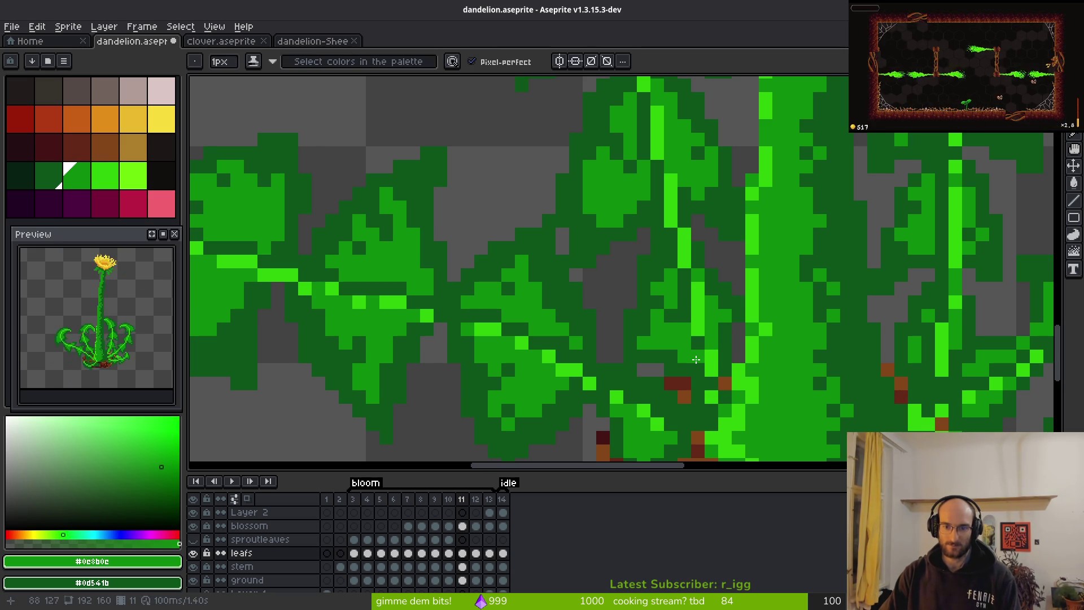
pyautogui.click(696, 359)
# Sample the bright leaf green #2fc809 from the artwork and return to the pencil.
pyautogui.scroll(-2, 700, 350)
pyautogui.scroll(2, 725, 331)
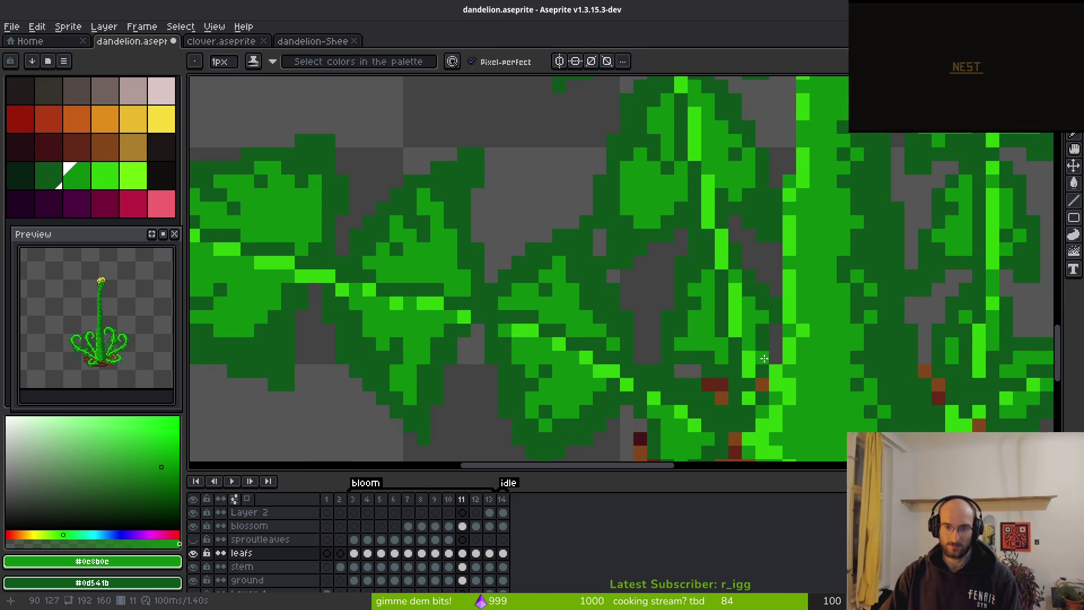
pyautogui.scroll(-2, 709, 321)
pyautogui.scroll(2, 733, 309)
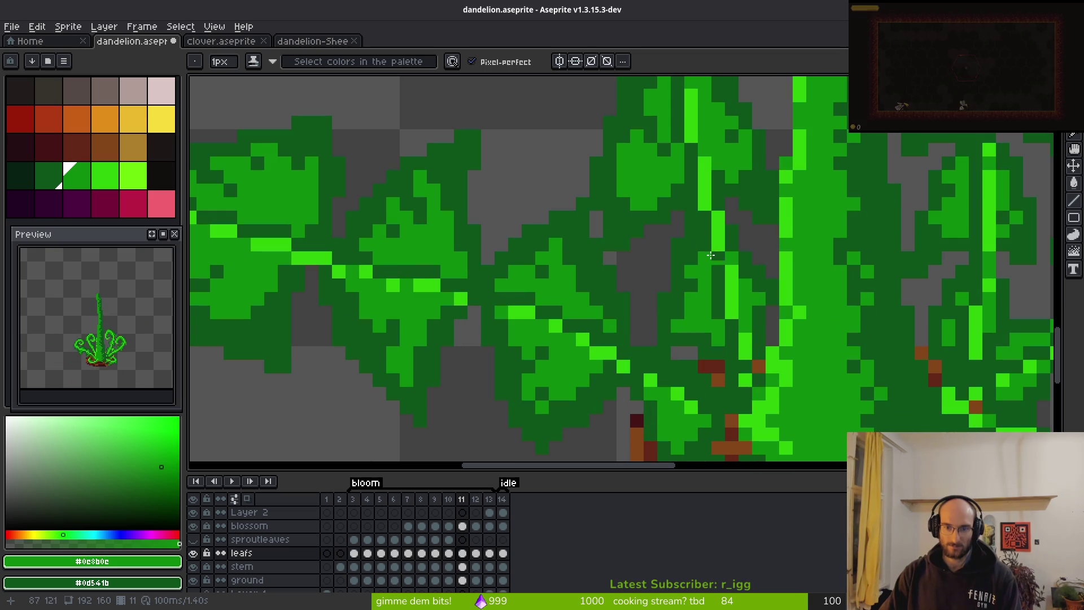
pyautogui.scroll(3, 705, 271)
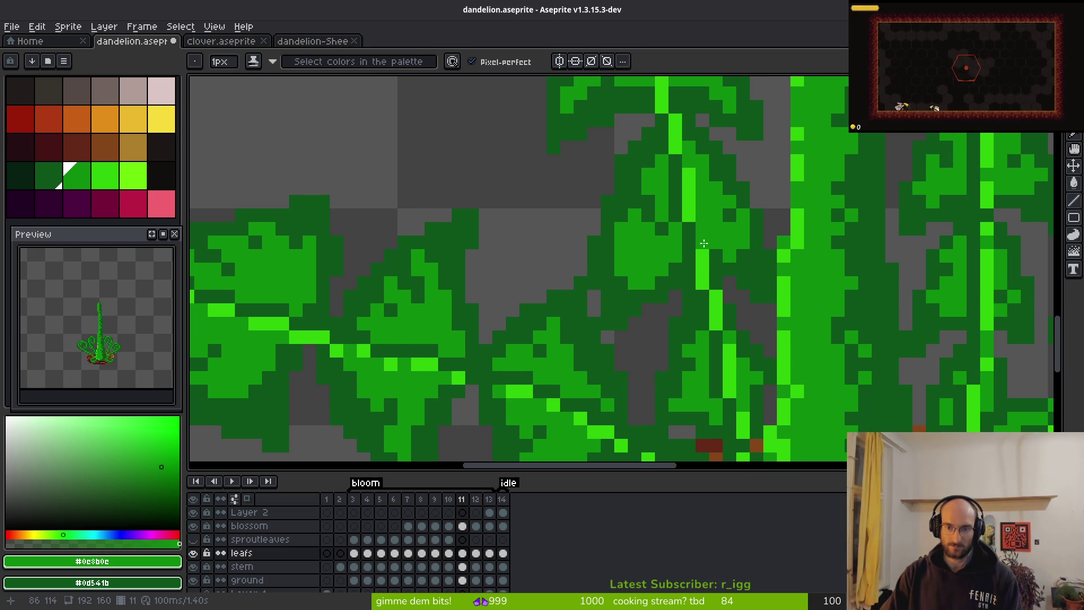
pyautogui.scroll(-2, 736, 383)
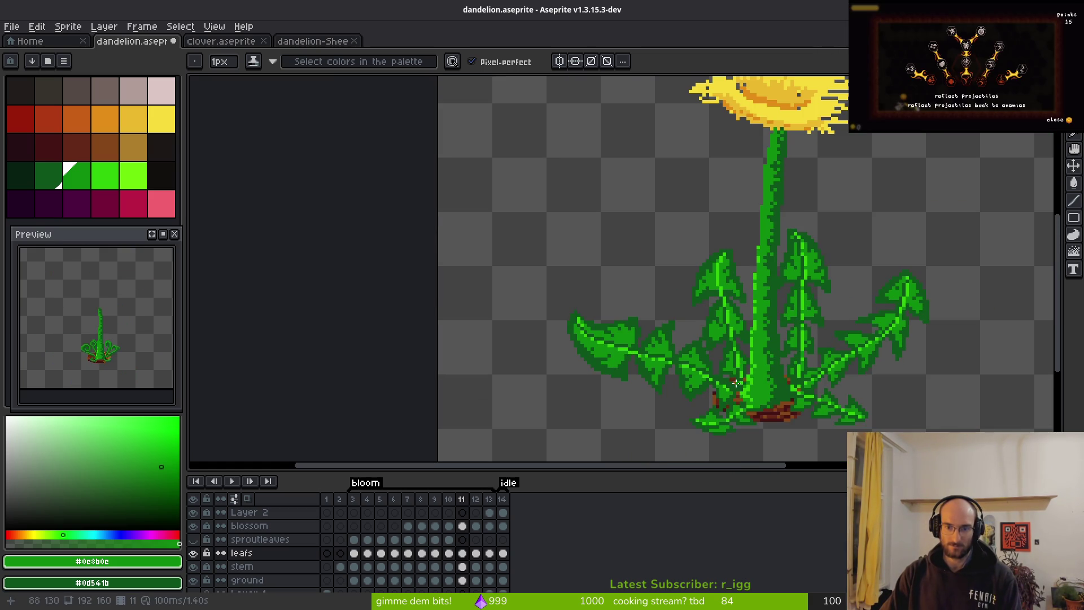
pyautogui.scroll(2, 741, 376)
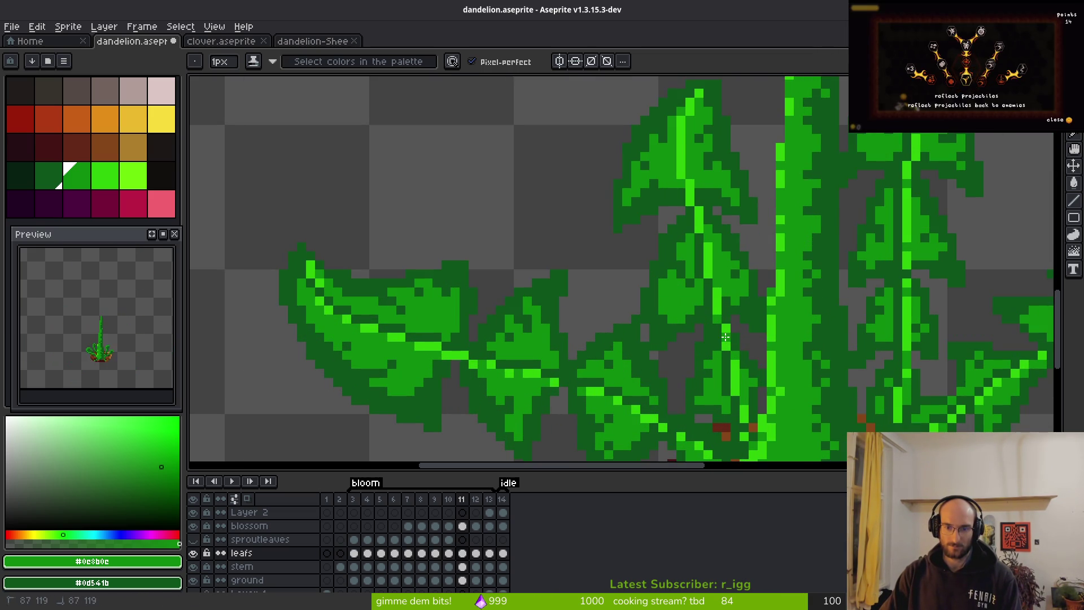
pyautogui.scroll(-2, 752, 342)
pyautogui.scroll(2, 752, 341)
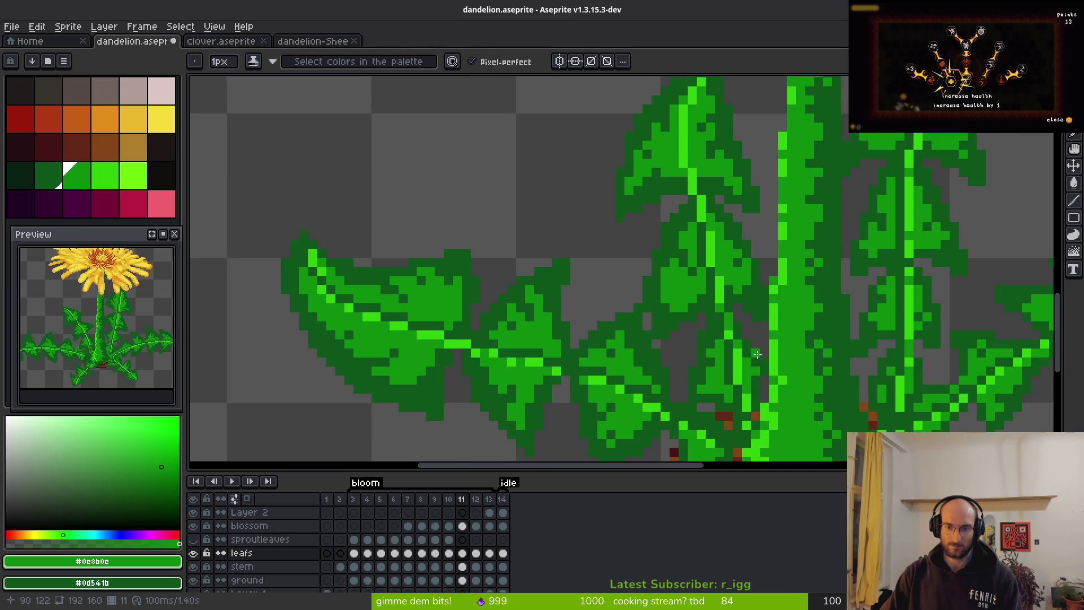
pyautogui.press('i')
pyautogui.click(728, 333)
pyautogui.press('b')
# Pick dark green #0d541b and darken light pixels inside the leaf and its tip.
pyautogui.scroll(-2, 696, 335)
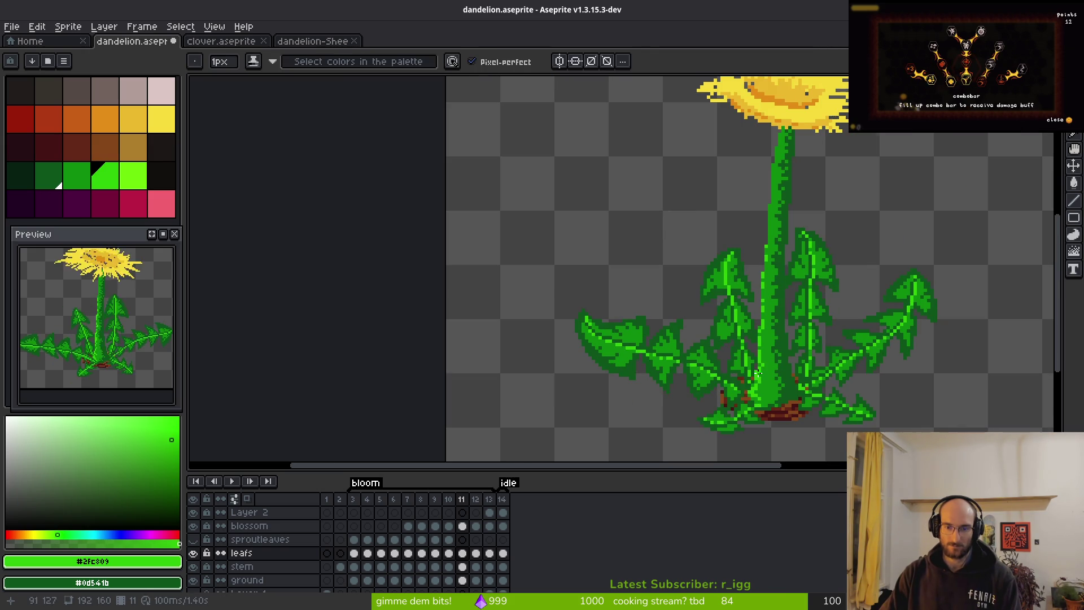
pyautogui.scroll(-1, 745, 369)
pyautogui.scroll(1, 728, 366)
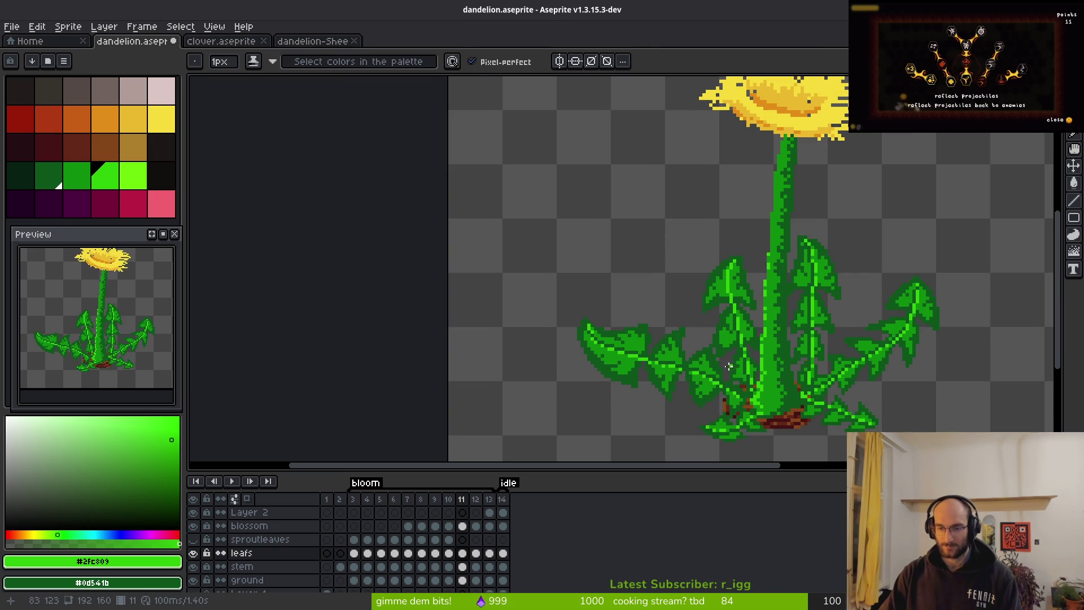
pyautogui.scroll(4, 734, 341)
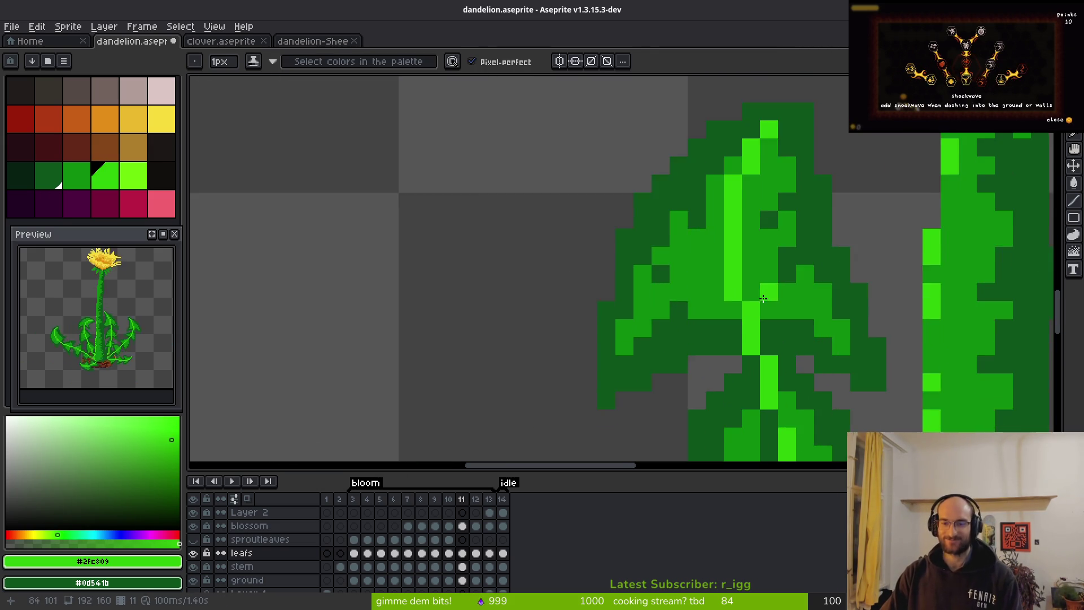
pyautogui.keyDown('alt'); pyautogui.click(685, 389); pyautogui.keyUp('alt')
pyautogui.click(702, 388)
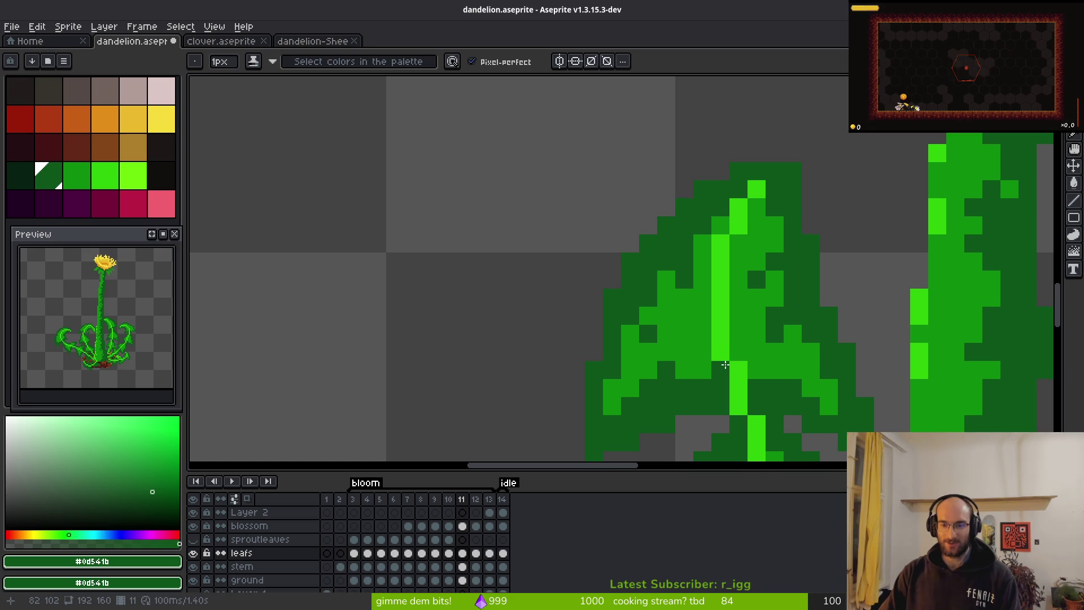
pyautogui.click(703, 334)
pyautogui.click(720, 317)
pyautogui.click(702, 298)
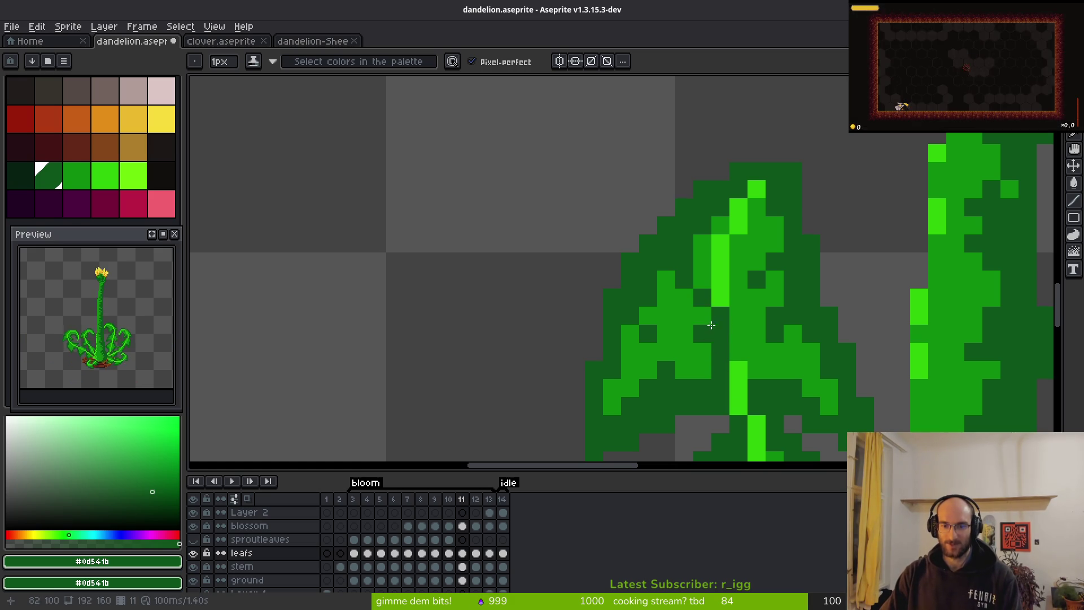
pyautogui.click(710, 319)
# Repaint the bright vein column and its pixels up to the leaf tip in dark green.
pyautogui.keyDown('alt'); pyautogui.click(744, 311); pyautogui.keyUp('alt')
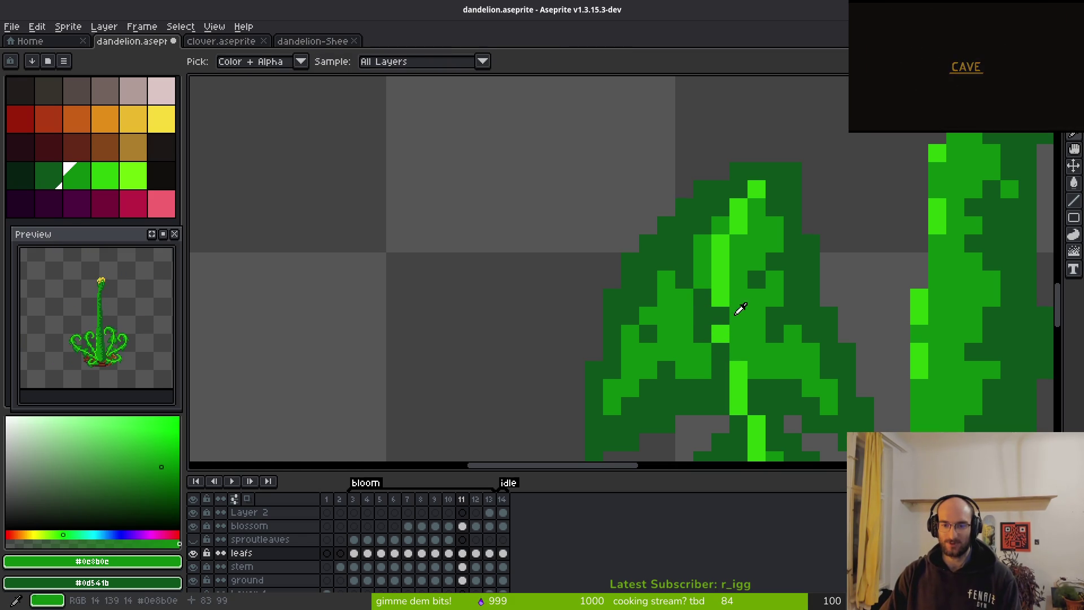
pyautogui.click(720, 316)
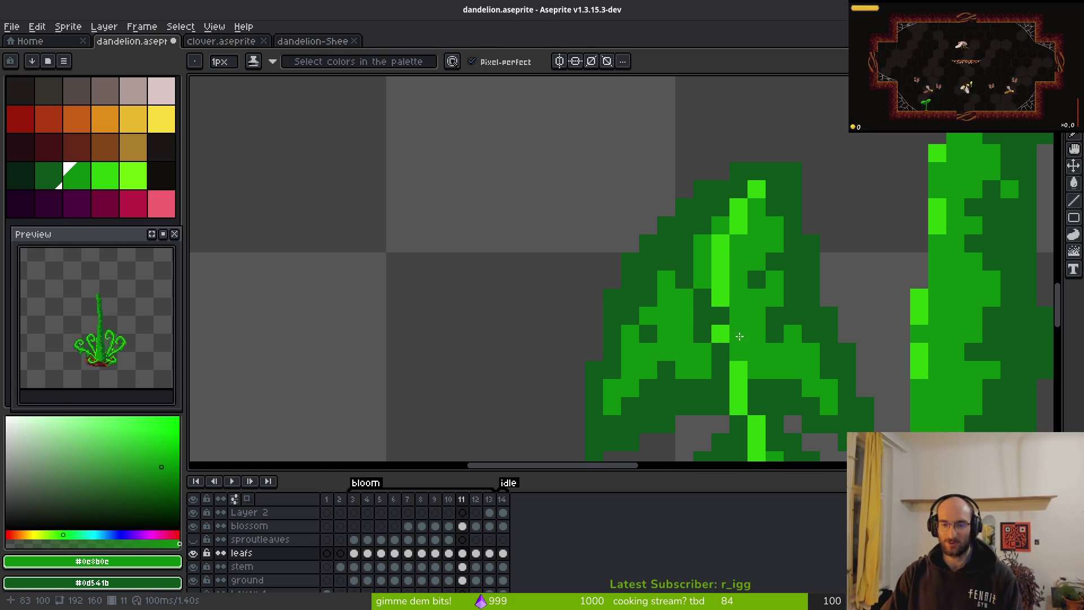
pyautogui.hotkey('ctrl', 'z')
pyautogui.keyDown('alt'); pyautogui.click(721, 351); pyautogui.keyUp('alt')
pyautogui.moveTo(716, 331); pyautogui.dragTo(733, 354)
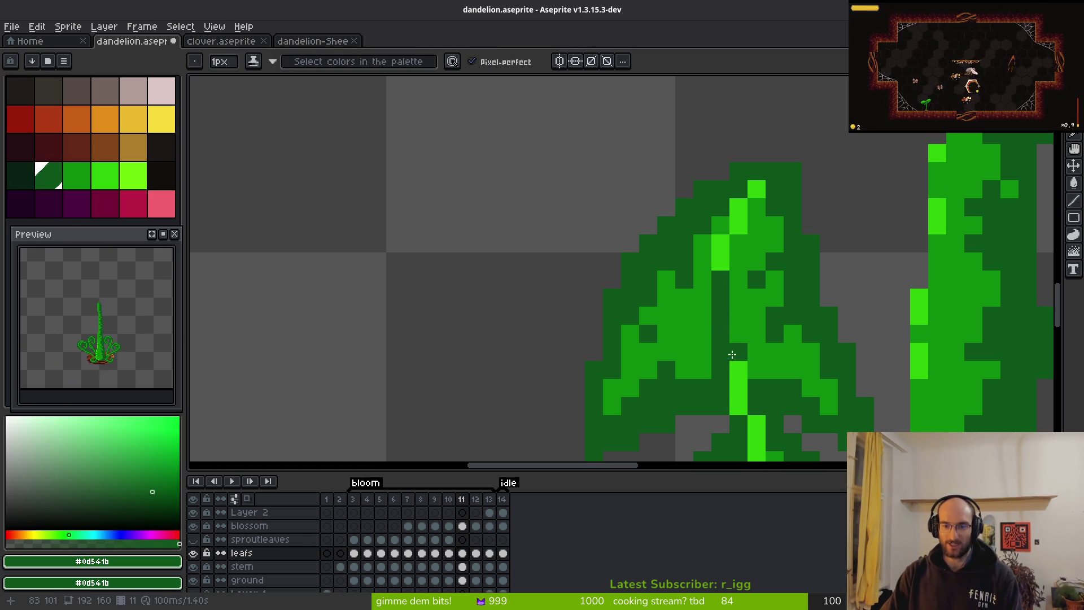
pyautogui.click(720, 262)
pyautogui.click(738, 207)
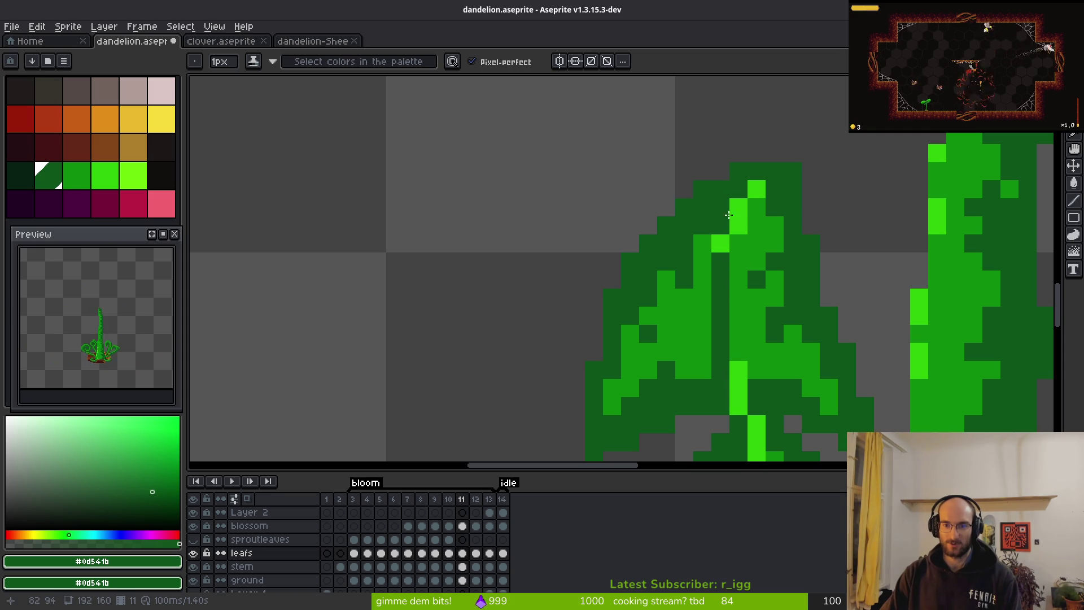
pyautogui.click(756, 189)
# Add bright green highlight pixels at the leaf tip and along the vein.
pyautogui.keyDown('alt'); pyautogui.click(750, 214); pyautogui.keyUp('alt')
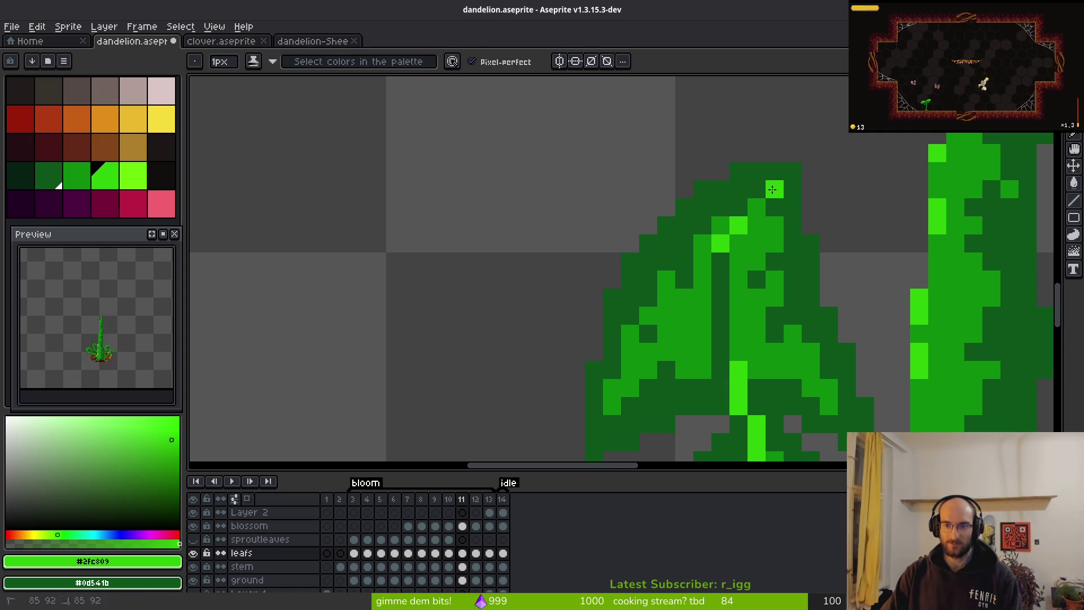
pyautogui.click(774, 189)
pyautogui.click(739, 244)
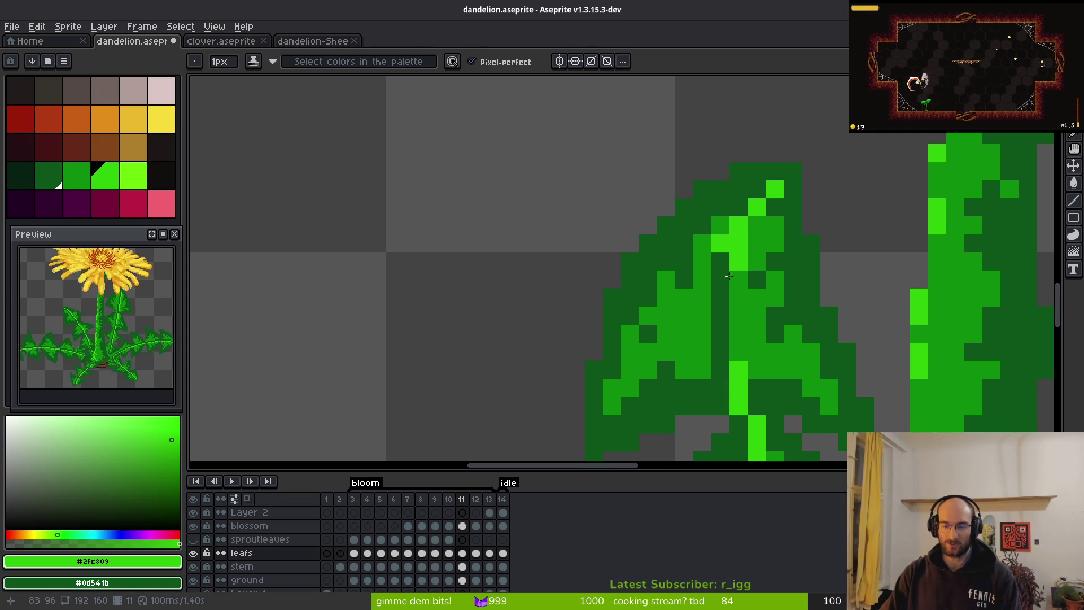
pyautogui.keyDown('alt'); pyautogui.click(718, 243); pyautogui.keyUp('alt')
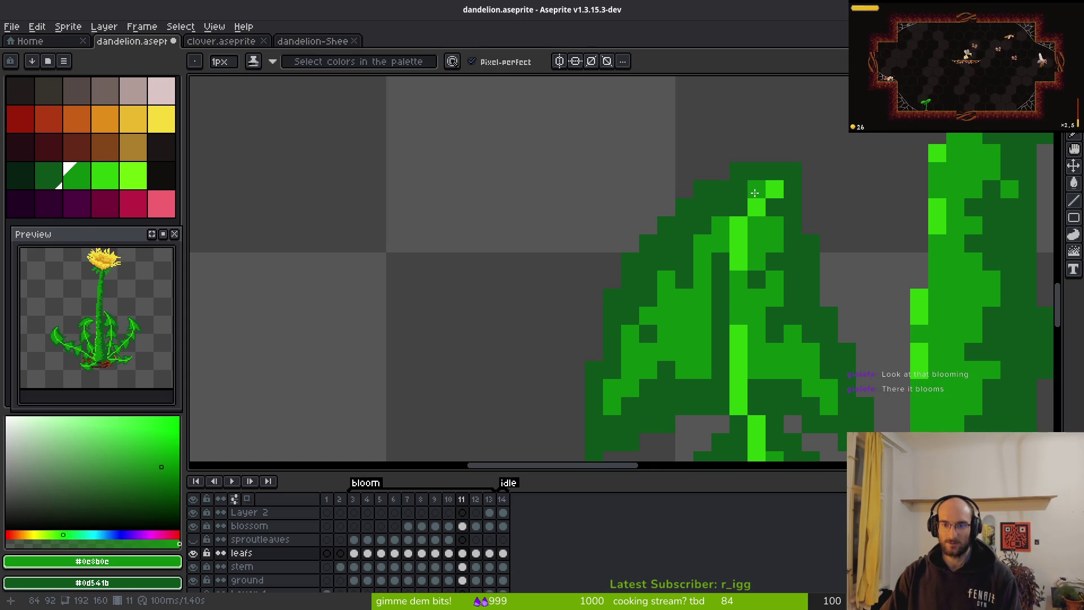
pyautogui.keyDown('alt'); pyautogui.click(787, 248); pyautogui.keyUp('alt')
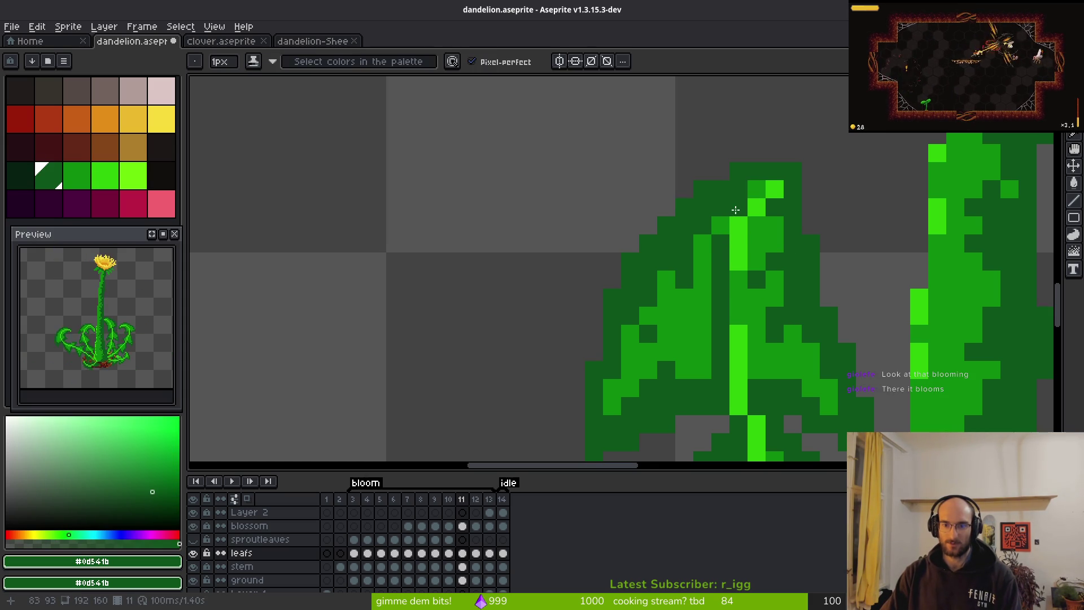
# Sample the leaf's mid and bright vein greens to compare the shading.
pyautogui.scroll(-5, 812, 317)
pyautogui.scroll(4, 810, 313)
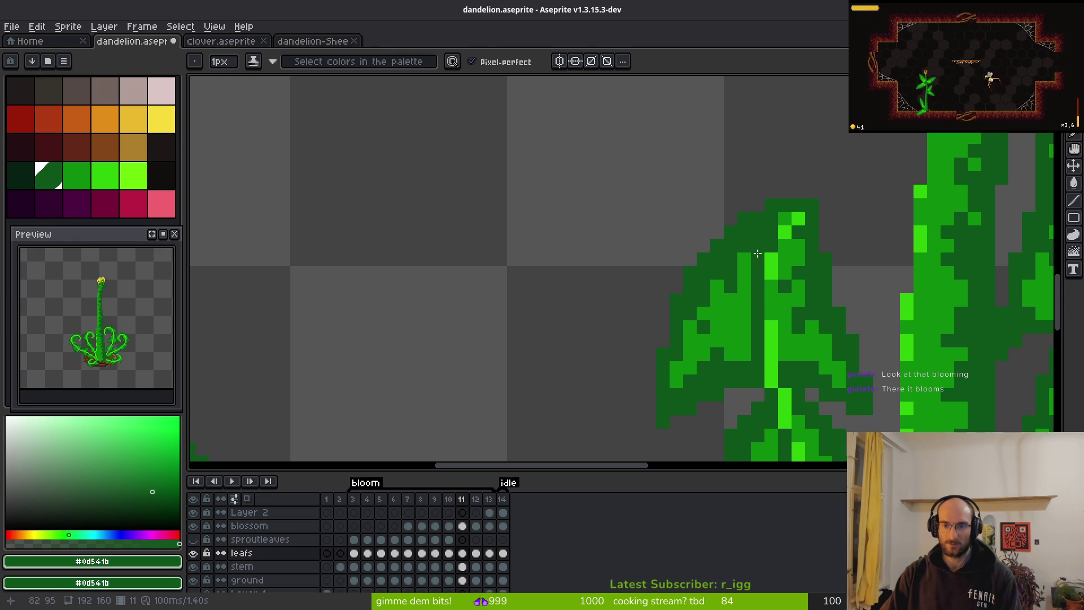
pyautogui.keyDown('alt'); pyautogui.click(758, 242); pyautogui.keyUp('alt')
pyautogui.scroll(-2, 837, 301)
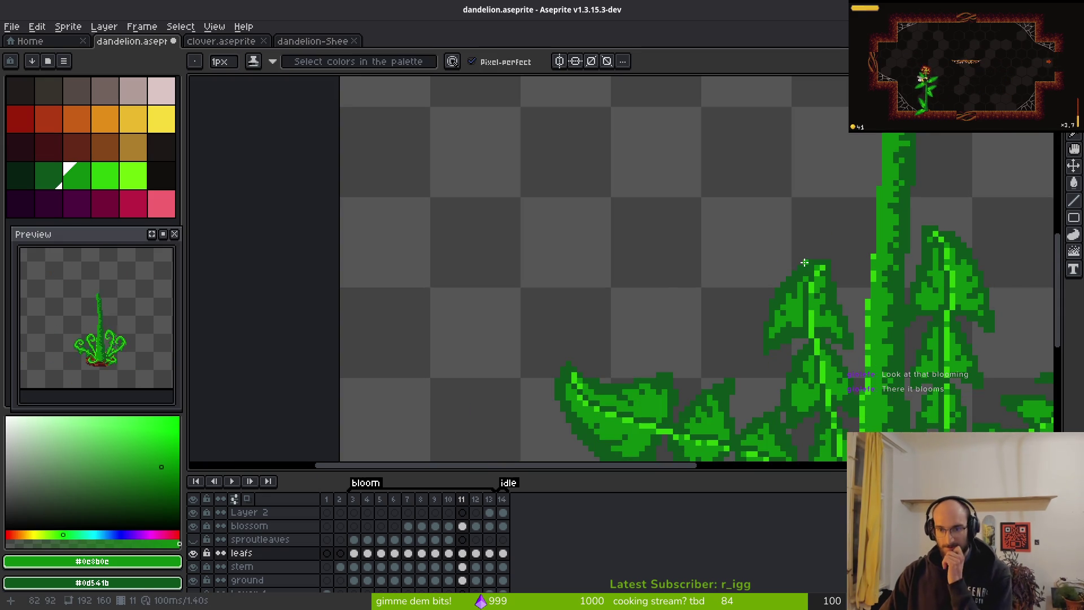
pyautogui.scroll(2, 804, 263)
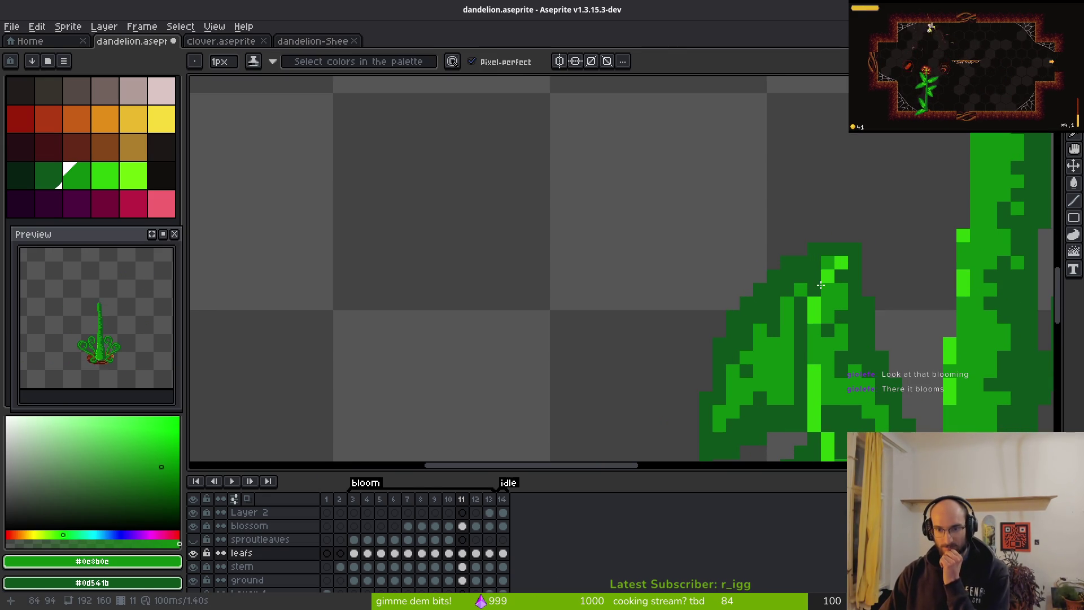
pyautogui.scroll(-3, 802, 271)
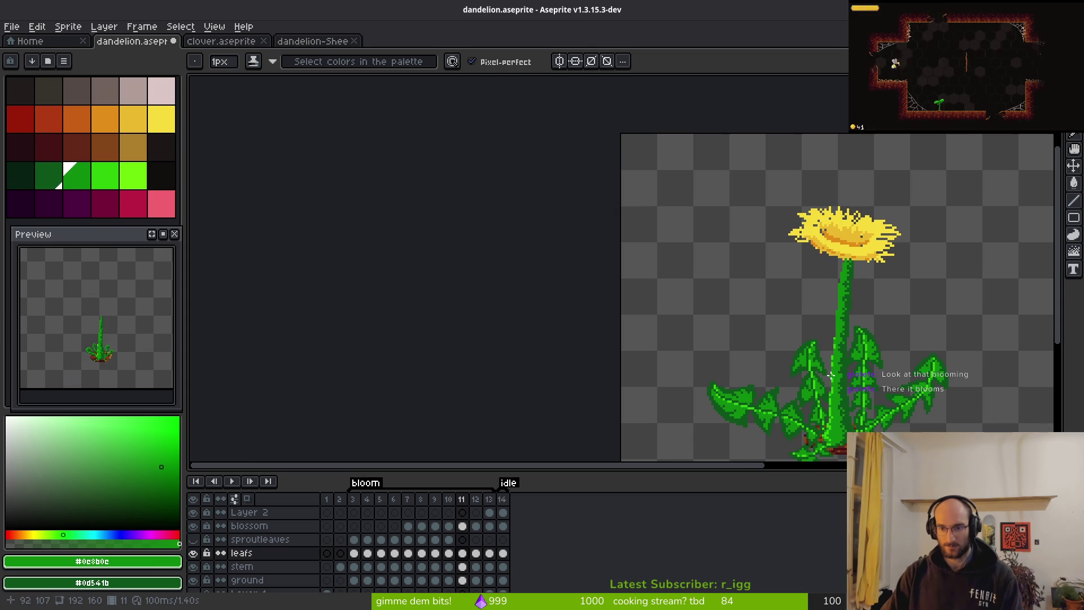
pyautogui.scroll(3, 853, 370)
pyautogui.scroll(3, 730, 319)
pyautogui.keyDown('alt'); pyautogui.click(751, 318); pyautogui.keyUp('alt')
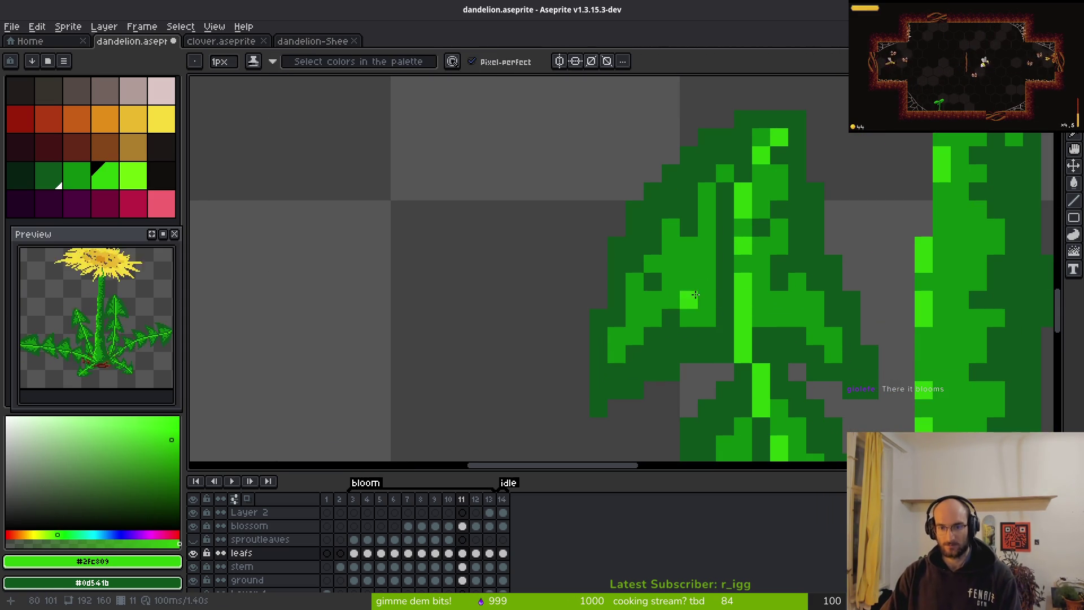
pyautogui.keyDown('alt'); pyautogui.click(720, 311); pyautogui.keyUp('alt')
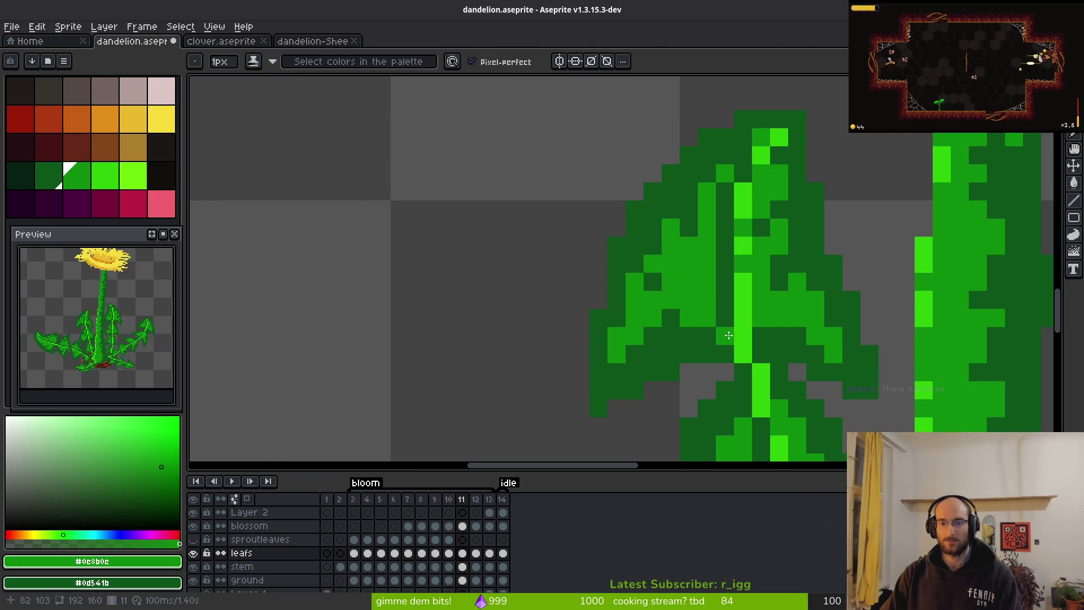
# Recenter the leafy stem in view and move on to frame 10.
pyautogui.scroll(-3, 810, 372)
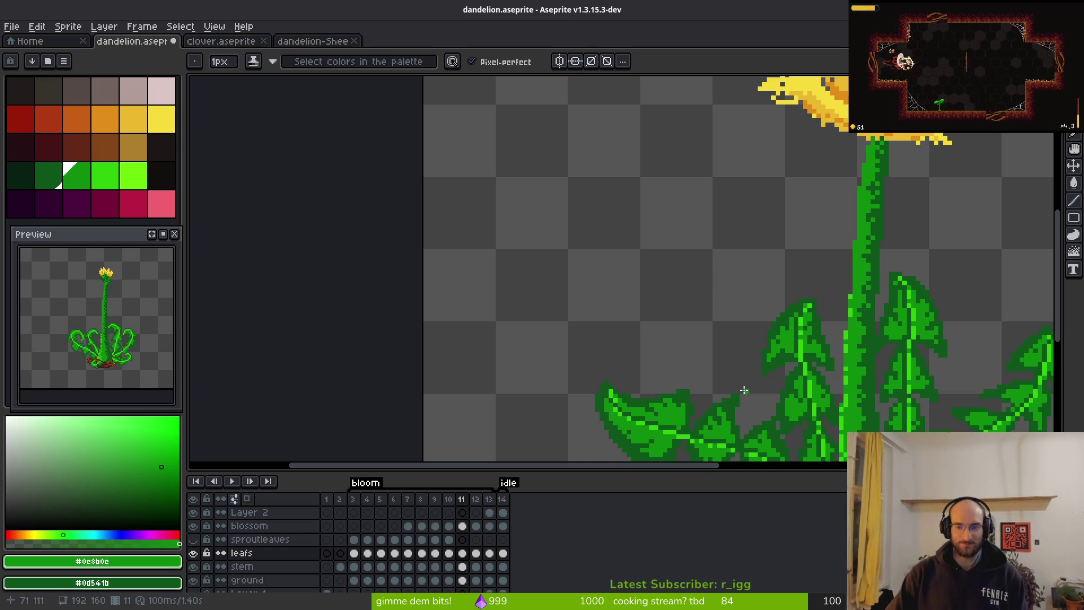
pyautogui.moveTo(824, 401); pyautogui.dragTo(655, 288)
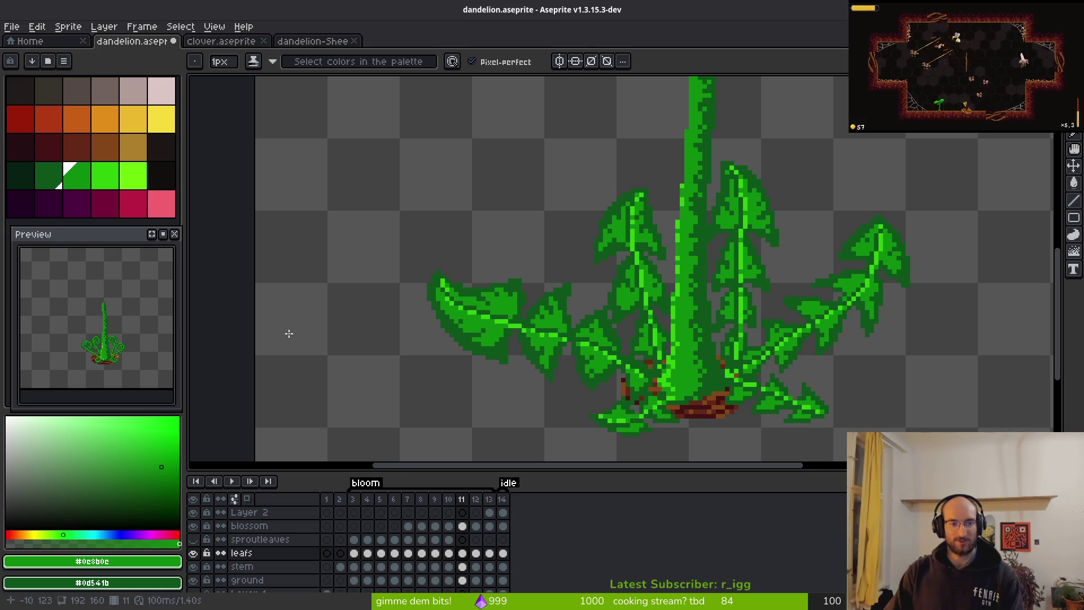
pyautogui.hscroll(2, 785, 360)
pyautogui.scroll(-2, 732, 337)
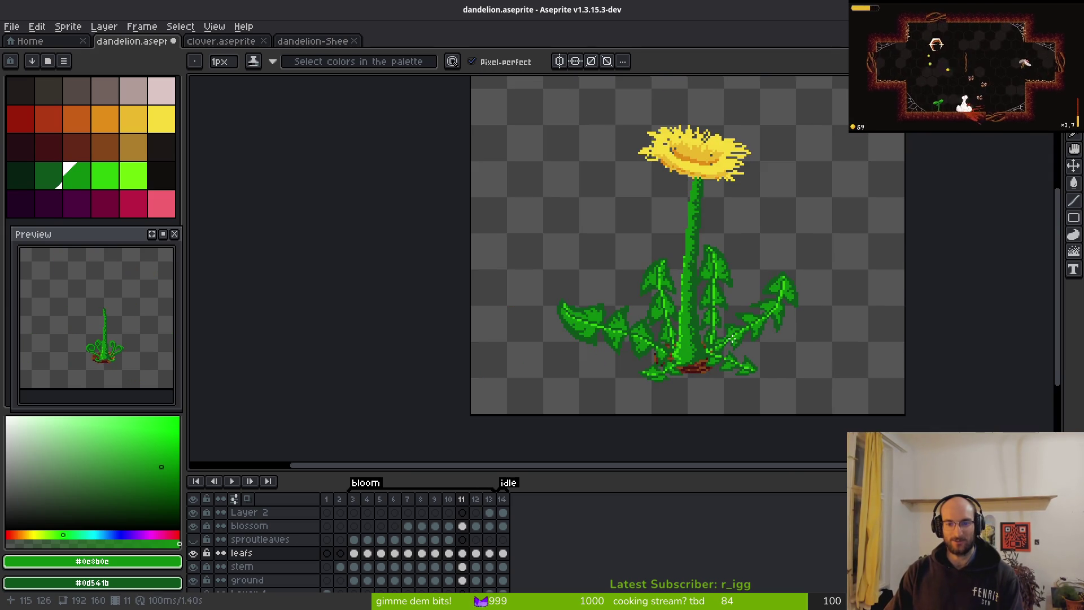
pyautogui.scroll(2, 656, 336)
pyautogui.hscroll(1, 678, 316)
# Return to frame 10, sample the dark leaf green, and compare the leaves with the neighbouring frame.
pyautogui.press(',')
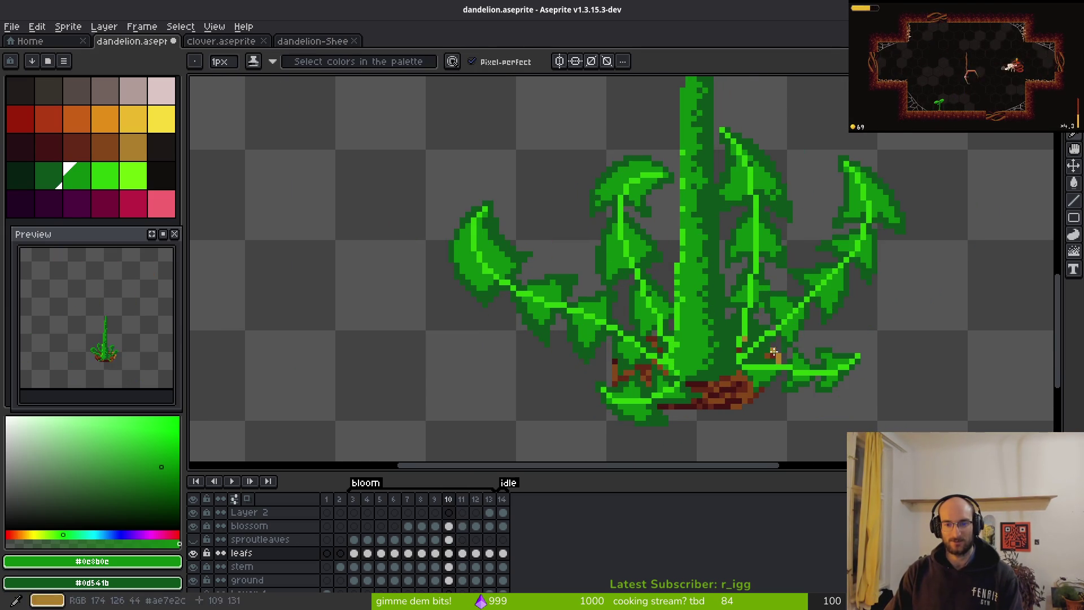
pyautogui.scroll(2, 699, 297)
pyautogui.scroll(-1, 752, 316)
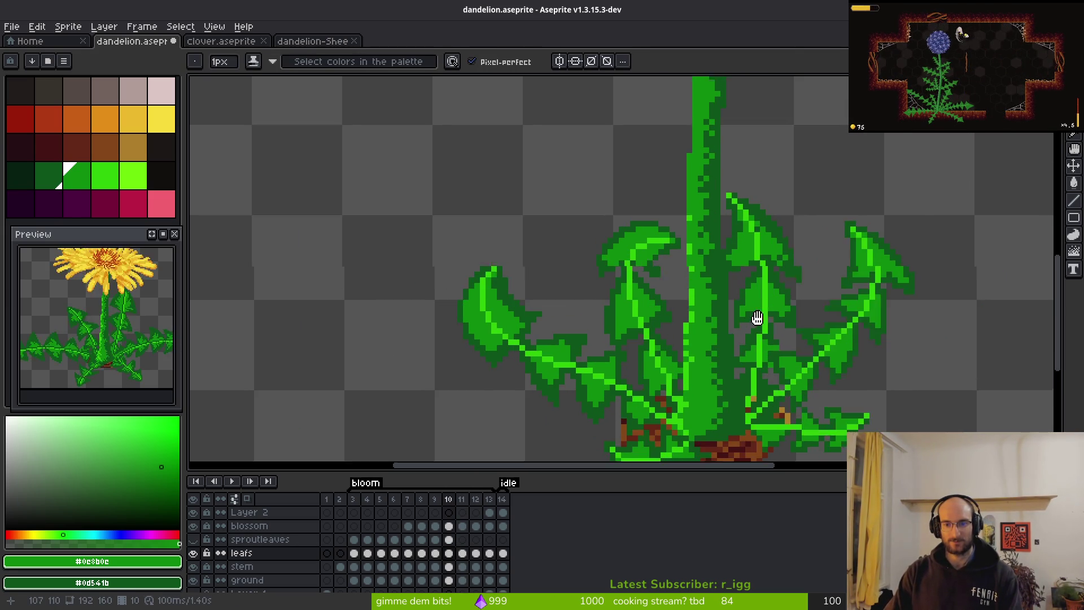
pyautogui.scroll(1, 742, 275)
pyautogui.scroll(2, 695, 209)
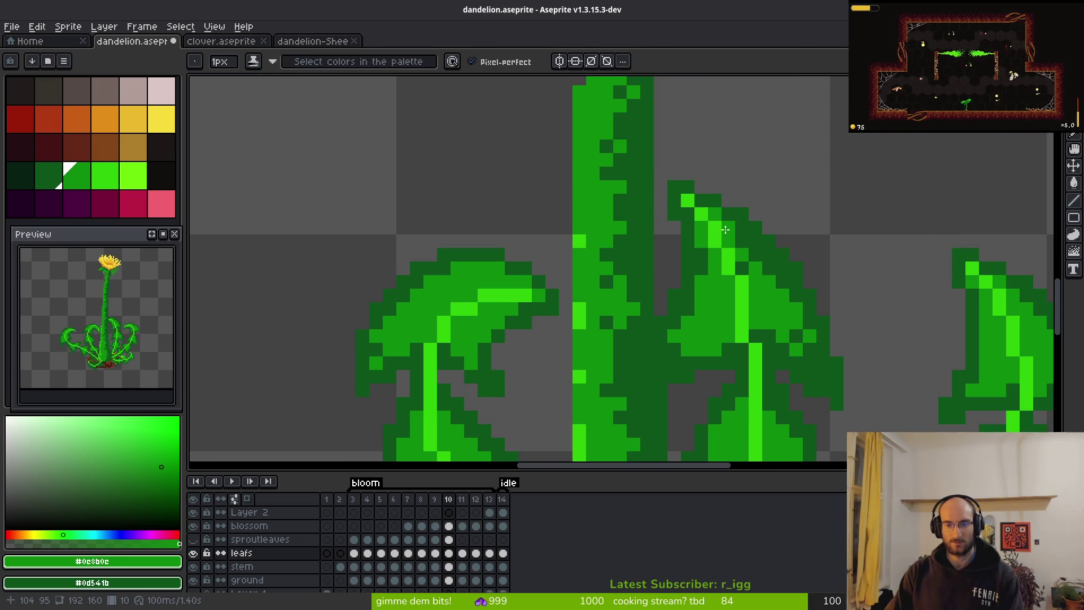
pyautogui.keyDown('alt'); pyautogui.click(738, 229); pyautogui.keyUp('alt')
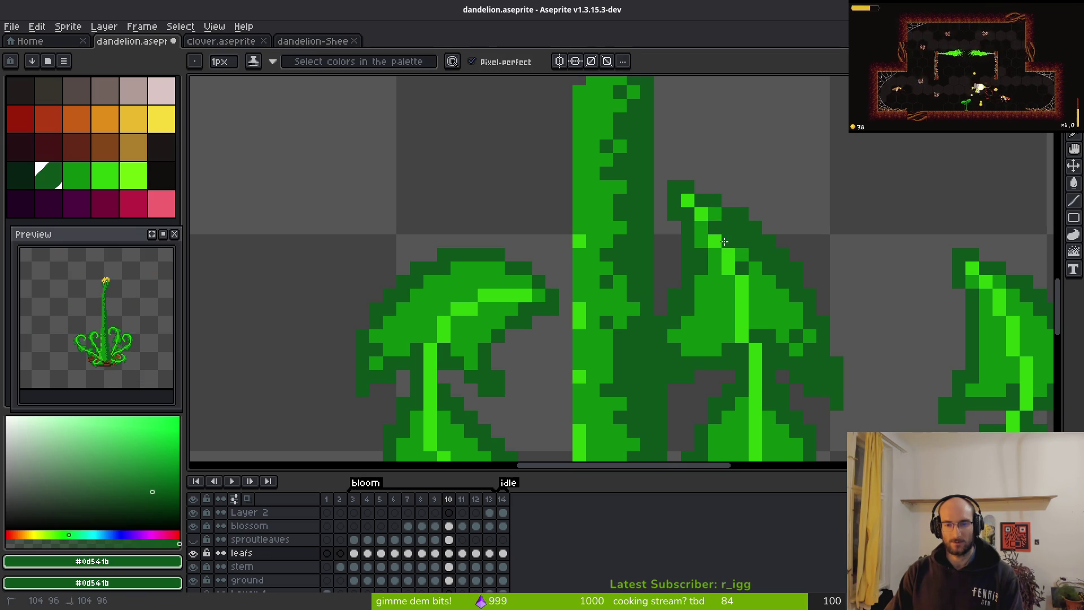
pyautogui.scroll(-3, 723, 189)
pyautogui.scroll(-3, 723, 189)
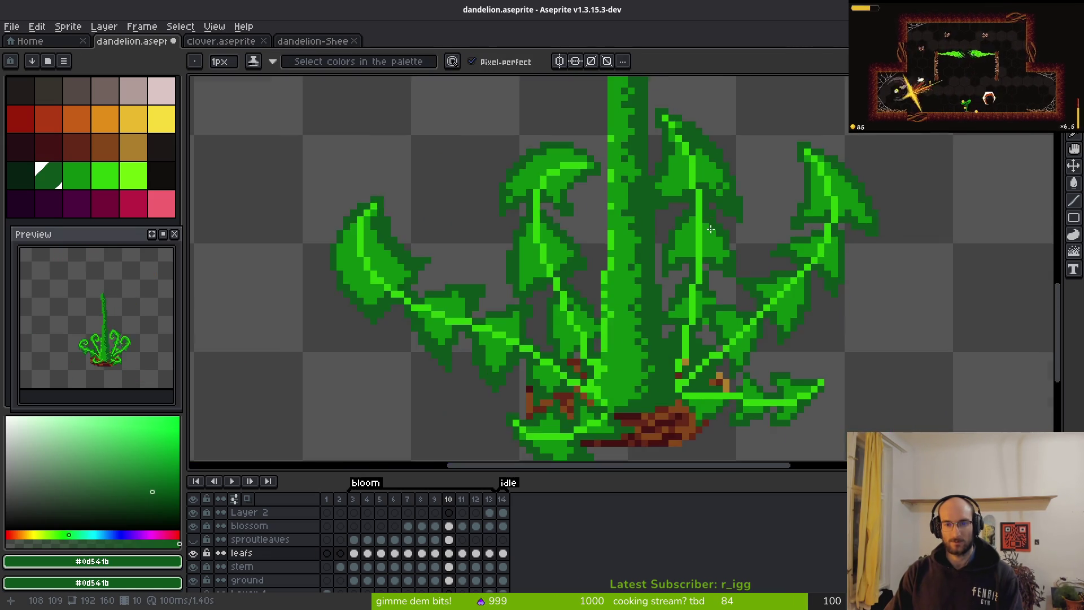
pyautogui.press('Left')
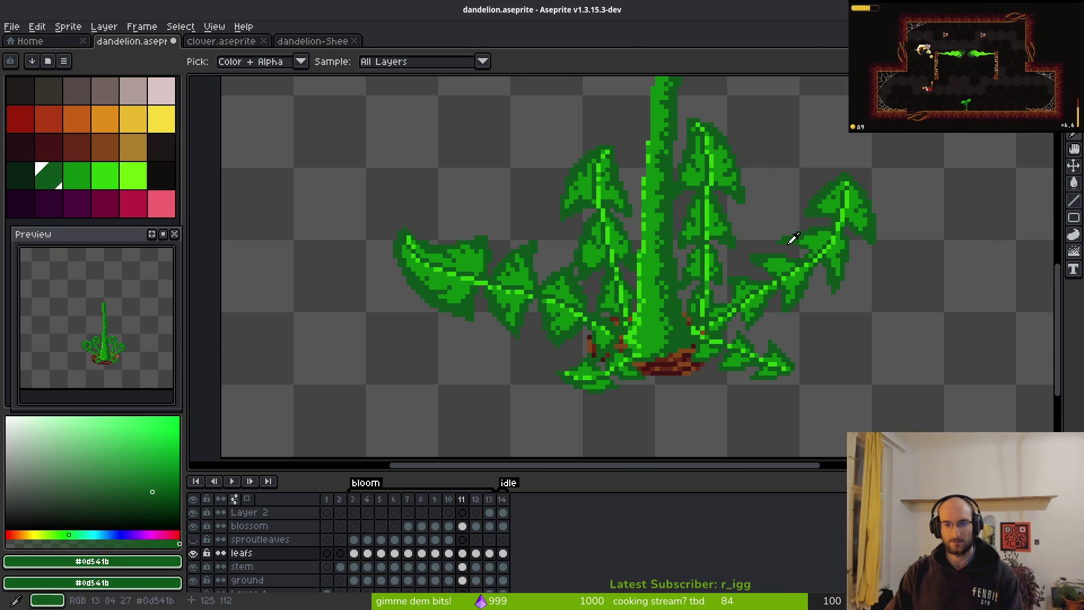
pyautogui.press('Right')
pyautogui.scroll(4, 715, 196)
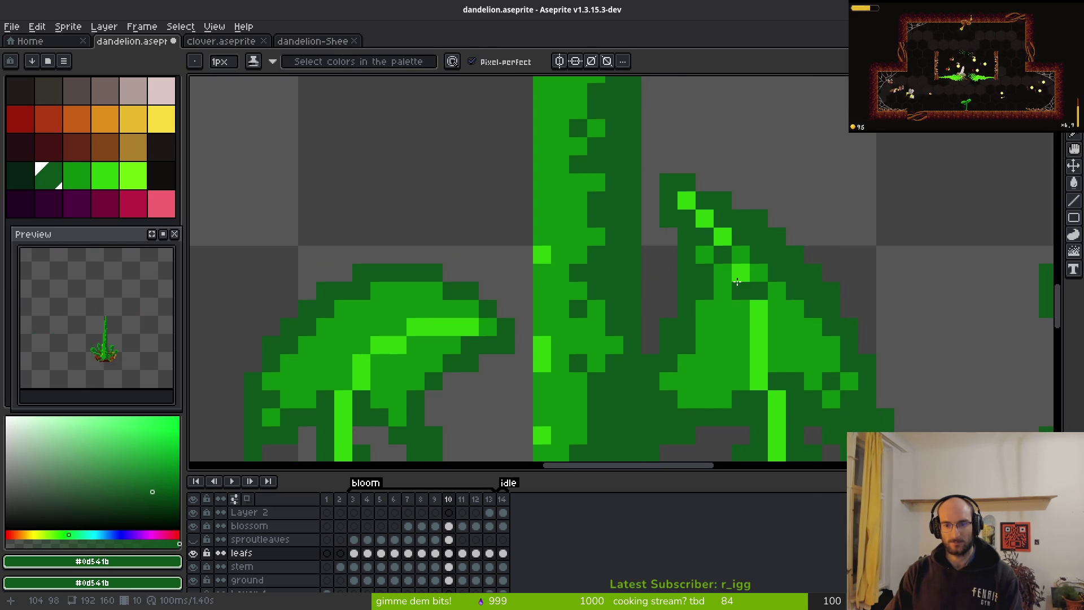
pyautogui.scroll(-2, 738, 305)
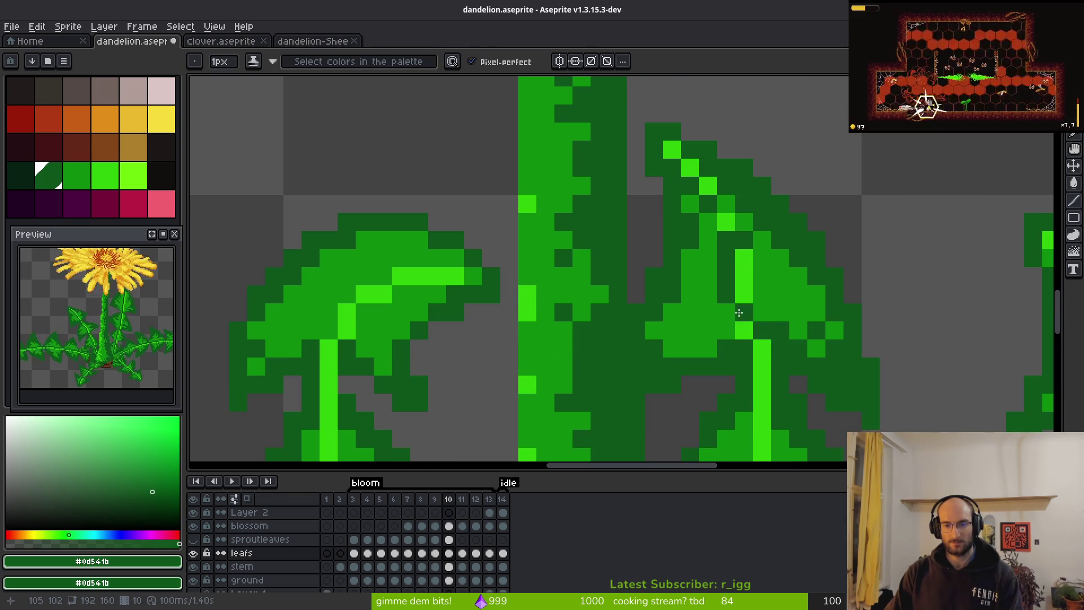
pyautogui.scroll(-3, 765, 223)
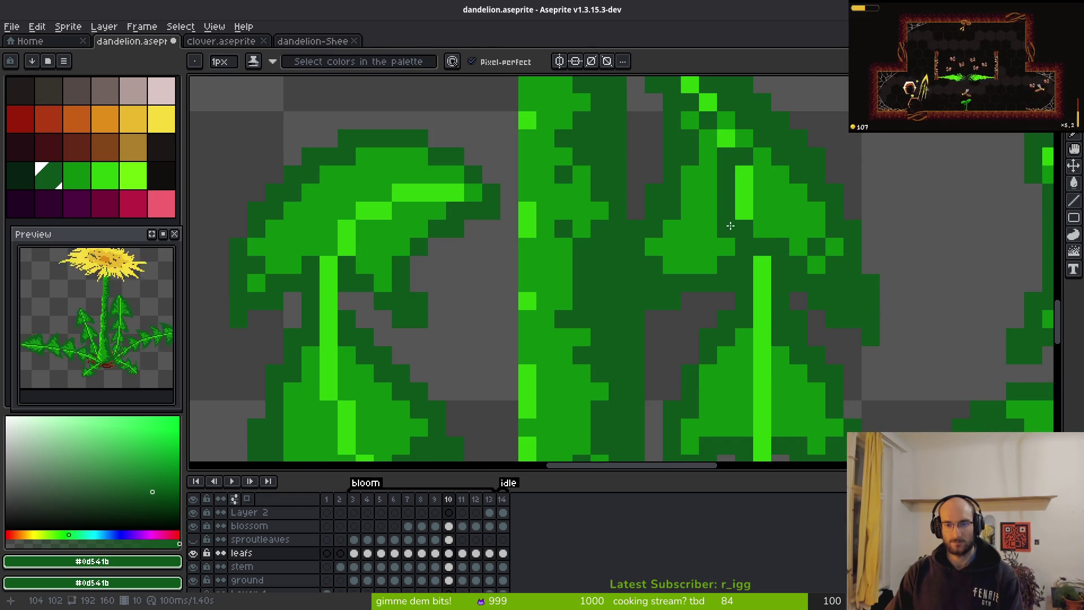
# Paint bright highlight and dark shadow pixels along the leaf's central vein.
pyautogui.keyDown('alt'); pyautogui.click(744, 212); pyautogui.keyUp('alt')
pyautogui.click(722, 282)
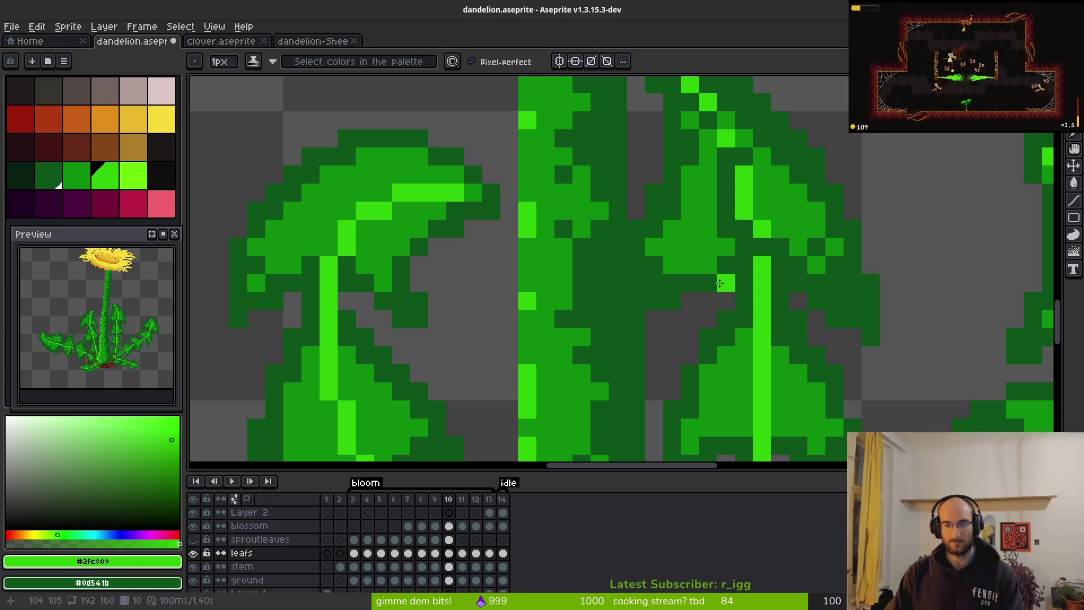
pyautogui.keyDown('alt'); pyautogui.rightClick(706, 227); pyautogui.keyUp('alt')
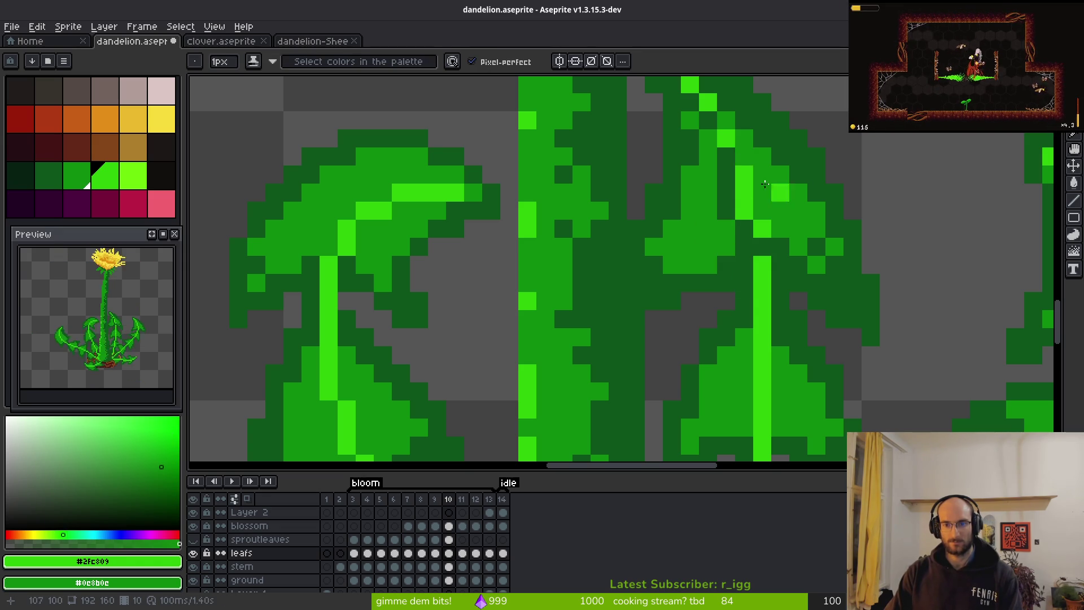
pyautogui.scroll(5, 734, 271)
pyautogui.scroll(-6, 771, 302)
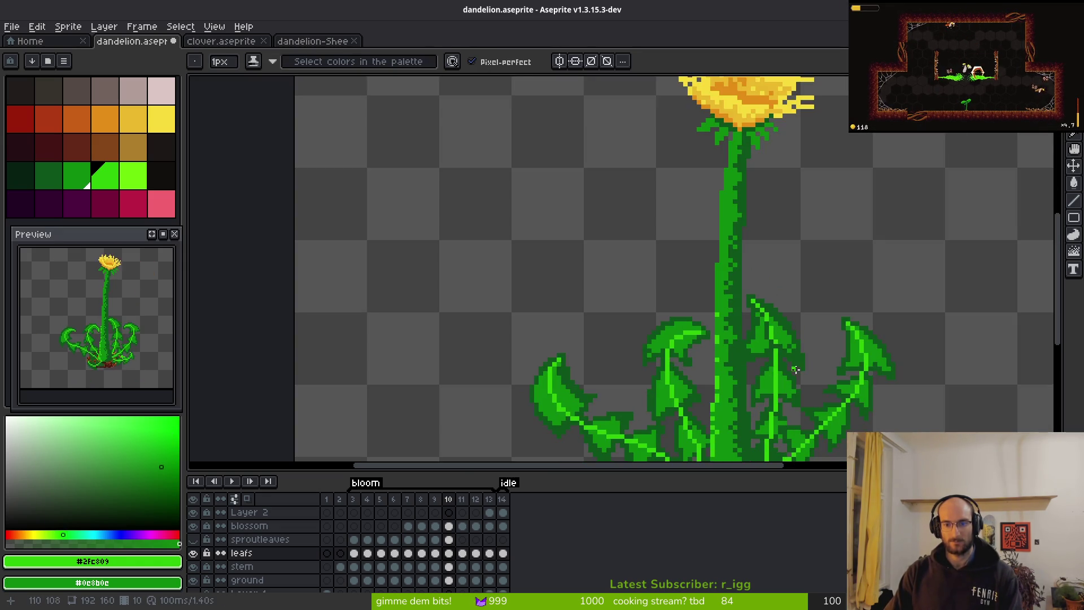
pyautogui.scroll(8, 797, 362)
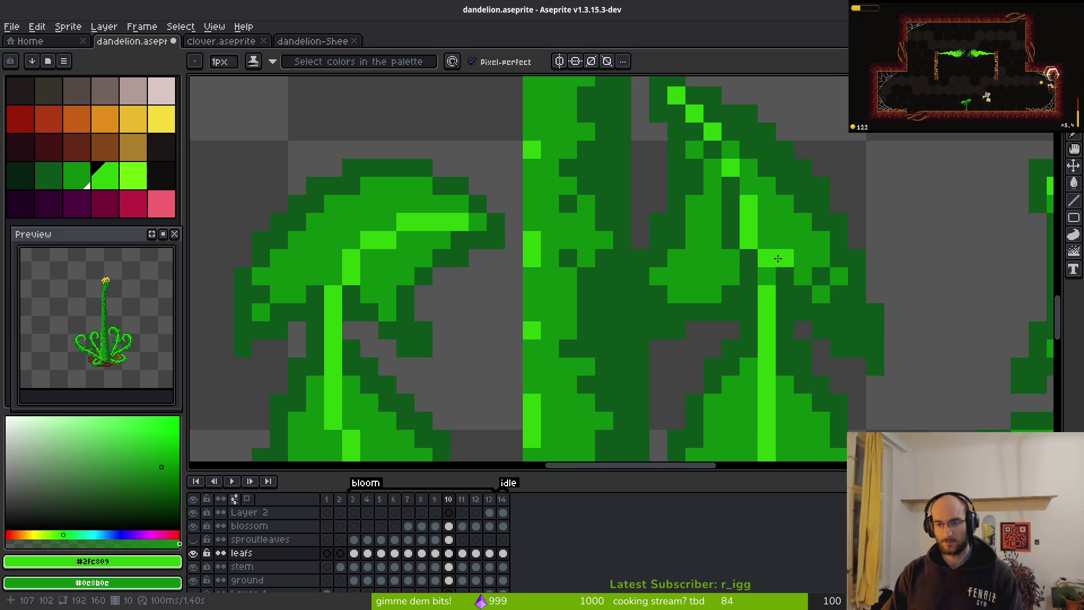
pyautogui.scroll(-5, 778, 258)
pyautogui.scroll(8, 768, 305)
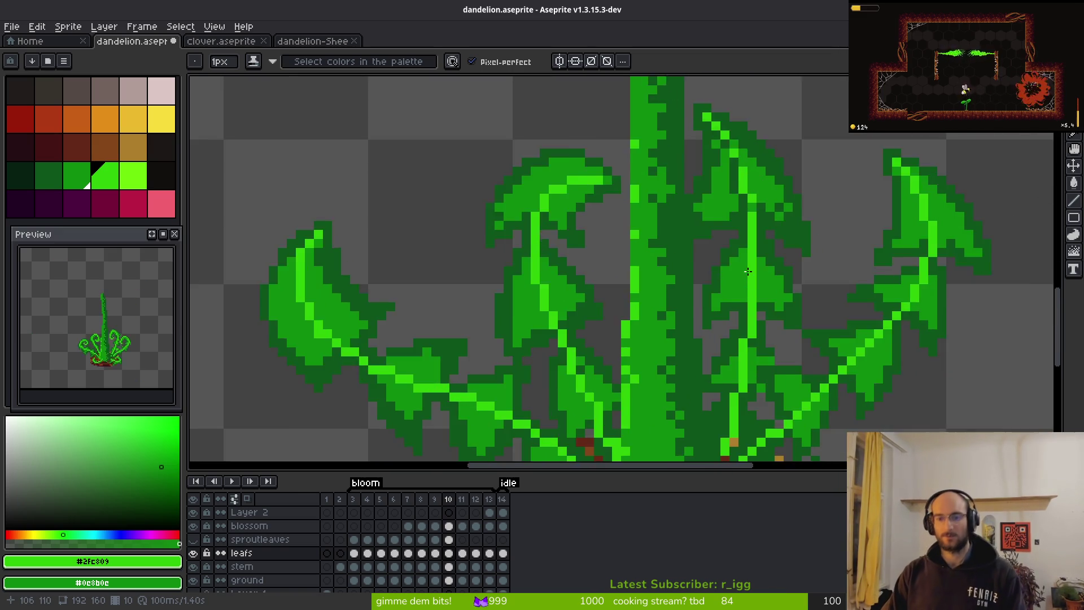
pyautogui.scroll(3, 756, 279)
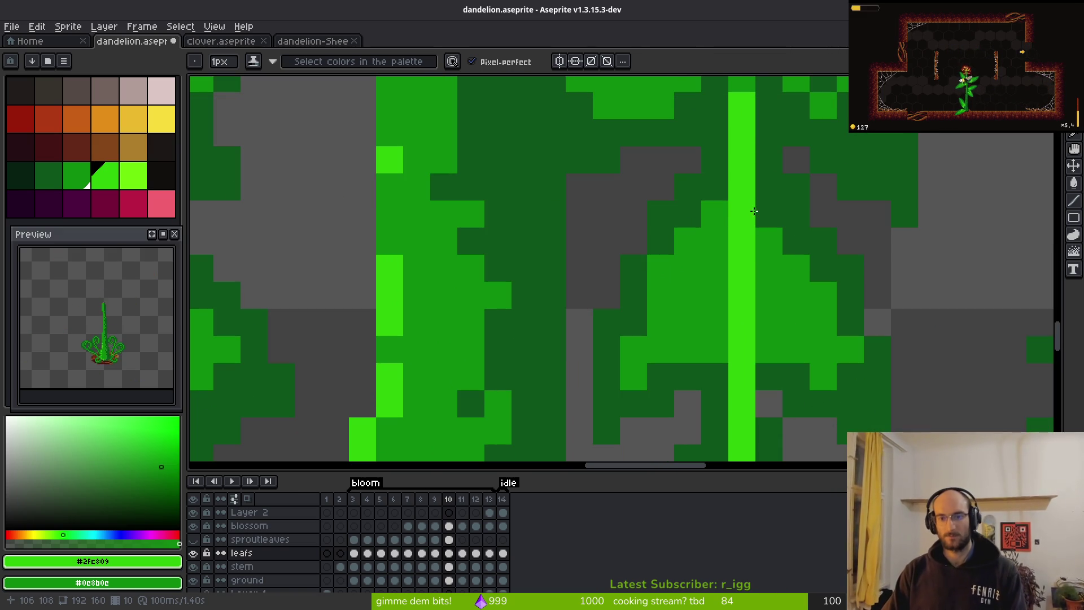
pyautogui.click(768, 337)
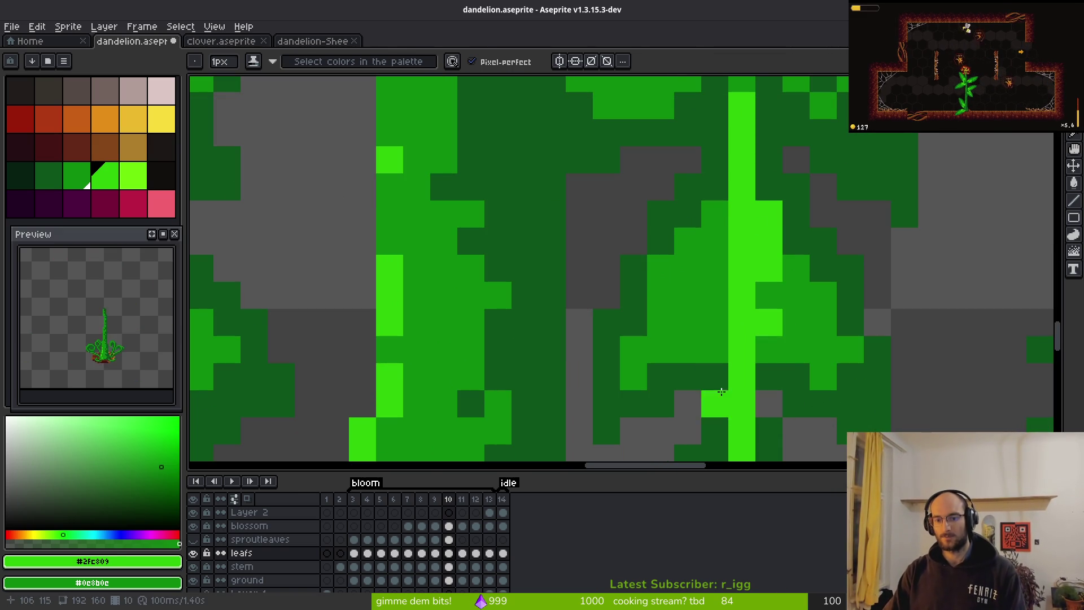
pyautogui.moveTo(743, 346); pyautogui.dragTo(723, 388)
pyautogui.keyDown('alt'); pyautogui.rightClick(723, 395); pyautogui.keyUp('alt')
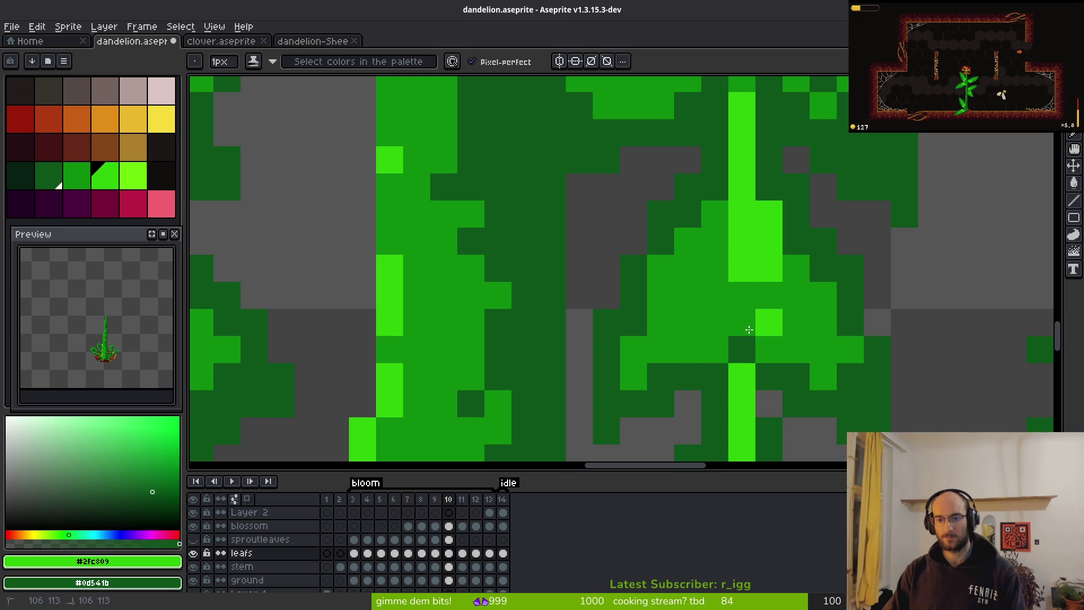
pyautogui.moveTo(742, 339); pyautogui.dragTo(745, 186)
pyautogui.click(746, 287)
# Resample the mid, dark and bright leaf greens and repaint the upper vein column darker.
pyautogui.press('alt')
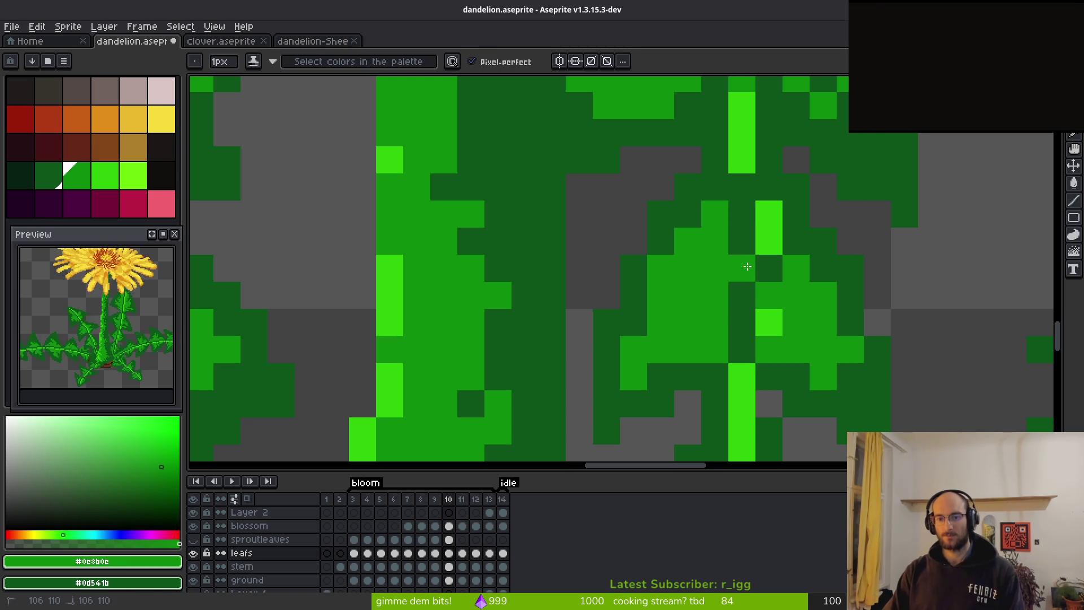
pyautogui.scroll(-3, 728, 277)
pyautogui.scroll(3, 711, 262)
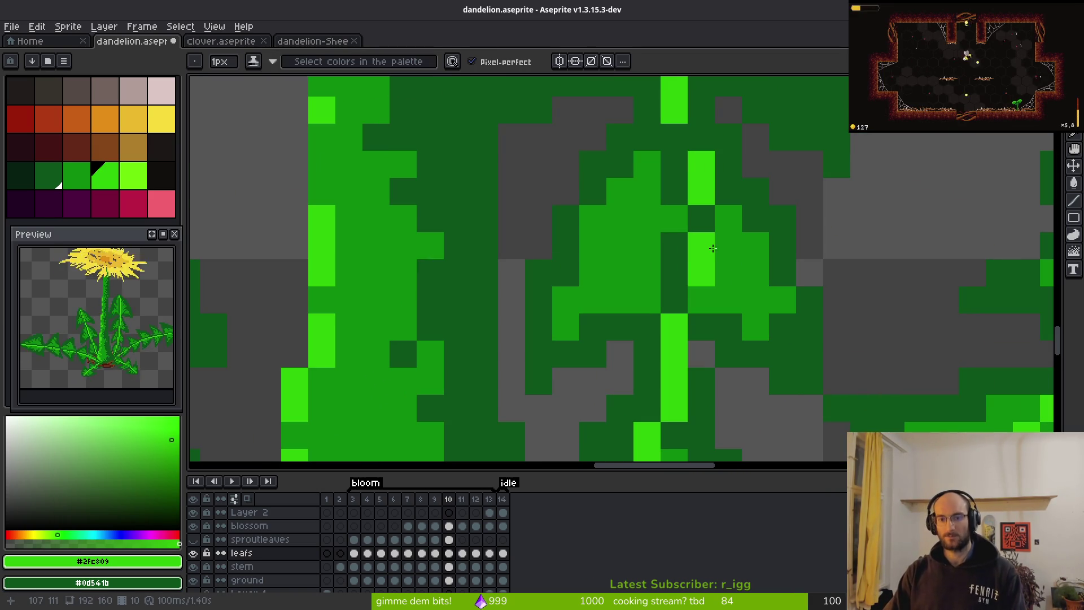
pyautogui.scroll(-3, 710, 271)
pyautogui.scroll(3, 708, 299)
pyautogui.keyDown('alt'); pyautogui.click(706, 308); pyautogui.keyUp('alt')
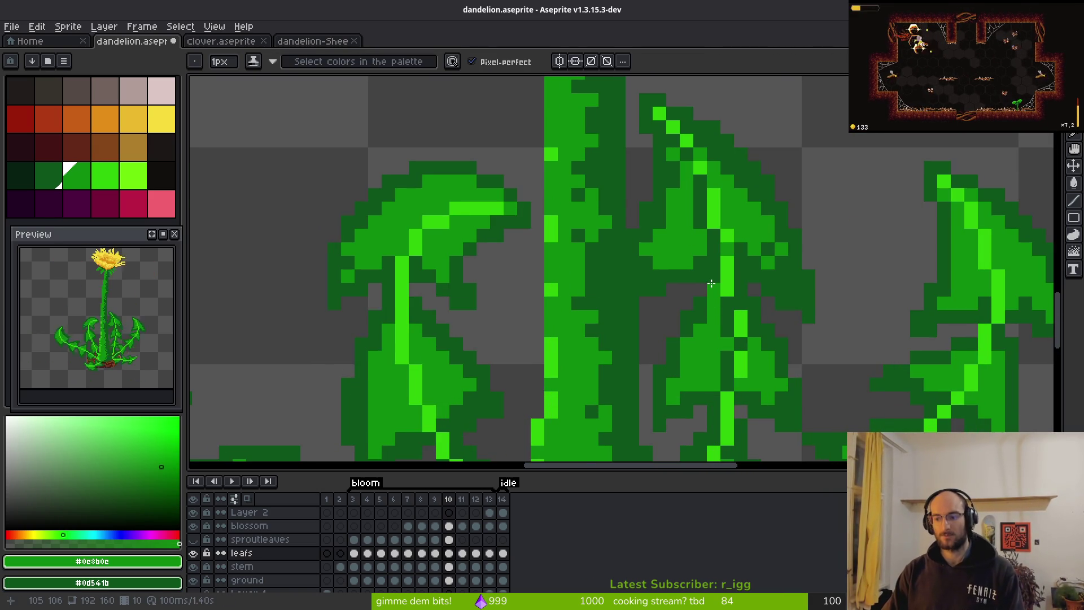
pyautogui.scroll(-3, 717, 275)
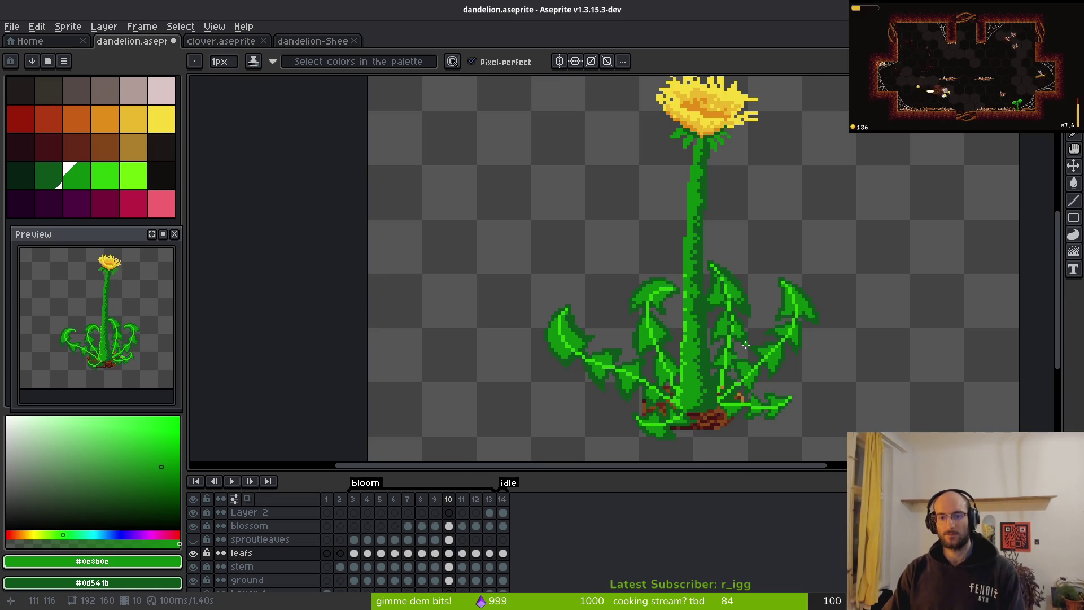
pyautogui.scroll(-1, 744, 344)
pyautogui.scroll(5, 734, 339)
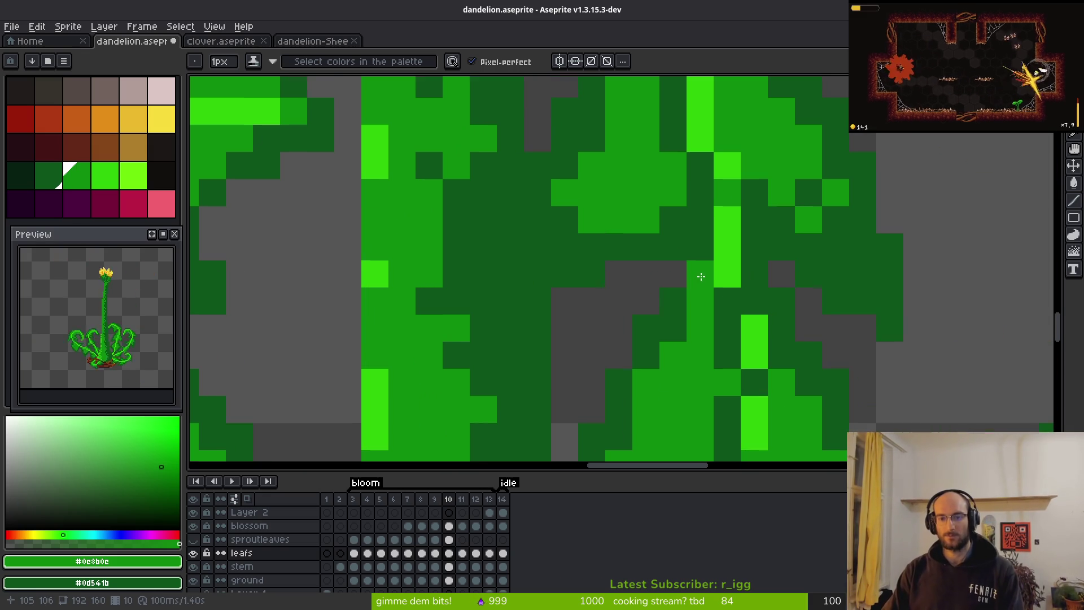
pyautogui.scroll(-5, 734, 327)
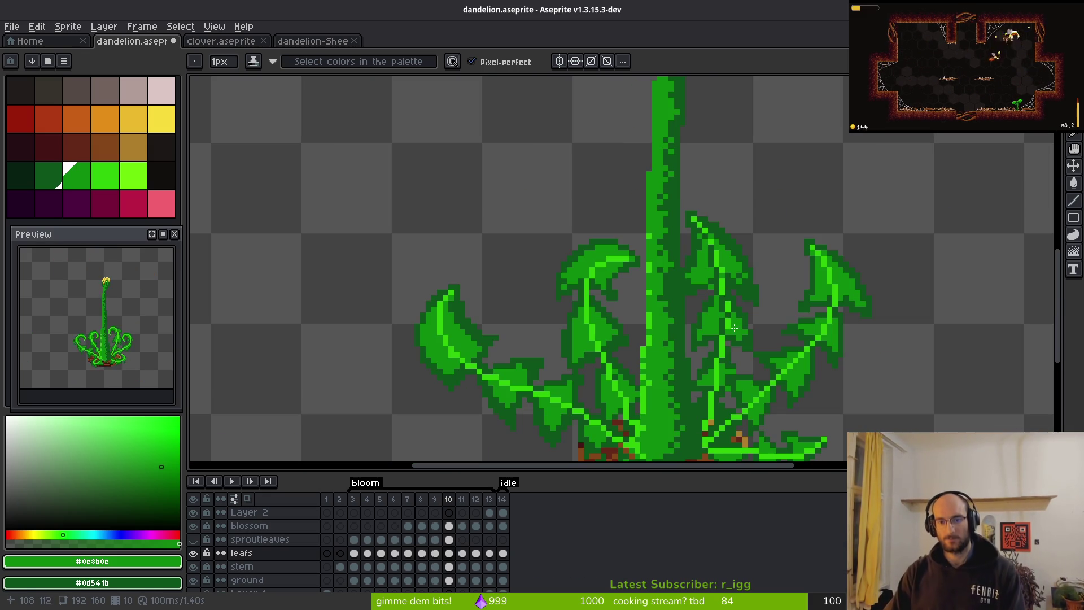
pyautogui.scroll(-1, 717, 337)
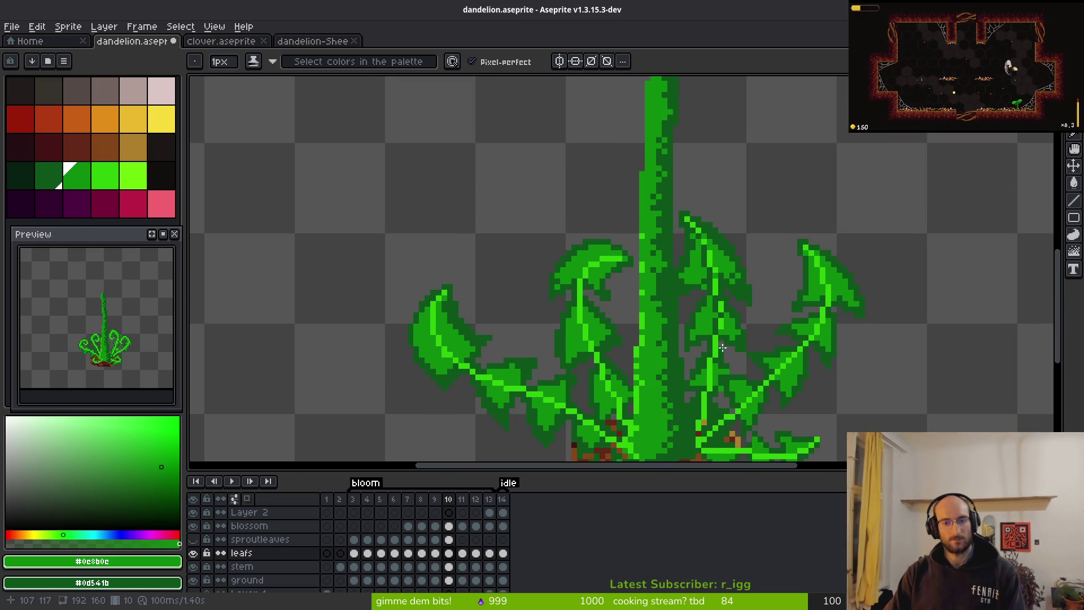
pyautogui.scroll(5, 711, 293)
pyautogui.scroll(-5, 692, 293)
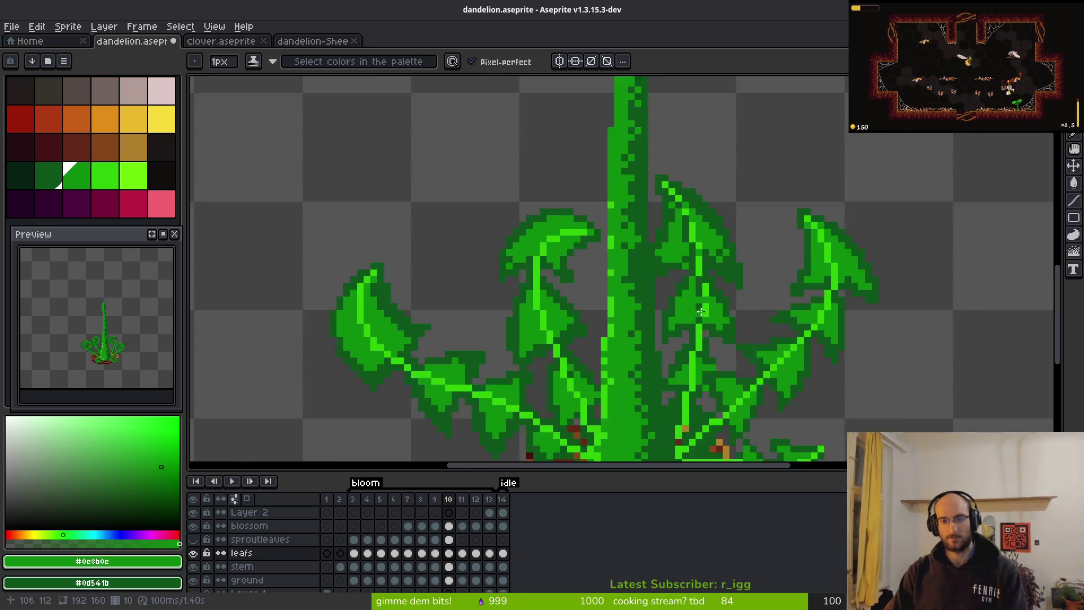
pyautogui.scroll(5, 665, 295)
pyautogui.keyDown('alt'); pyautogui.click(693, 262); pyautogui.keyUp('alt')
pyautogui.scroll(-4, 785, 349)
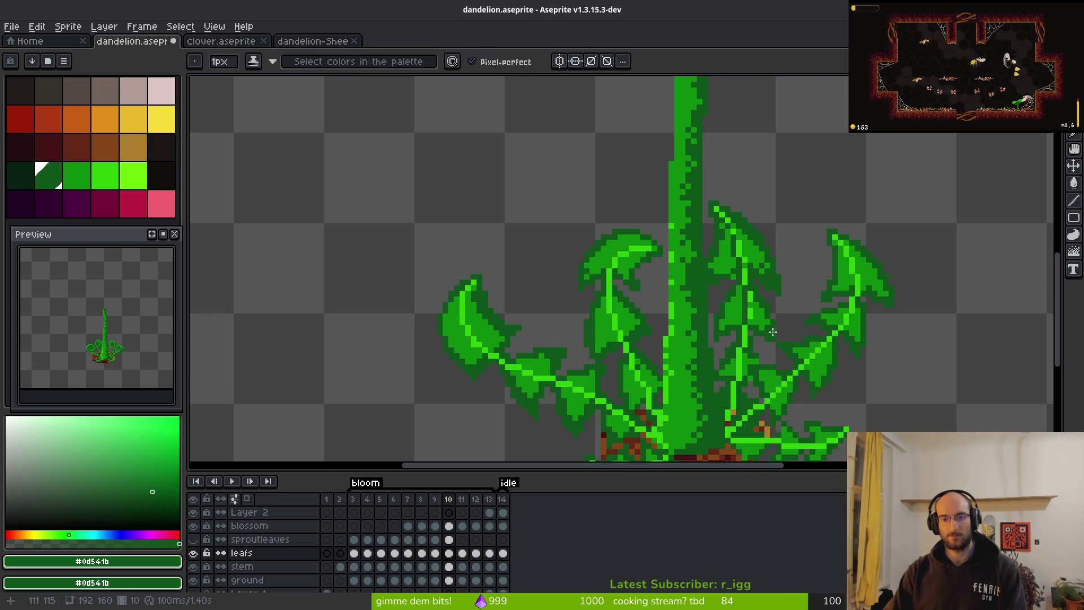
pyautogui.scroll(-6, 773, 332)
pyautogui.scroll(2, 776, 341)
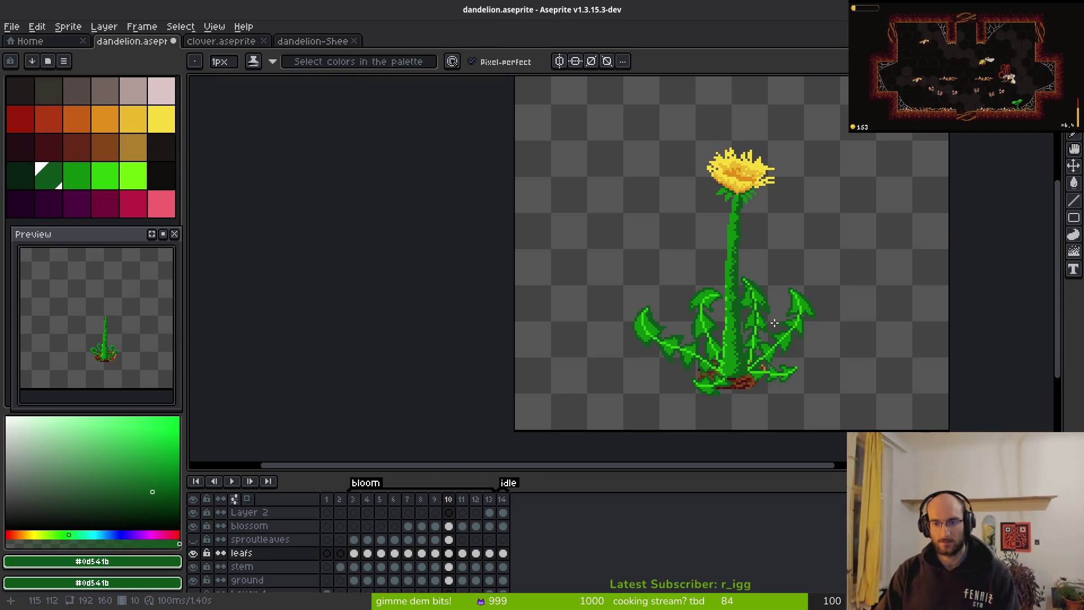
pyautogui.scroll(5, 774, 323)
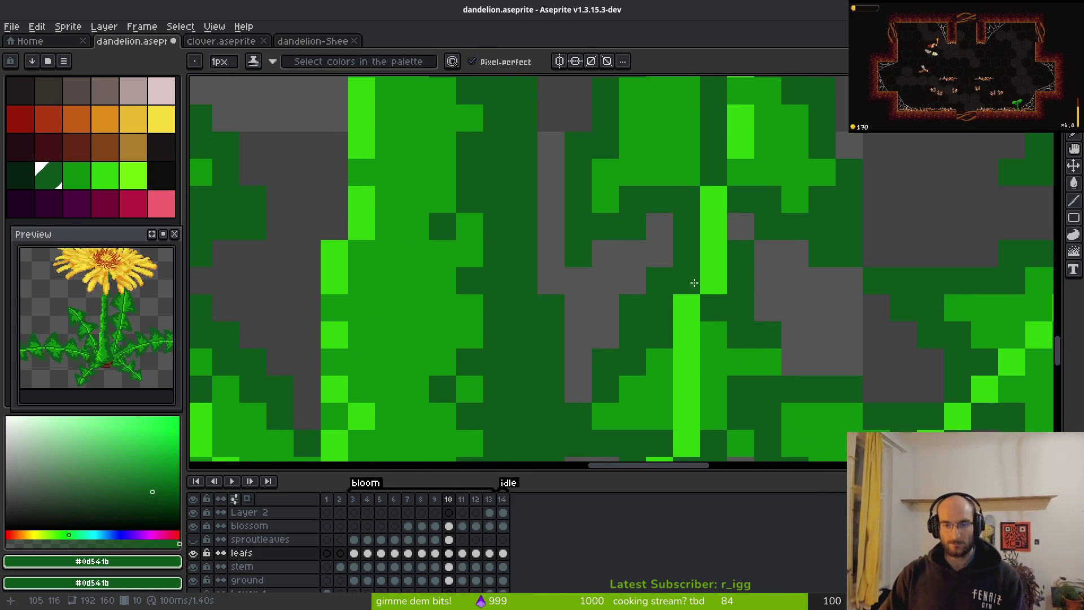
pyautogui.scroll(-2, 700, 254)
pyautogui.scroll(2, 710, 221)
pyautogui.keyDown('alt'); pyautogui.click(710, 220); pyautogui.keyUp('alt')
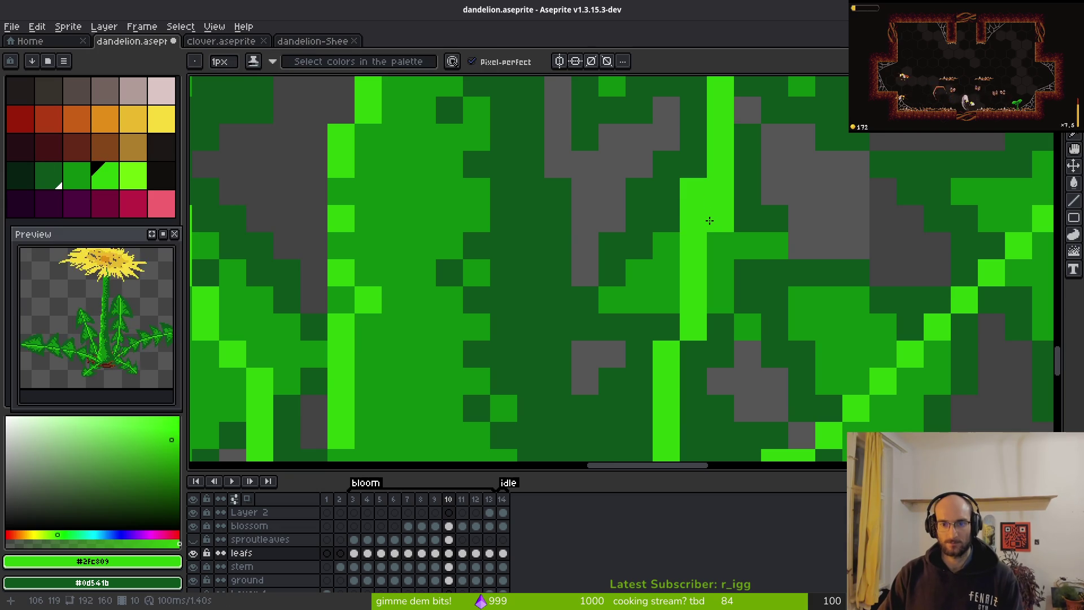
pyautogui.keyDown('alt'); pyautogui.click(670, 249); pyautogui.keyUp('alt')
pyautogui.moveTo(720, 192)
pyautogui.mouseDown()
pyautogui.moveTo(720, 136)
pyautogui.moveTo(707, 210)
pyautogui.mouseUp()
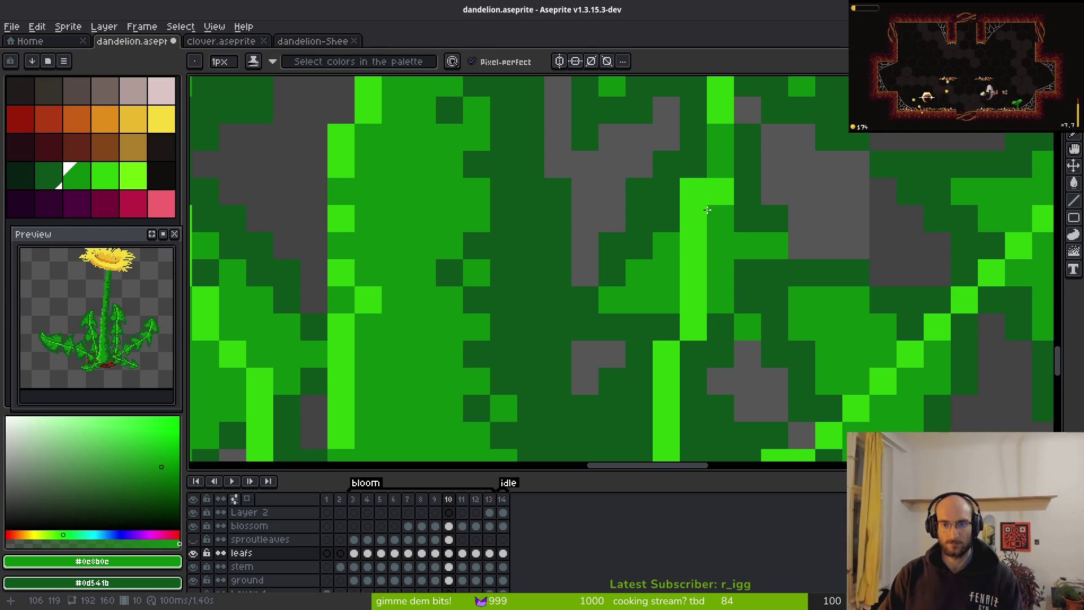
pyautogui.click(694, 192)
# Rework the vein in dark green, adding mid-green and highlight pixels down the lower vein.
pyautogui.hotkey('ctrl', 'z')
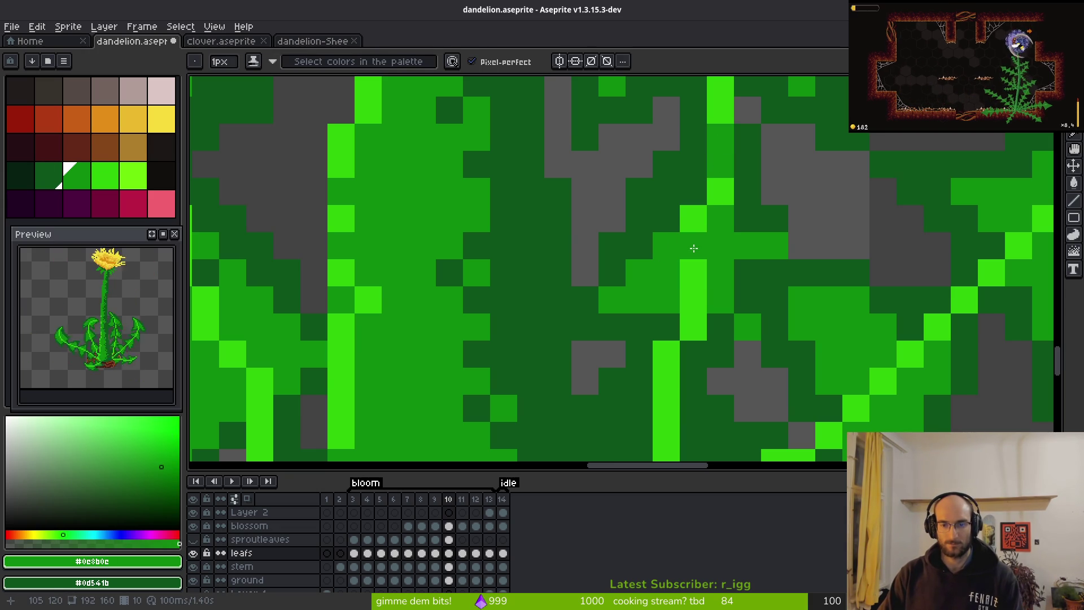
pyautogui.keyDown('alt'); pyautogui.click(658, 217); pyautogui.keyUp('alt')
pyautogui.click(689, 249)
pyautogui.scroll(-3, 682, 260)
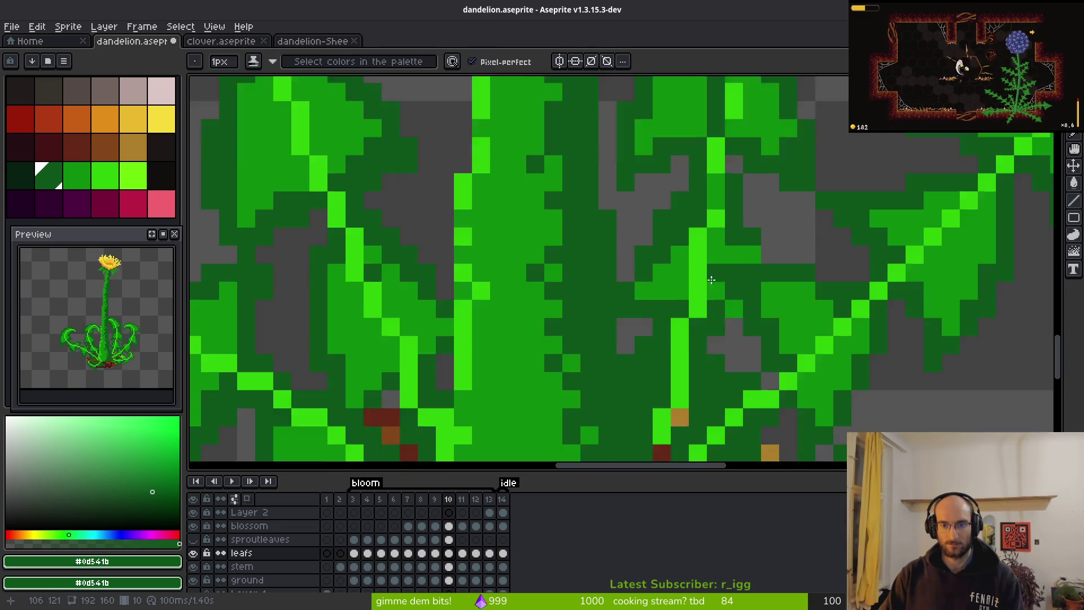
pyautogui.scroll(3, 682, 261)
pyautogui.hotkey('ctrl', 'z')
pyautogui.click(720, 221)
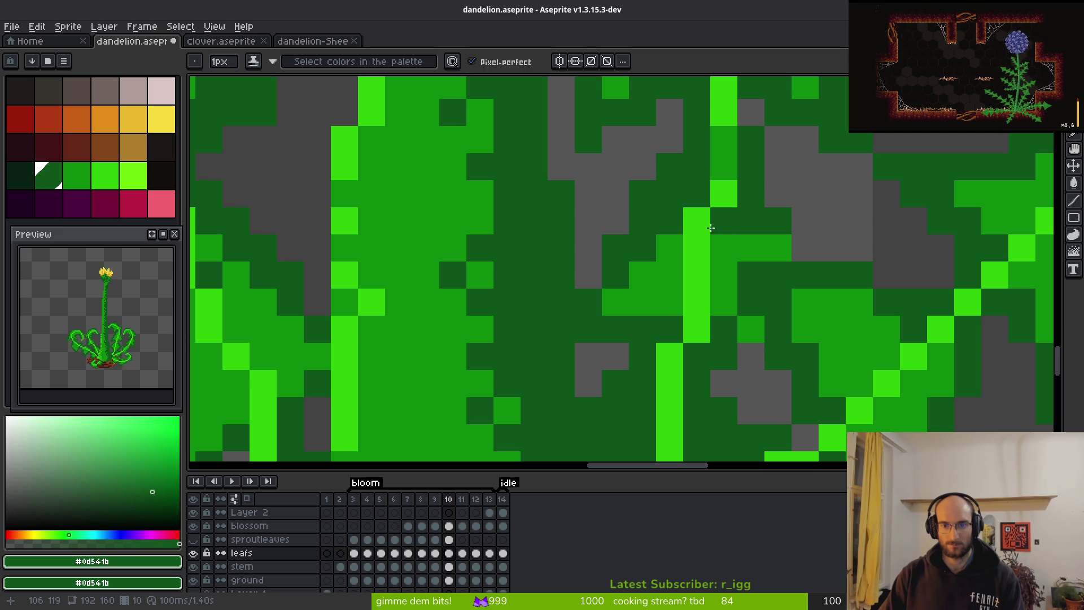
pyautogui.moveTo(696, 221); pyautogui.dragTo(696, 274)
pyautogui.keyDown('alt'); pyautogui.click(722, 249); pyautogui.keyUp('alt')
pyautogui.click(693, 302)
pyautogui.keyDown('alt'); pyautogui.click(692, 316); pyautogui.keyUp('alt')
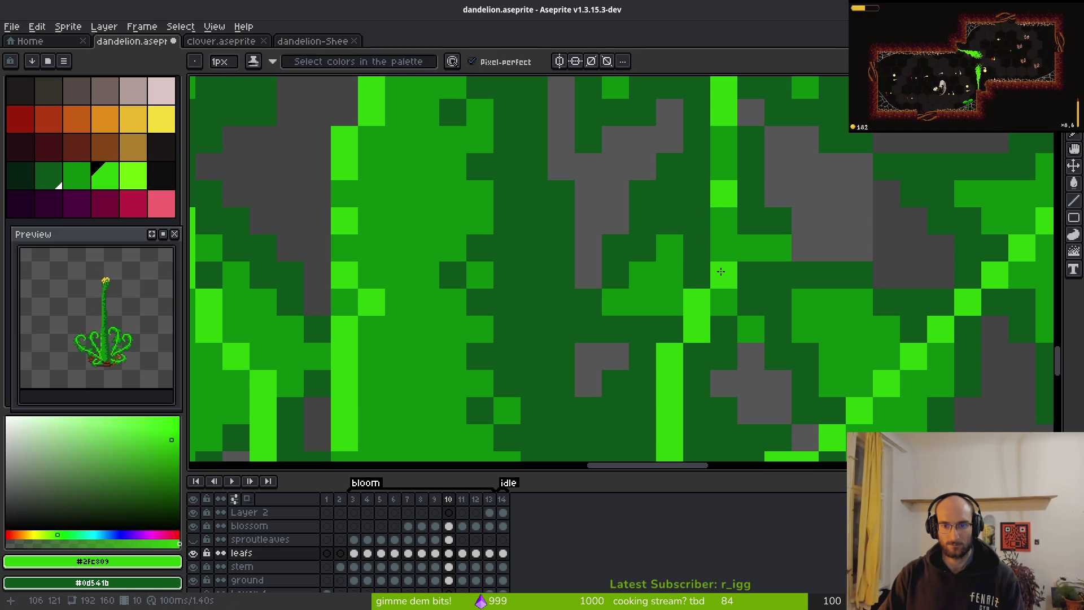
pyautogui.click(721, 245)
pyautogui.keyDown('alt'); pyautogui.click(694, 266); pyautogui.keyUp('alt')
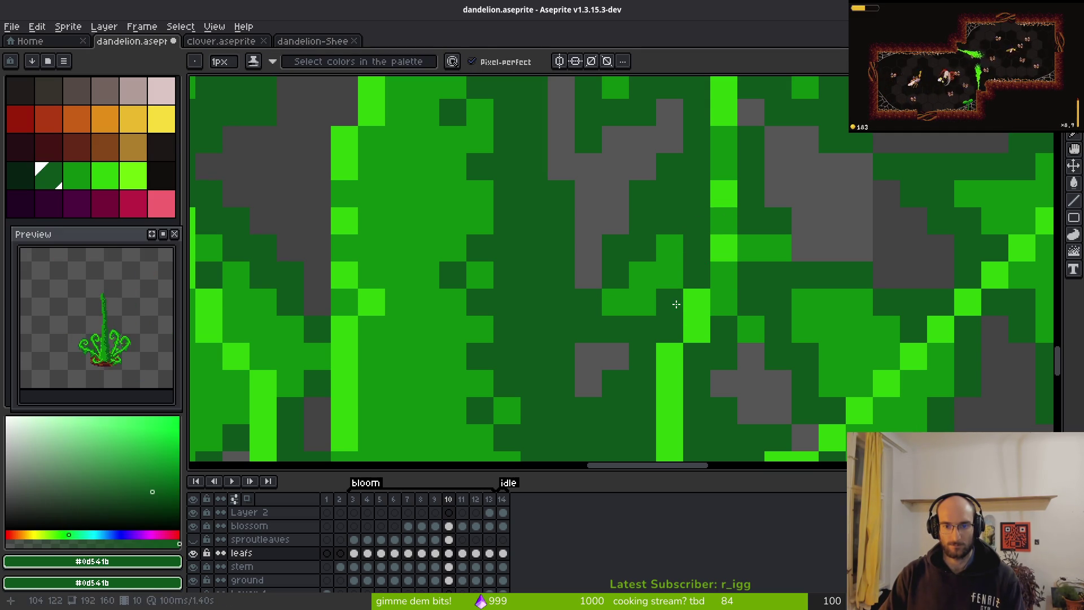
pyautogui.scroll(-3, 734, 350)
pyautogui.scroll(3, 739, 354)
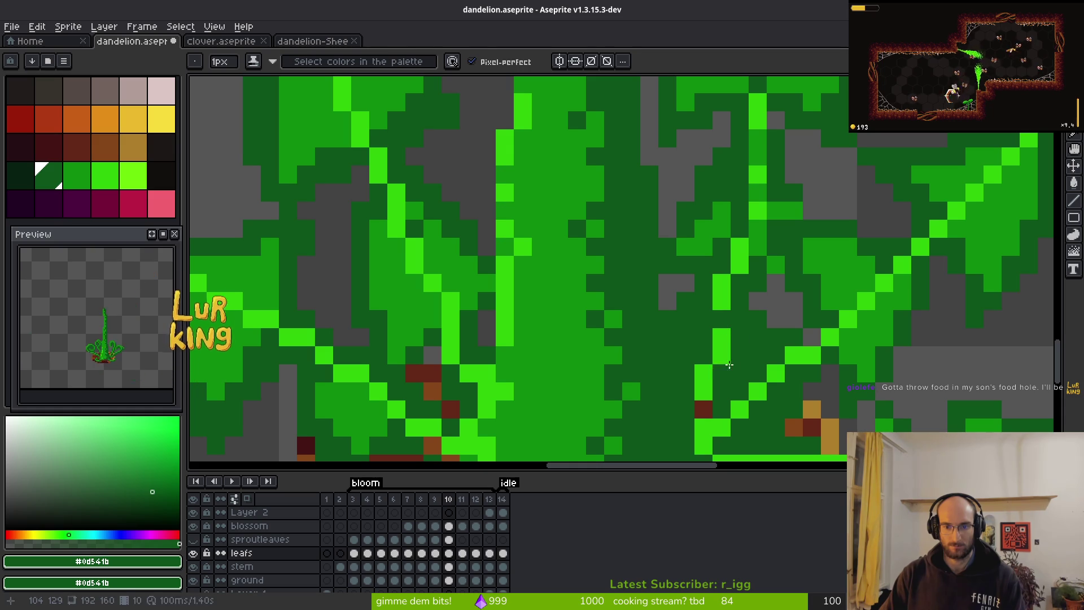
pyautogui.keyDown('alt'); pyautogui.click(734, 316); pyautogui.keyUp('alt')
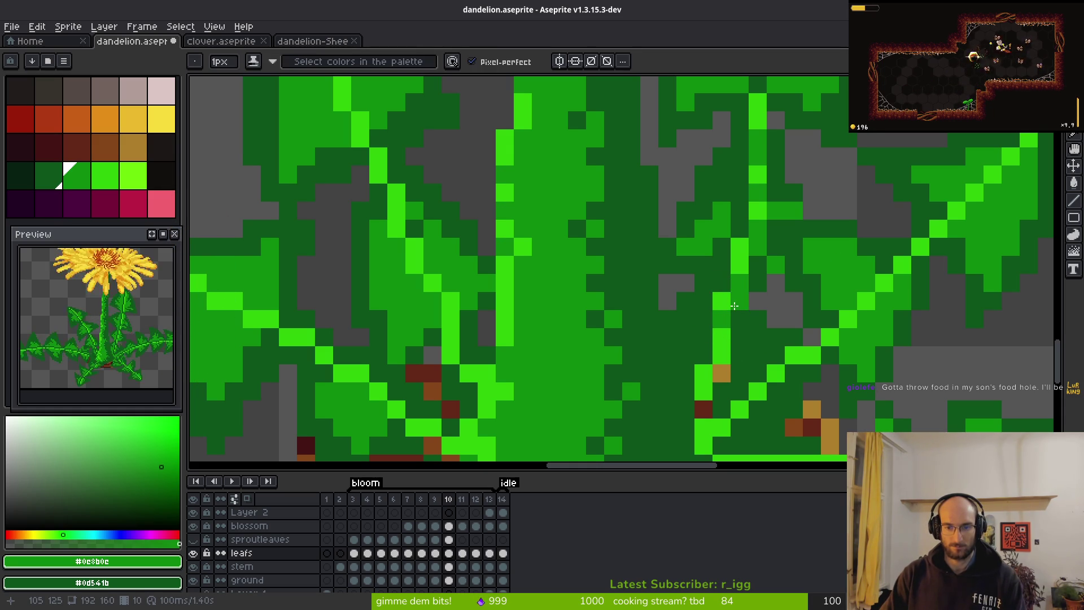
pyautogui.moveTo(724, 304); pyautogui.dragTo(718, 353)
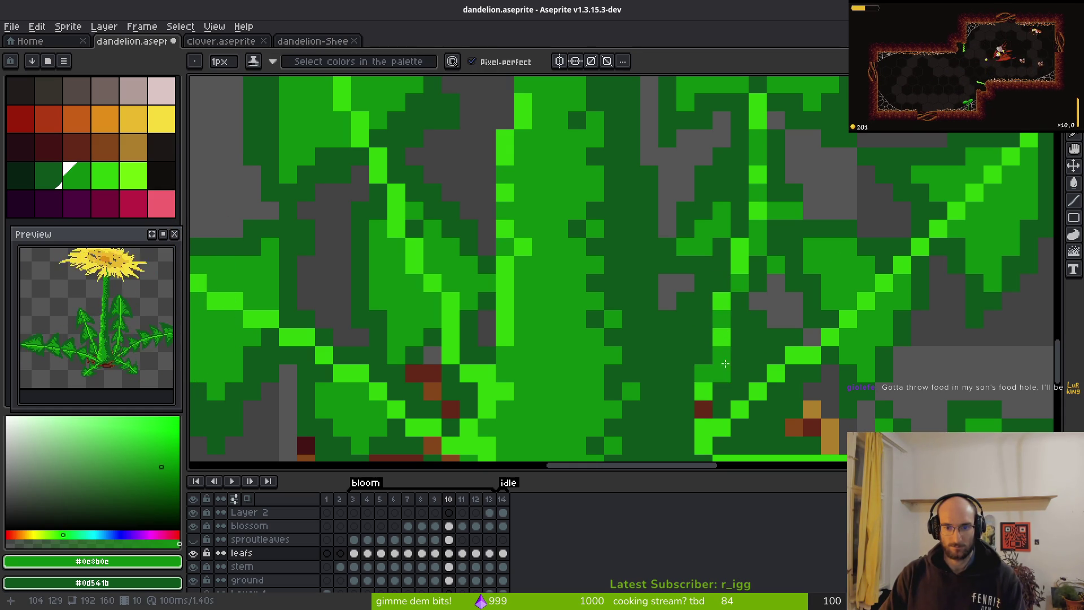
# Add final mid-green and bright highlight vein pixels, undo misplaced ones, and save dandelion.aseprite.
pyautogui.scroll(-4, 770, 379)
pyautogui.scroll(6, 777, 387)
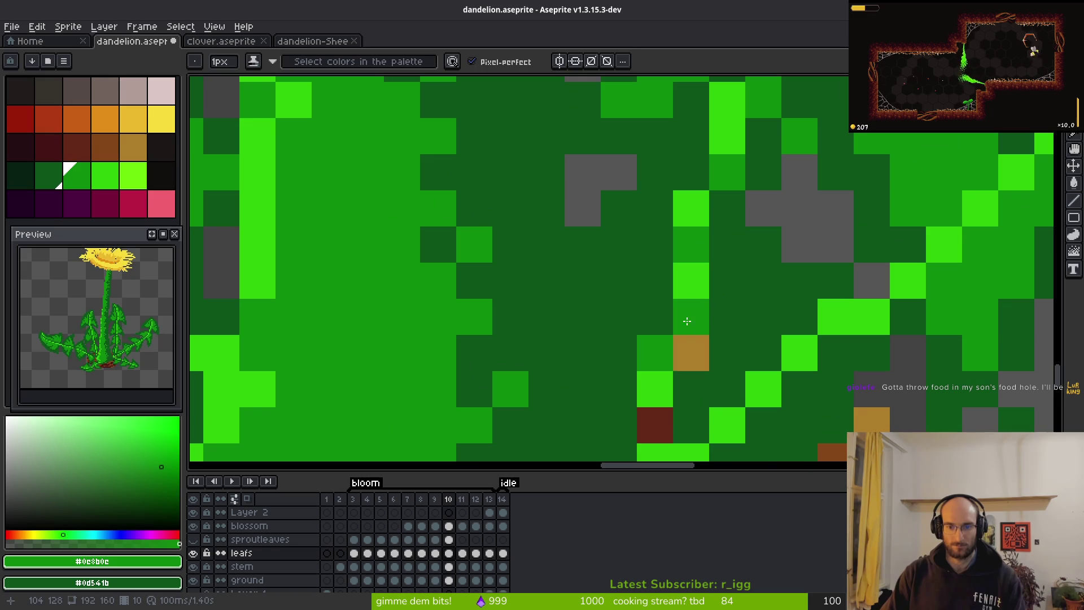
pyautogui.scroll(-1, 754, 301)
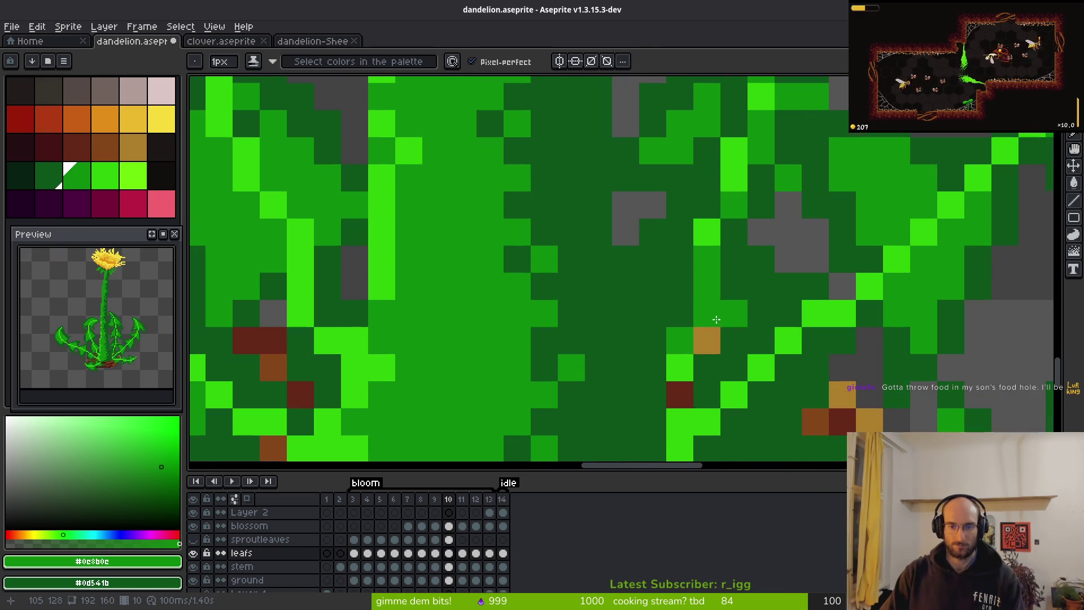
pyautogui.scroll(-8, 744, 322)
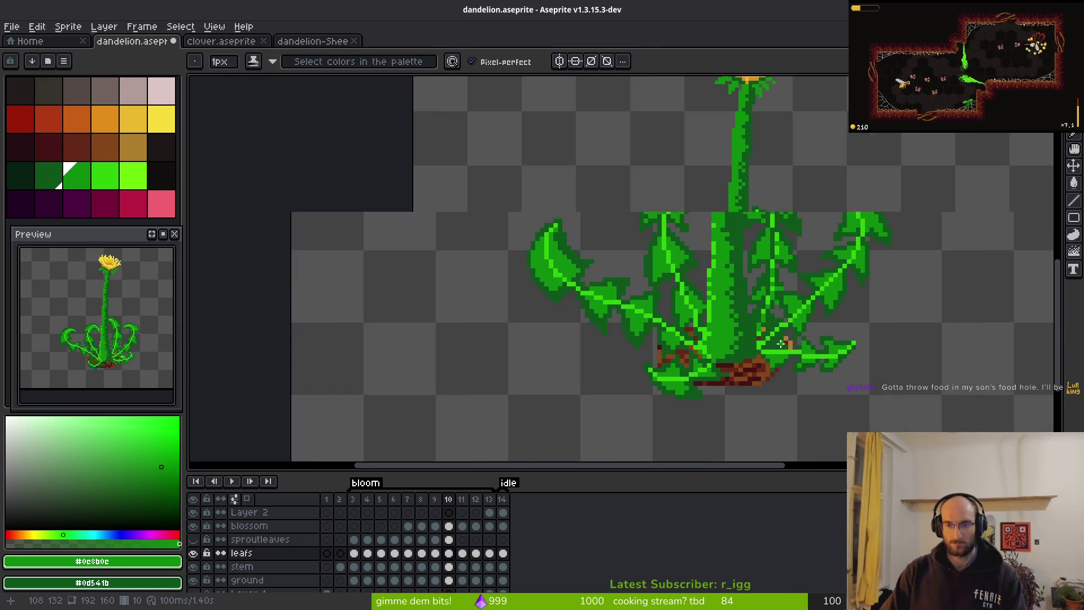
pyautogui.scroll(7, 794, 333)
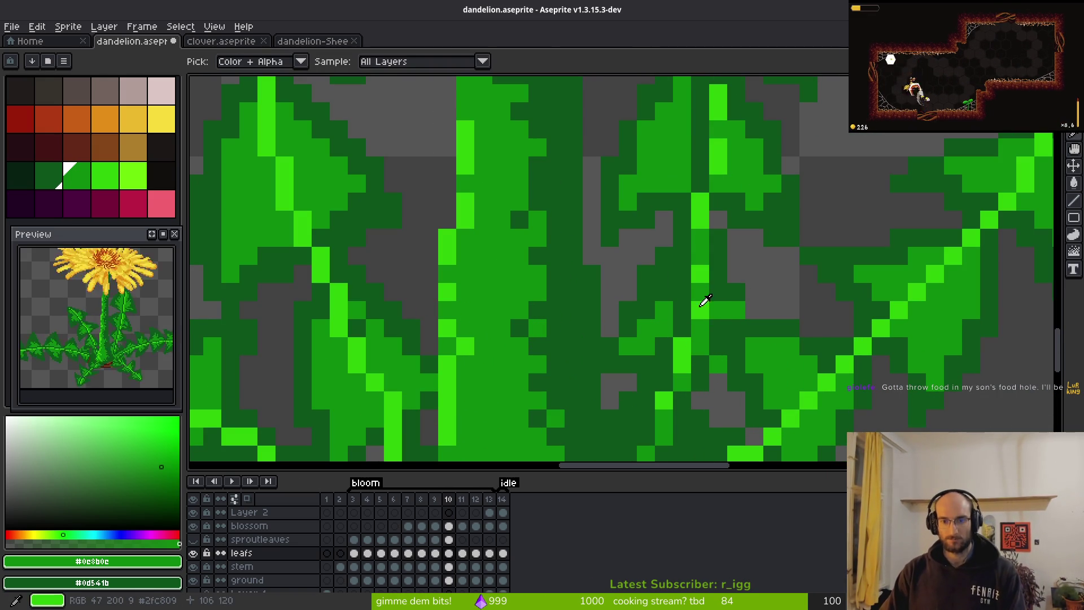
pyautogui.keyDown('alt'); pyautogui.click(709, 275); pyautogui.keyUp('alt')
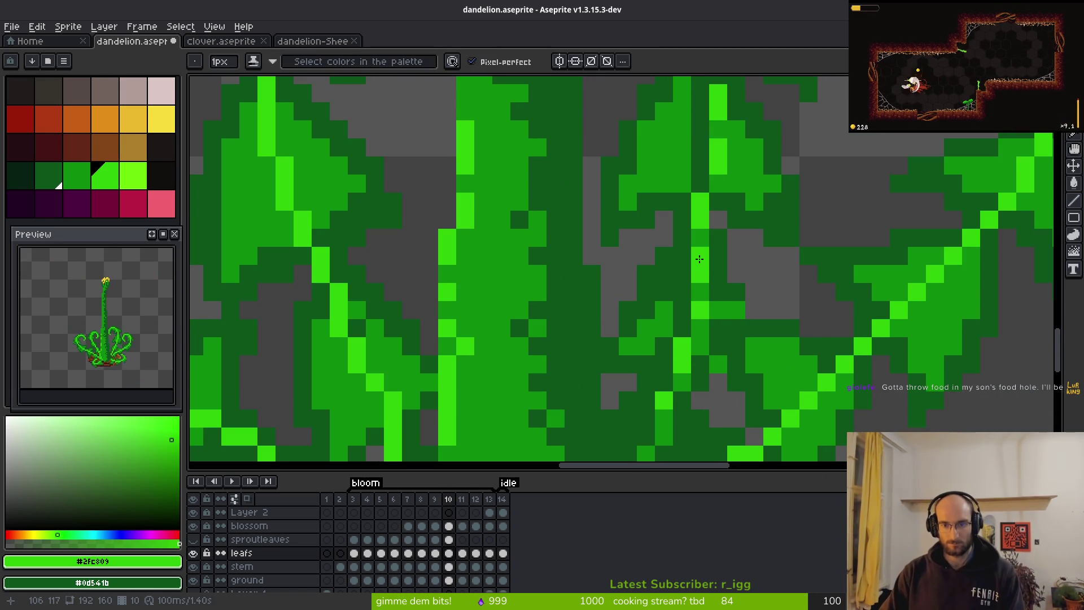
pyautogui.scroll(-5, 700, 293)
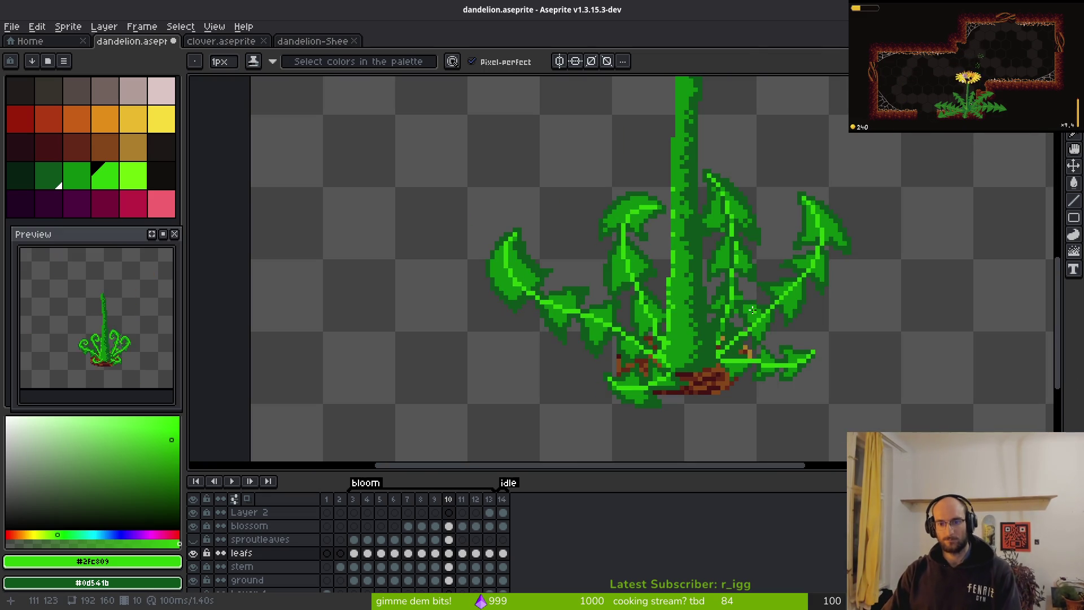
pyautogui.scroll(3, 682, 291)
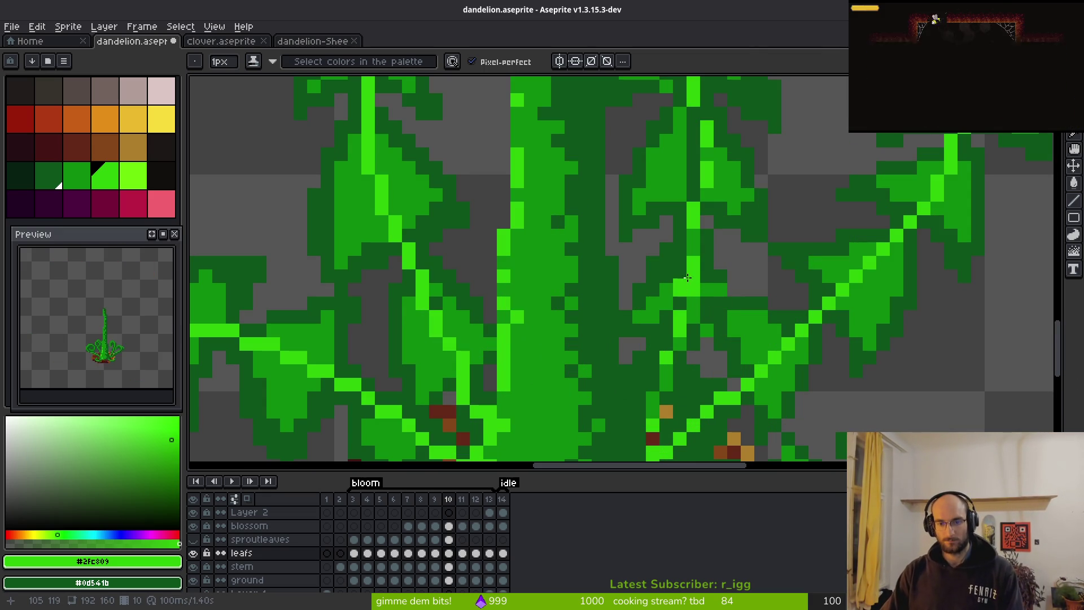
pyautogui.scroll(3, 706, 291)
pyautogui.keyDown('alt'); pyautogui.click(709, 285); pyautogui.keyUp('alt')
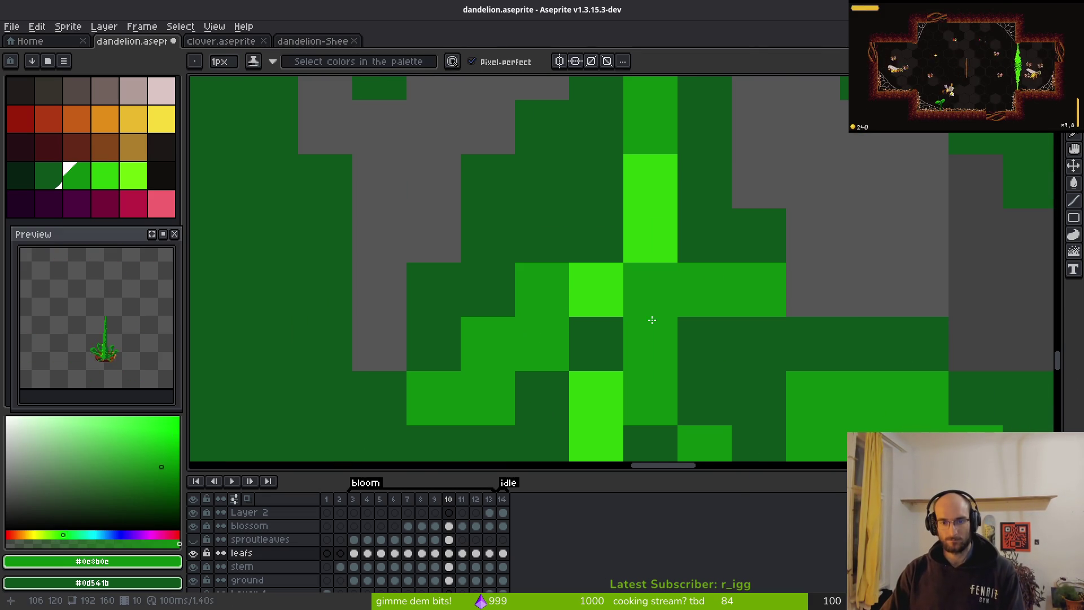
pyautogui.scroll(-1, 611, 316)
pyautogui.moveTo(613, 310); pyautogui.dragTo(616, 334)
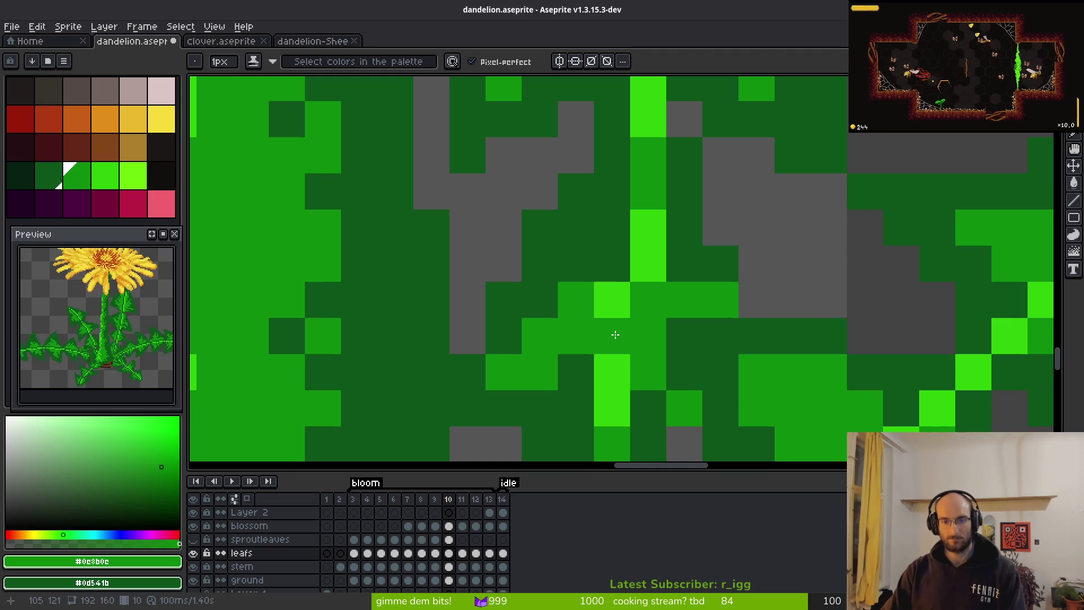
pyautogui.hotkey('ctrl', 'z')
pyautogui.click(714, 368)
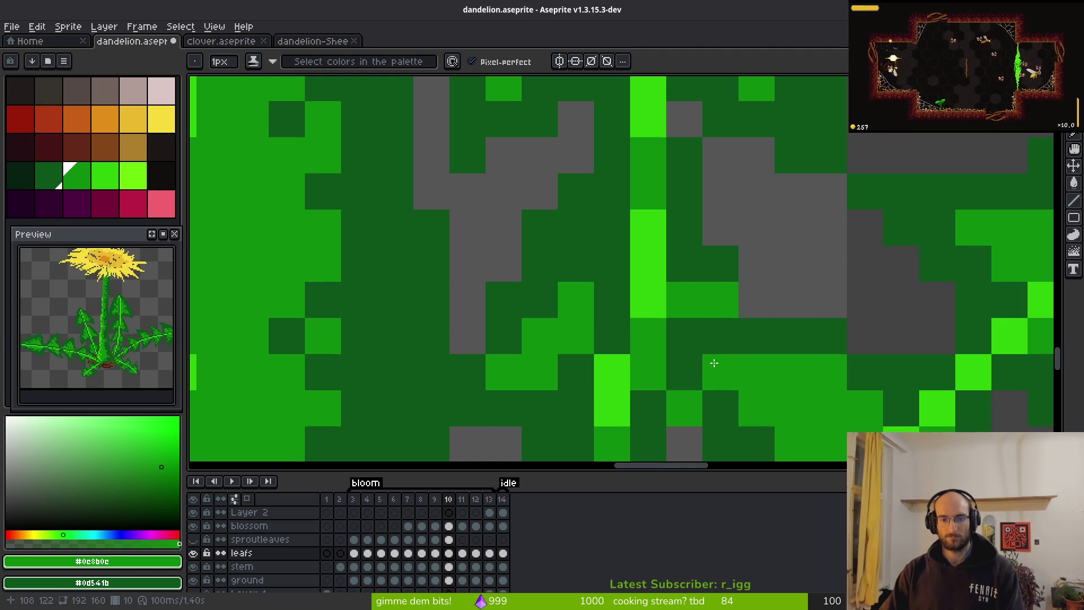
pyautogui.hotkey('ctrl', 'z')
pyautogui.hotkey('ctrl', 'z')
pyautogui.keyDown('alt'); pyautogui.click(650, 260); pyautogui.keyUp('alt')
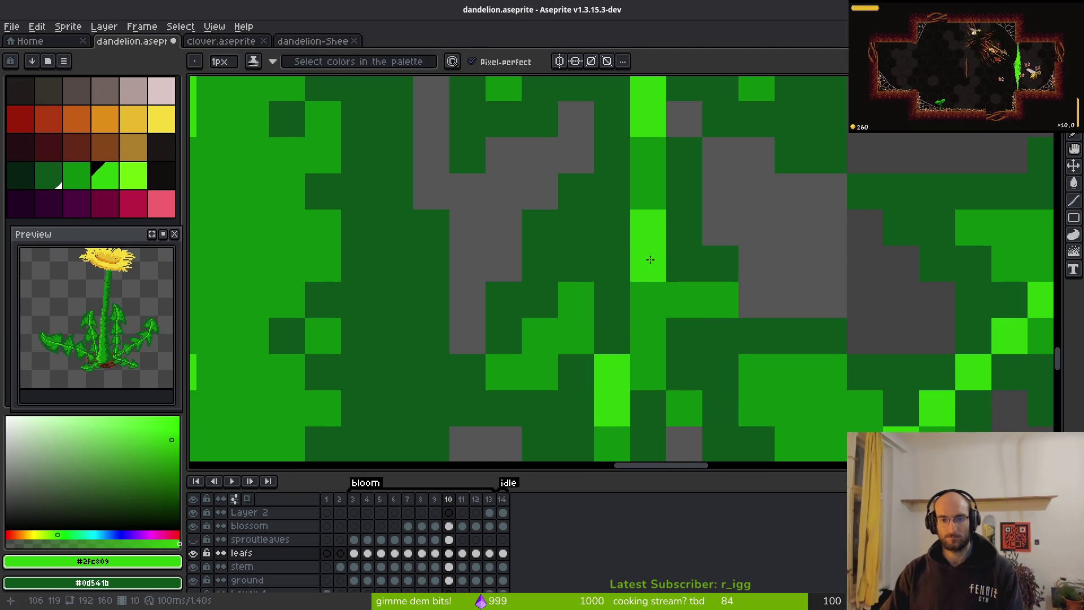
pyautogui.click(680, 224)
pyautogui.scroll(-5, 680, 229)
pyautogui.hotkey('ctrl', 's')
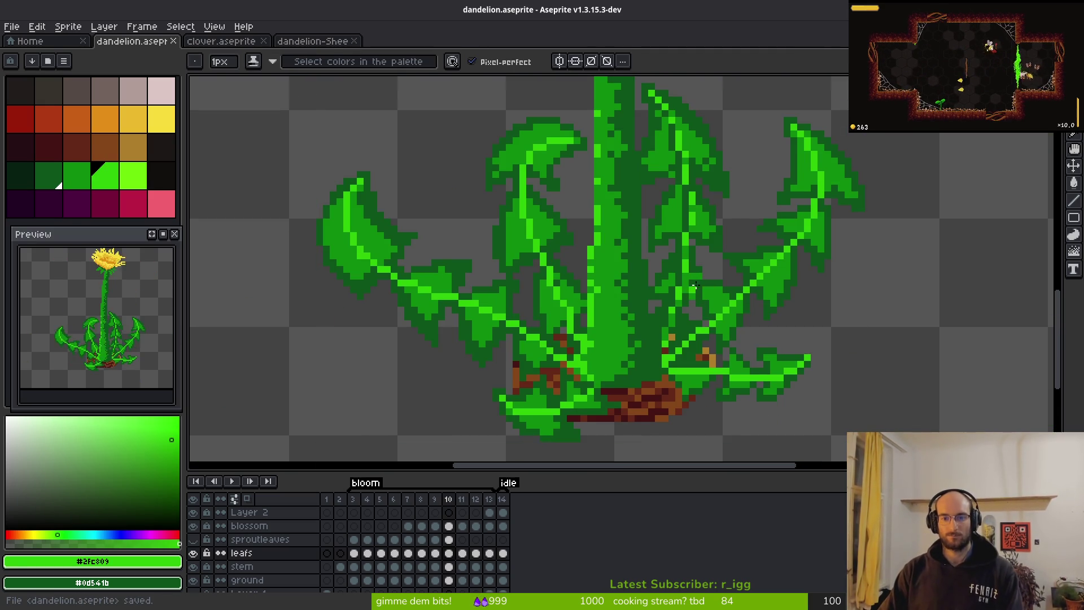
# Darken one leaf pixel with the shadow green, pick the mid green, and save the file.
pyautogui.scroll(-3, 693, 286)
pyautogui.scroll(5, 698, 287)
pyautogui.keyDown('alt'); pyautogui.click(679, 182); pyautogui.keyUp('alt')
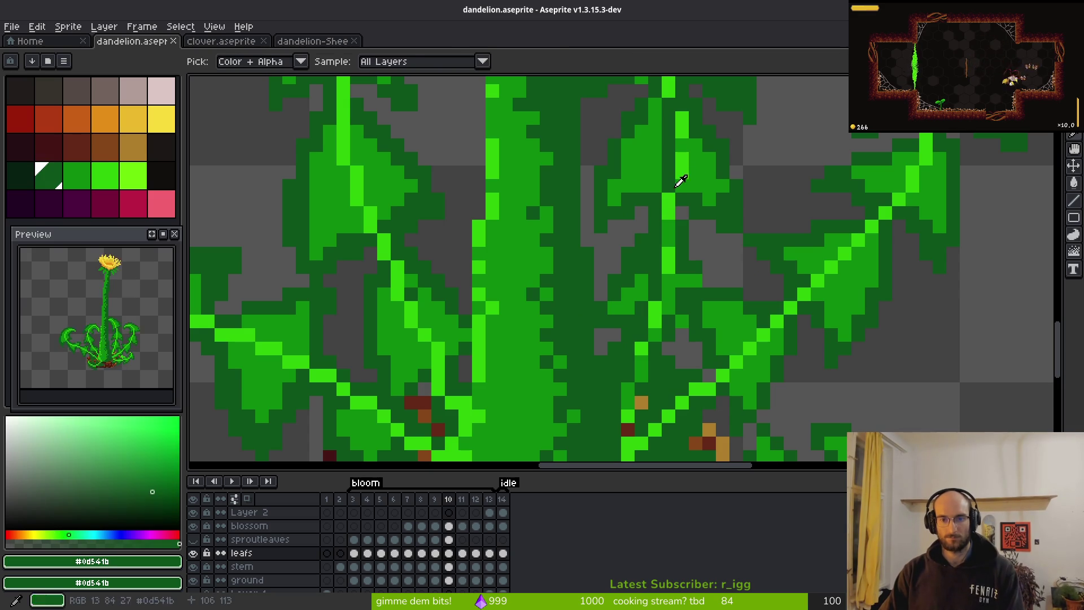
pyautogui.click(669, 199)
pyautogui.scroll(-3, 666, 203)
pyautogui.scroll(4, 665, 209)
pyautogui.keyDown('alt'); pyautogui.click(664, 212); pyautogui.keyUp('alt')
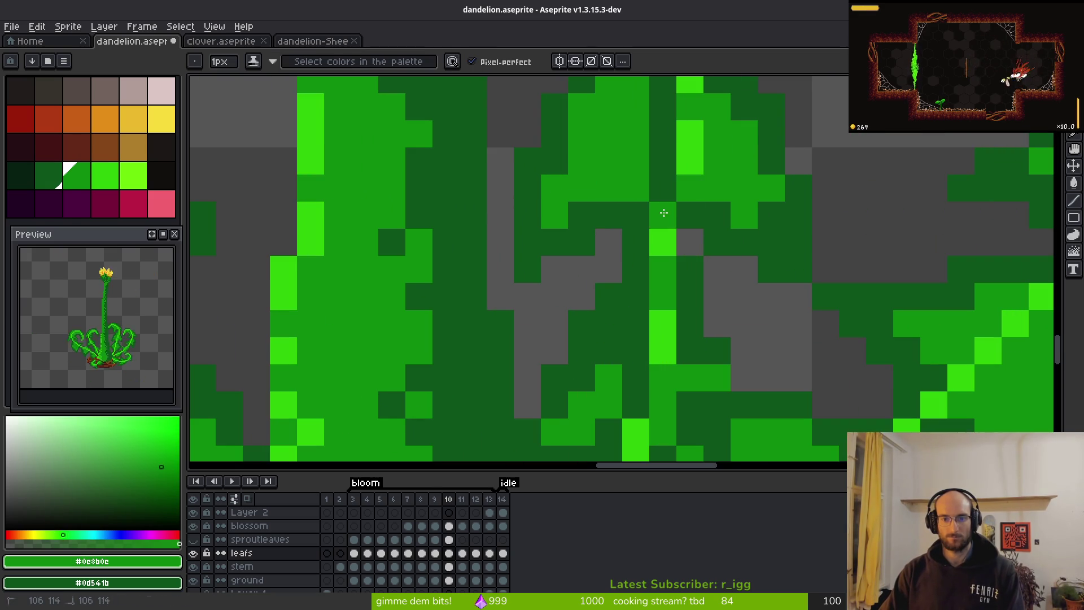
pyautogui.scroll(-3, 665, 210)
pyautogui.scroll(3, 666, 214)
pyautogui.scroll(-3, 666, 232)
pyautogui.hotkey('ctrl', 's')
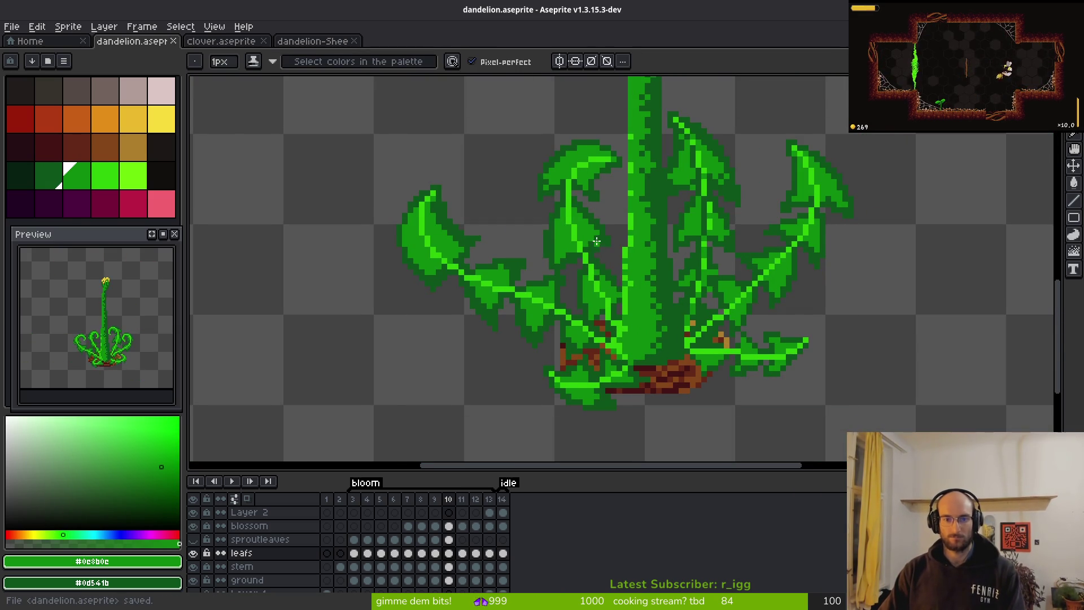
pyautogui.scroll(3, 597, 241)
# Touch up a stem pixel and shade the upper leaf and curled leaf tip dark green.
pyautogui.click(627, 286)
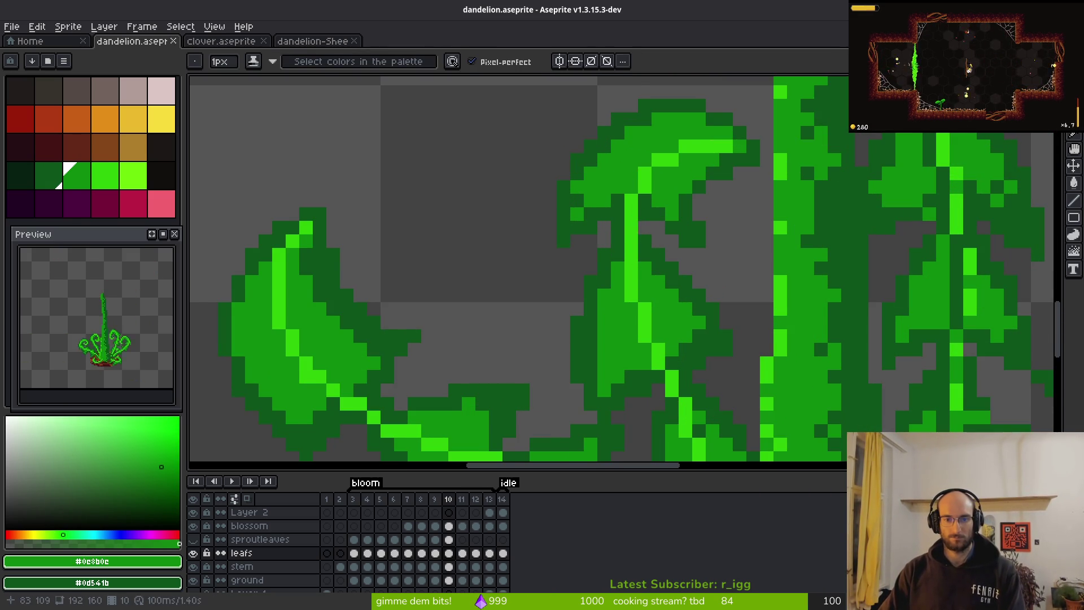
pyautogui.keyDown('alt'); pyautogui.click(621, 160); pyautogui.keyUp('alt')
pyautogui.click(637, 141)
pyautogui.click(664, 127)
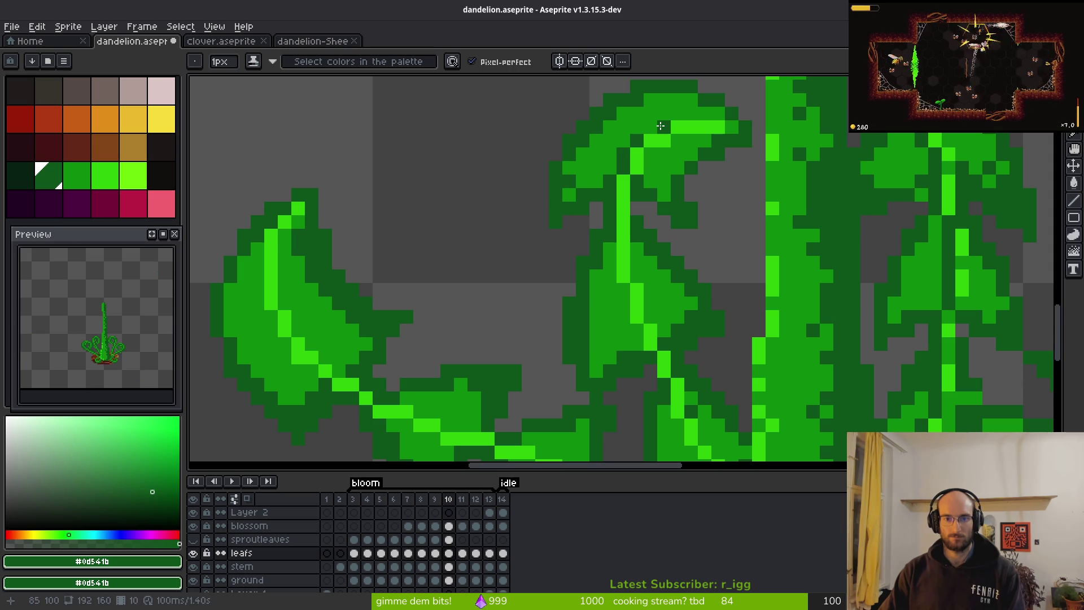
pyautogui.moveTo(678, 157); pyautogui.dragTo(724, 297)
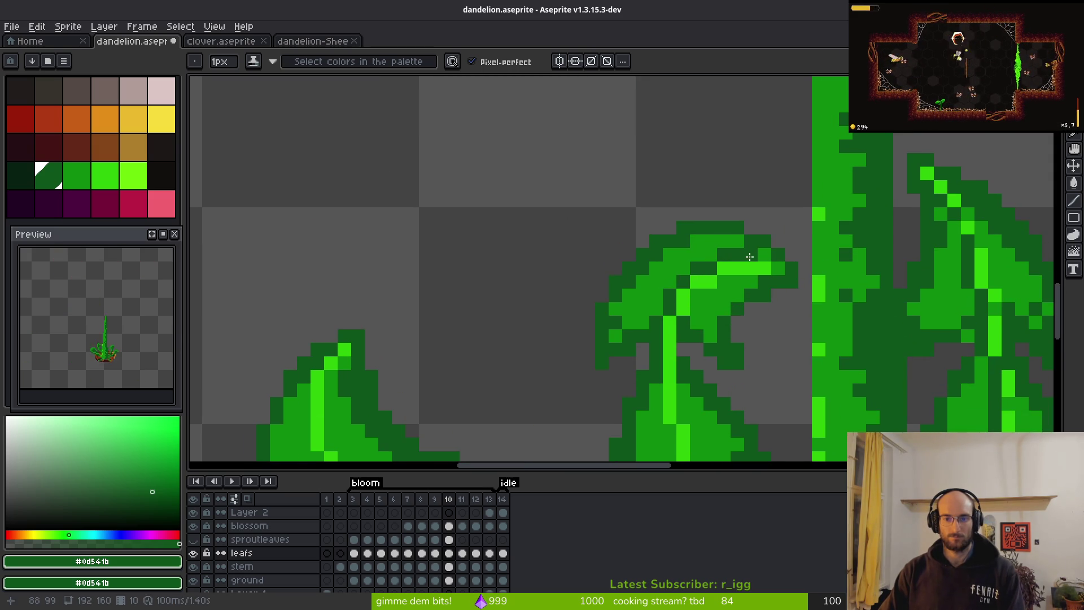
pyautogui.scroll(-3, 712, 322)
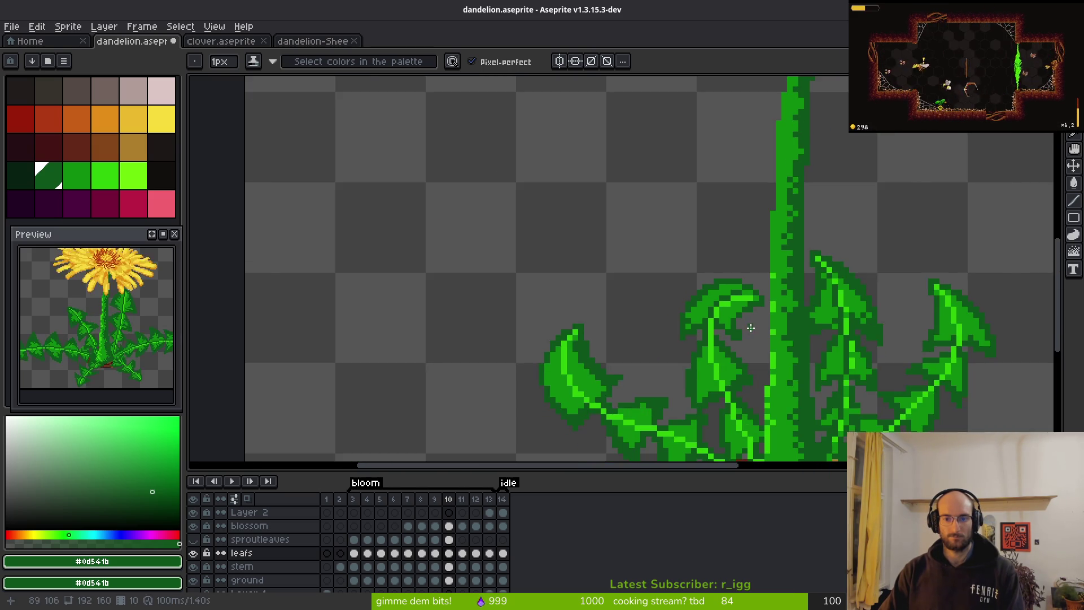
pyautogui.scroll(4, 716, 311)
pyautogui.click(689, 308)
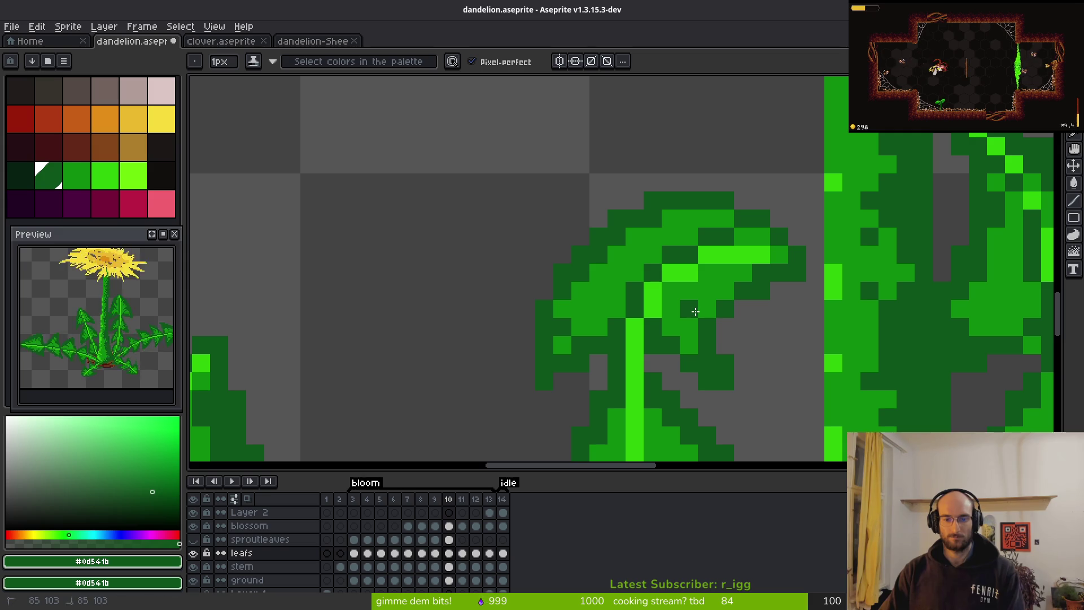
pyautogui.click(598, 282)
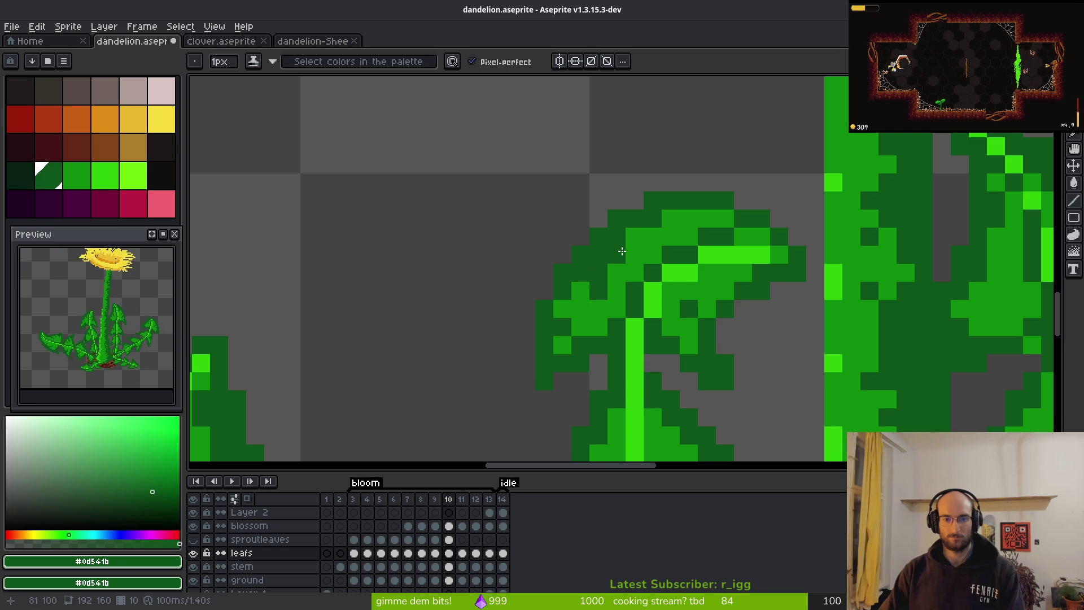
pyautogui.scroll(-3, 716, 318)
pyautogui.scroll(4, 714, 320)
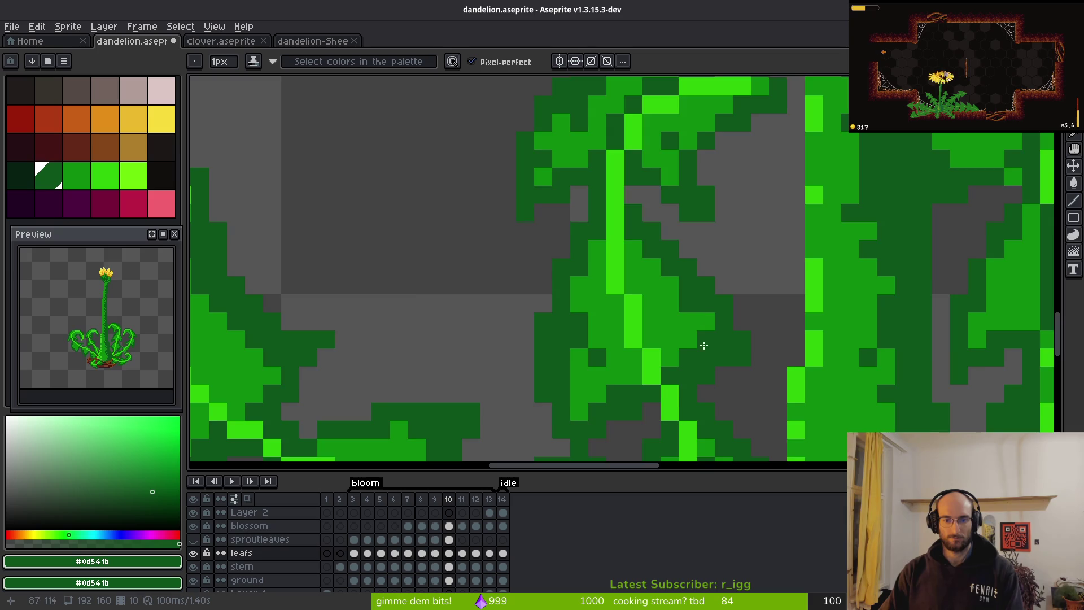
# Darken pixels along the left leaf's edge and a lower leaf block with dark green.
pyautogui.scroll(-3, 705, 345)
pyautogui.scroll(3, 711, 341)
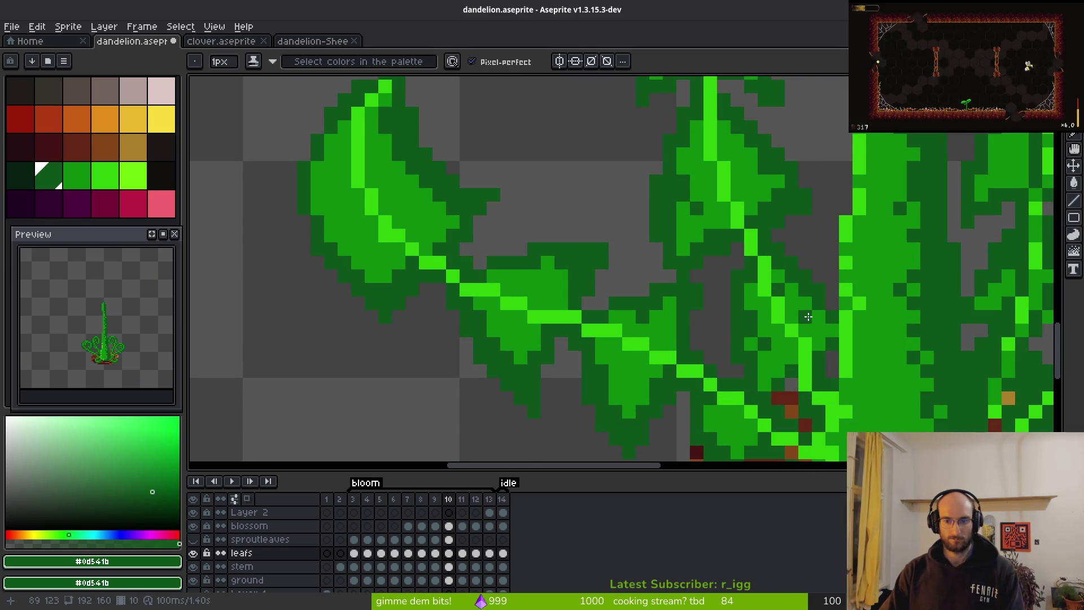
pyautogui.scroll(3, 649, 344)
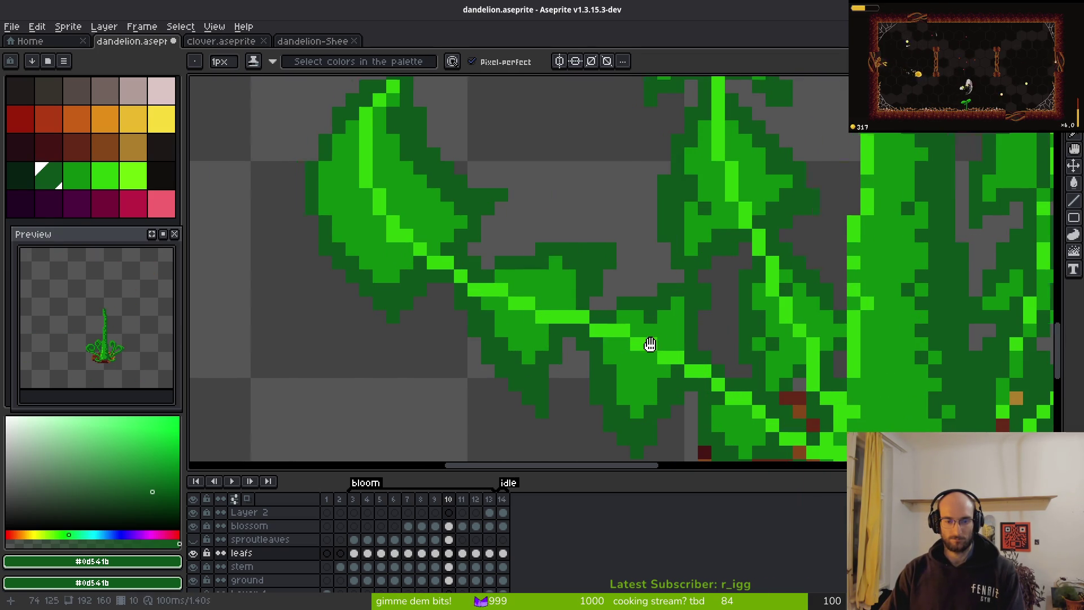
pyautogui.click(678, 237)
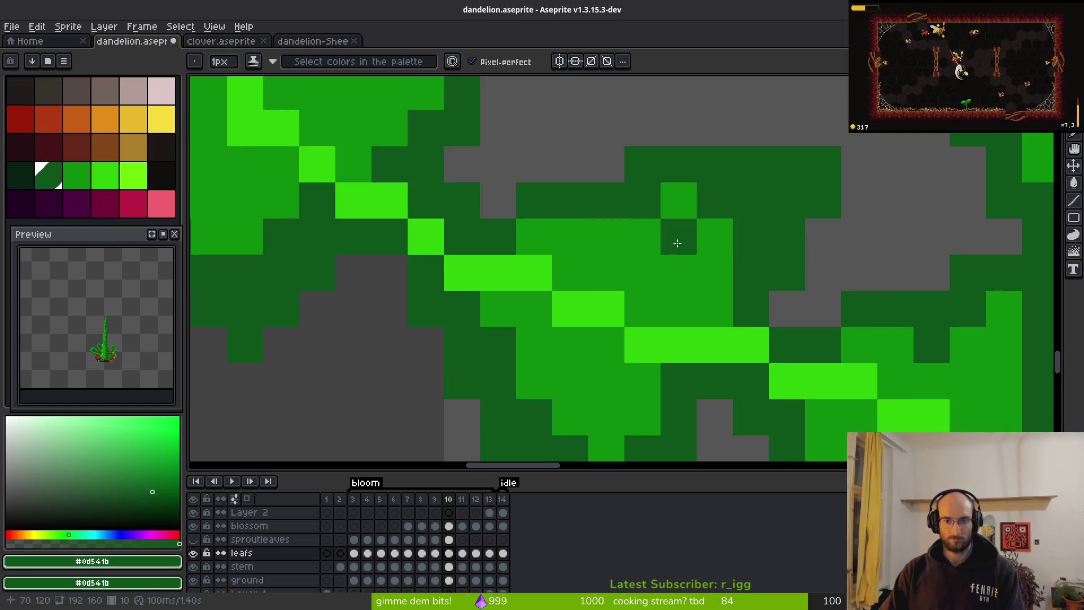
pyautogui.click(534, 381)
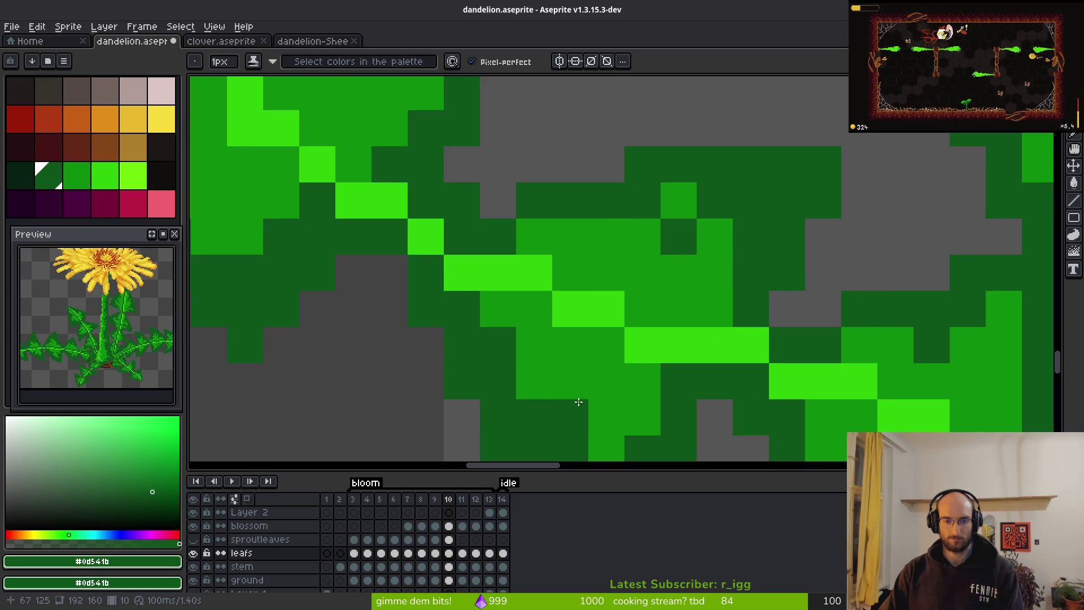
pyautogui.click(659, 370)
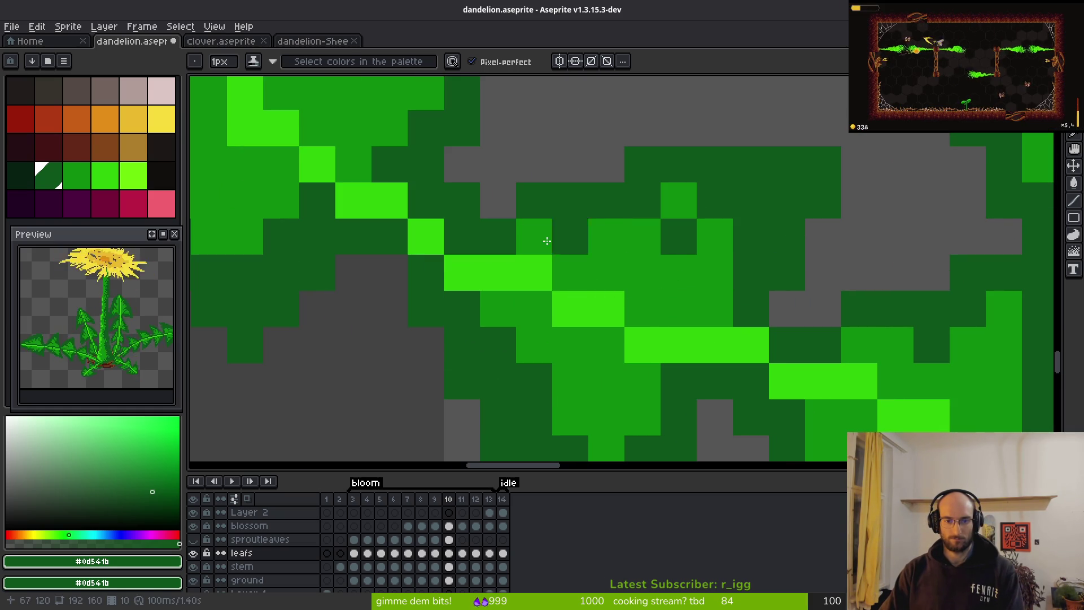